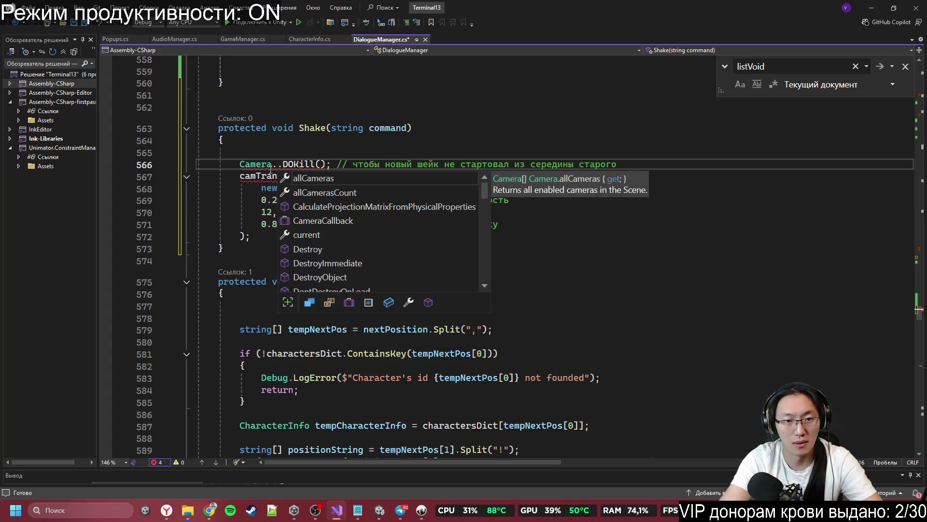
# - Write Camera.main.transform before DOKill and paste it over camTransform in the DOPunchPosition call
pyautogui.write('main.')
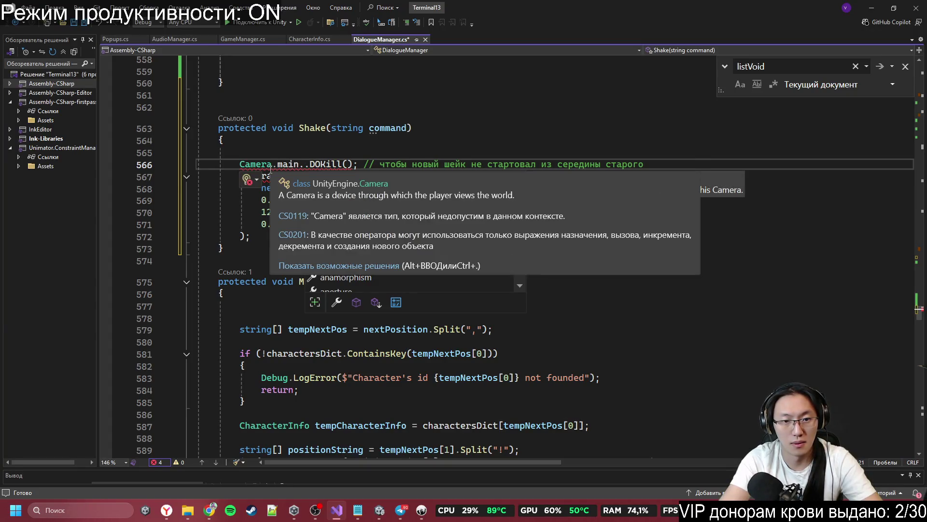
pyautogui.write('tra')
pyautogui.press('Tab')
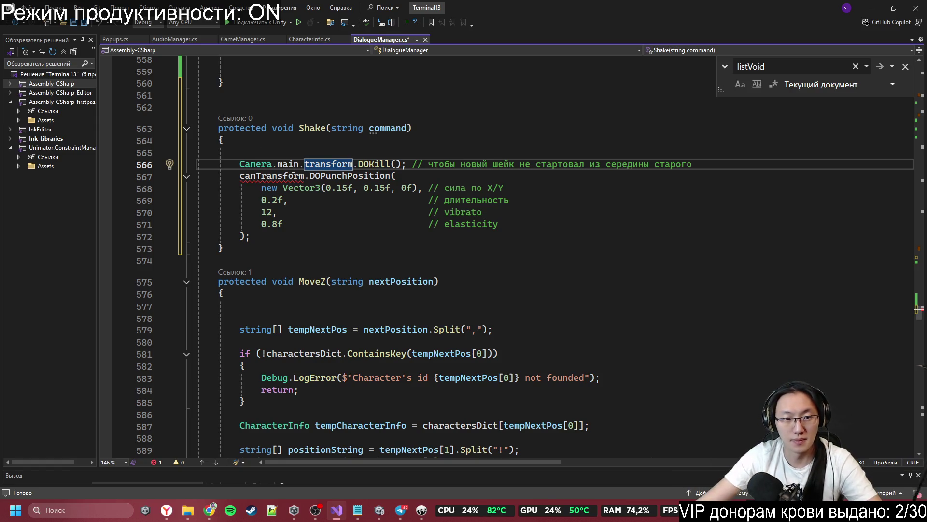
pyautogui.moveTo(240, 164); pyautogui.dragTo(406, 167)
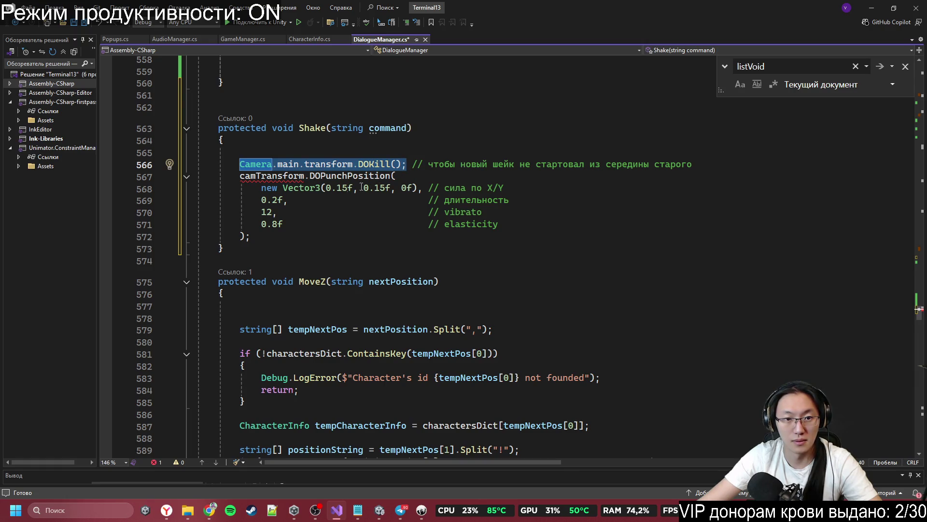
pyautogui.hotkey('ctrl', 'c')
pyautogui.doubleClick(248, 175)
pyautogui.hotkey('ctrl', 'v')
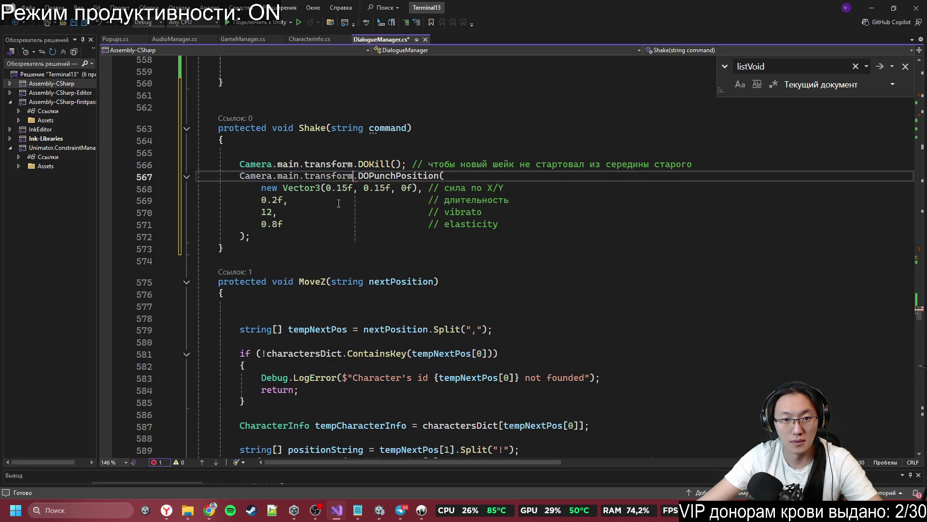
# - Bring up ChatGPT's DOTween camera-shake answer in Chrome
pyautogui.click(432, 245)
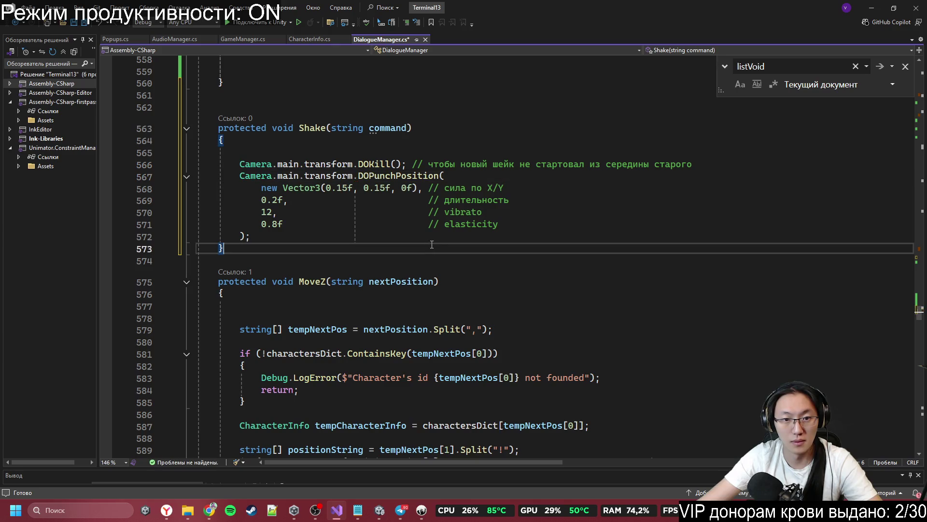
pyautogui.click(439, 212)
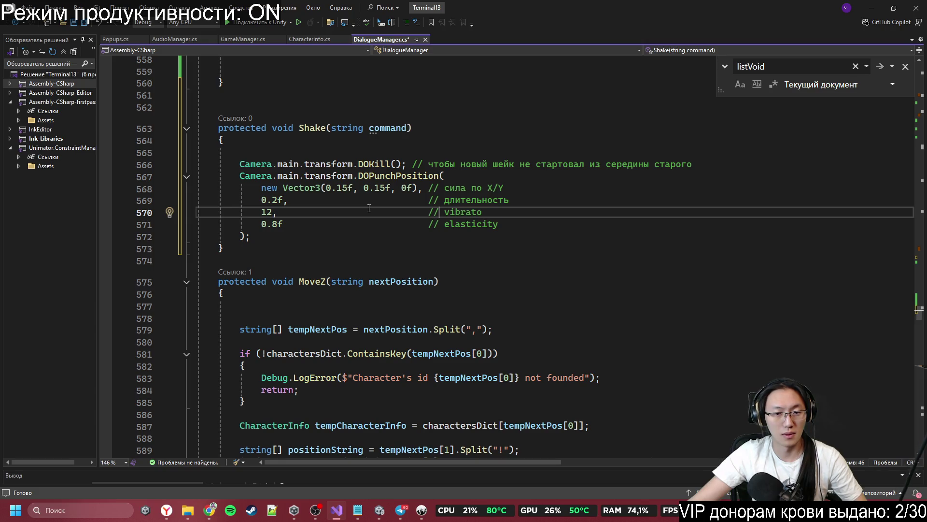
pyautogui.click(214, 510)
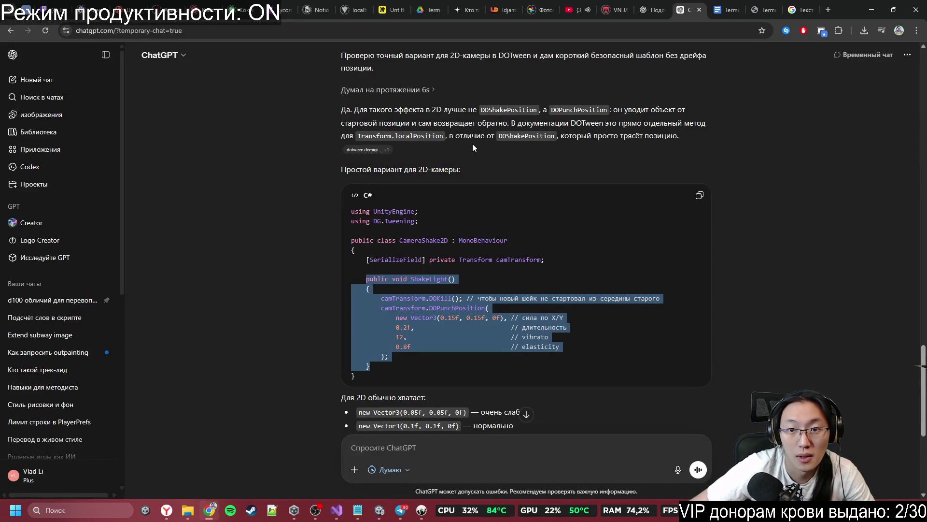
pyautogui.moveTo(478, 109); pyautogui.dragTo(514, 114)
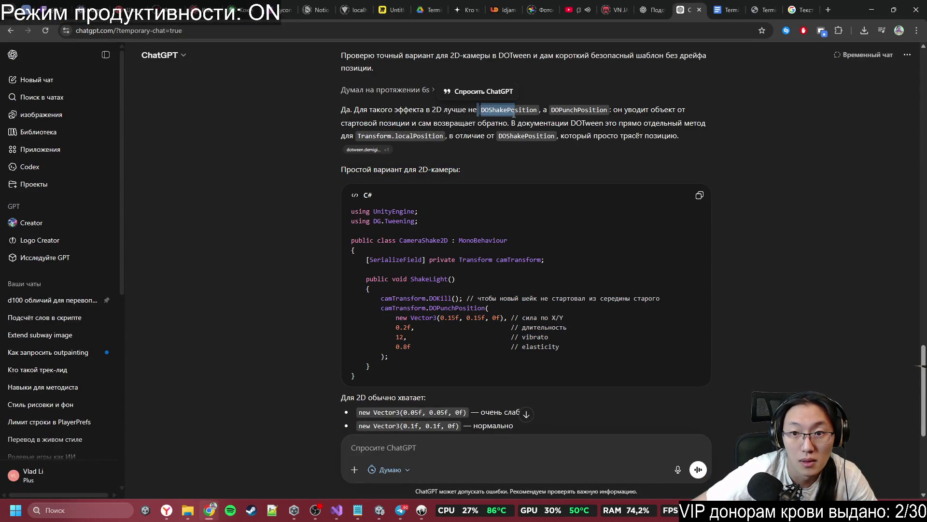
pyautogui.click(555, 119)
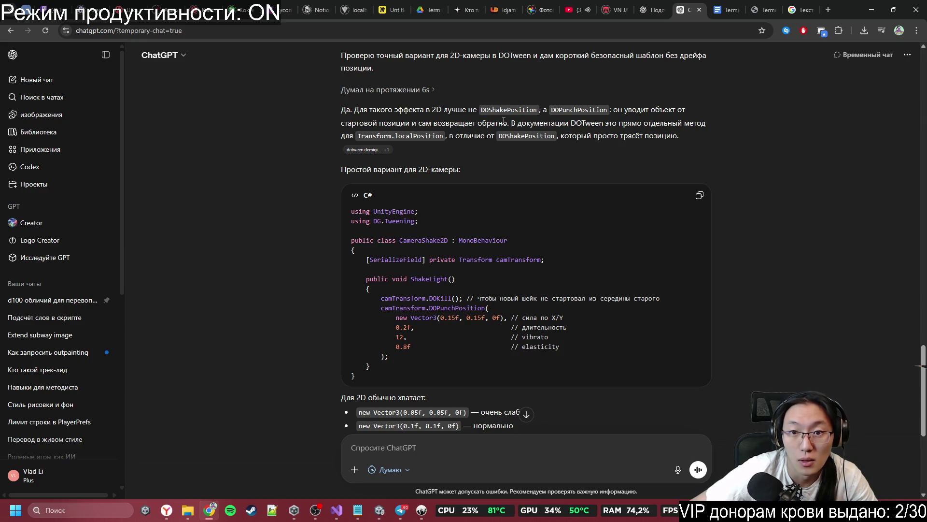
pyautogui.moveTo(500, 119)
pyautogui.mouseDown()
pyautogui.moveTo(624, 113)
pyautogui.moveTo(637, 123)
pyautogui.mouseUp()
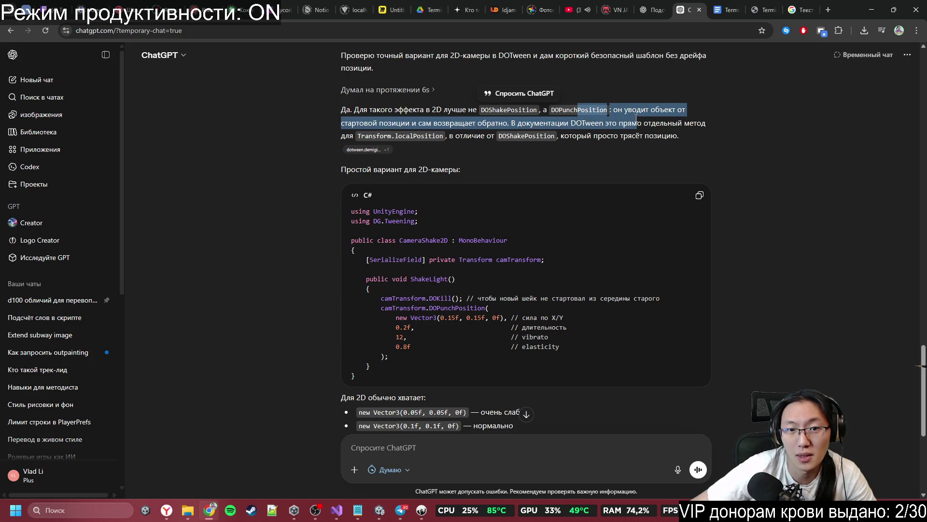
pyautogui.click(412, 128)
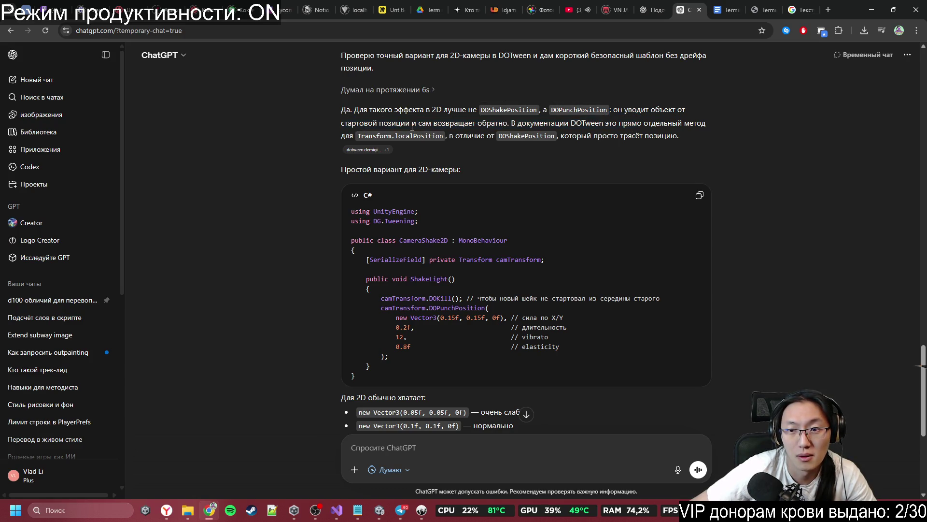
pyautogui.scroll(-5, 455, 248)
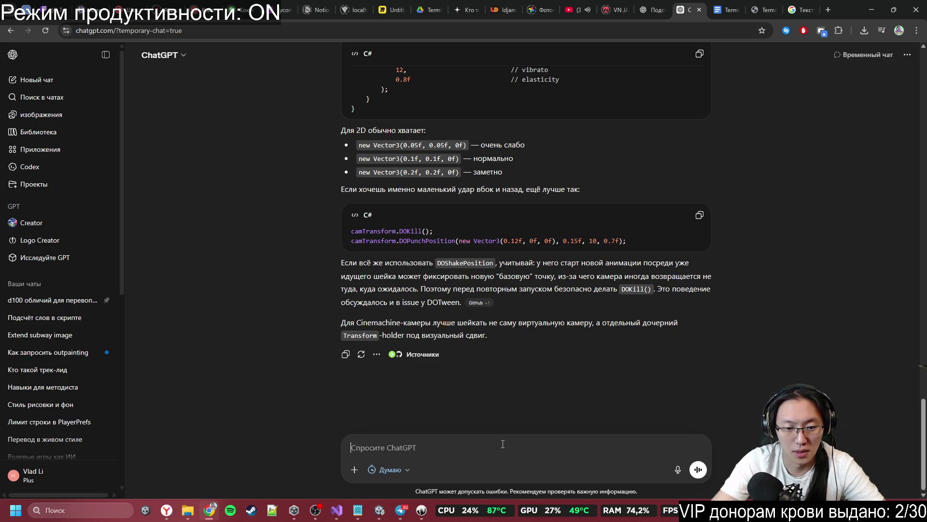
pyautogui.write('Не погоди, мне надо просто потрести её повращать так сказать')
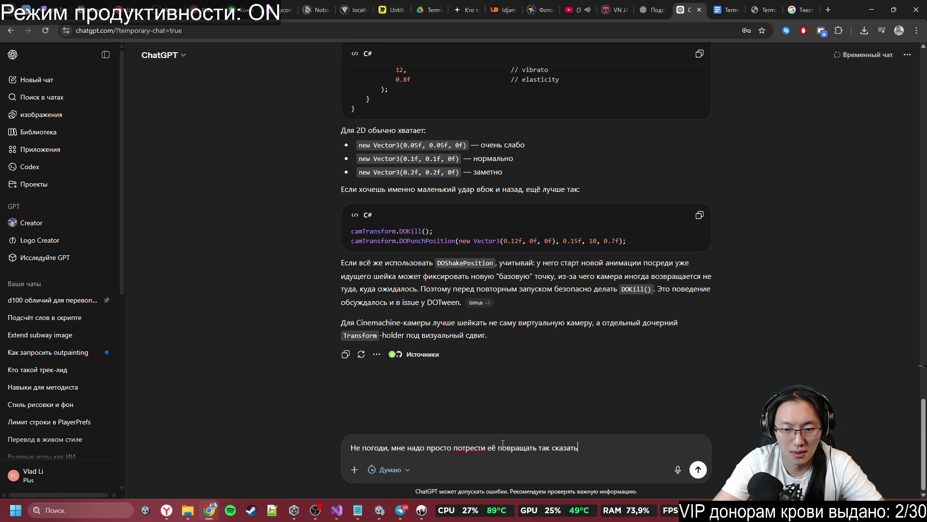
# - Send the rotation-shake follow-up and grab the returned DOKill and DOPunchRotation lines
pyautogui.press('Return')
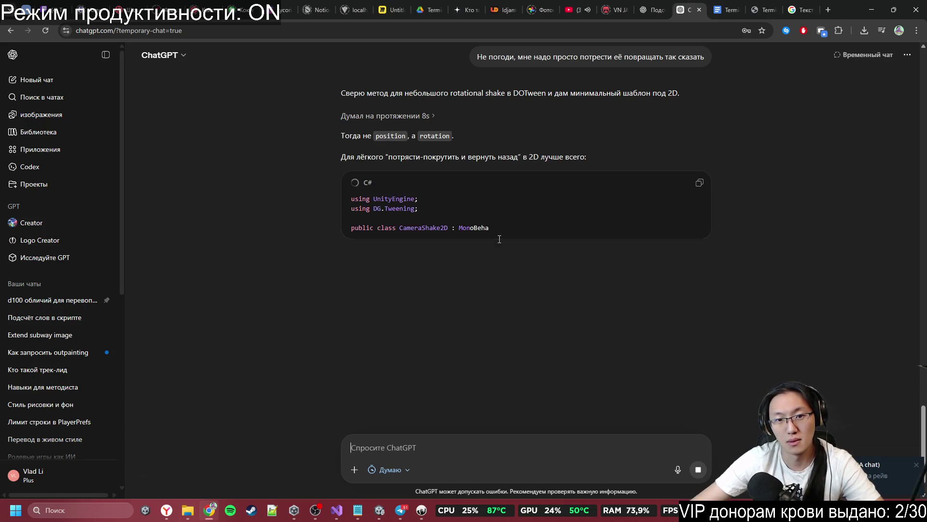
pyautogui.moveTo(367, 157); pyautogui.dragTo(559, 177)
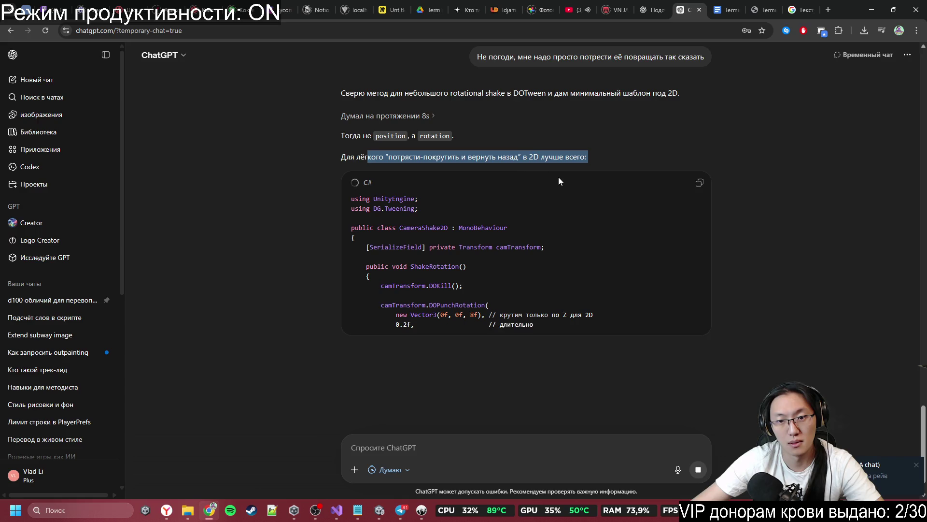
pyautogui.scroll(-1, 575, 244)
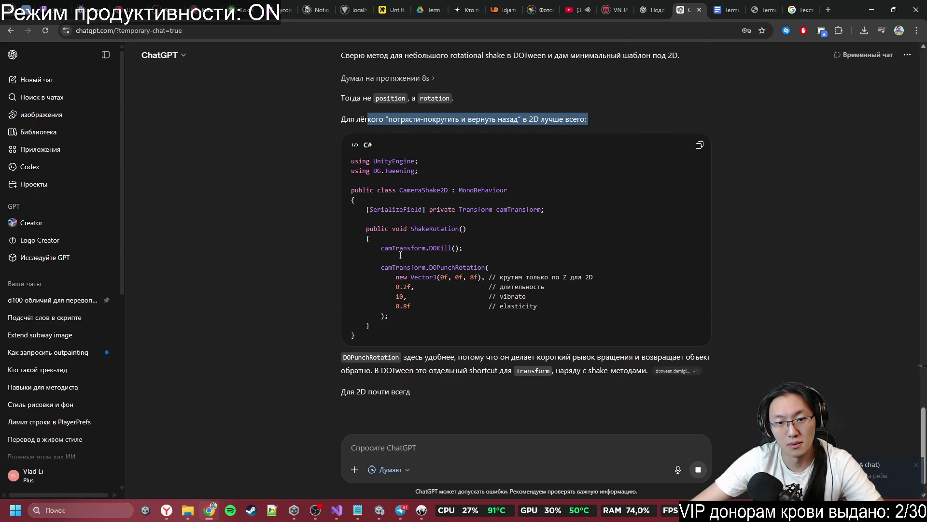
pyautogui.moveTo(362, 227)
pyautogui.mouseDown()
pyautogui.moveTo(483, 270)
pyautogui.moveTo(435, 298)
pyautogui.mouseUp()
pyautogui.moveTo(378, 247)
pyautogui.mouseDown()
pyautogui.moveTo(466, 249)
pyautogui.moveTo(434, 318)
pyautogui.mouseUp()
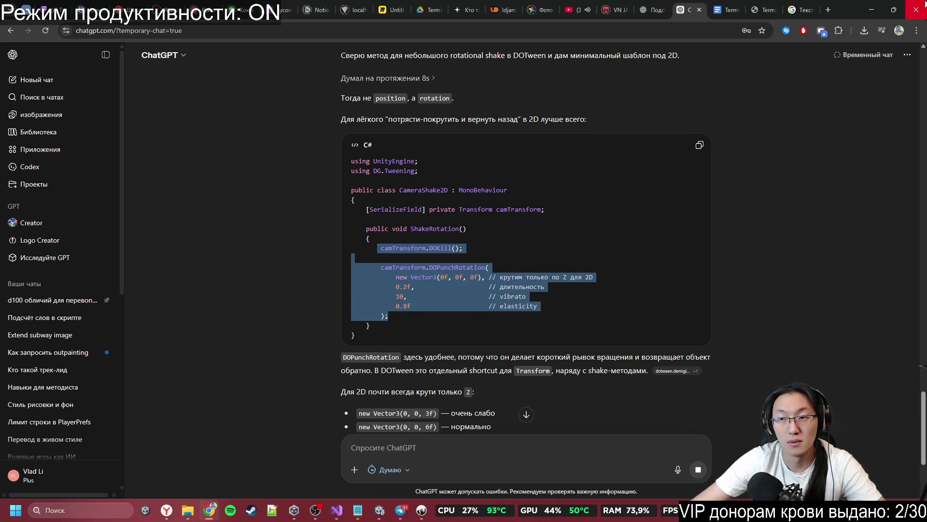
pyautogui.click(872, 10)
pyautogui.click(266, 242)
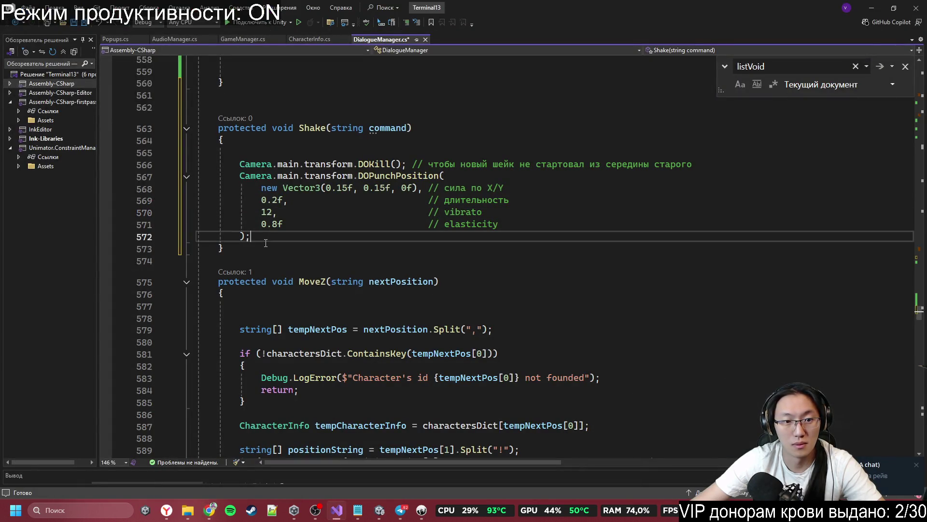
# - Paste DOKill and DOPunchRotation into Shake on Camera.main.transform and delete the old position block
pyautogui.hotkey('ctrl', 'v')
pyautogui.moveTo(239, 164); pyautogui.dragTo(353, 164)
pyautogui.hotkey('ctrl', 'c')
pyautogui.doubleClick(272, 260)
pyautogui.hotkey('ctrl', 'v')
pyautogui.doubleClick(262, 284)
pyautogui.hotkey('ctrl', 'v')
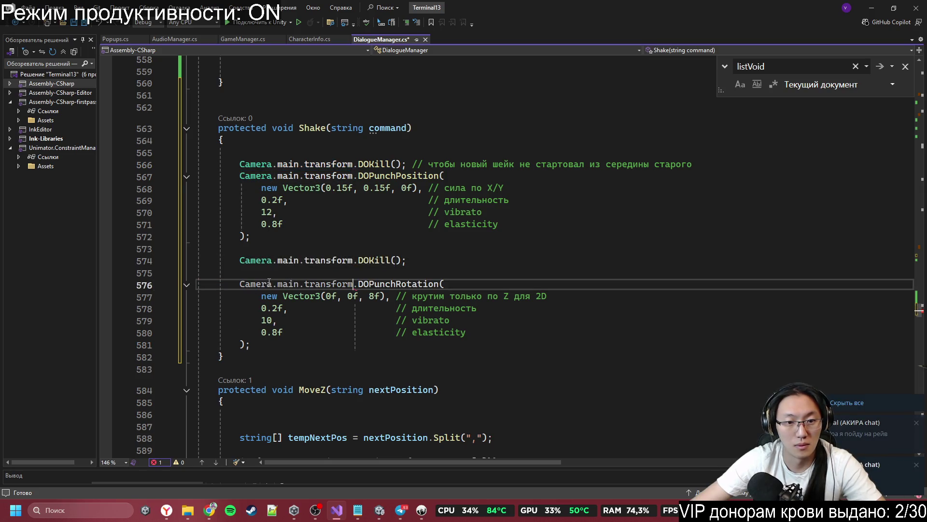
pyautogui.moveTo(251, 237)
pyautogui.mouseDown()
pyautogui.moveTo(265, 224)
pyautogui.moveTo(270, 155)
pyautogui.mouseUp()
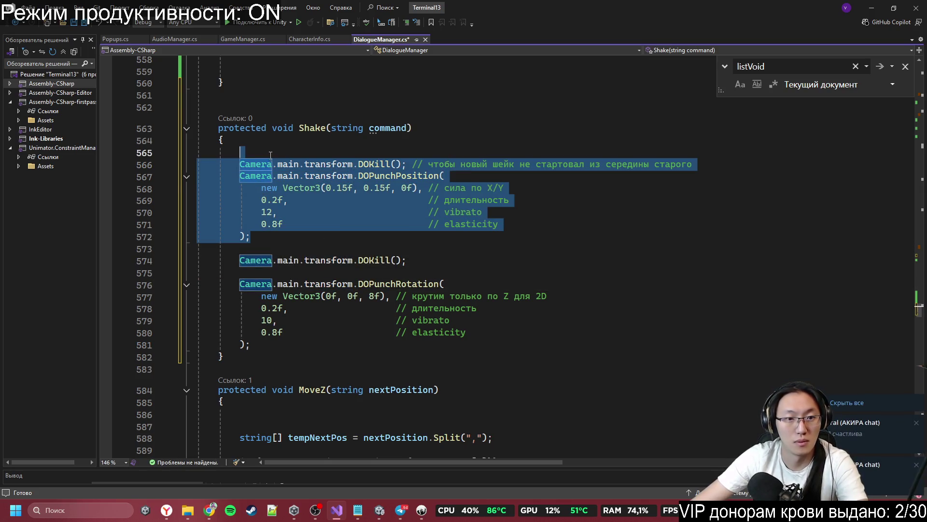
pyautogui.press('Delete')
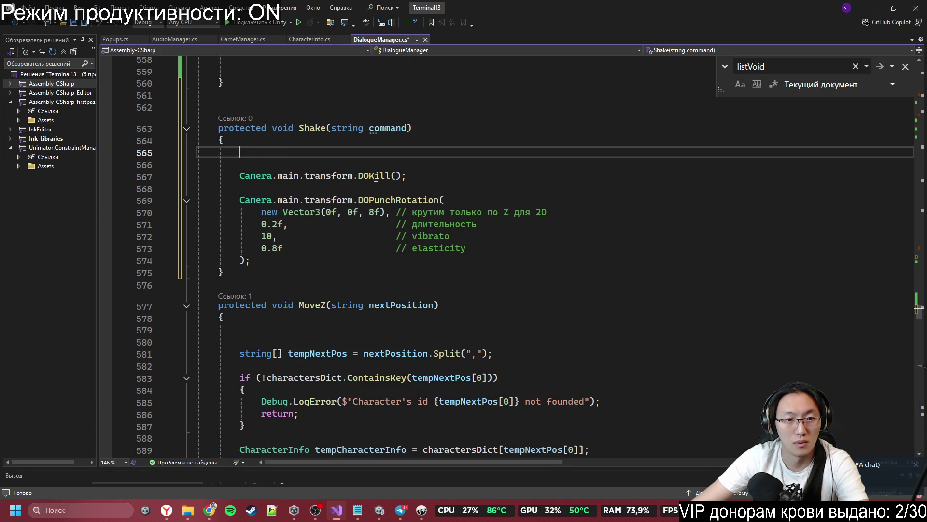
# - Copy TP's tempNextPos = nextPosition.Split(",") line to the top of Shake
pyautogui.scroll(6, 337, 223)
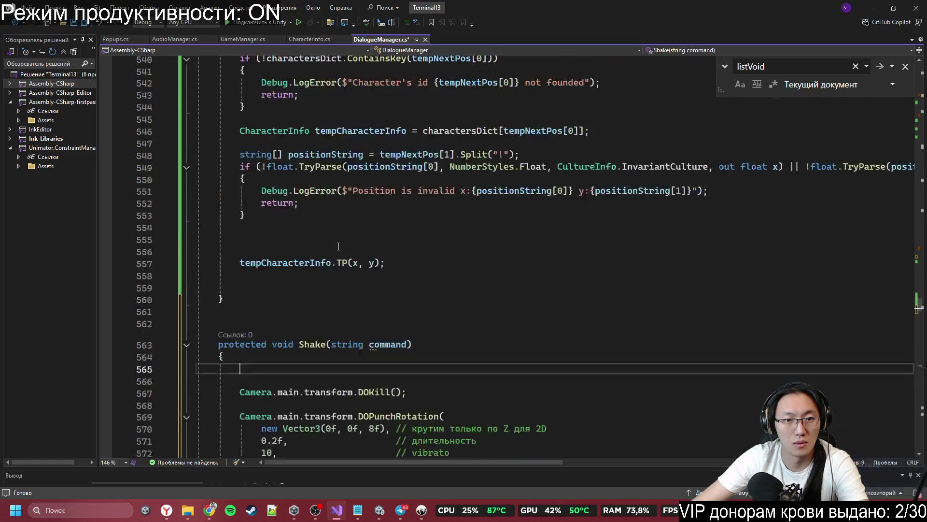
pyautogui.scroll(4, 338, 229)
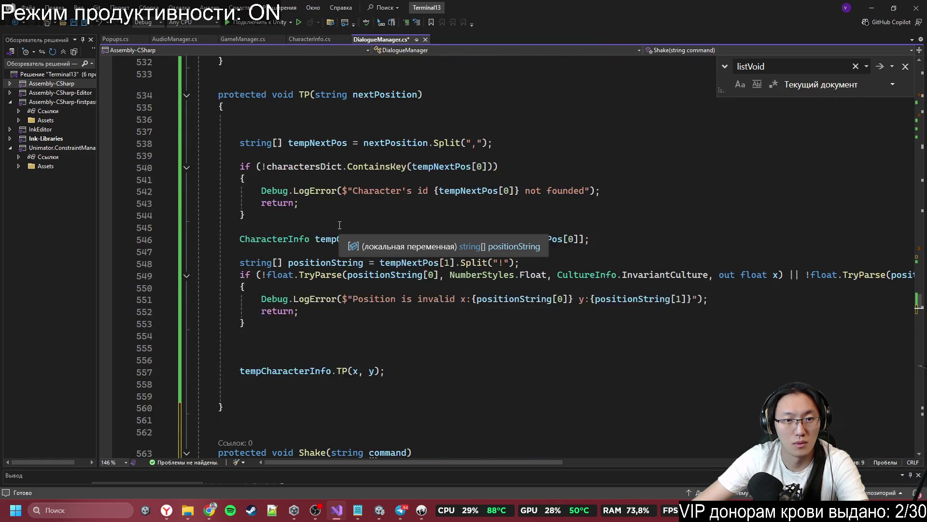
pyautogui.click(258, 181)
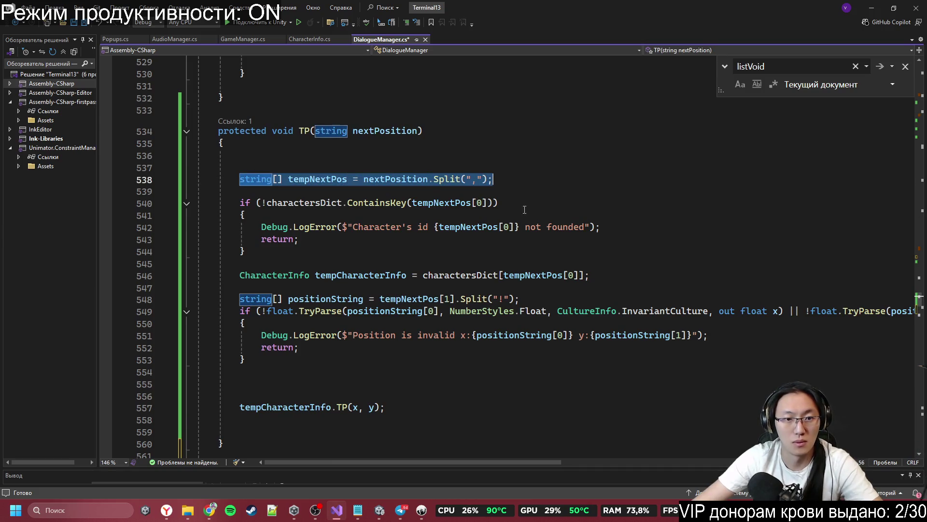
pyautogui.scroll(-7, 289, 227)
pyautogui.click(313, 263)
pyautogui.hotkey('ctrl', 'v')
pyautogui.click(386, 333)
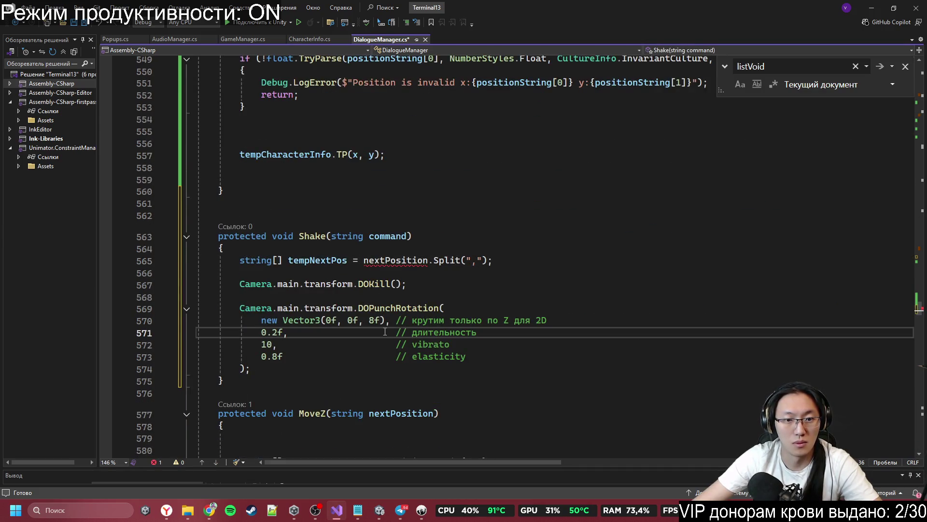
# - Replace nextPosition with the command parameter in Shake's Split line
pyautogui.click(315, 256)
pyautogui.doubleClick(388, 236)
pyautogui.hotkey('ctrl', 'c')
pyautogui.doubleClick(395, 259)
pyautogui.hotkey('ctrl', 'v')
pyautogui.click(459, 300)
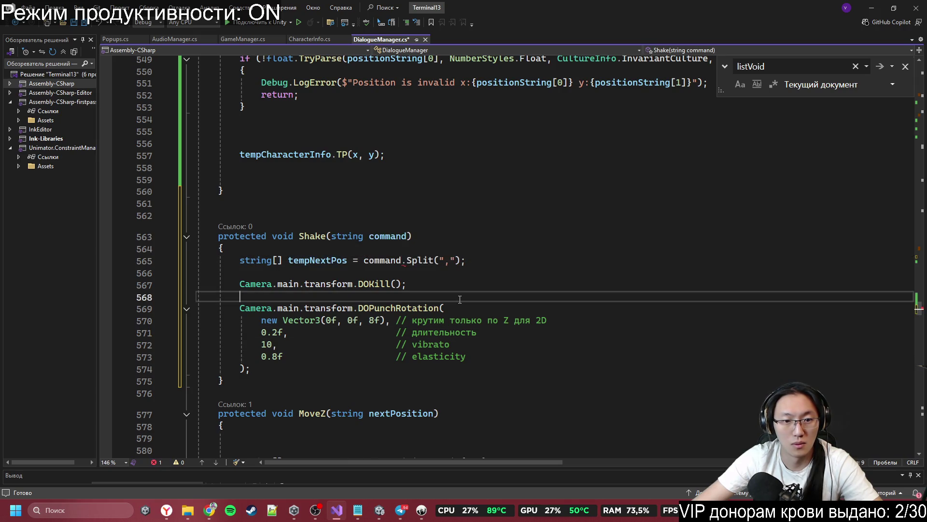
pyautogui.scroll(-2, 460, 299)
pyautogui.moveTo(240, 188); pyautogui.dragTo(466, 187)
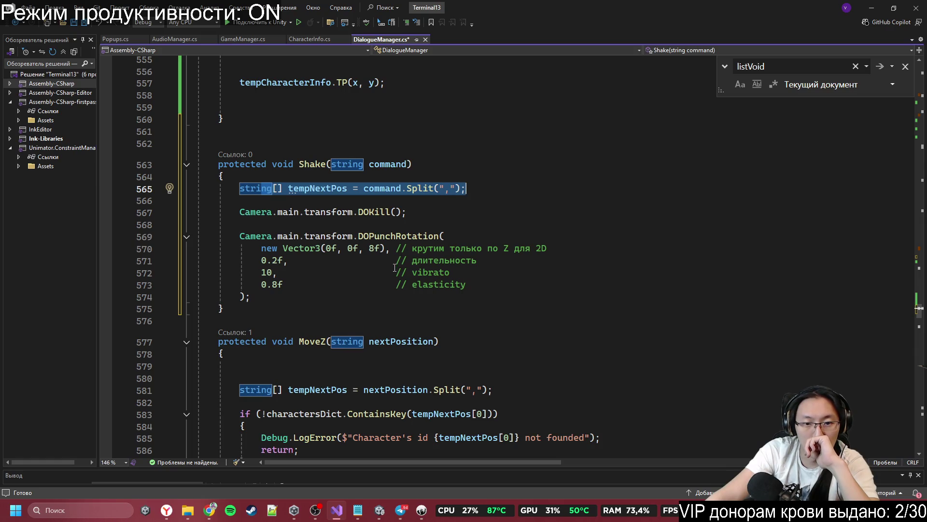
# - Inspect the DOPunchRotation call and its 8f strength, then switch to the browser
pyautogui.click(377, 248)
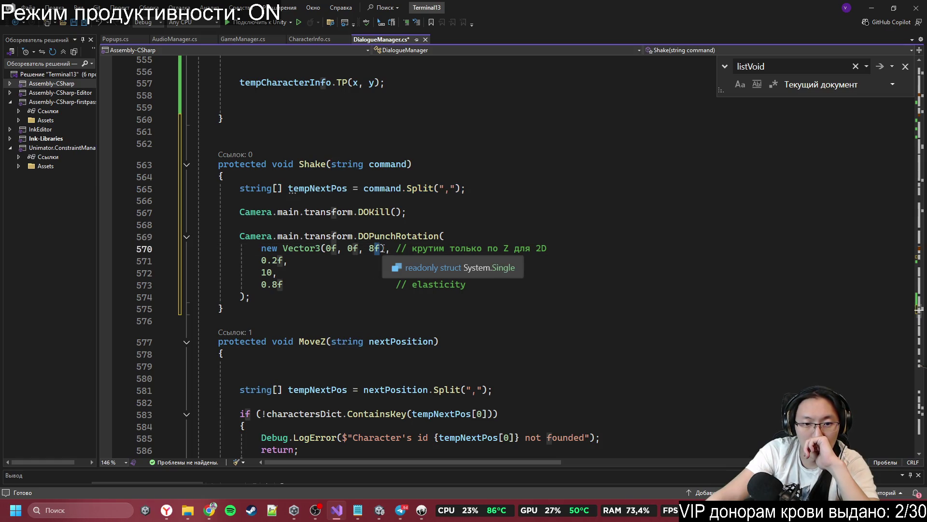
pyautogui.doubleClick(393, 236)
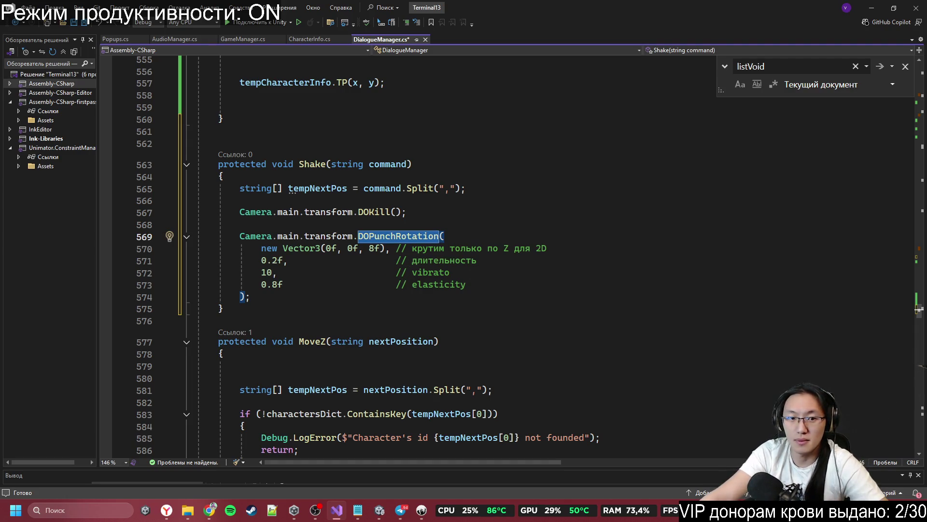
pyautogui.hotkey('alt', 'Tab')
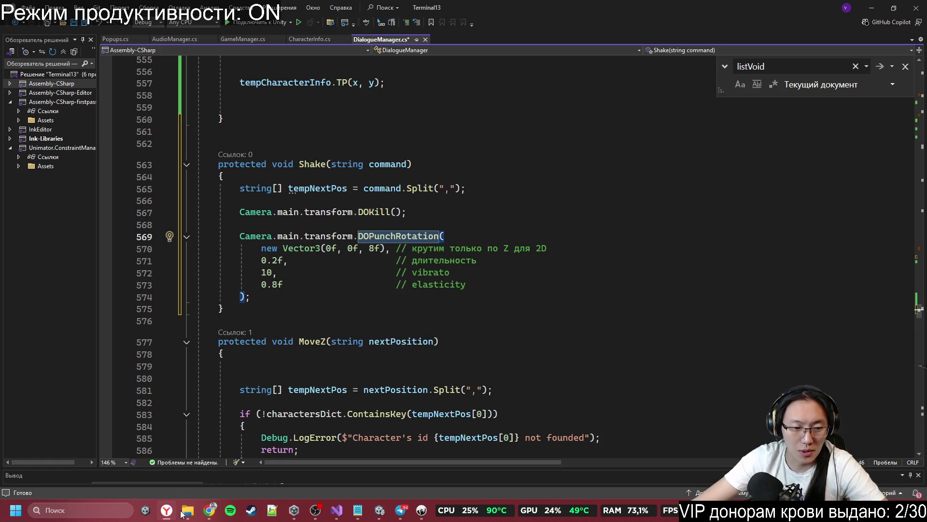
pyautogui.click(210, 517)
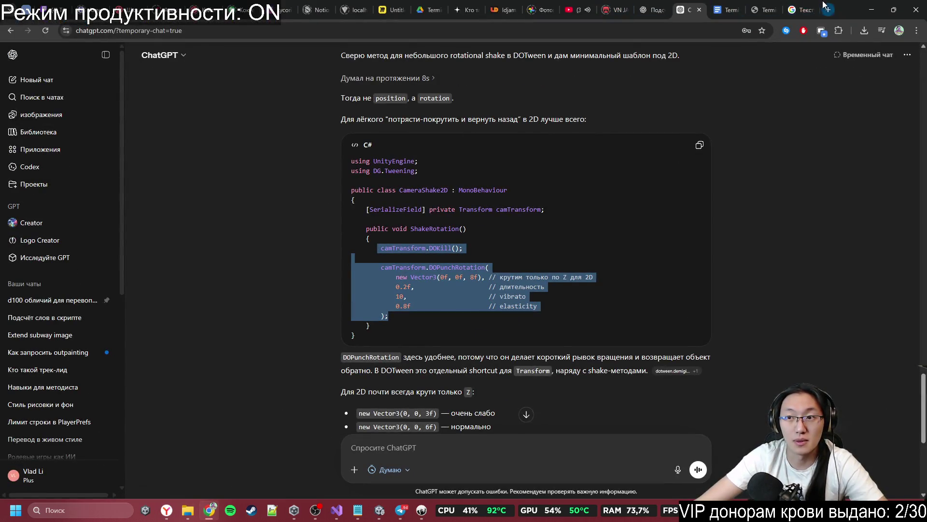
# - Search Google for 'DoTween DoPunch' and open the DOTween Effects - DOJump, DOShake, DOPunch video
pyautogui.click(826, 8)
pyautogui.write('Вщецууит')
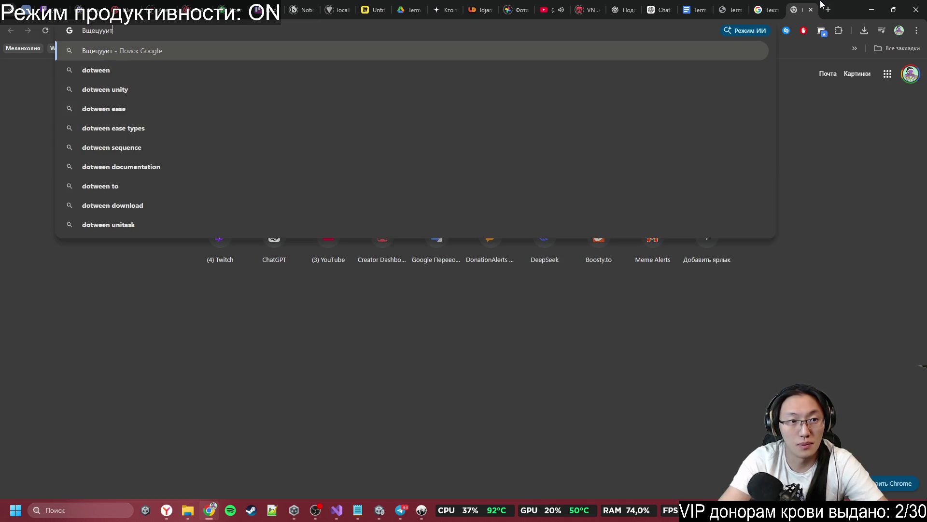
pyautogui.hotkey('ctrl', 'a')
pyautogui.press('BackSpace')
pyautogui.write('DoT')
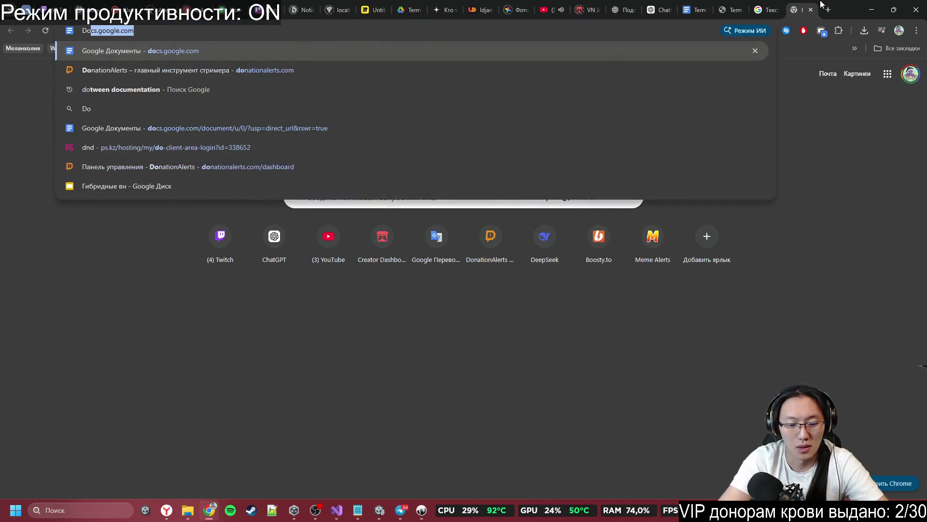
pyautogui.write('ween D')
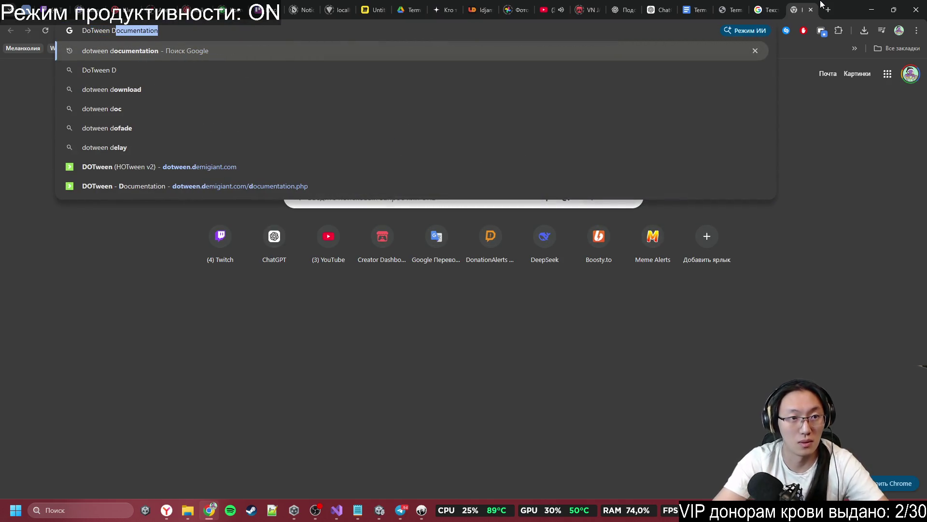
pyautogui.write('oPunch')
pyautogui.press('Return')
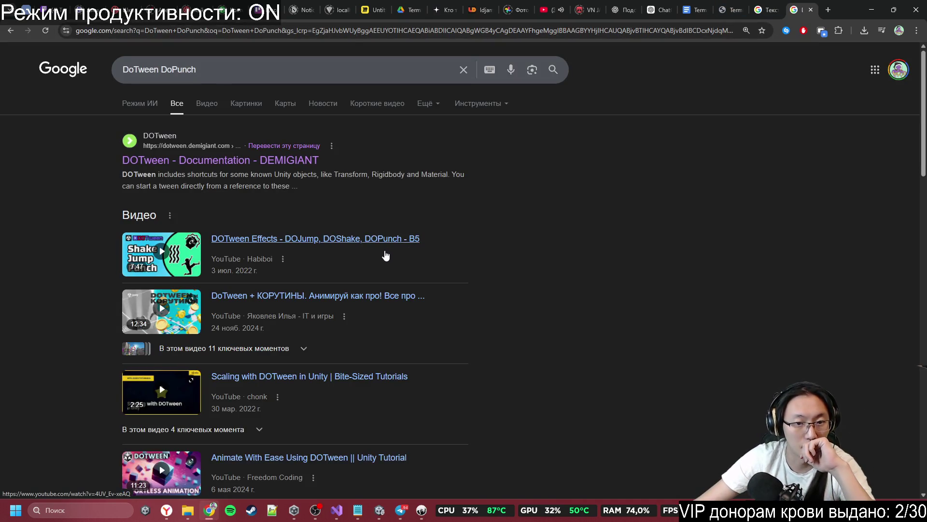
pyautogui.click(392, 245)
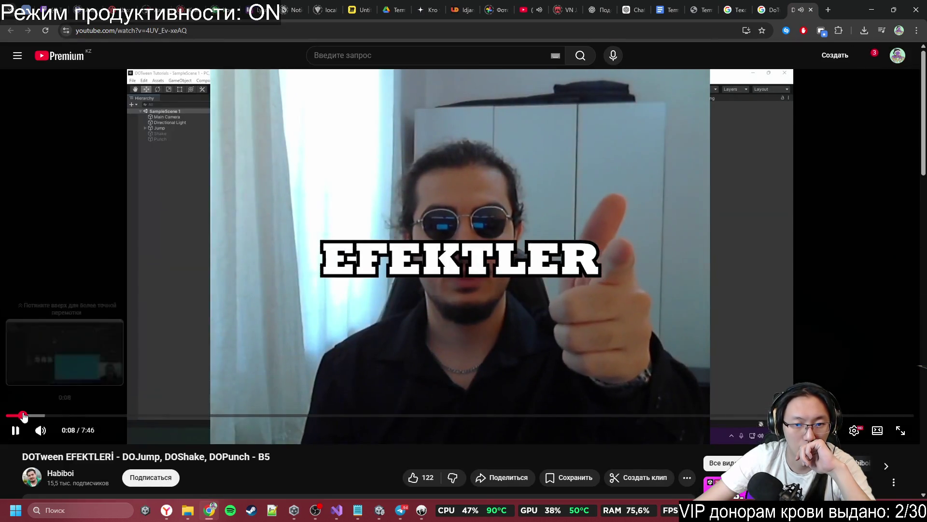
# - Skip the tutorial past its intro to the DOJump demo, pausing around 1:41
pyautogui.click(24, 415)
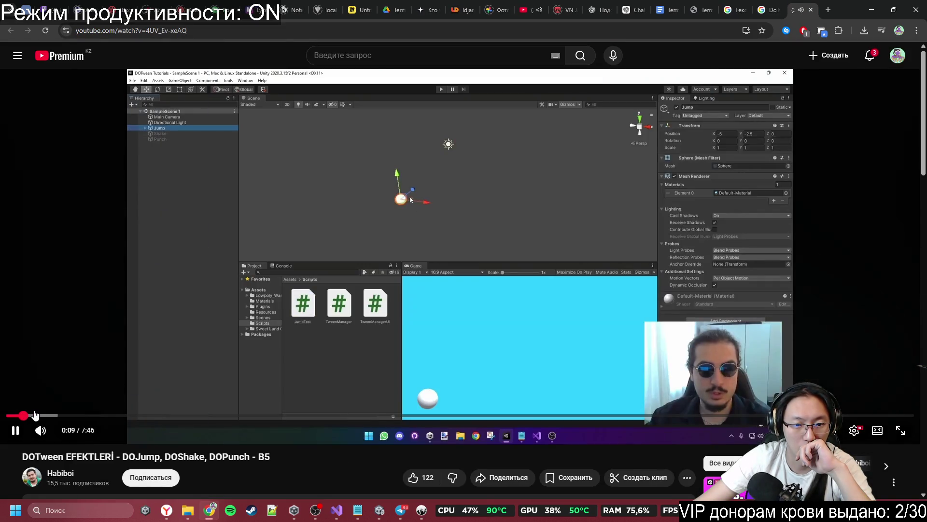
pyautogui.click(49, 414)
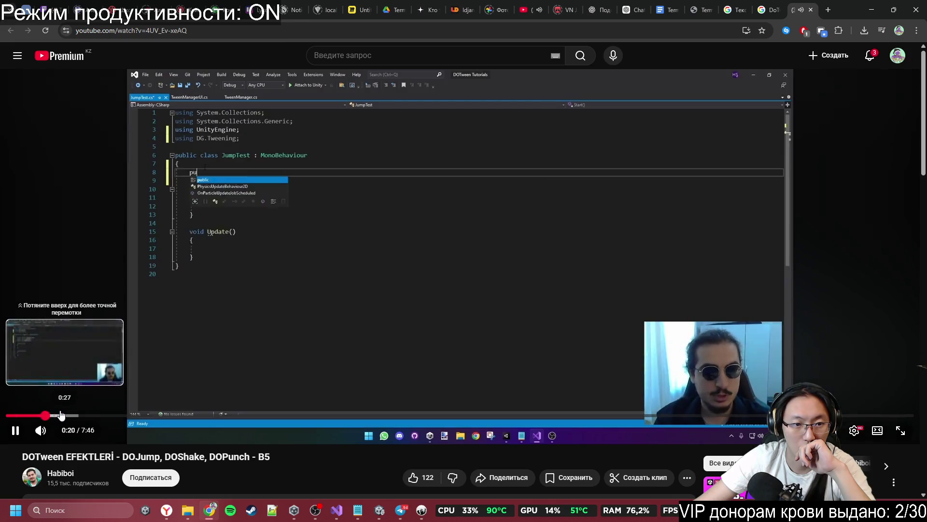
pyautogui.click(60, 414)
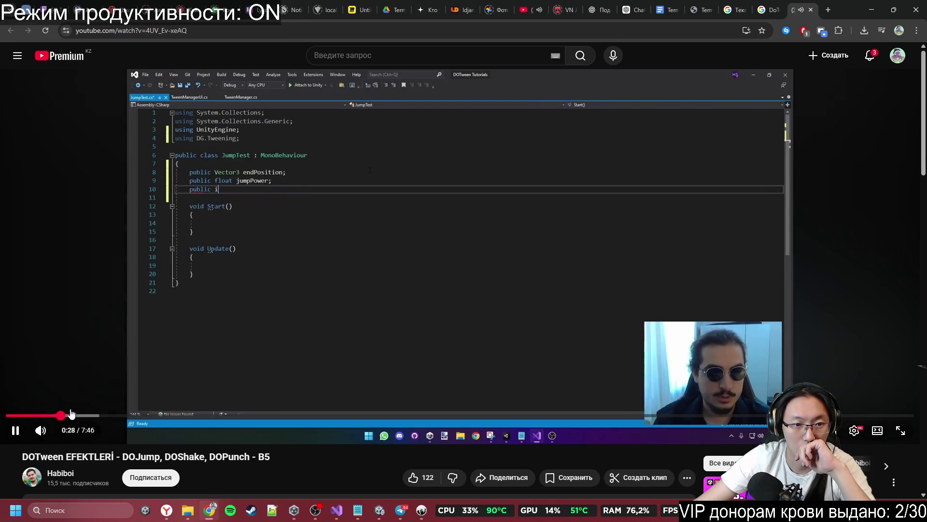
pyautogui.click(107, 415)
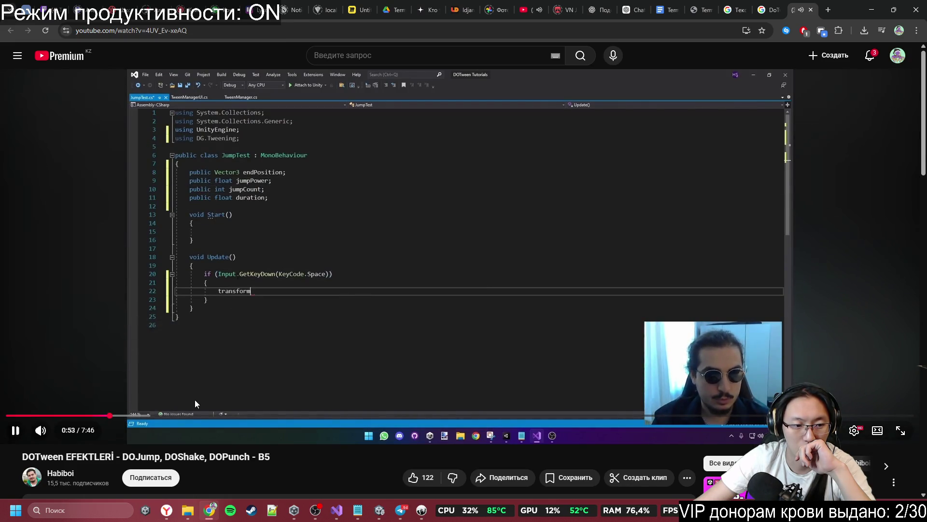
pyautogui.moveTo(121, 415); pyautogui.dragTo(192, 416)
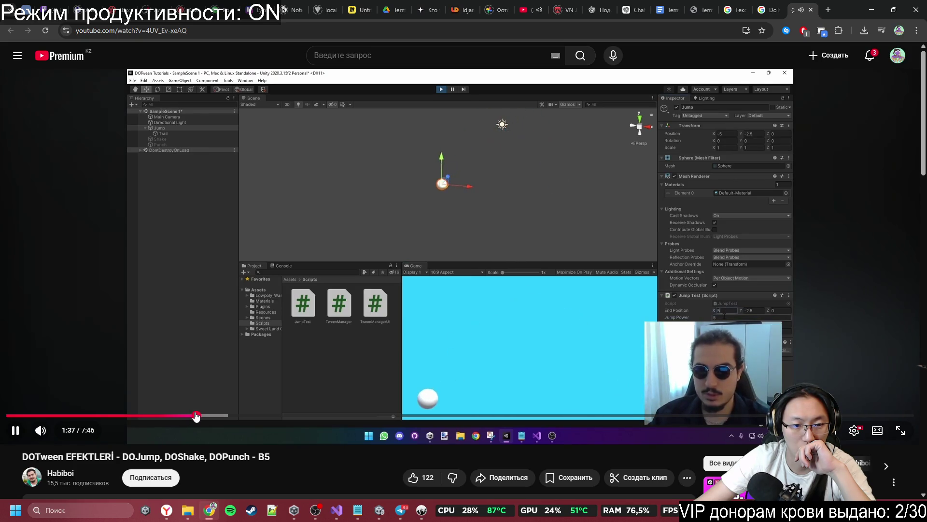
pyautogui.click(465, 319)
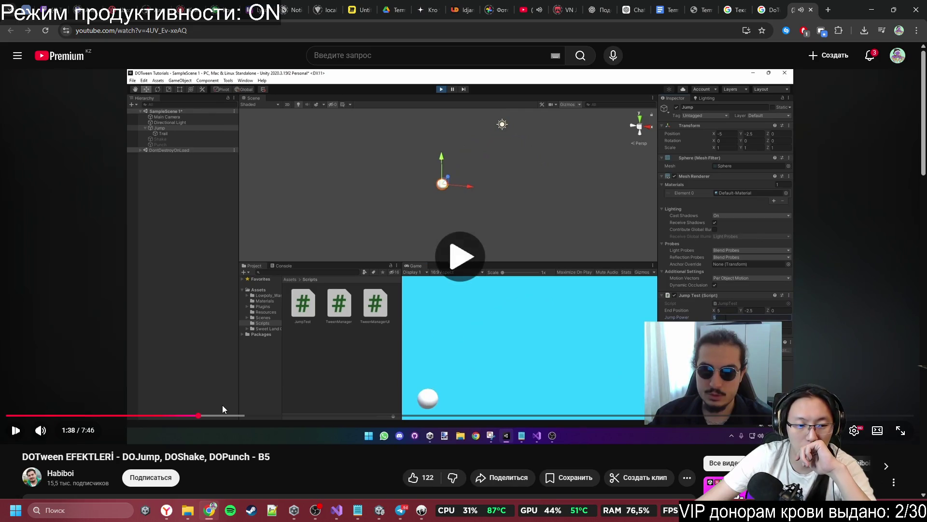
pyautogui.click(242, 372)
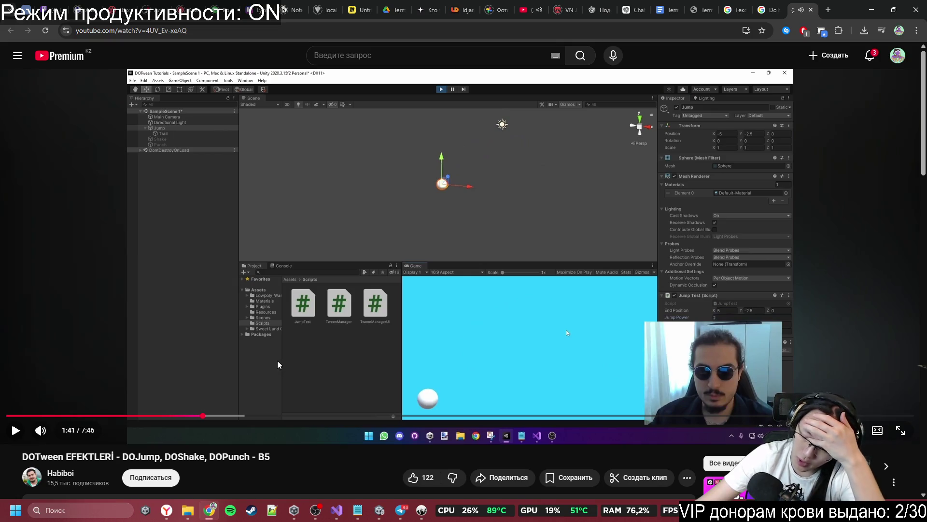
pyautogui.click(307, 299)
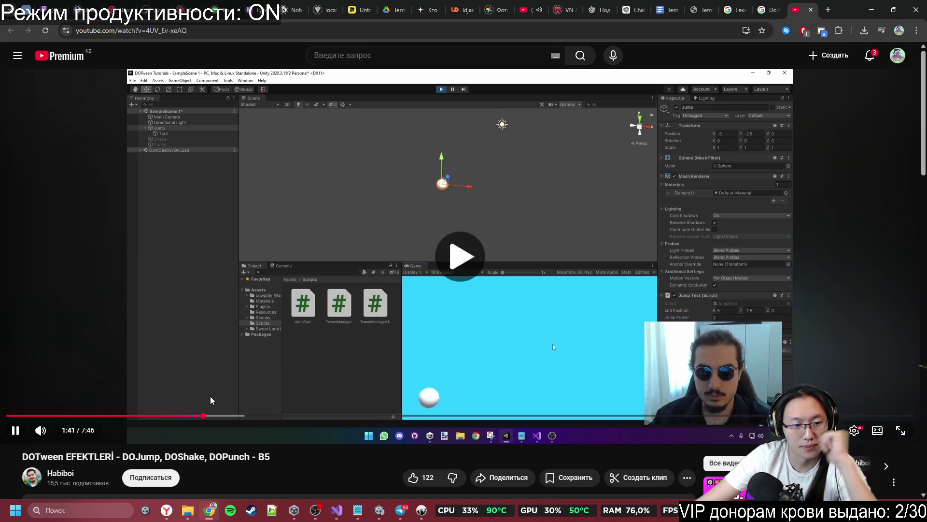
# - Seek to the DOShake section and watch the DOShakePosition and DOShakeScale examples
pyautogui.moveTo(209, 421); pyautogui.dragTo(305, 419)
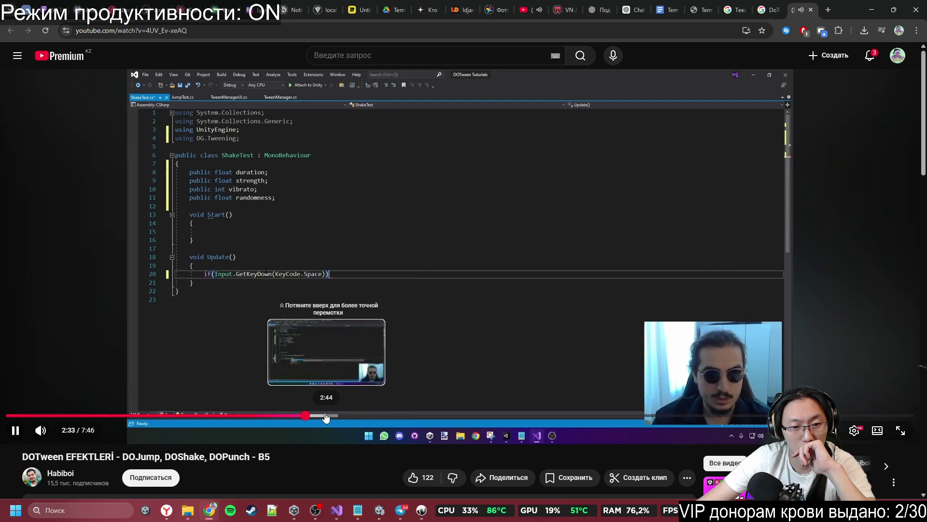
pyautogui.click(326, 416)
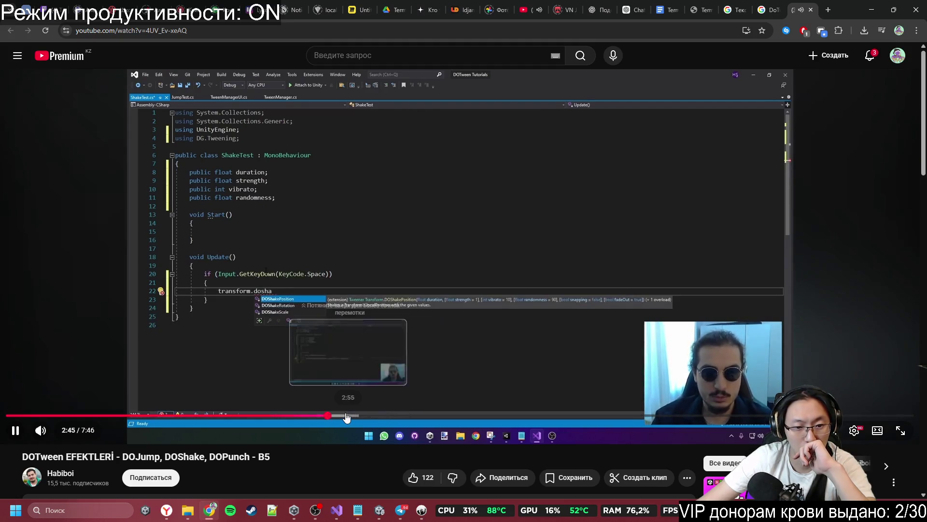
pyautogui.click(346, 416)
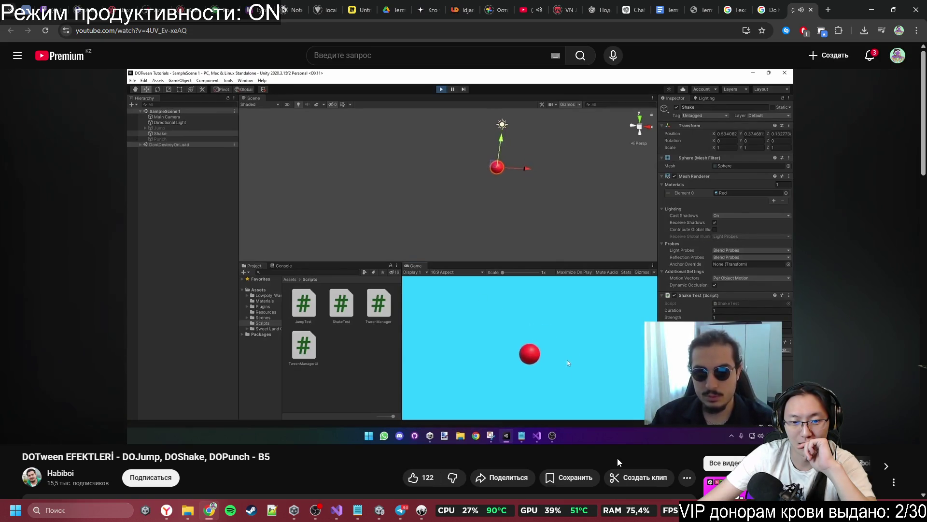
pyautogui.moveTo(262, 438)
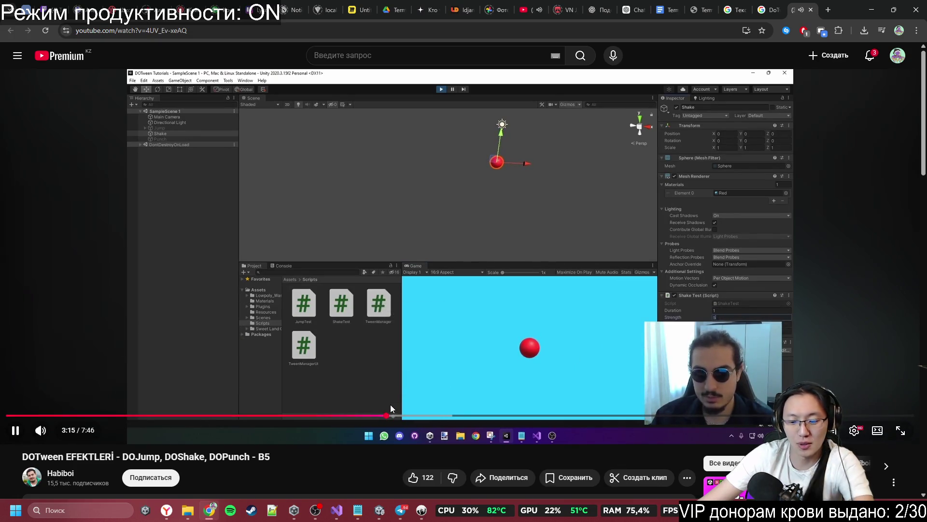
pyautogui.press('Left')
pyautogui.press('Left')
pyautogui.press('Left')
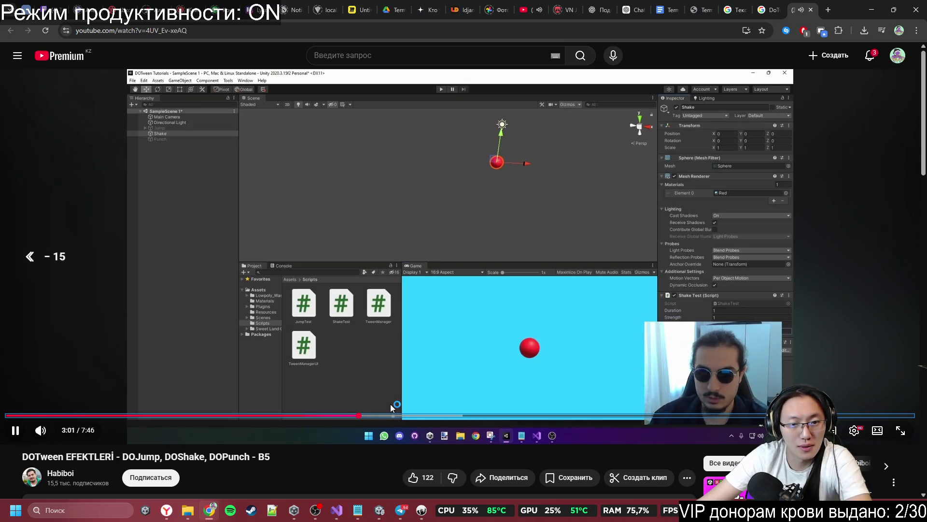
pyautogui.press('Left')
pyautogui.press('Left')
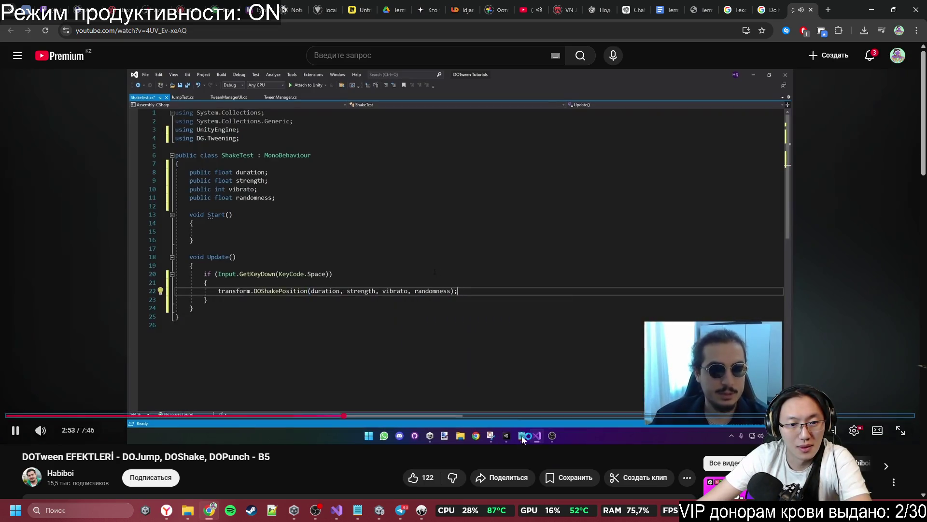
pyautogui.press('Right')
pyautogui.press('Right')
pyautogui.press('Right')
pyautogui.press('Right')
pyautogui.press('Right')
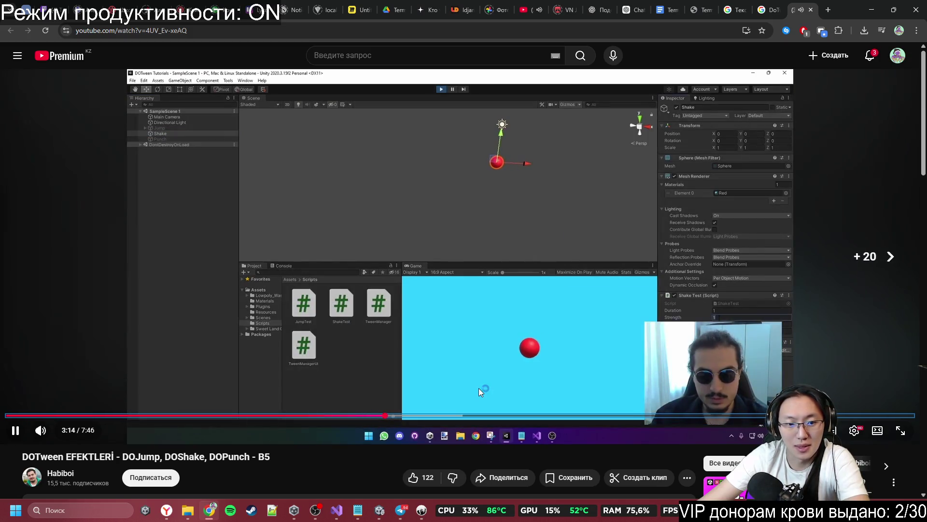
pyautogui.press('Right')
pyautogui.press('Right')
pyautogui.press('Right')
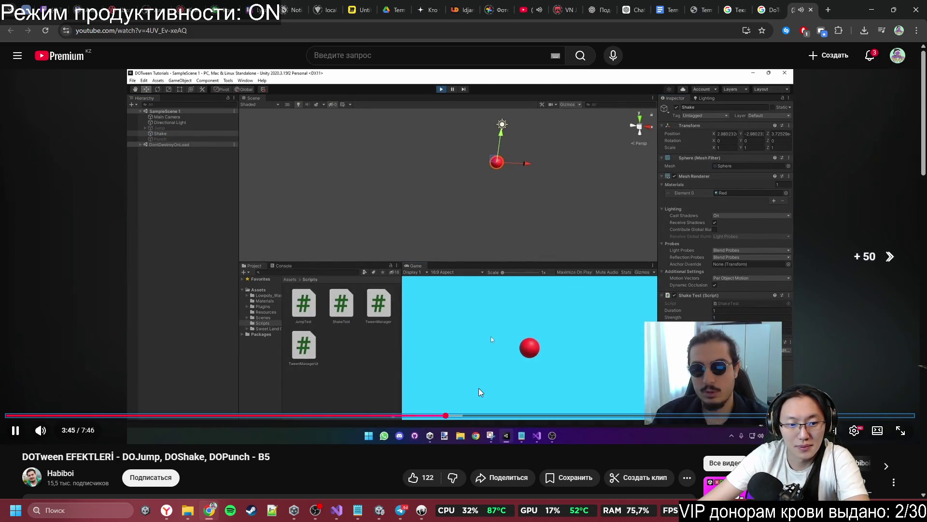
# - Skip through the shake demos to the two-sphere DOPunch demo and pause at 6:55
pyautogui.press('Right')
pyautogui.press('Right')
pyautogui.press('Right')
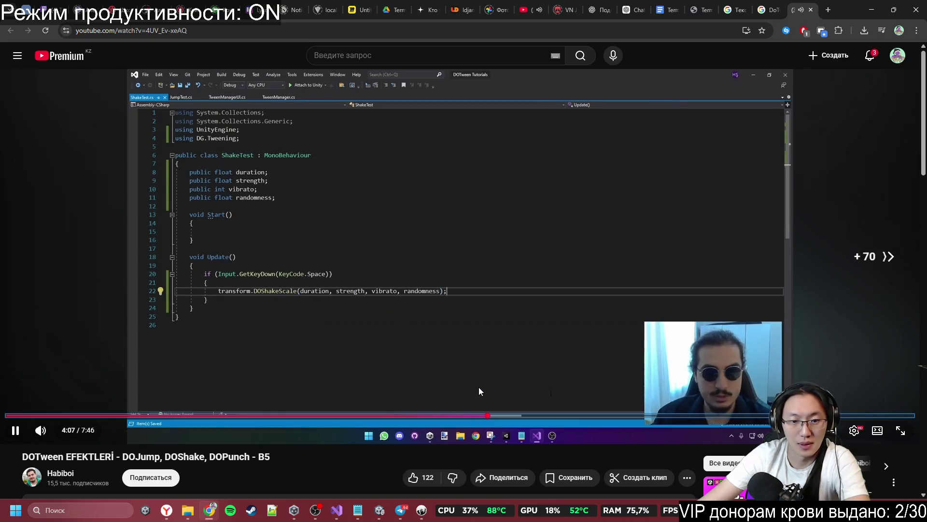
pyautogui.press('Right')
pyautogui.press('Right')
pyautogui.press('Right')
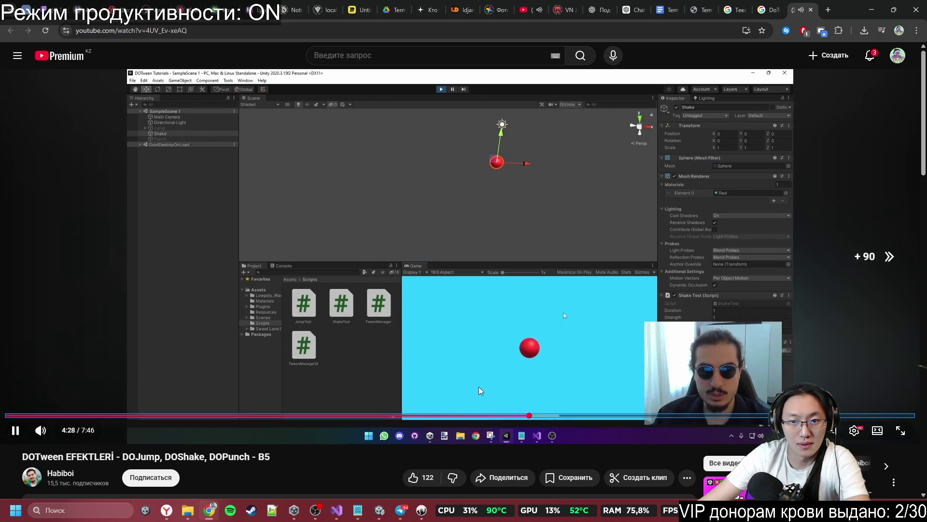
pyautogui.press('Right')
pyautogui.press('Right')
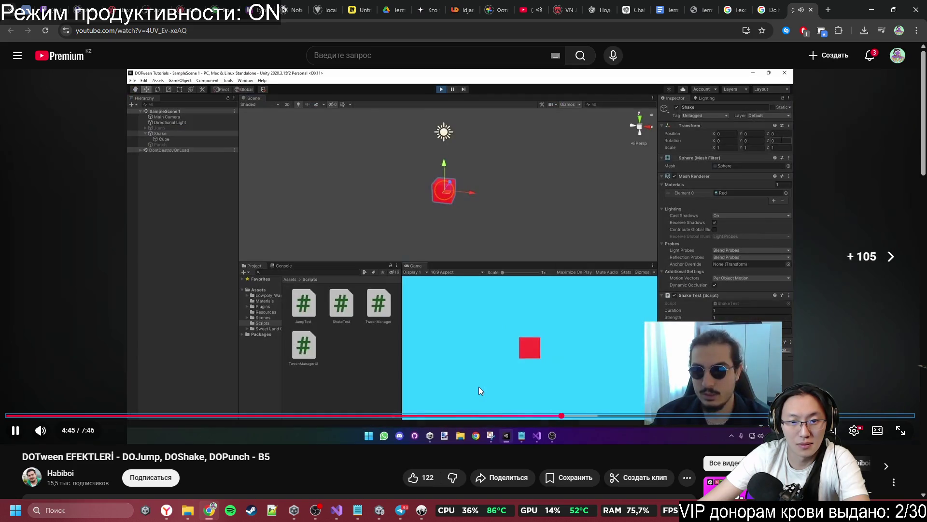
pyautogui.press('Right')
pyautogui.press('Right')
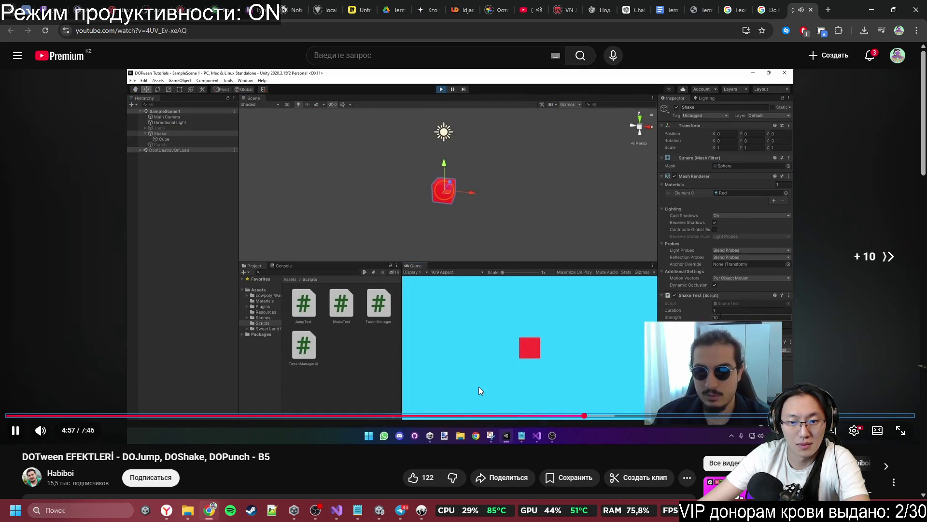
pyautogui.press('Right')
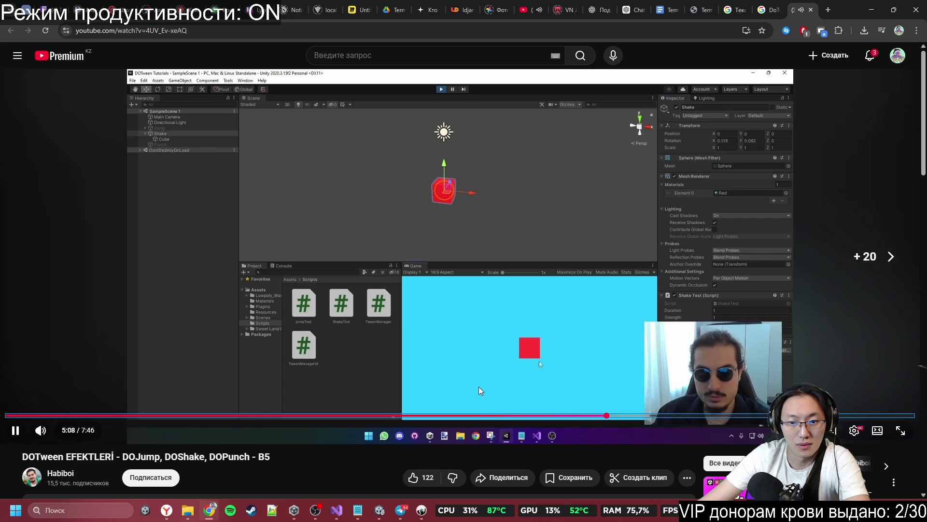
pyautogui.press('Right')
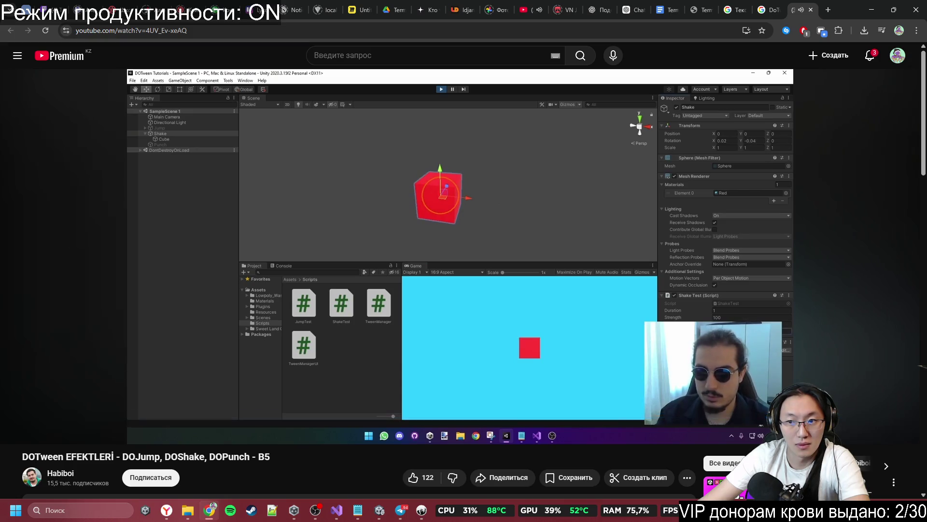
pyautogui.press('Right')
pyautogui.press('Right')
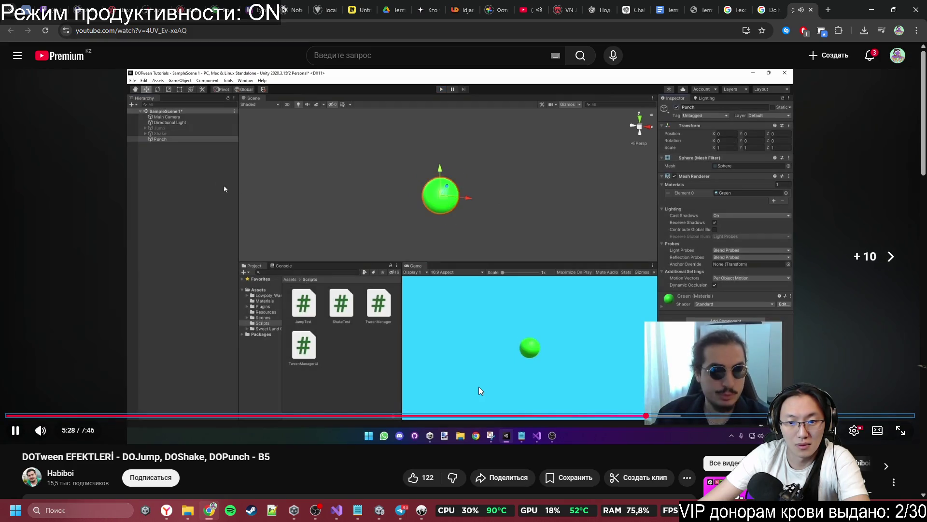
pyautogui.press('Right')
pyautogui.press('Right')
pyautogui.press('Right')
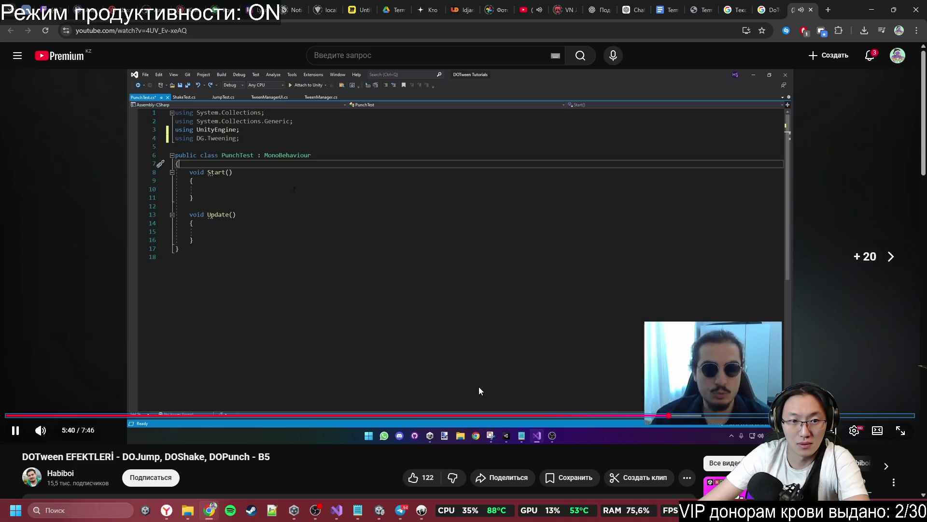
pyautogui.press('Right')
pyautogui.press('Right')
pyautogui.press('Right')
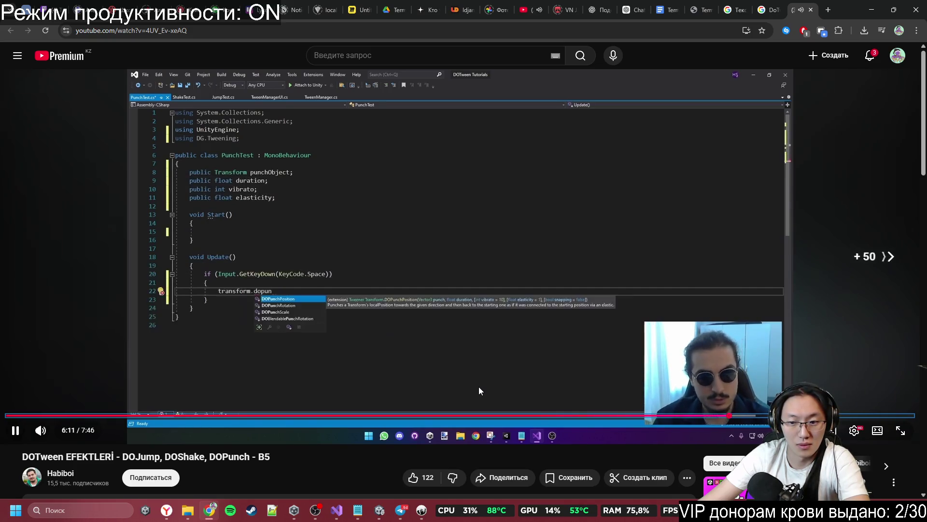
pyautogui.press('Right')
pyautogui.press('Right')
pyautogui.press('Right')
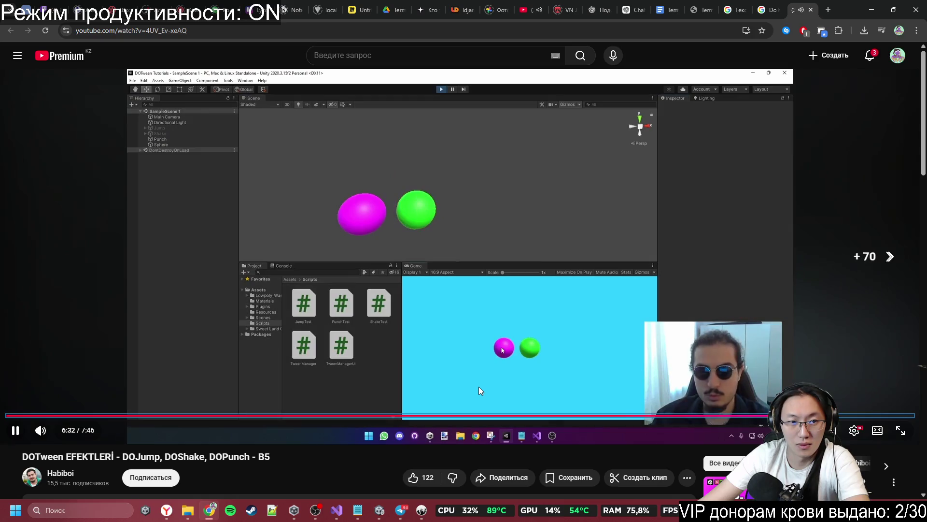
pyautogui.press('Right')
pyautogui.press('Right')
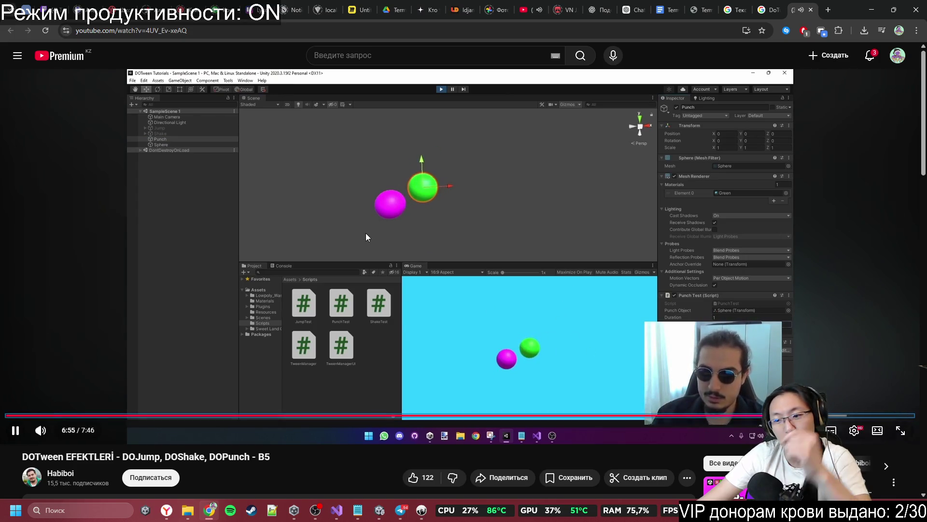
pyautogui.click(401, 234)
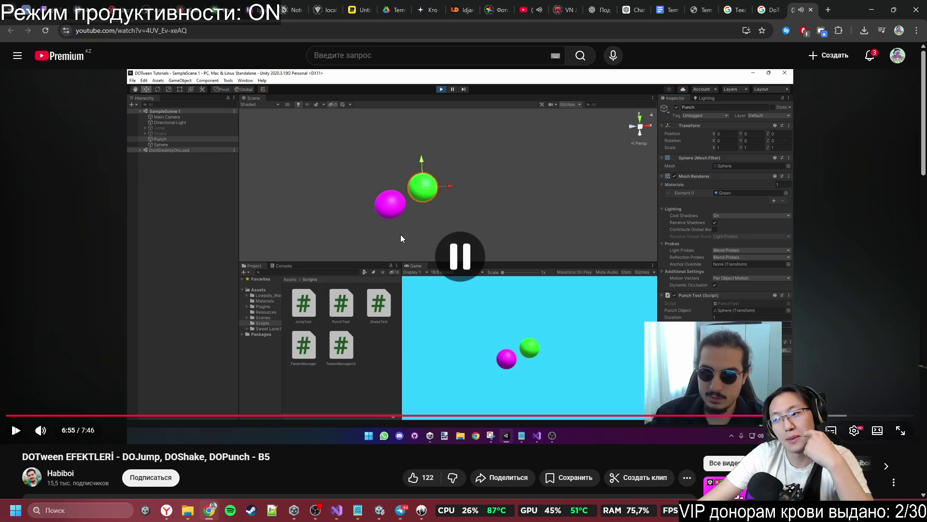
# - Refine the search to 'DoTween DoPunch rotation' and open the DOTween documentation result
pyautogui.click(812, 10)
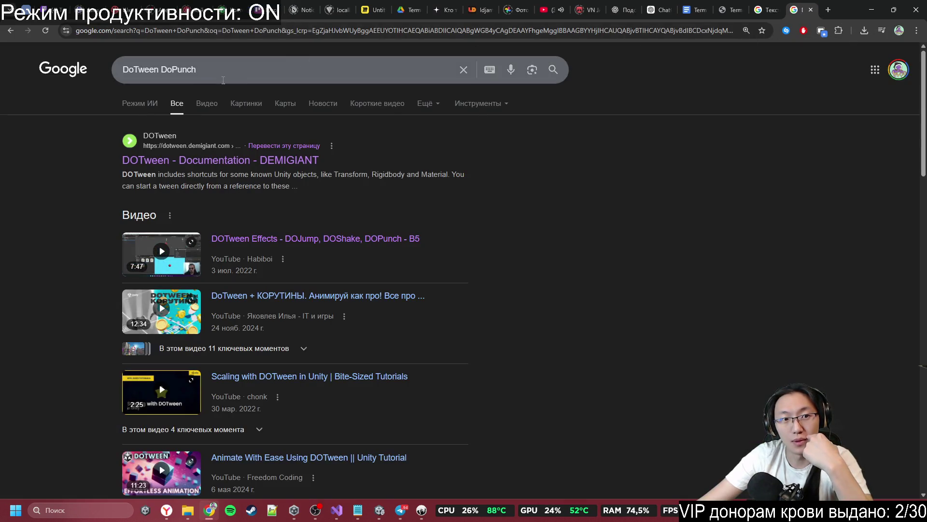
pyautogui.click(241, 65)
pyautogui.write('r')
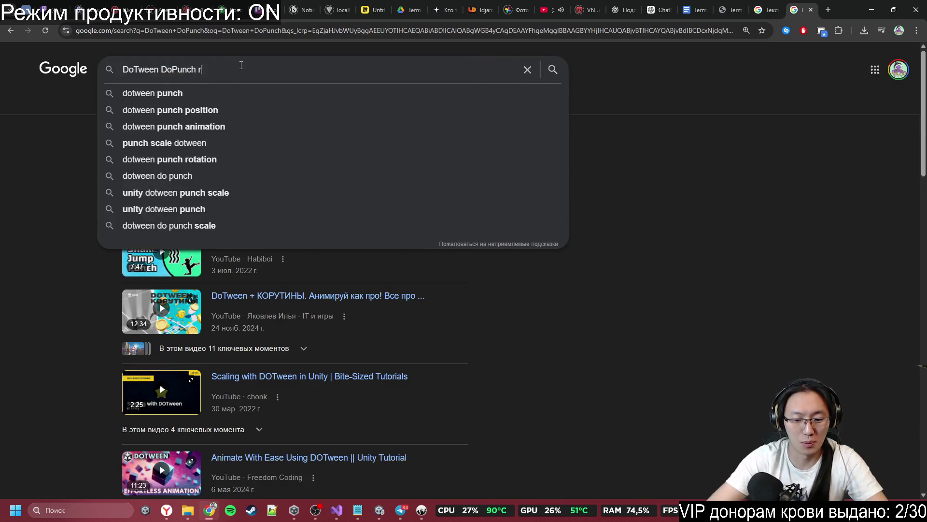
pyautogui.write('otation')
pyautogui.press('Return')
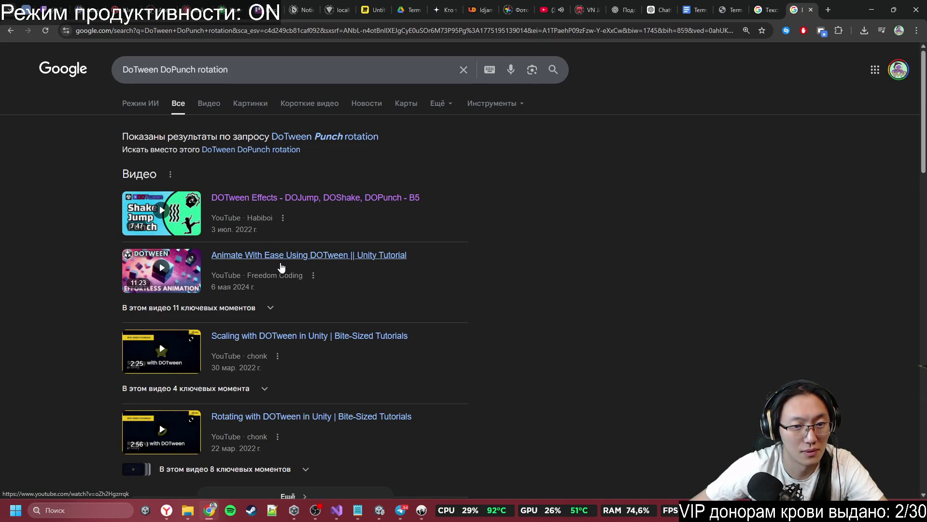
pyautogui.scroll(-7, 300, 293)
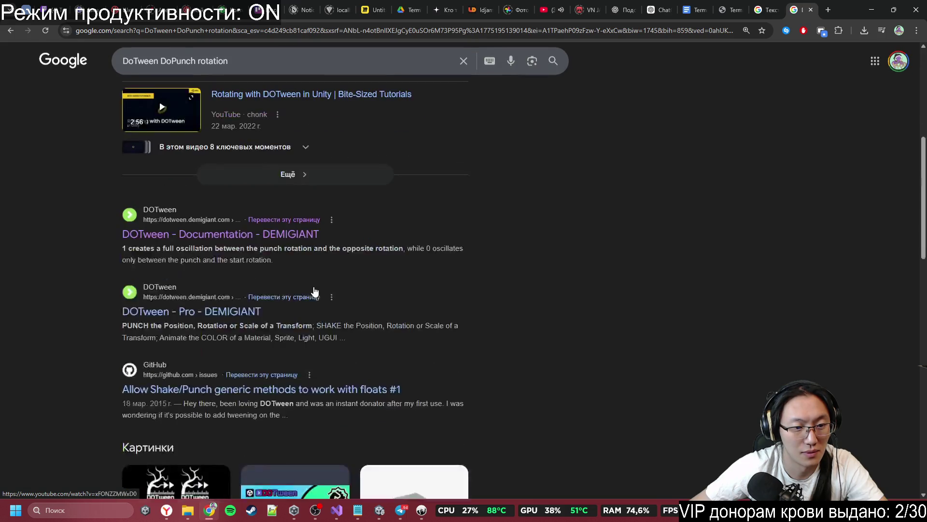
pyautogui.middleClick(262, 234)
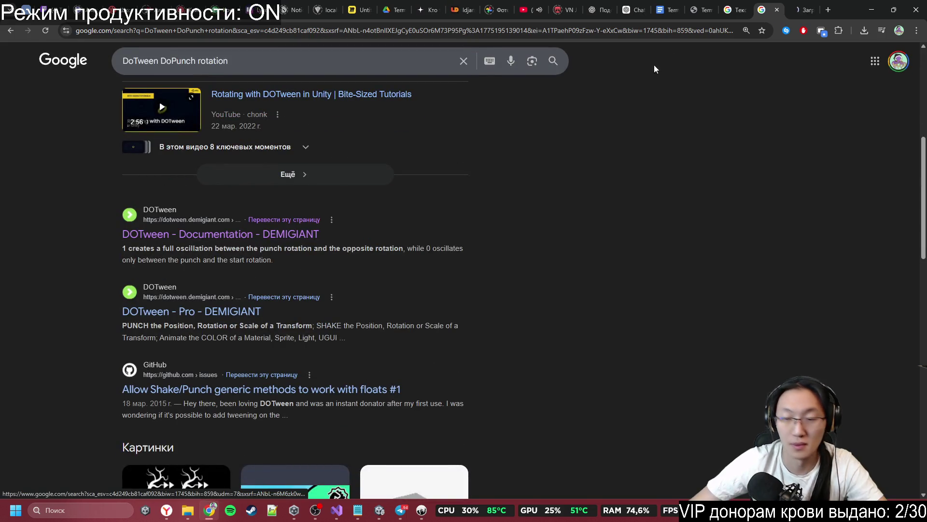
pyautogui.click(800, 4)
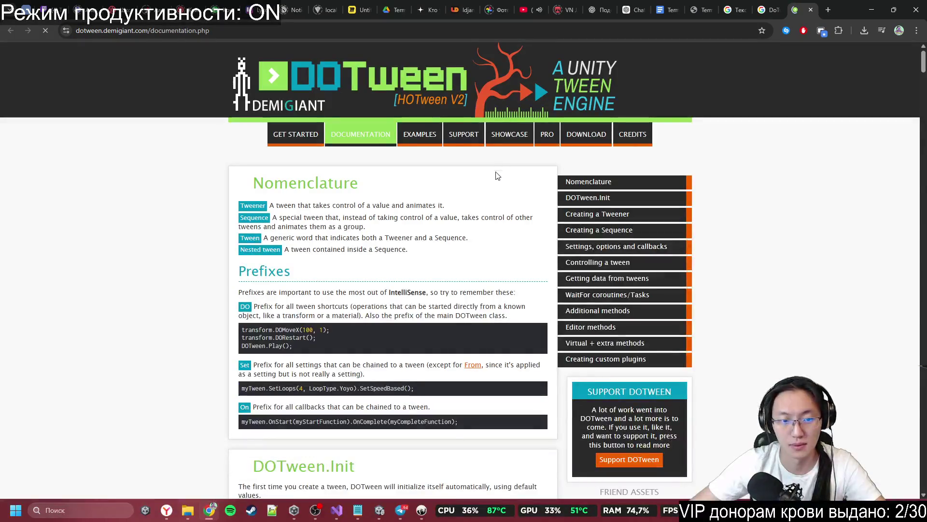
# - Find 'pun' in the documentation and expand the DOPunchRotation entry
pyautogui.hotkey('ctrl', 'f')
pyautogui.write('Dopun')
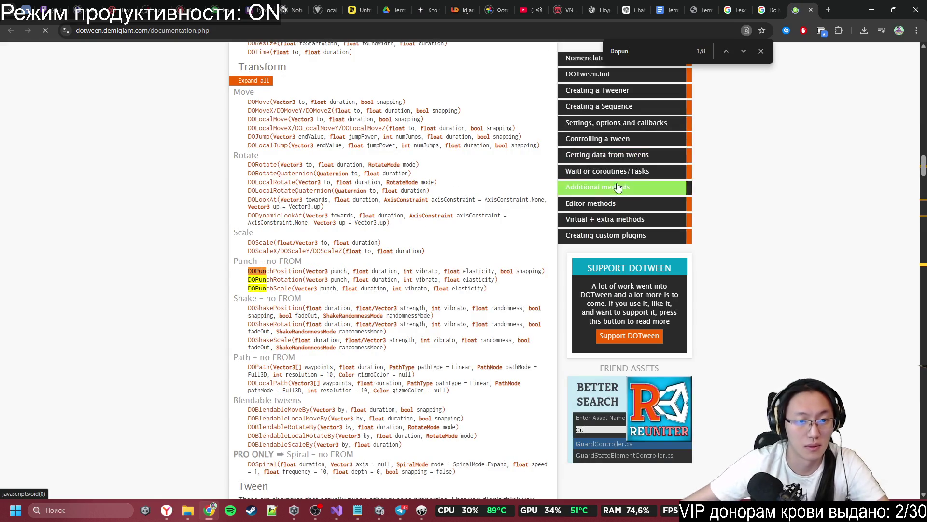
pyautogui.click(274, 281)
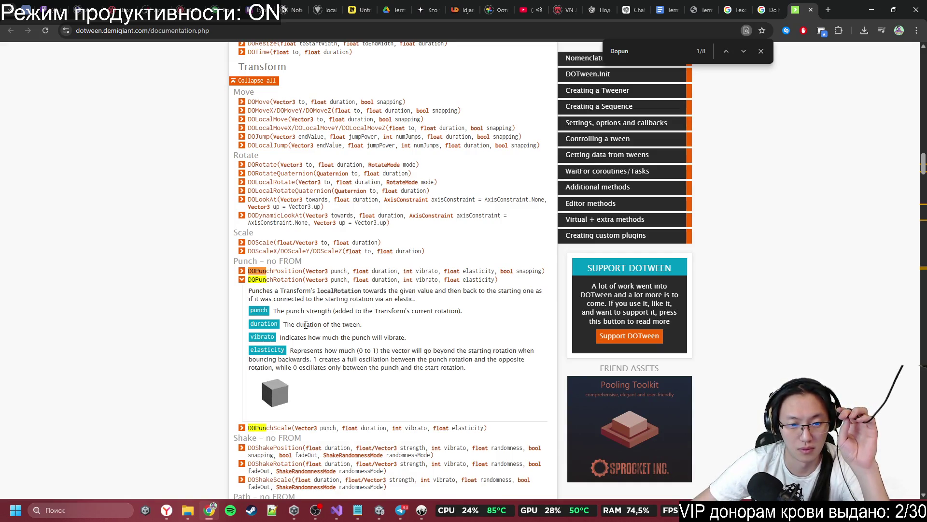
# - Check the punch call's vibrato argument, then reveal Unity and adjust LilyCharacter's Z rotation
pyautogui.hotkey('alt', 'Tab')
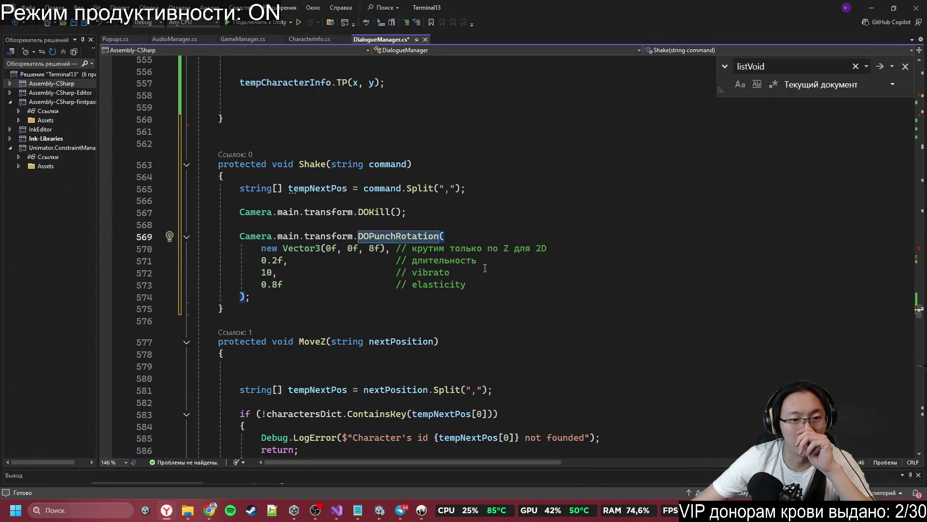
pyautogui.click(412, 273)
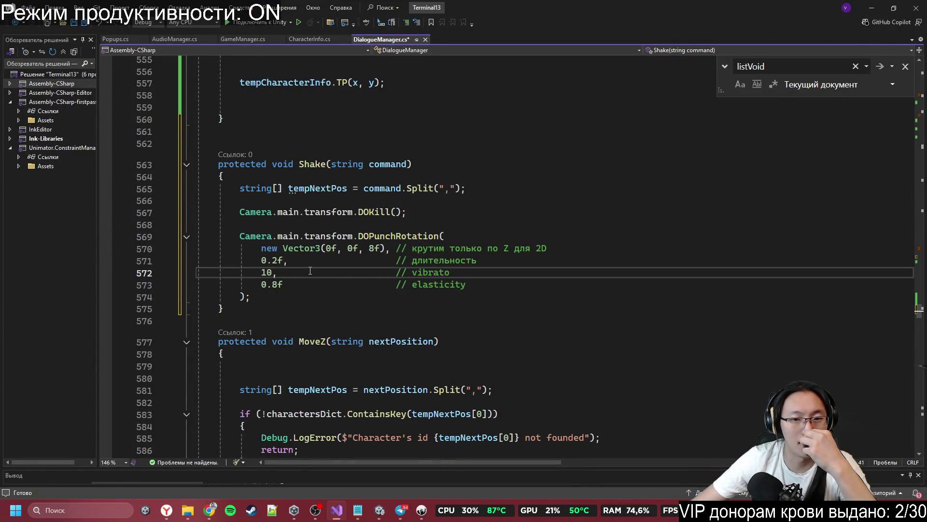
pyautogui.click(878, 17)
pyautogui.moveTo(903, 107); pyautogui.dragTo(908, 116)
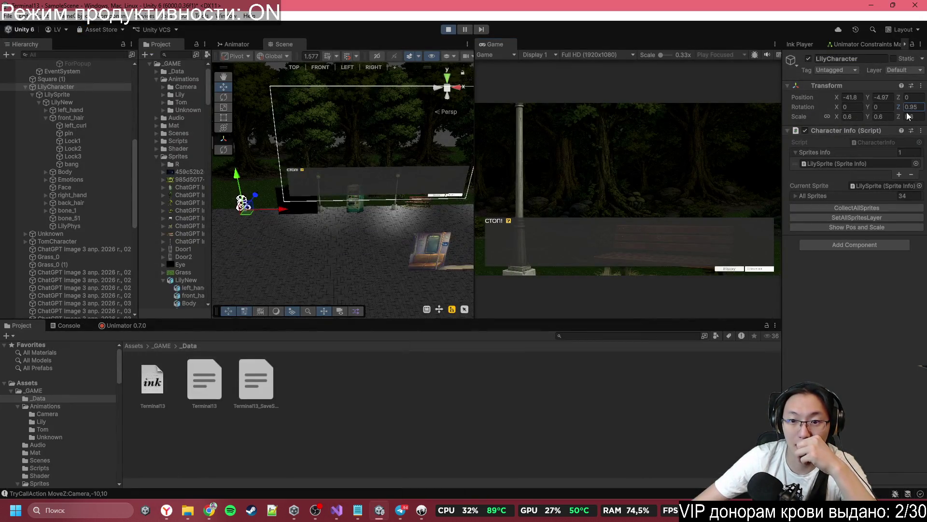
# - Set LilyCharacter's Z rotation to 0, test-tilt the Main Camera around Z, and return to the code
pyautogui.write('0')
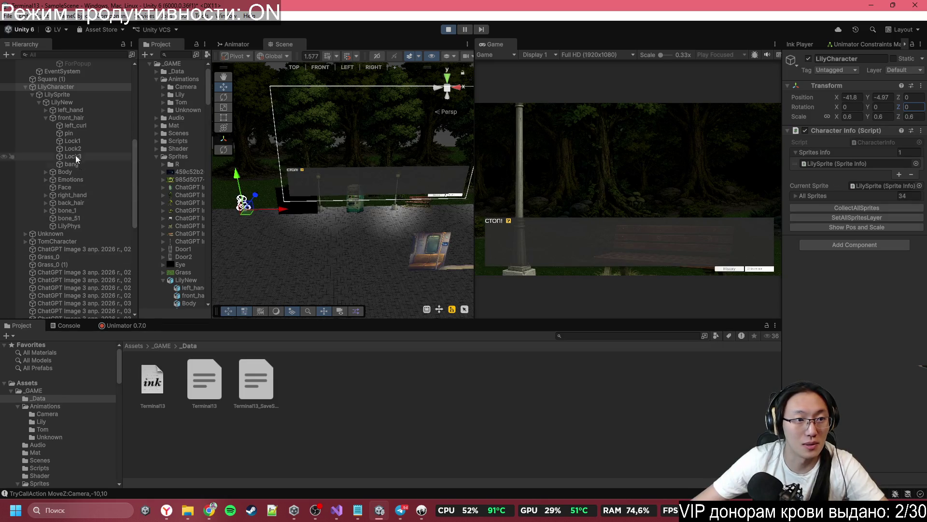
pyautogui.scroll(10, 81, 103)
pyautogui.click(77, 94)
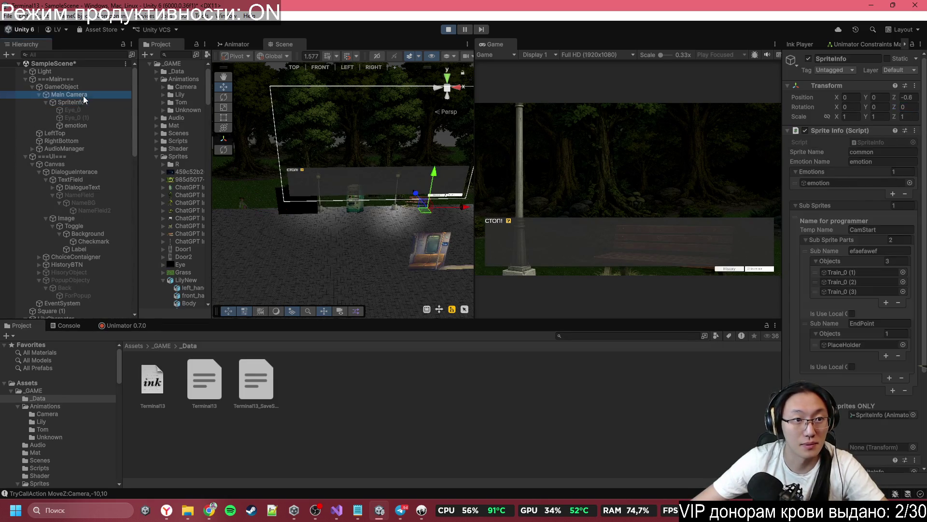
pyautogui.moveTo(894, 108)
pyautogui.mouseDown()
pyautogui.moveTo(883, 165)
pyautogui.moveTo(628, 232)
pyautogui.moveTo(655, 235)
pyautogui.mouseUp()
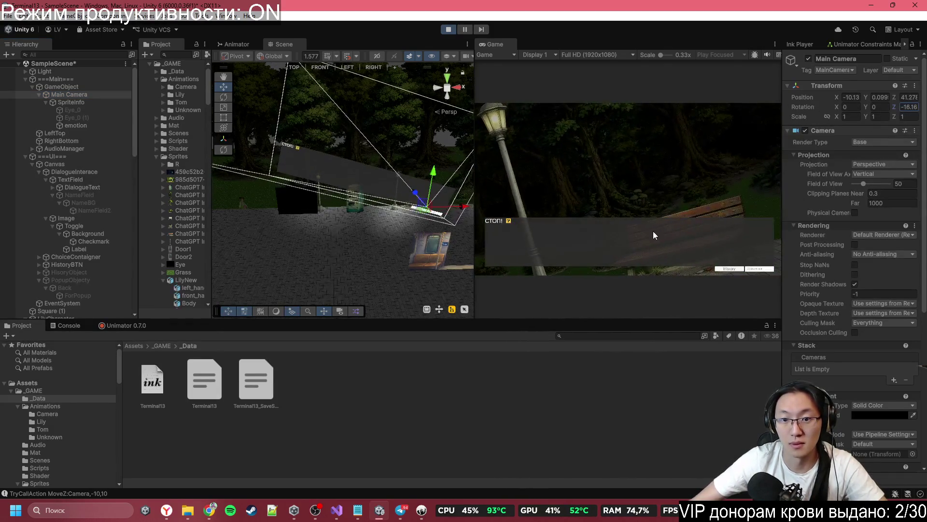
pyautogui.click(337, 510)
pyautogui.click(473, 283)
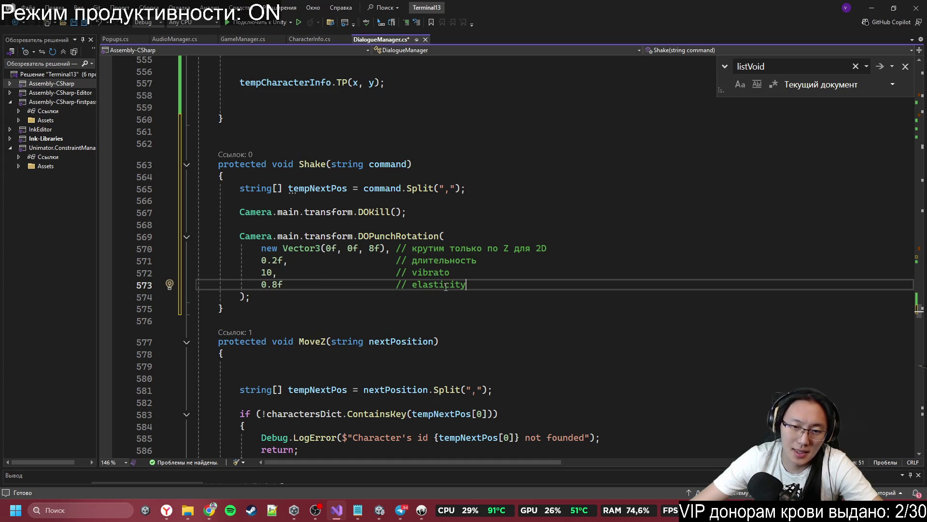
pyautogui.doubleClick(433, 272)
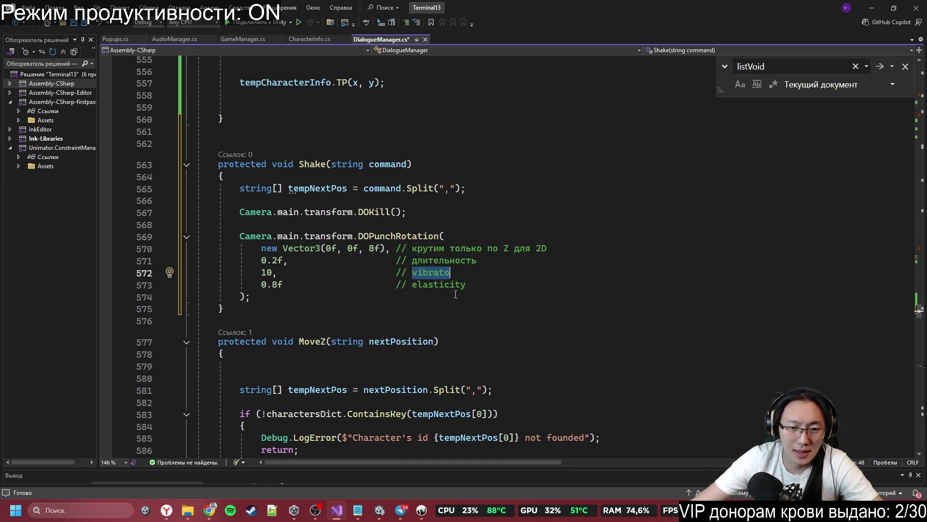
pyautogui.doubleClick(440, 285)
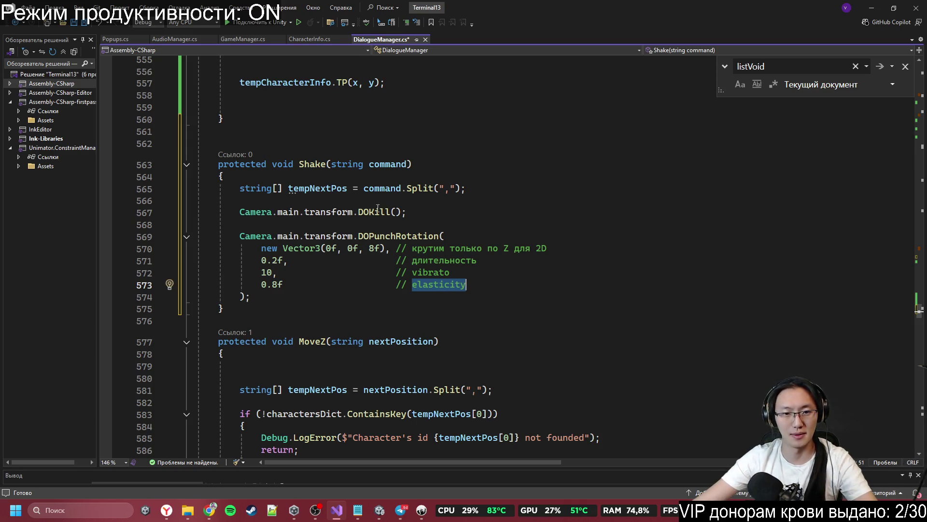
pyautogui.click(397, 211)
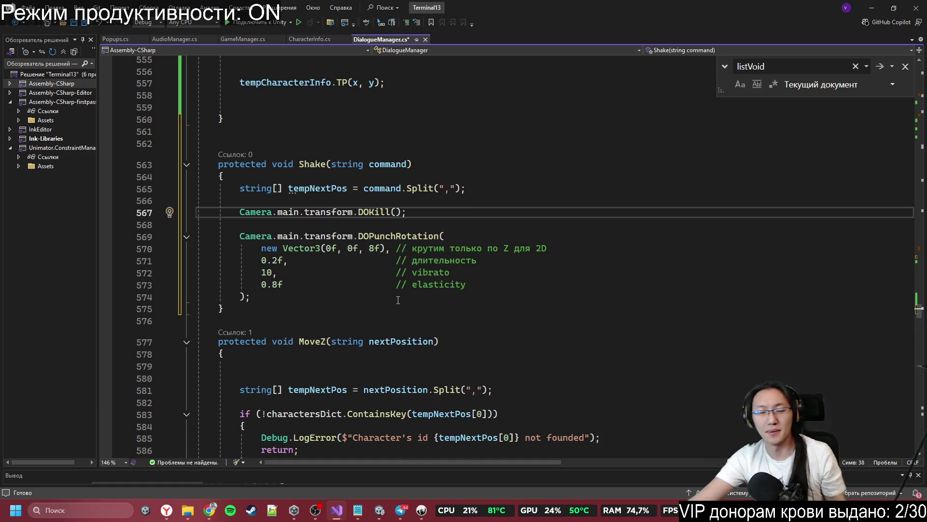
pyautogui.scroll(7, 398, 299)
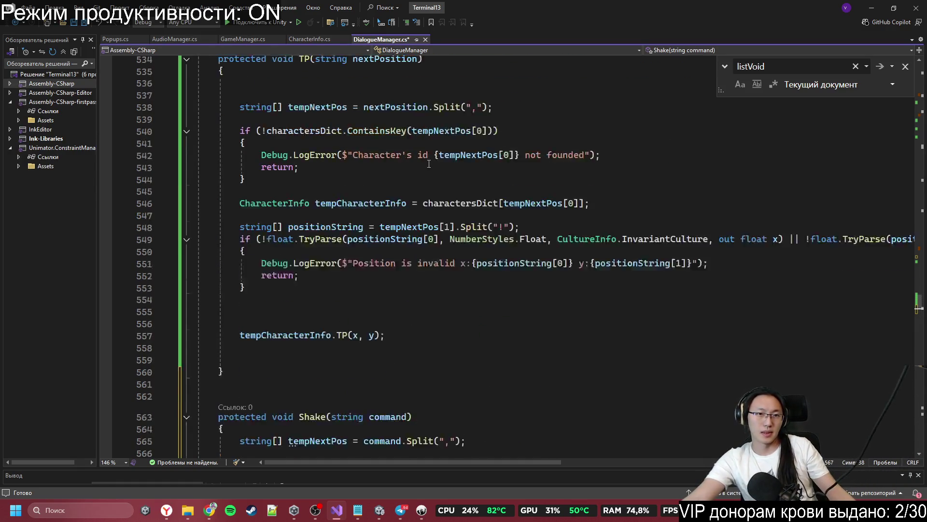
pyautogui.scroll(1, 387, 191)
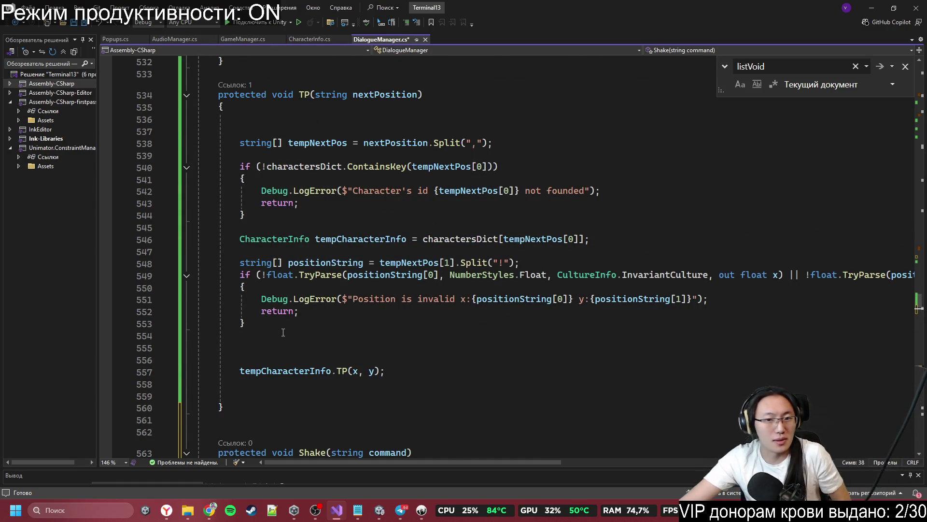
# - Paste TP's float.TryParse validation block (lines 549–553) after Shake's command split line
pyautogui.moveTo(281, 329)
pyautogui.mouseDown()
pyautogui.moveTo(218, 296)
pyautogui.moveTo(241, 275)
pyautogui.mouseUp()
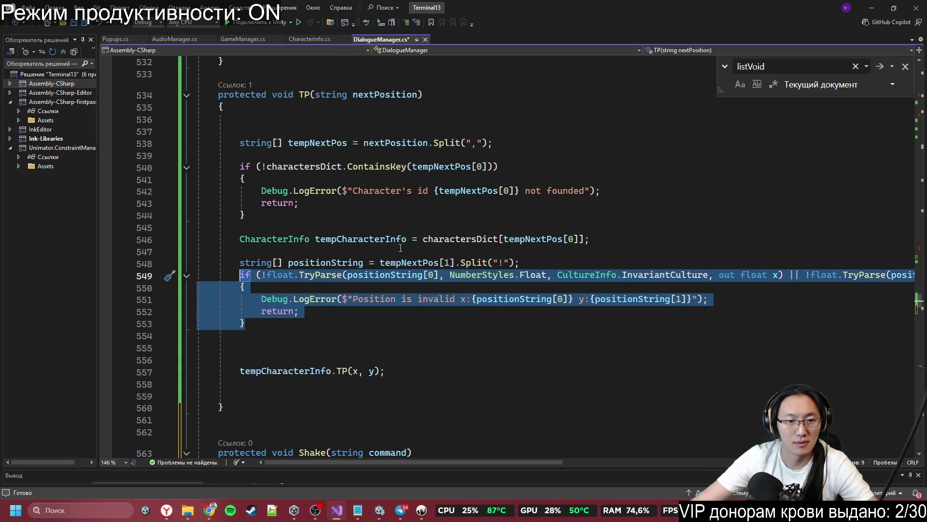
pyautogui.scroll(-10, 362, 314)
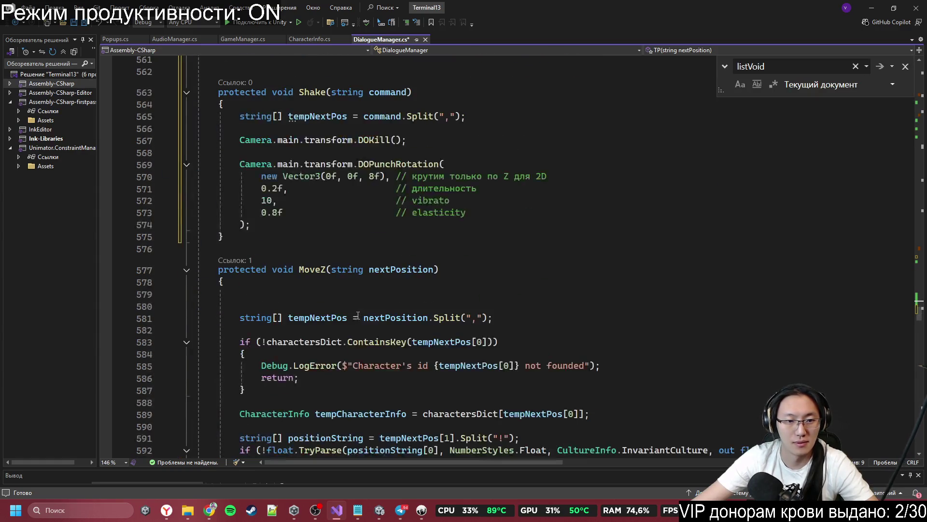
pyautogui.click(317, 229)
pyautogui.scroll(1, 354, 218)
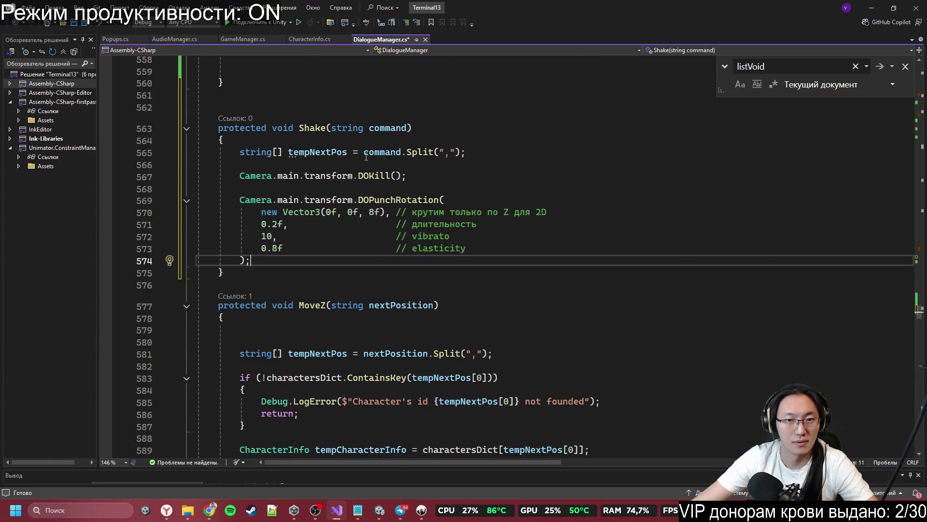
pyautogui.click(485, 156)
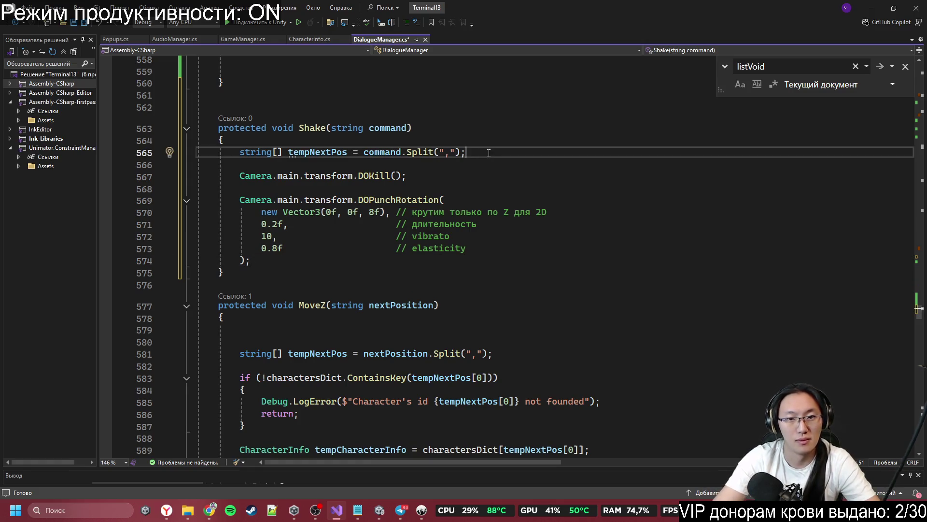
pyautogui.hotkey('ctrl', 'v')
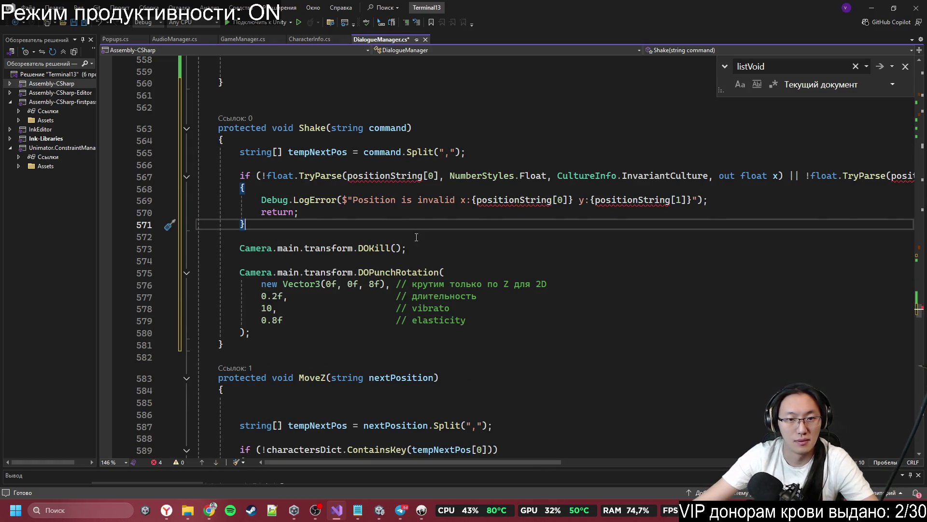
# - Replace positionString with tempNextPos in the first TryParse check and both error-message references
pyautogui.scroll(3, 416, 237)
pyautogui.doubleClick(332, 260)
pyautogui.hotkey('ctrl', 'c')
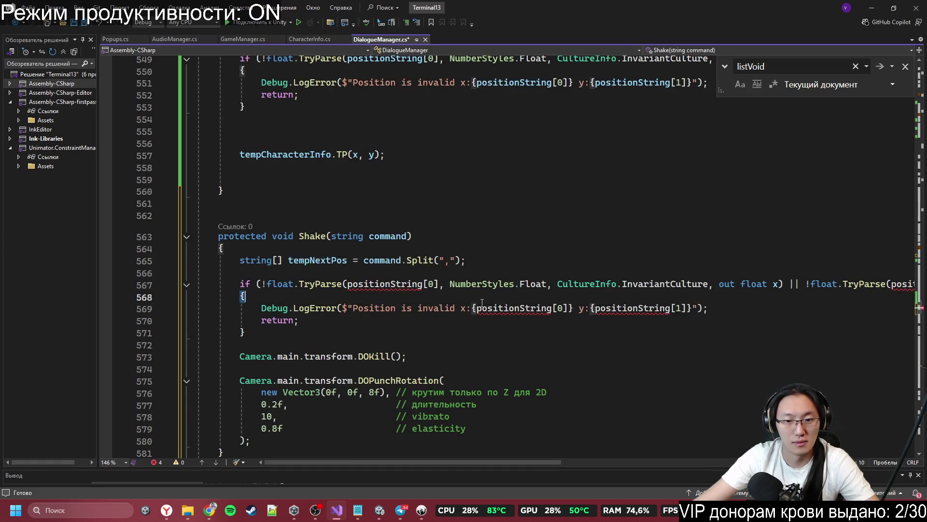
pyautogui.doubleClick(385, 284)
pyautogui.hotkey('ctrl', 'v')
pyautogui.click(510, 307)
pyautogui.doubleClick(511, 308)
pyautogui.hotkey('ctrl', 'v')
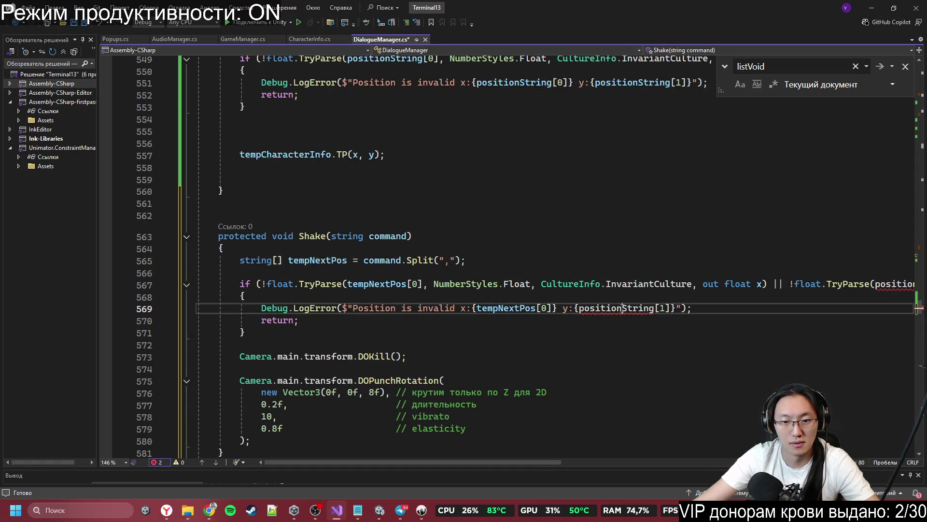
pyautogui.doubleClick(613, 308)
pyautogui.hotkey('ctrl', 'v')
pyautogui.moveTo(489, 465)
pyautogui.mouseDown()
pyautogui.moveTo(563, 466)
pyautogui.moveTo(486, 466)
pyautogui.mouseUp()
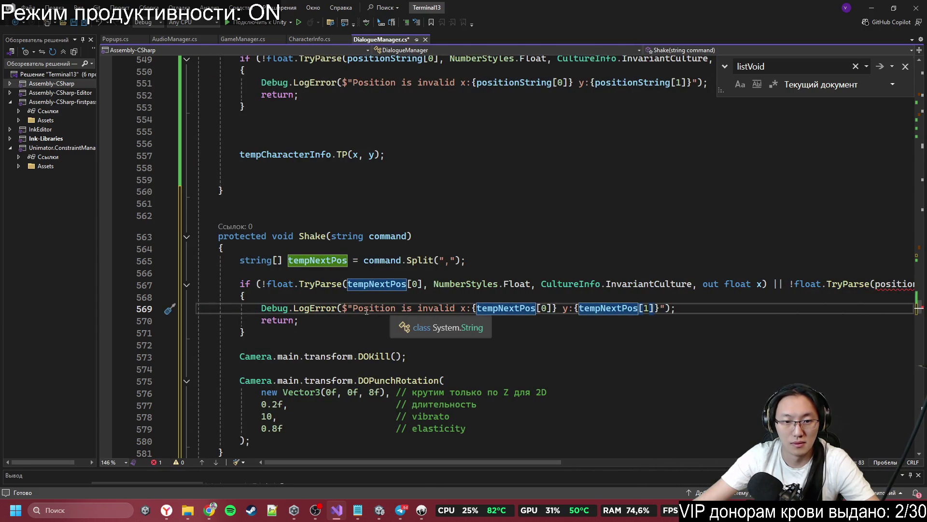
# - Reword the error text to 'Shake Info Invalid' and delete the y label before the second value
pyautogui.moveTo(353, 309); pyautogui.dragTo(463, 311)
pyautogui.write('Shake I')
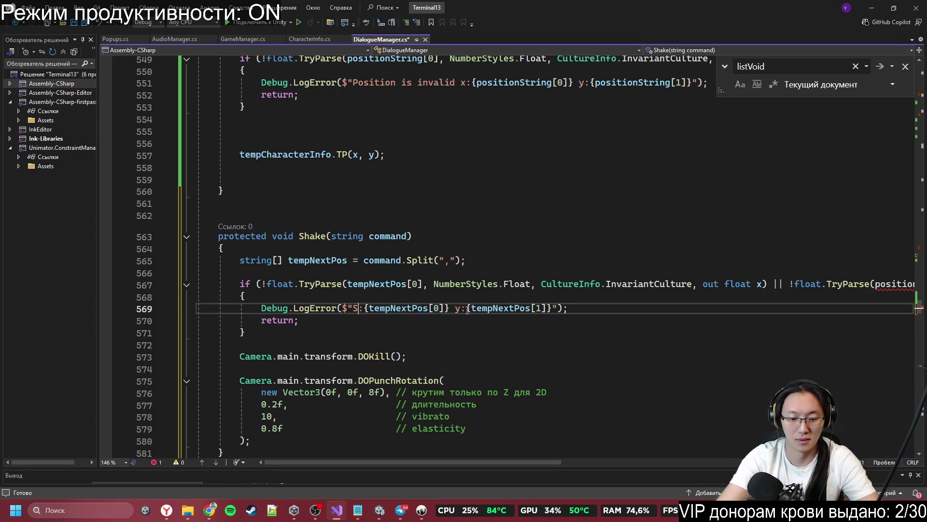
pyautogui.write('nfo In')
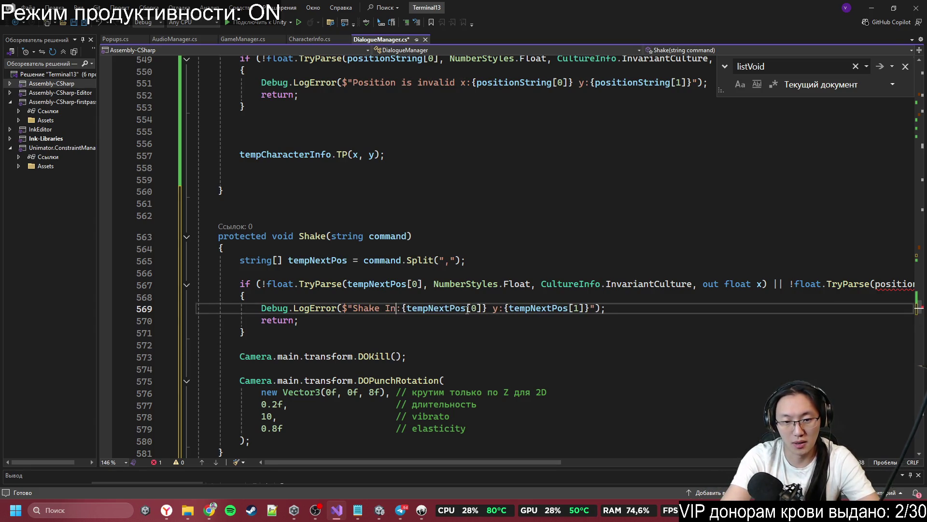
pyautogui.write('valid')
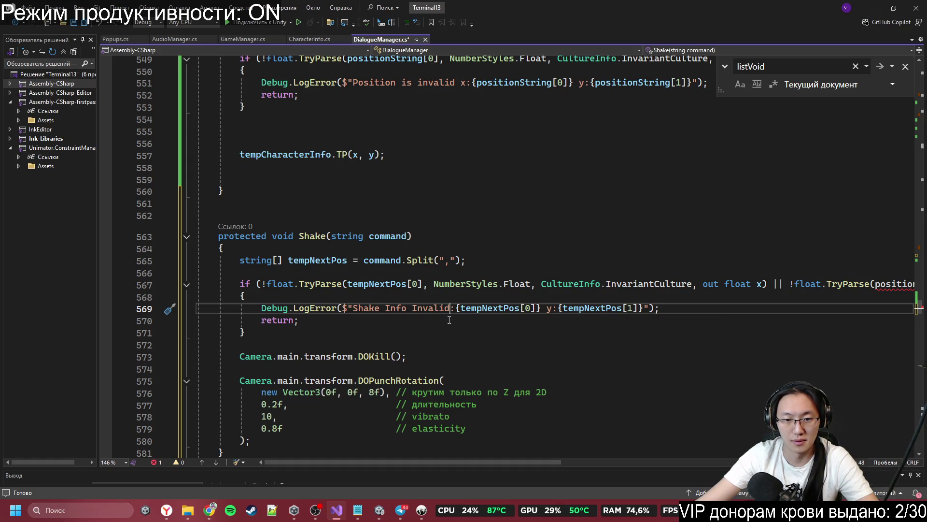
pyautogui.click(552, 309)
pyautogui.press('BackSpace')
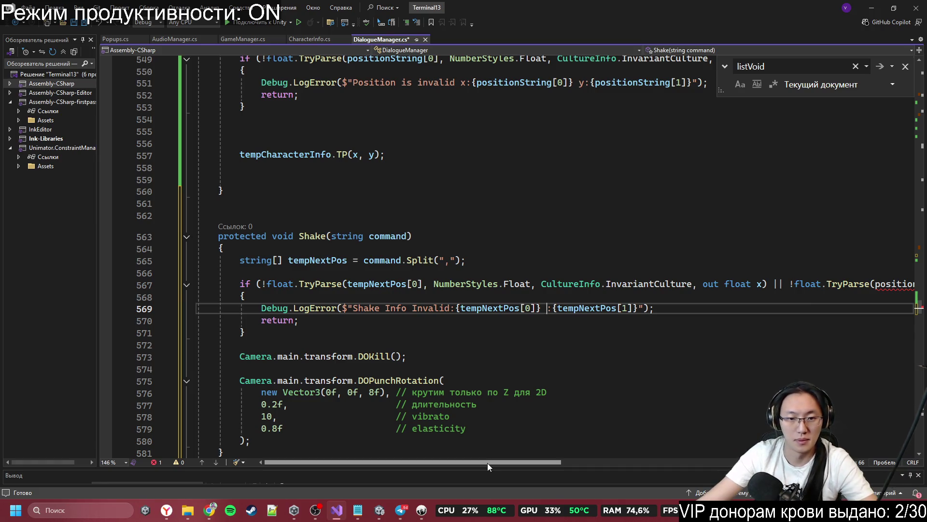
pyautogui.moveTo(489, 463)
pyautogui.mouseDown()
pyautogui.moveTo(565, 460)
pyautogui.moveTo(542, 459)
pyautogui.mouseUp()
pyautogui.doubleClick(802, 284)
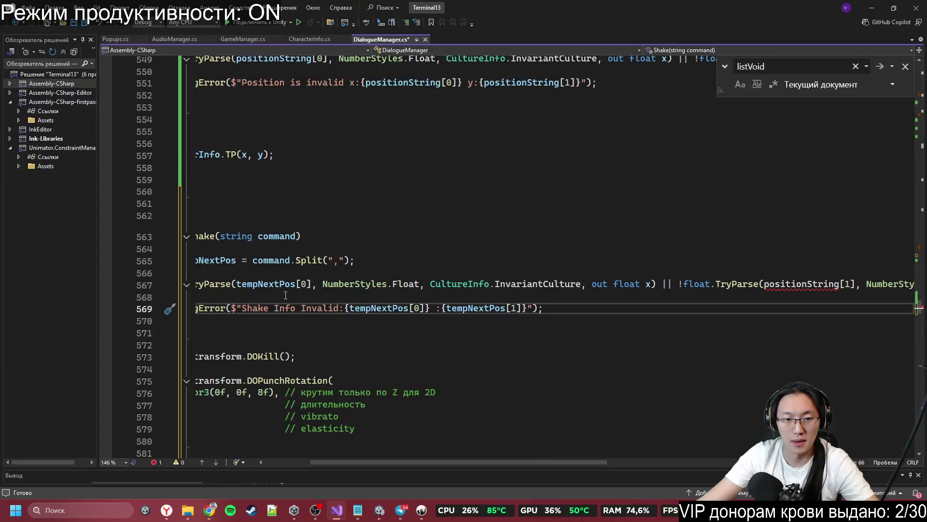
# - Point the second TryParse at tempNextPos and rename the parsed x variable to time
pyautogui.hotkey('ctrl', 'v')
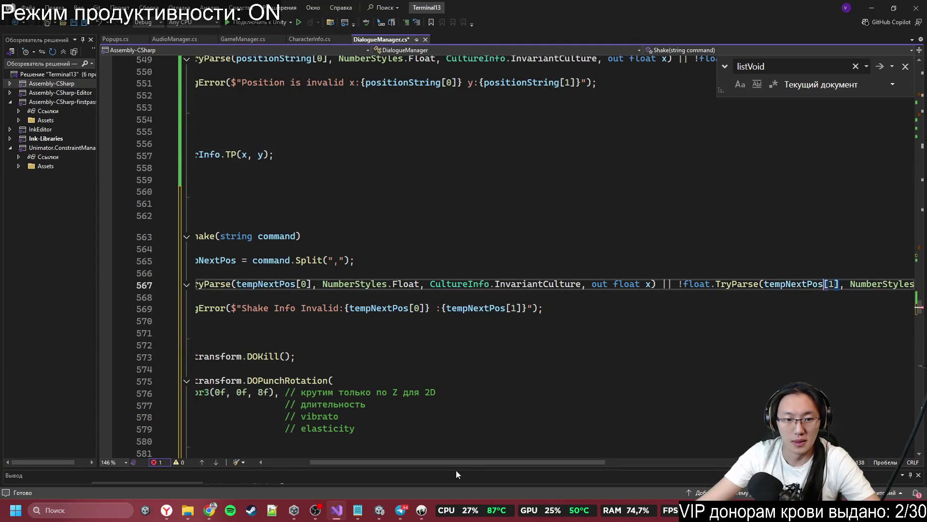
pyautogui.hscroll(-1, 456, 462)
pyautogui.doubleClick(333, 416)
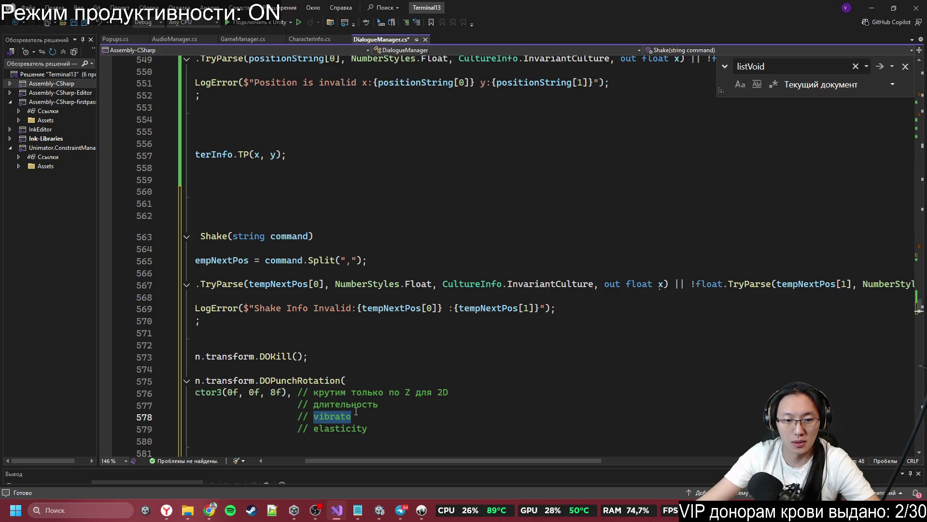
pyautogui.doubleClick(360, 406)
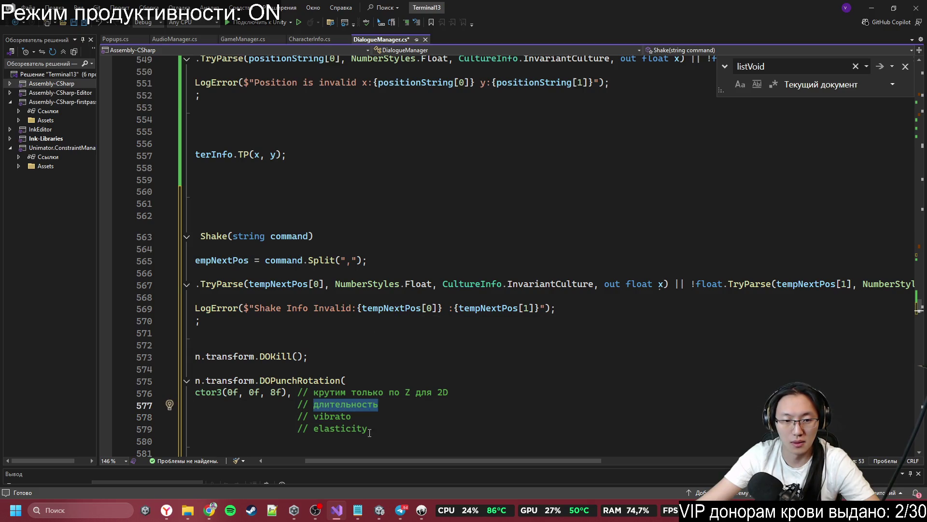
pyautogui.click(660, 285)
pyautogui.hotkey('ctrl', 'r')
pyautogui.hotkey('ctrl', 'r')
pyautogui.write('time')
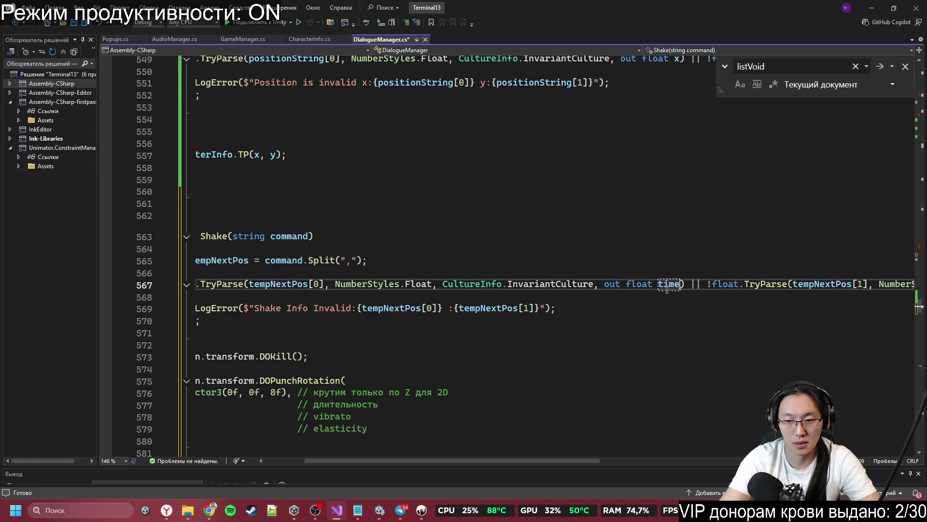
pyautogui.moveTo(540, 460)
pyautogui.mouseDown()
pyautogui.moveTo(637, 460)
pyautogui.moveTo(531, 448)
pyautogui.moveTo(661, 455)
pyautogui.moveTo(739, 398)
pyautogui.mouseUp()
# - Rename the parsed y variable to vibrato
pyautogui.doubleClick(786, 284)
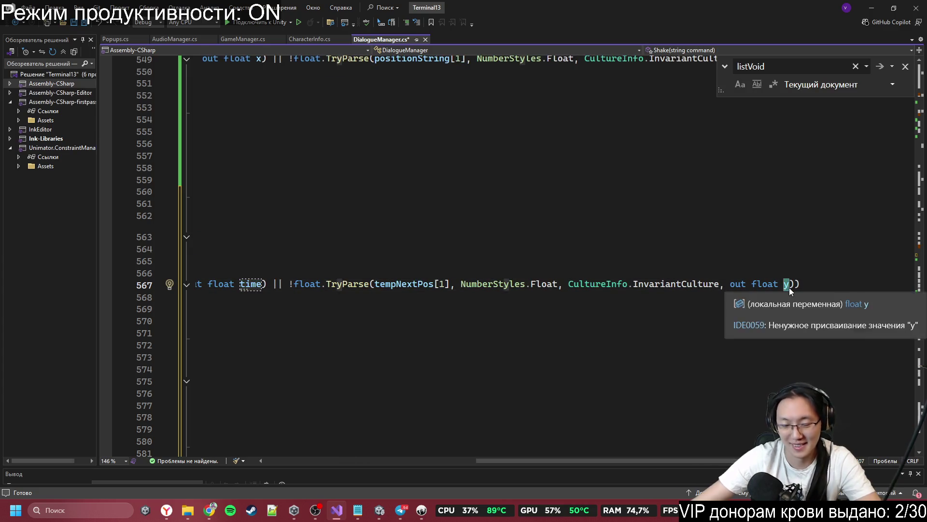
pyautogui.write('fiv')
pyautogui.press('BackSpace')
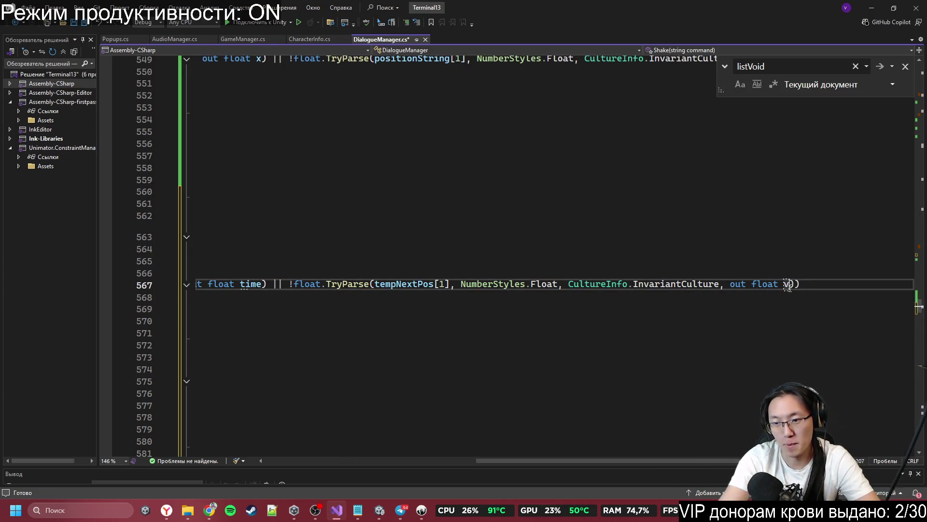
pyautogui.write('ibrato')
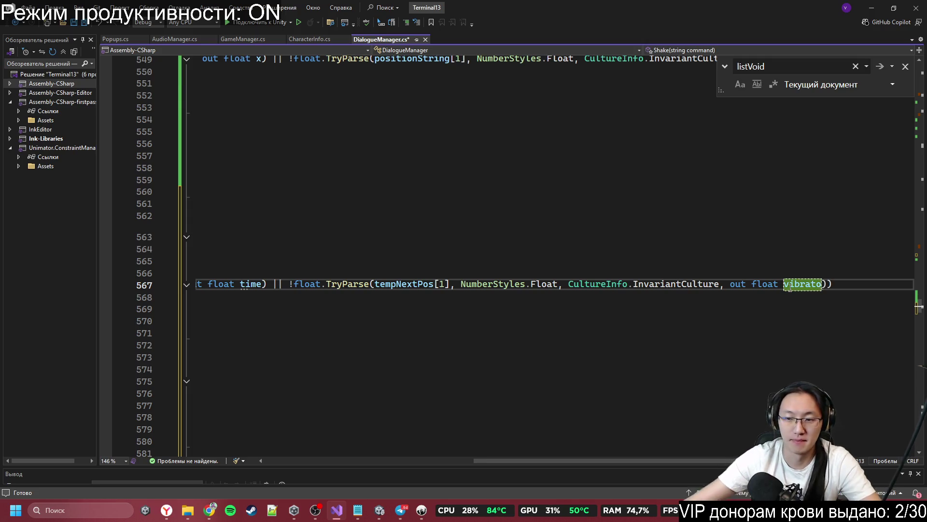
pyautogui.hscroll(-3, 570, 461)
pyautogui.moveTo(507, 463); pyautogui.dragTo(315, 440)
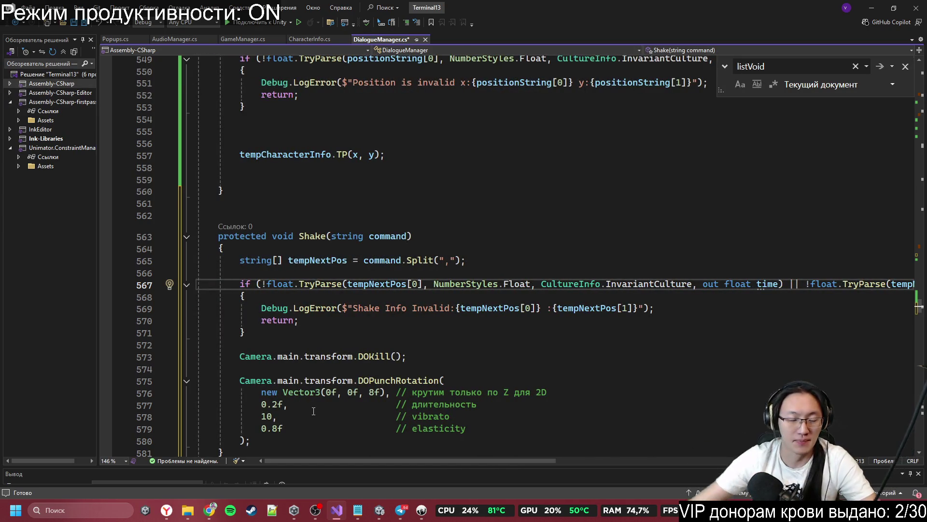
pyautogui.scroll(-3, 313, 411)
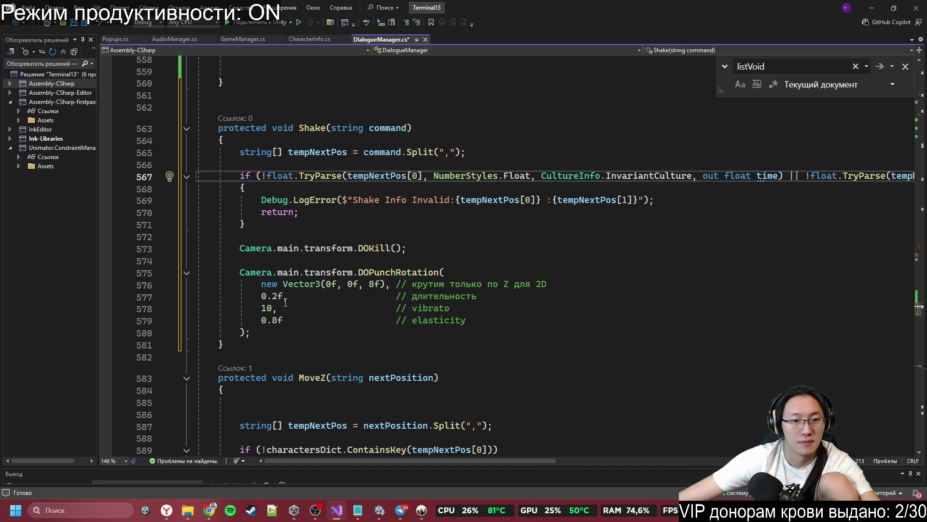
# - Replace the 0.2f duration in the DOPunchRotation call with time
pyautogui.moveTo(284, 296); pyautogui.dragTo(267, 296)
pyautogui.write('time')
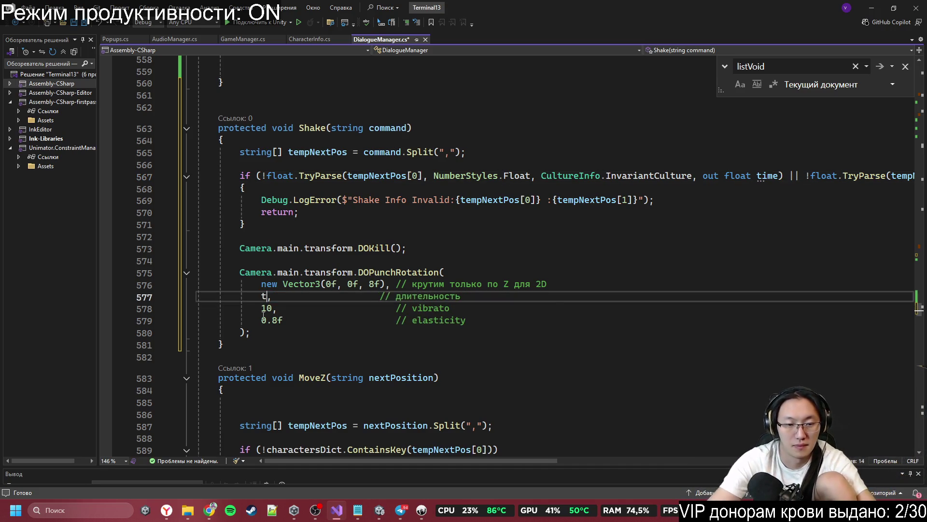
pyautogui.click(466, 285)
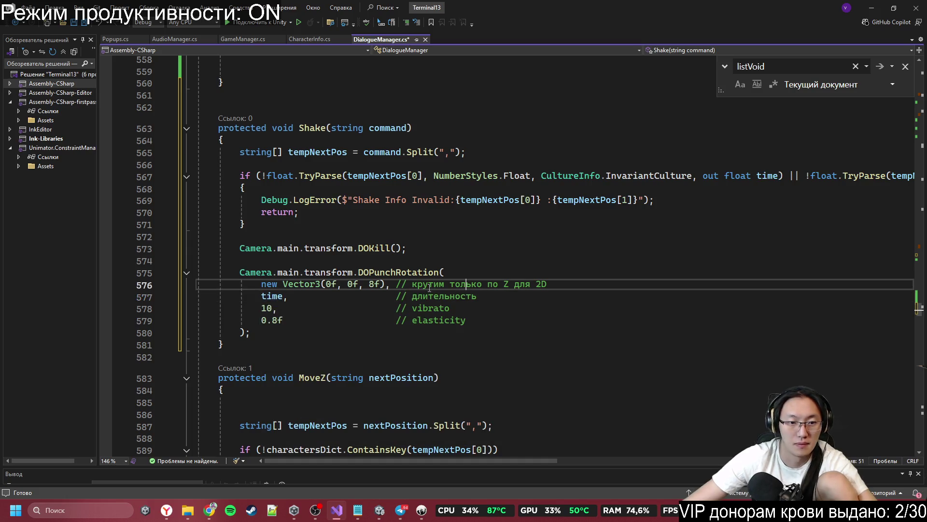
pyautogui.click(285, 309)
pyautogui.doubleClick(267, 309)
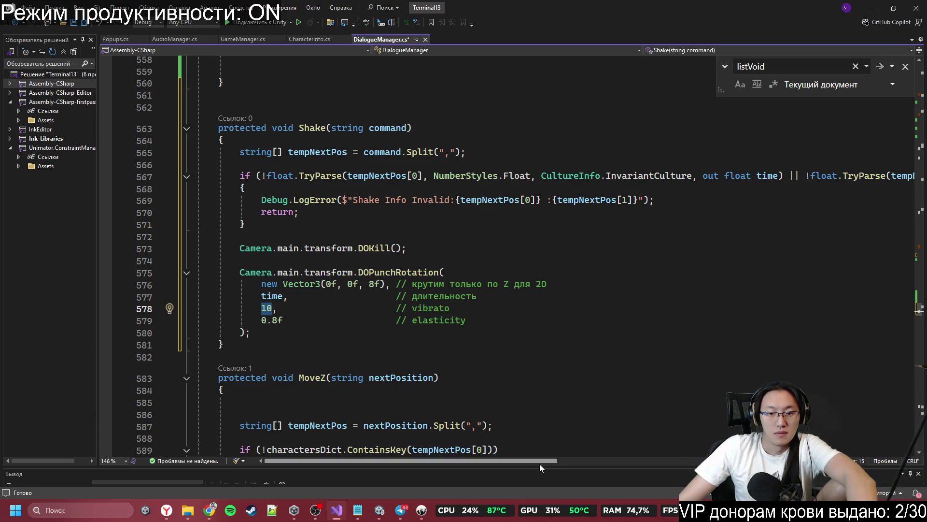
# - Try vibrato as the vibrato argument, save DialogueManager.cs, then revert it to 10
pyautogui.moveTo(540, 464)
pyautogui.mouseDown()
pyautogui.moveTo(631, 473)
pyautogui.moveTo(577, 458)
pyautogui.moveTo(583, 450)
pyautogui.moveTo(566, 454)
pyautogui.moveTo(698, 458)
pyautogui.moveTo(534, 458)
pyautogui.mouseUp()
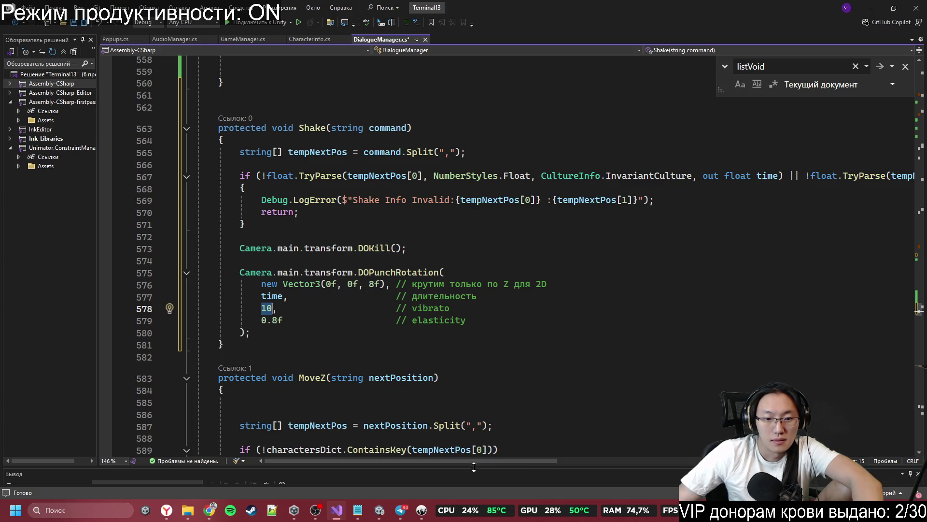
pyautogui.moveTo(487, 461)
pyautogui.mouseDown()
pyautogui.moveTo(688, 456)
pyautogui.moveTo(520, 438)
pyautogui.moveTo(455, 418)
pyautogui.mouseUp()
pyautogui.write('vibrato')
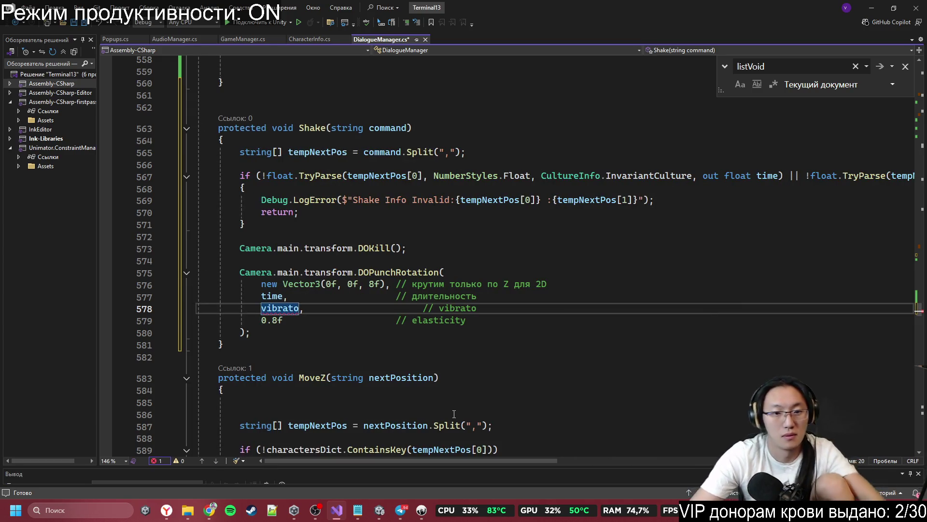
pyautogui.hotkey('ctrl', 's')
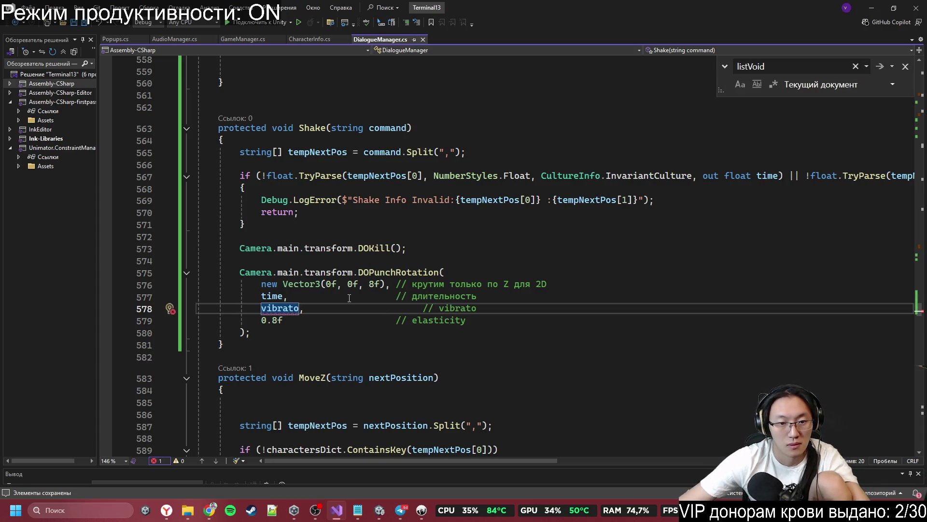
pyautogui.hotkey('ctrl', 'z')
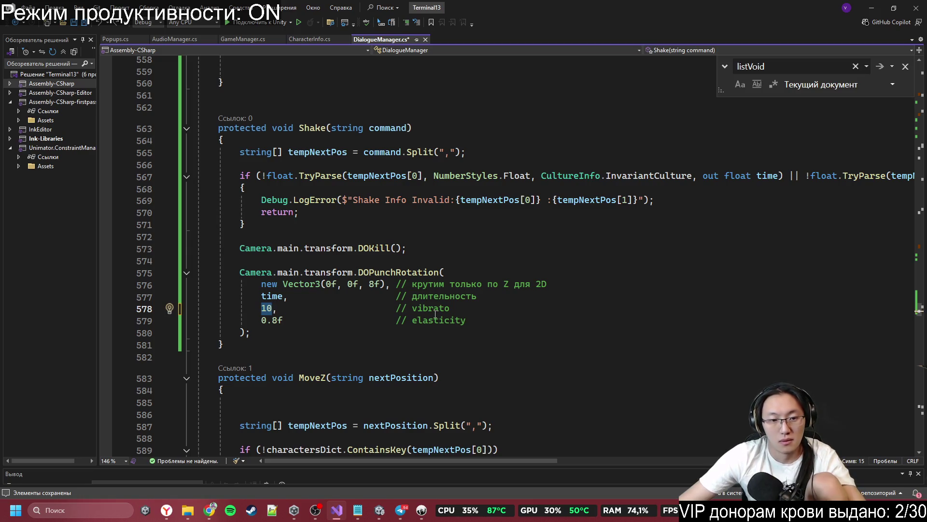
pyautogui.hotkey('ctrl', 'z')
pyautogui.hotkey('ctrl', 'y')
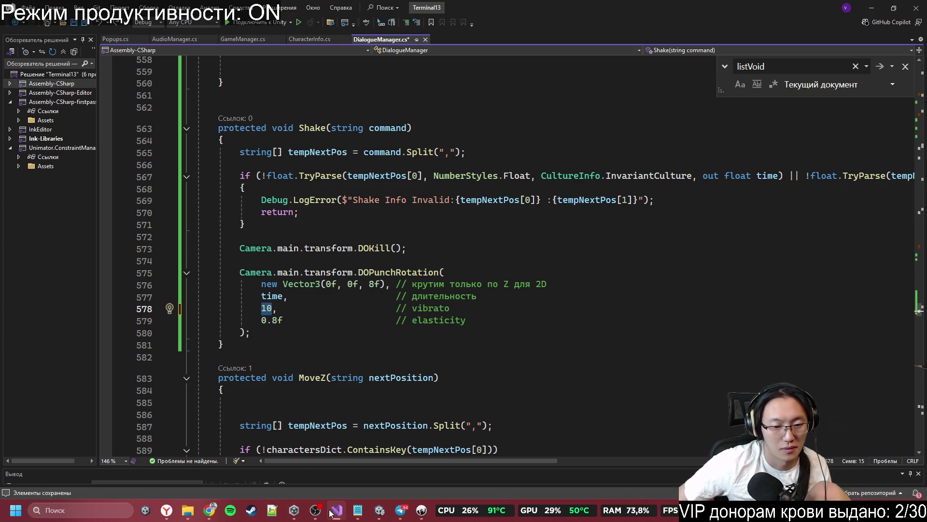
pyautogui.click(204, 508)
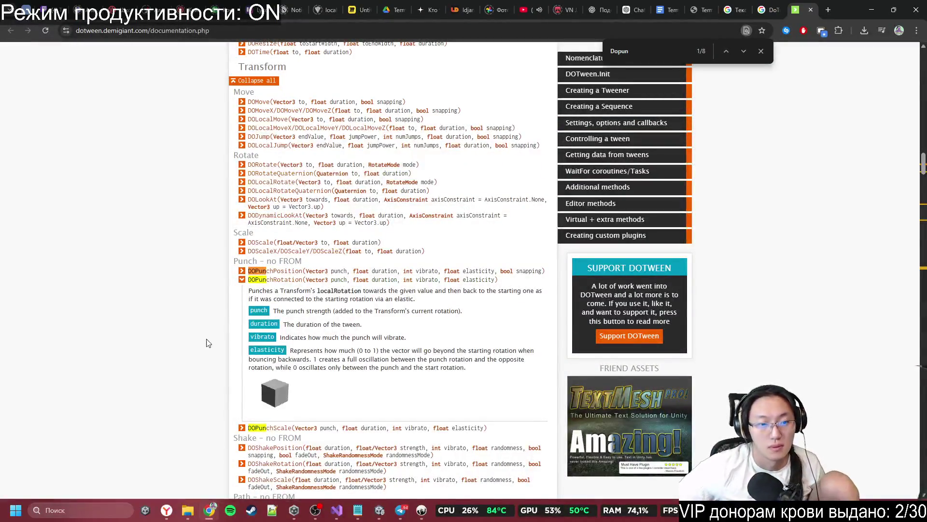
pyautogui.moveTo(280, 337); pyautogui.dragTo(311, 342)
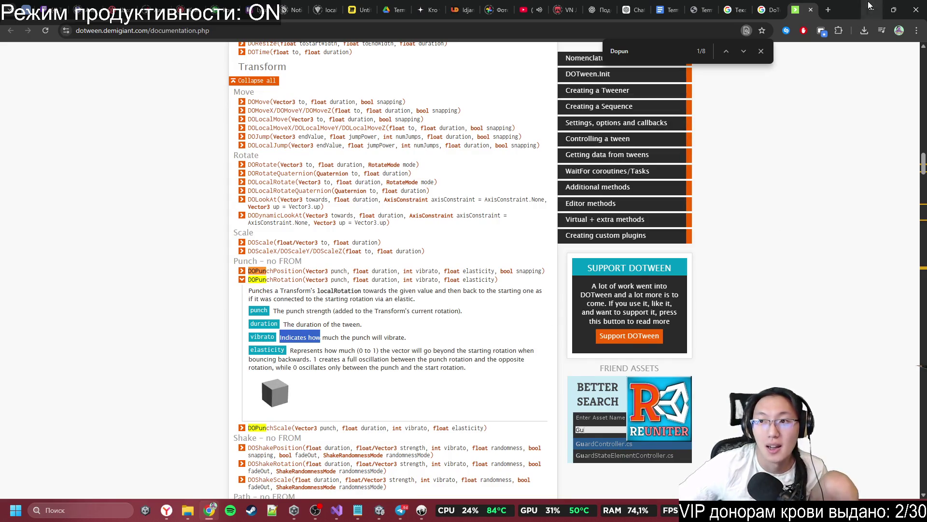
pyautogui.hotkey('alt', 'Tab')
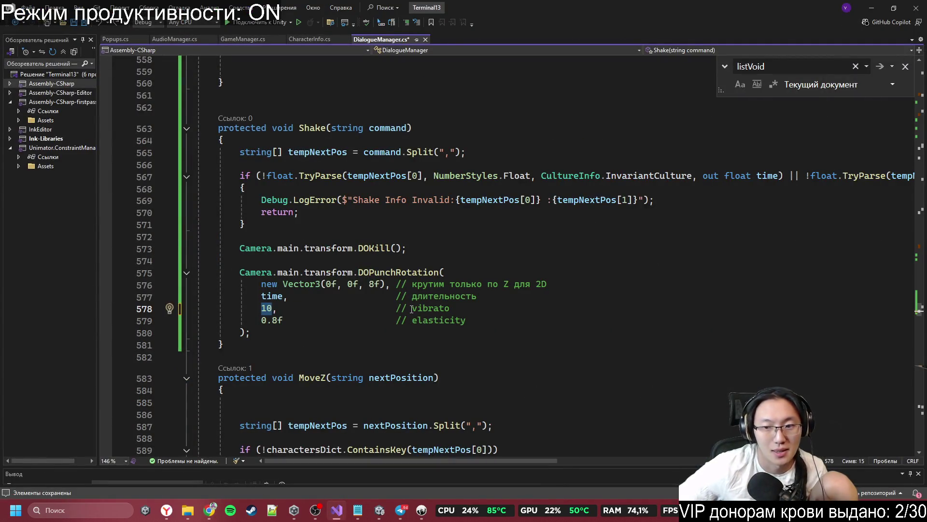
pyautogui.moveTo(381, 465); pyautogui.dragTo(584, 468)
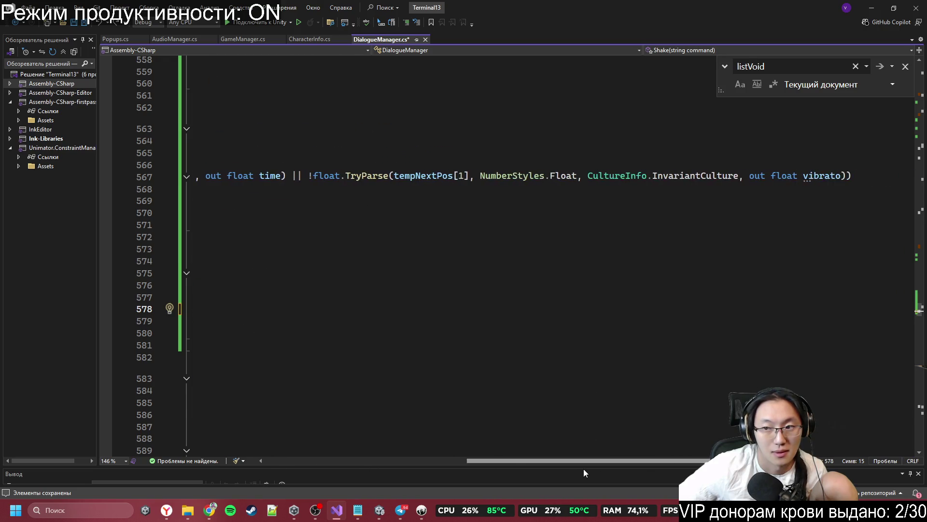
# - Parse tempNextPos[1] with int.TryParse into an int vibrato, dropping the number-style and culture arguments
pyautogui.click(783, 175)
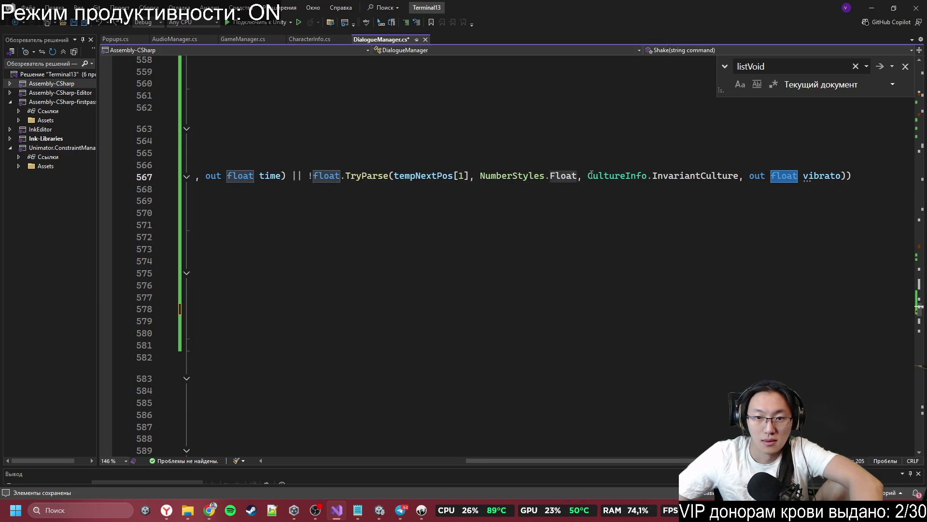
pyautogui.doubleClick(332, 176)
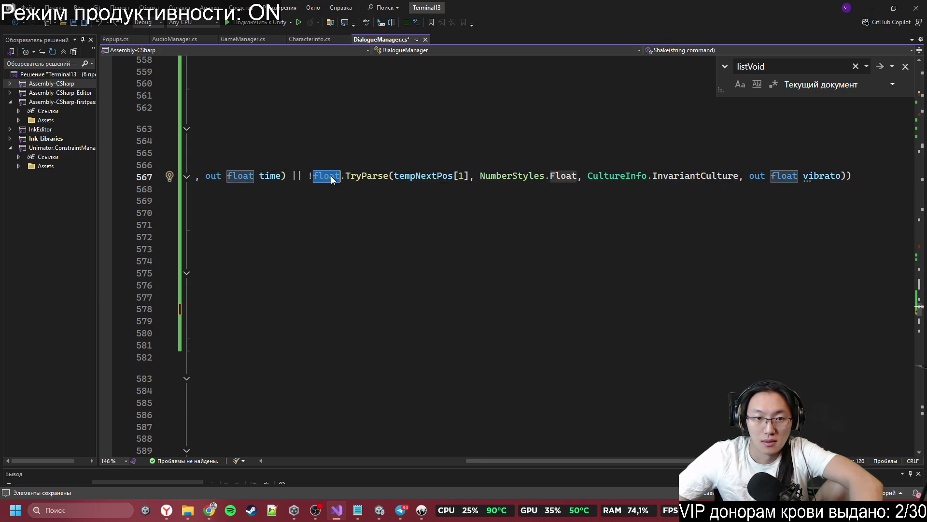
pyautogui.write('int')
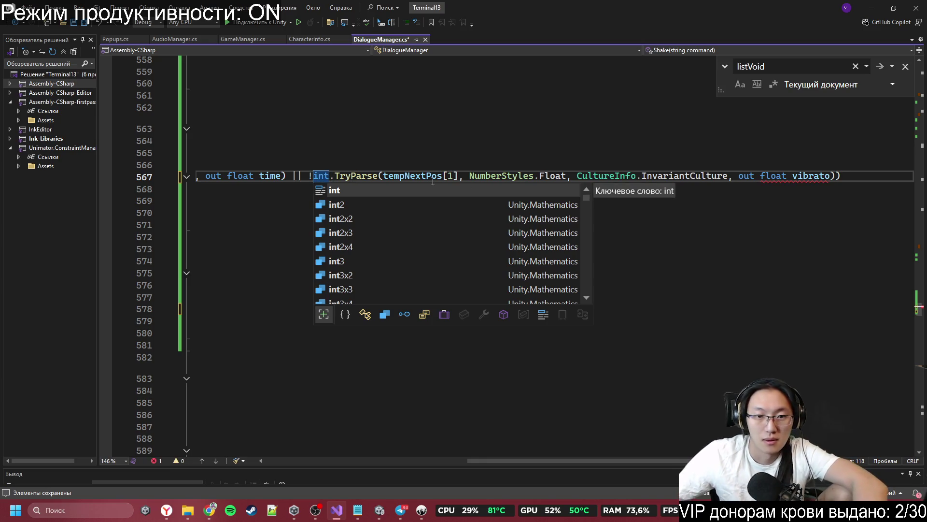
pyautogui.click(762, 154)
pyautogui.doubleClick(773, 176)
pyautogui.write('int')
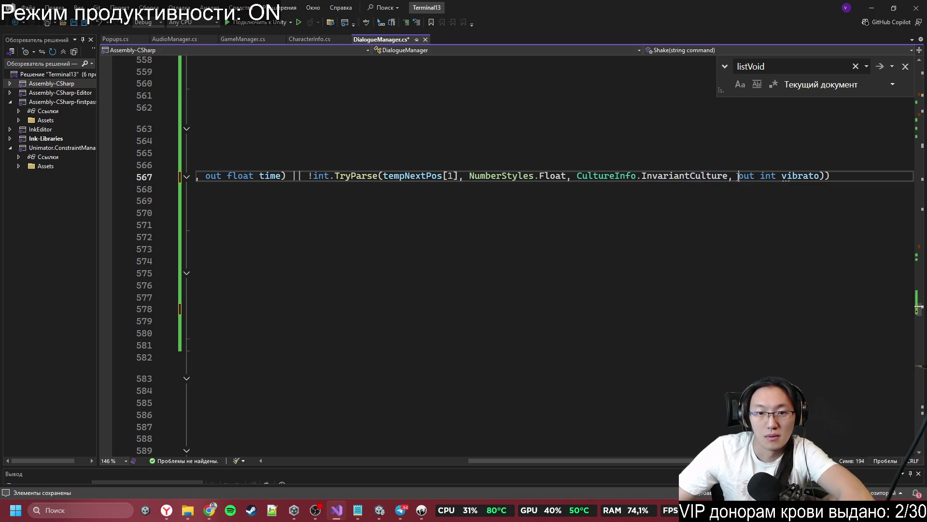
pyautogui.moveTo(777, 175)
pyautogui.mouseDown()
pyautogui.moveTo(455, 176)
pyautogui.moveTo(913, 175)
pyautogui.moveTo(789, 175)
pyautogui.mouseUp()
pyautogui.press('Delete')
pyautogui.click(666, 248)
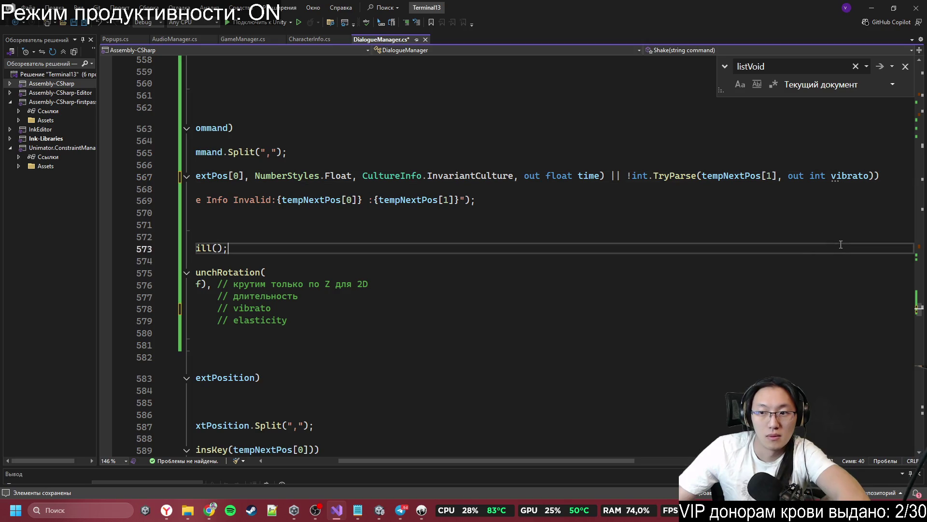
# - Replace the vibrato comment on line 578 with //Сколько
pyautogui.moveTo(439, 462); pyautogui.dragTo(376, 462)
pyautogui.doubleClick(406, 308)
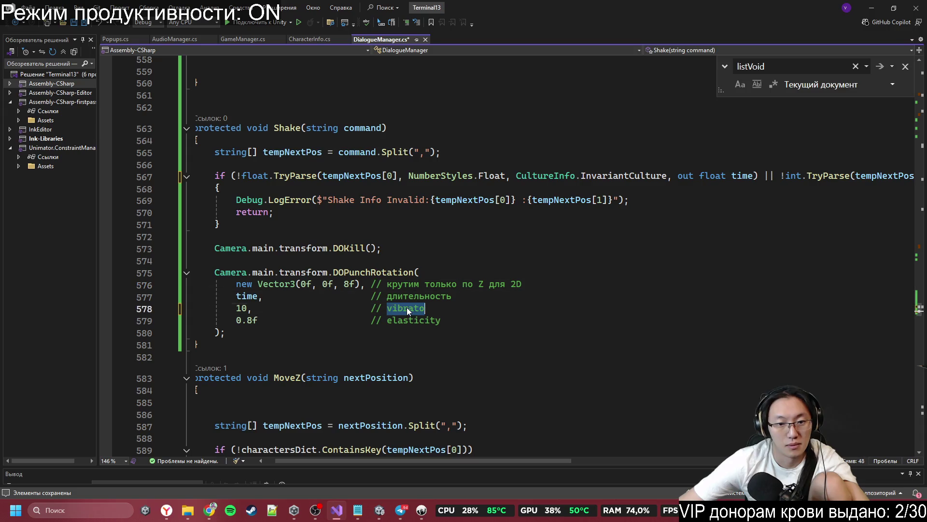
pyautogui.press('BackSpace')
pyautogui.press('BackSpace')
pyautogui.press('BackSpace')
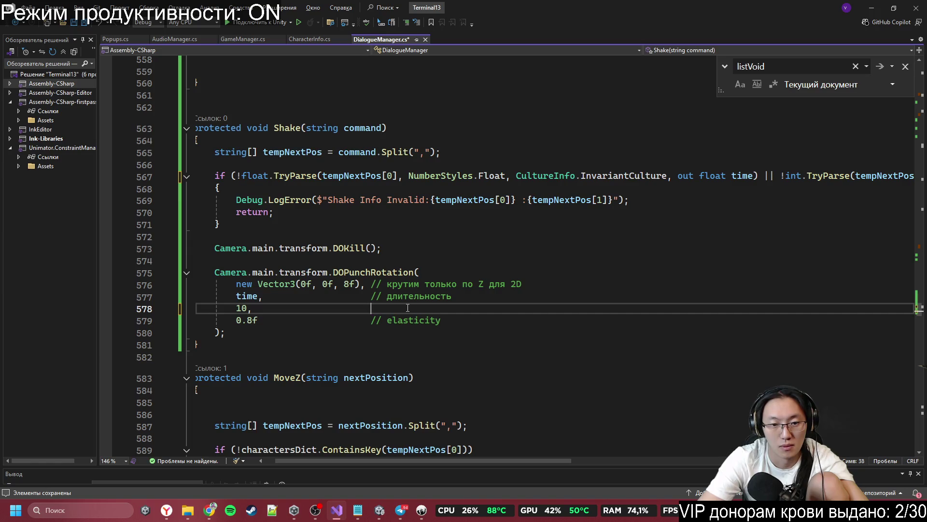
pyautogui.write('//')
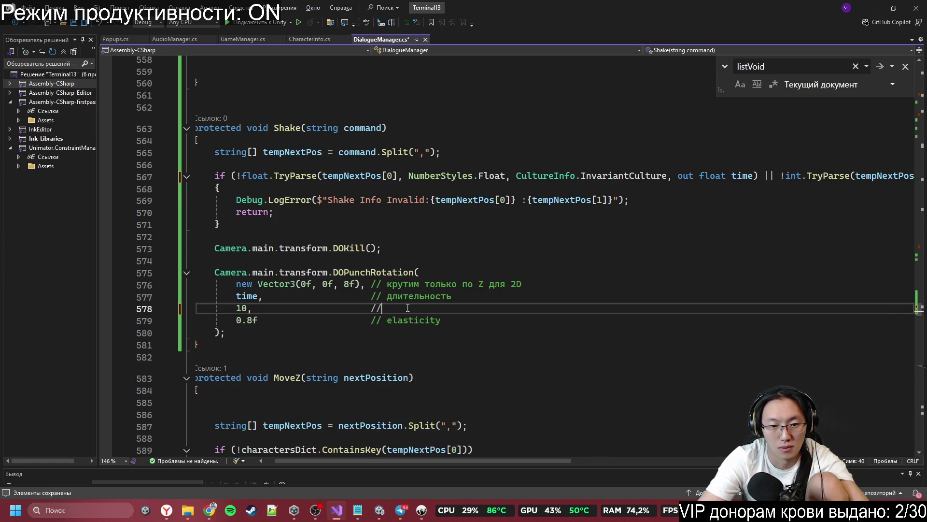
pyautogui.write('Сколько')
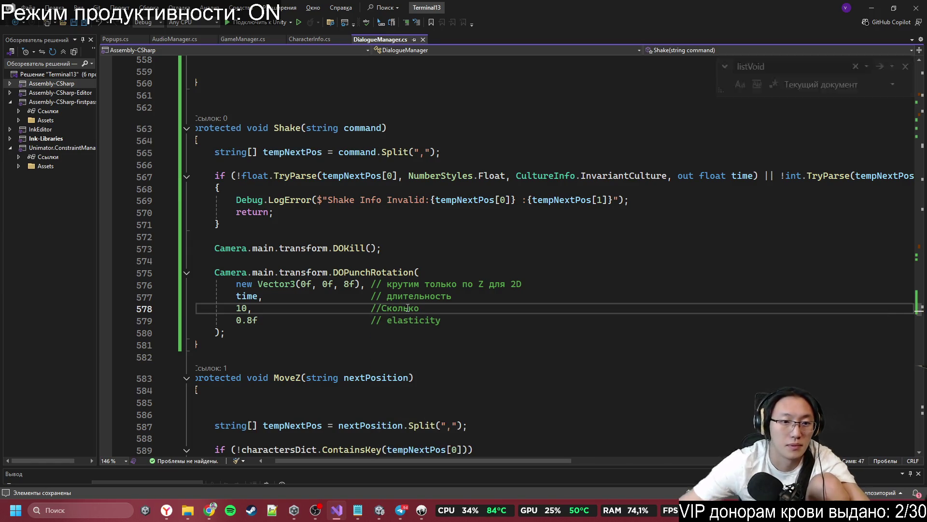
pyautogui.click(405, 307)
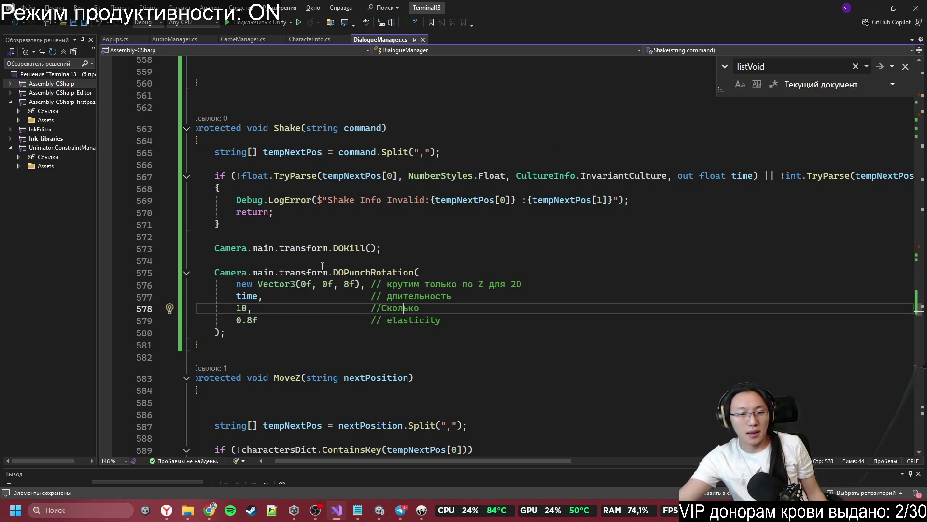
# - Scroll Terminal13.ink in Inky to the camera Move and MoveZ tags around lines 82–103
pyautogui.click(418, 511)
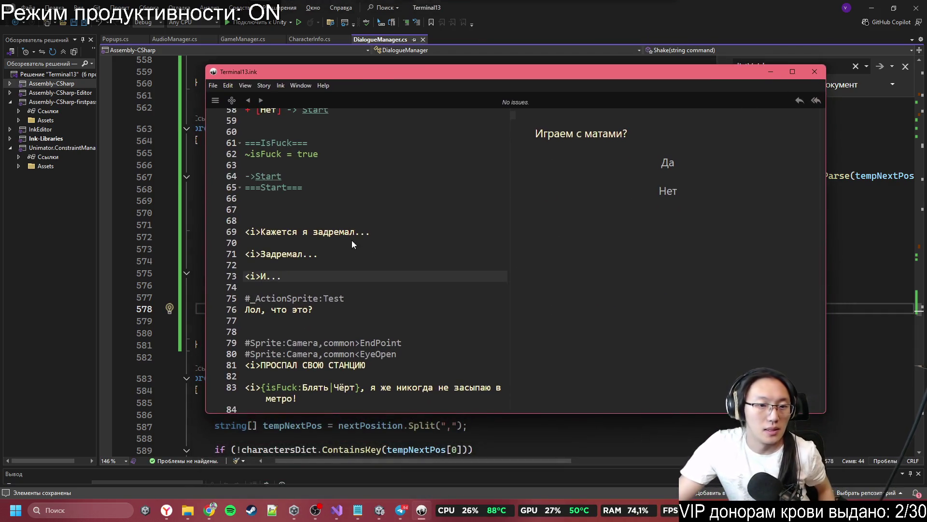
pyautogui.scroll(-3, 352, 241)
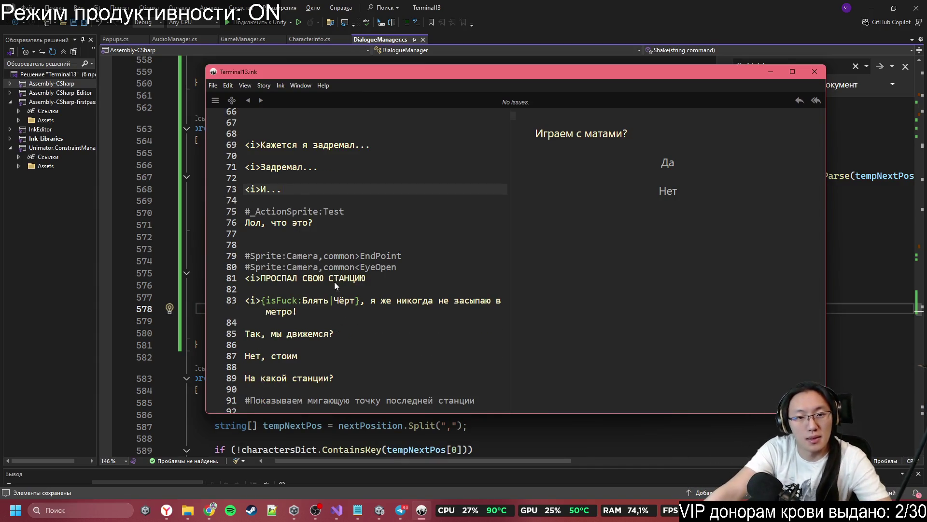
pyautogui.scroll(-5, 334, 281)
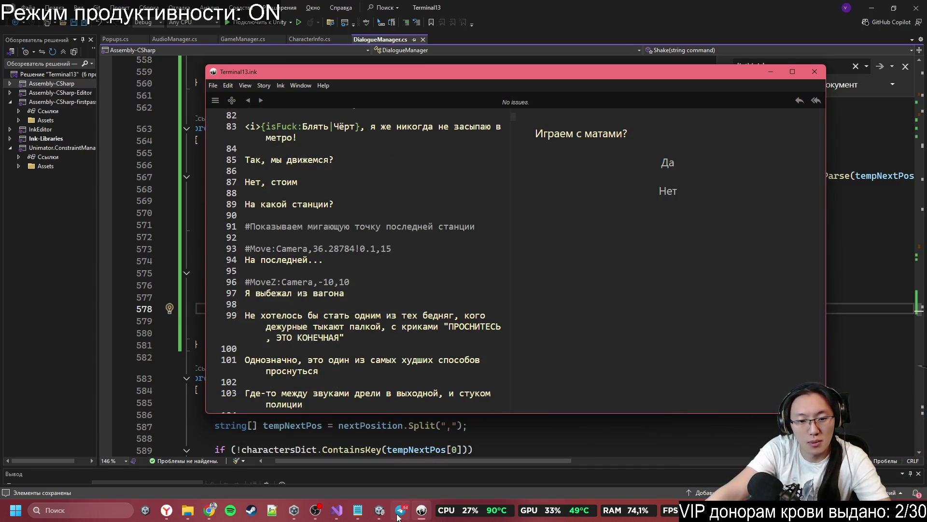
pyautogui.click(382, 510)
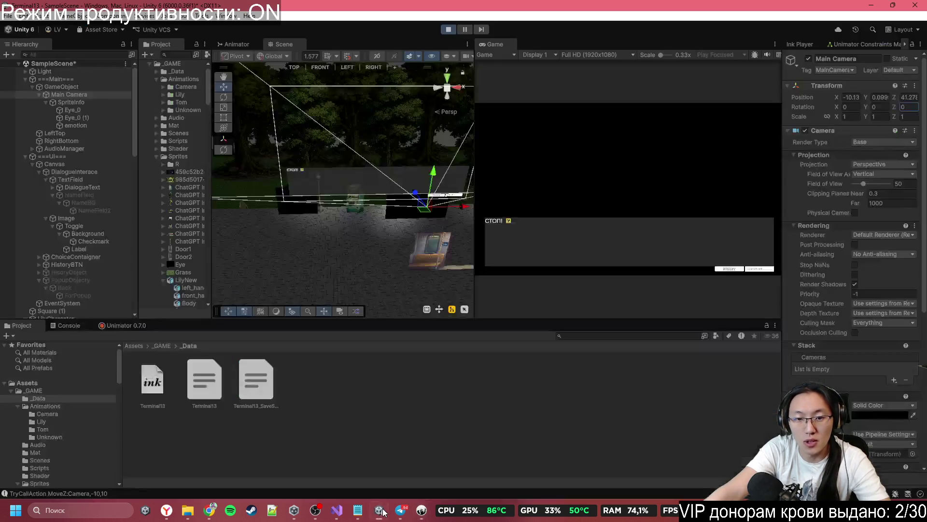
# - Orbit the Scene view and exit Play mode so the game resets to the train interior
pyautogui.moveTo(403, 210); pyautogui.dragTo(346, 377)
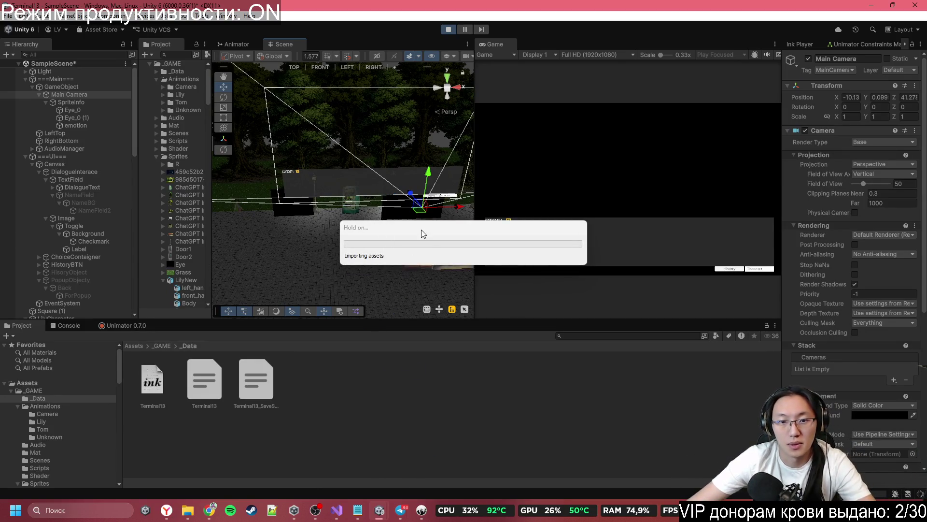
pyautogui.moveTo(422, 516)
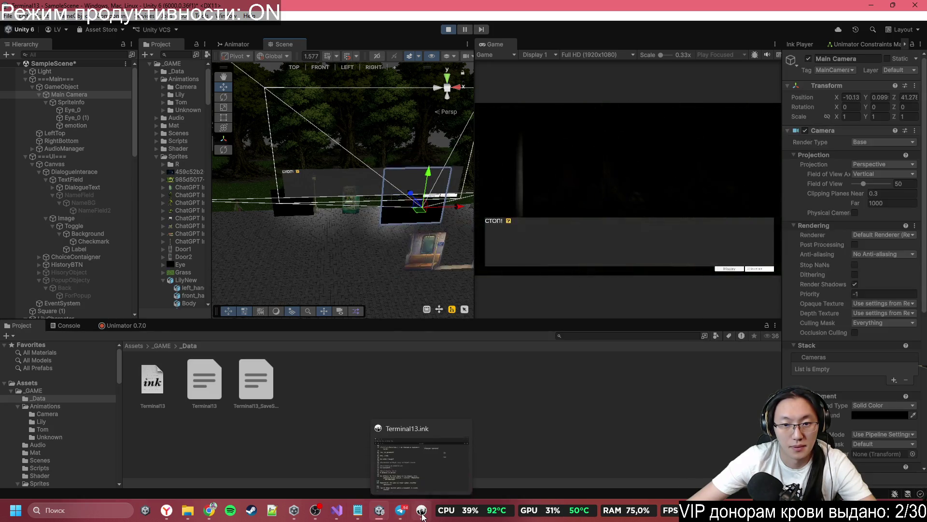
pyautogui.click(449, 30)
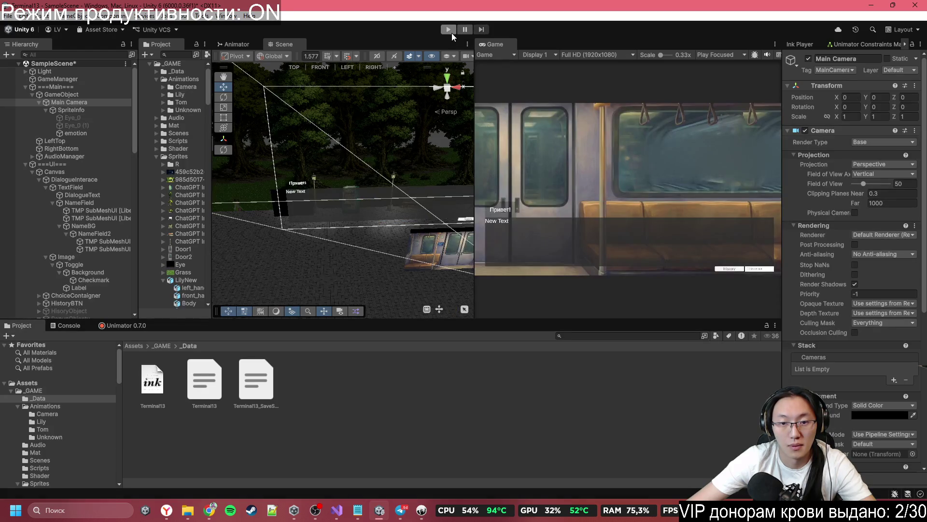
pyautogui.click(421, 510)
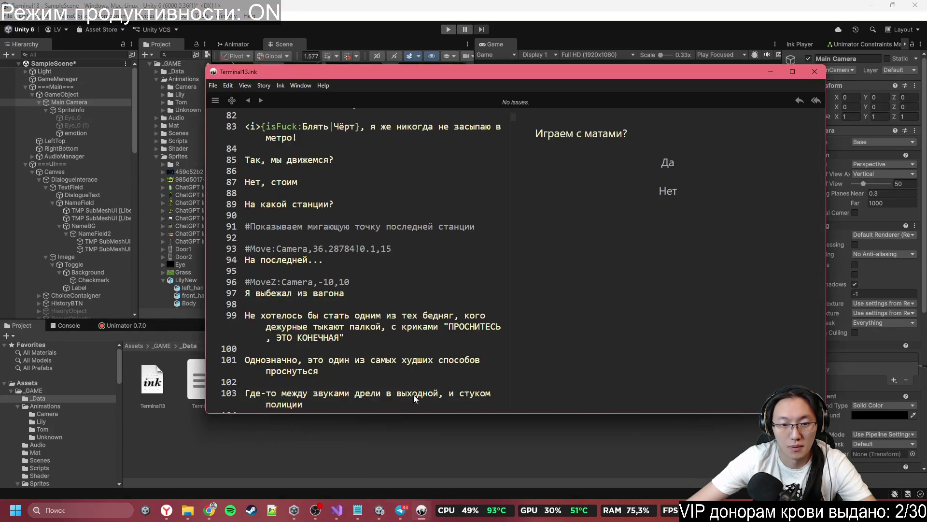
# - Insert a #Shake:0.2,10 tag on a new line above СТОП! in Terminal13.ink
pyautogui.scroll(-3, 302, 326)
pyautogui.scroll(3, 323, 324)
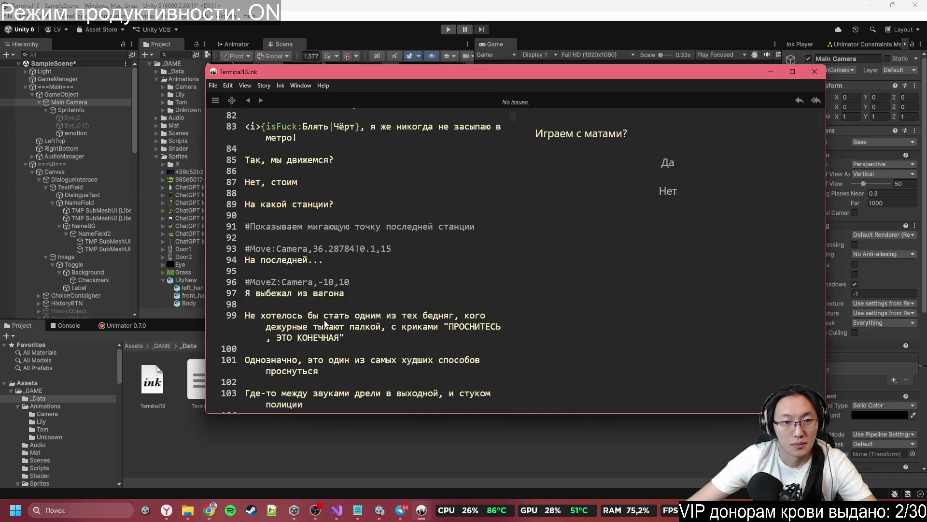
pyautogui.scroll(2, 322, 217)
pyautogui.scroll(4, 323, 300)
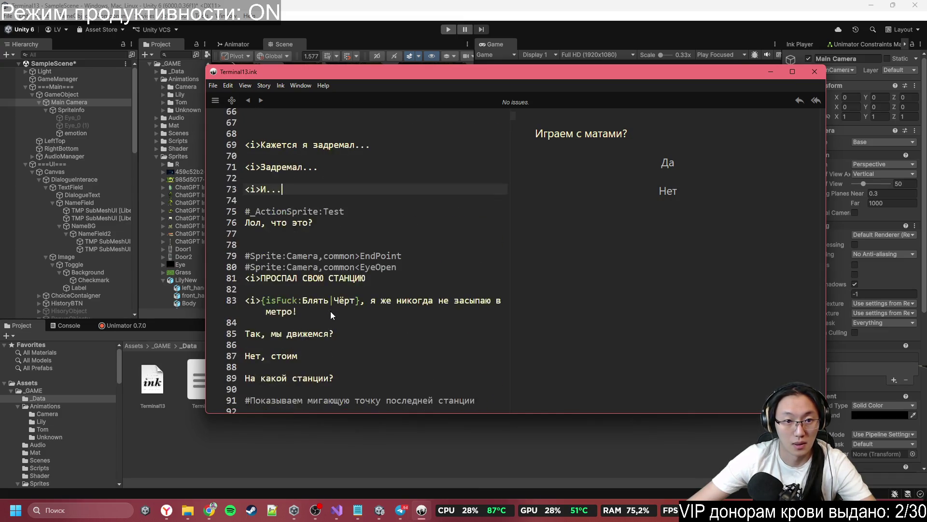
pyautogui.scroll(-20, 357, 239)
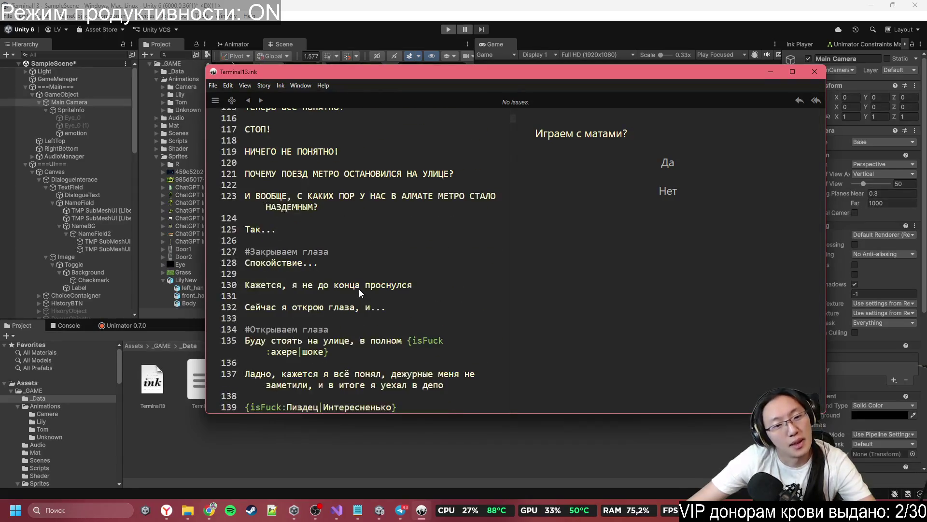
pyautogui.scroll(-8, 360, 293)
pyautogui.scroll(9, 362, 292)
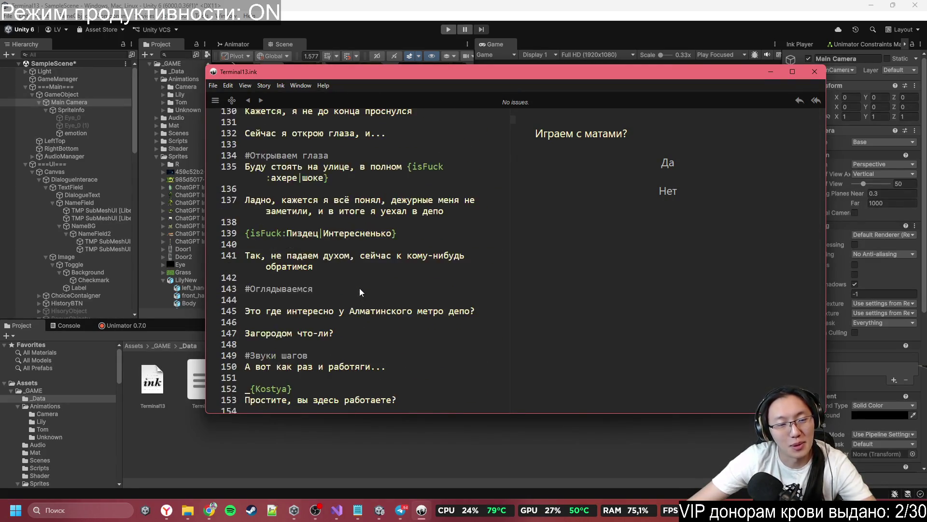
pyautogui.scroll(4, 363, 291)
pyautogui.click(342, 237)
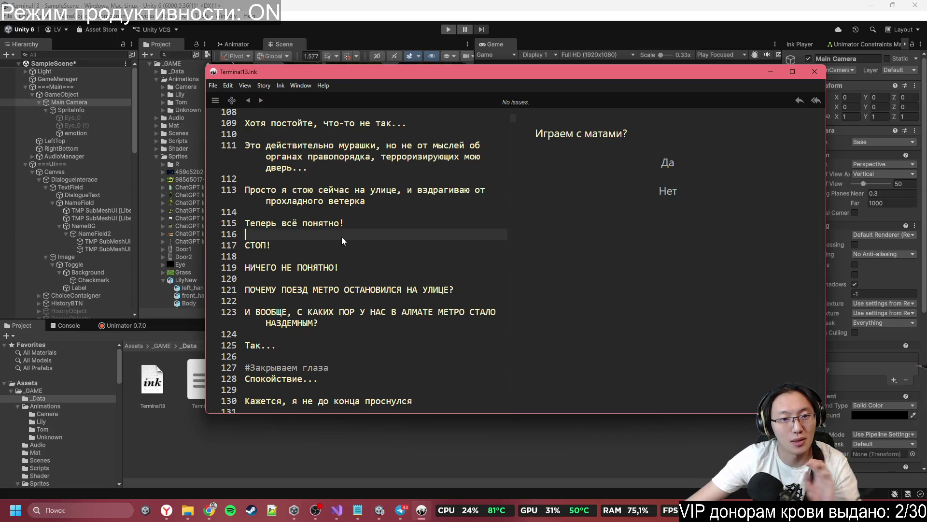
pyautogui.press('Return')
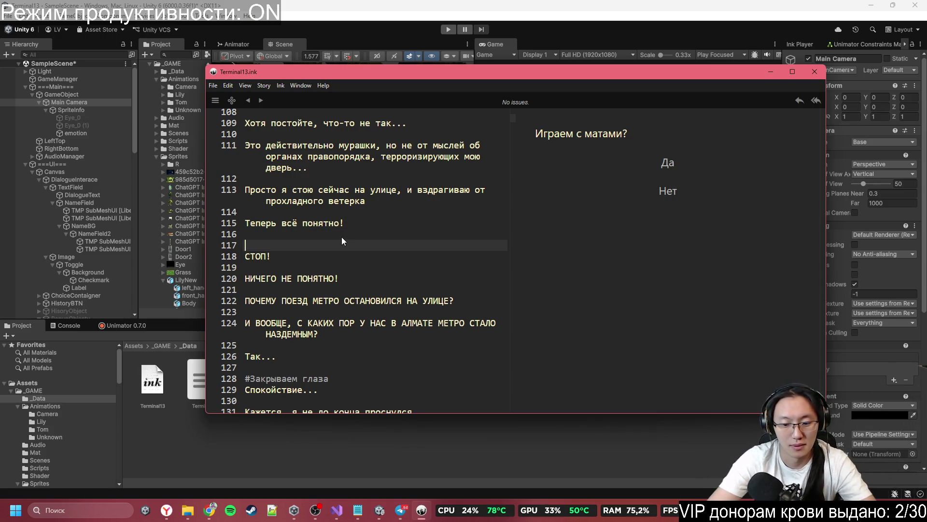
pyautogui.write('И')
pyautogui.press('BackSpace')
pyautogui.write('#Shake:0.2,10')
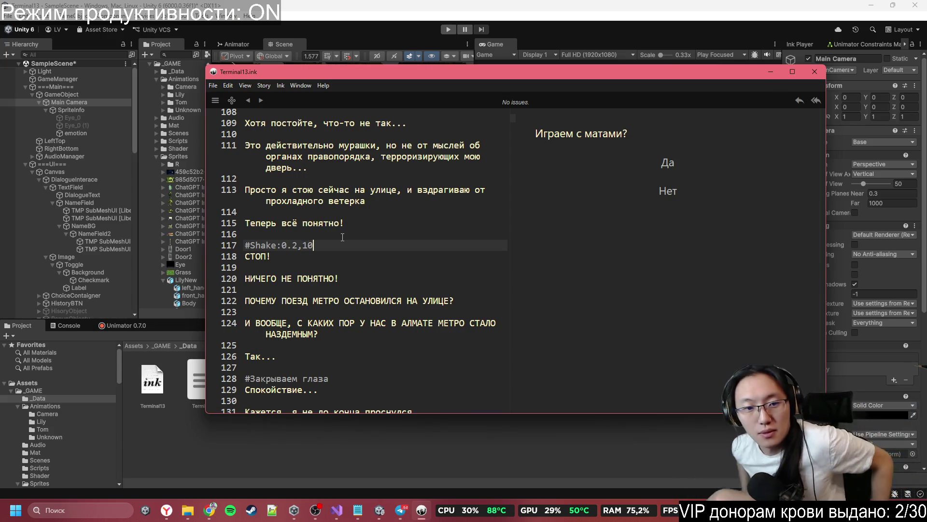
pyautogui.click(386, 255)
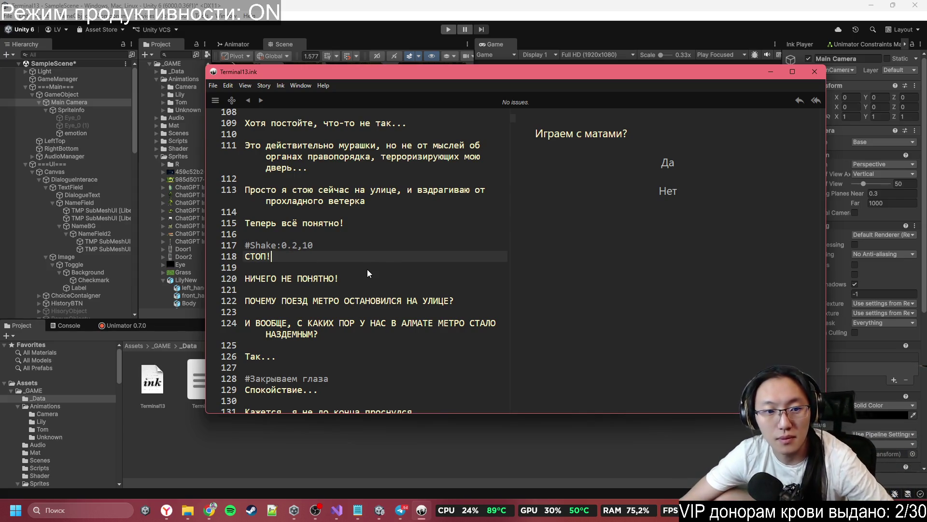
pyautogui.click(379, 508)
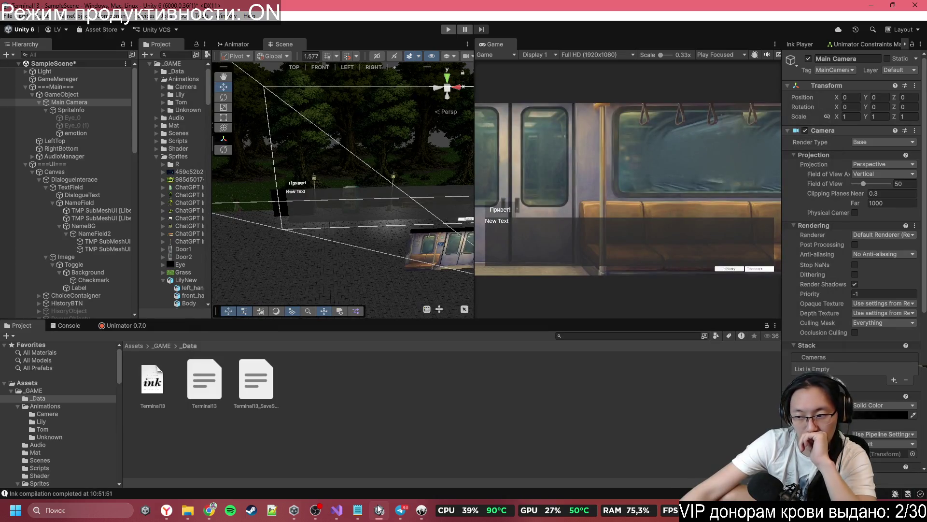
# - Glance at Telegram, then return to DialogueManager.cs at the Shake method in Visual Studio
pyautogui.click(397, 508)
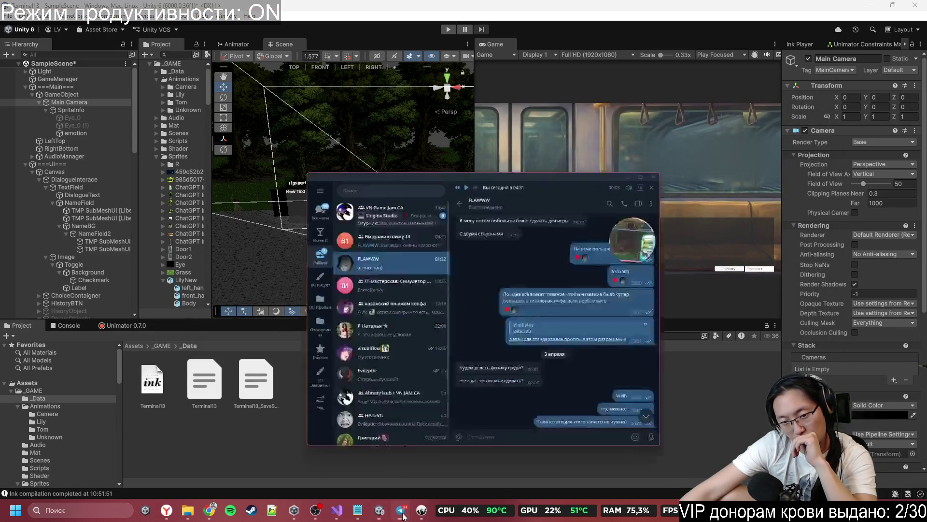
pyautogui.click(403, 516)
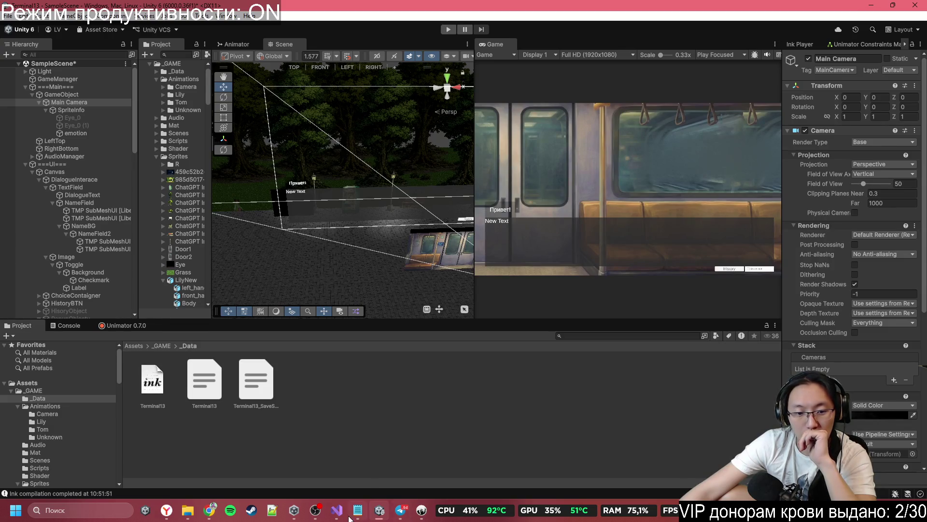
pyautogui.click(344, 514)
pyautogui.click(287, 128)
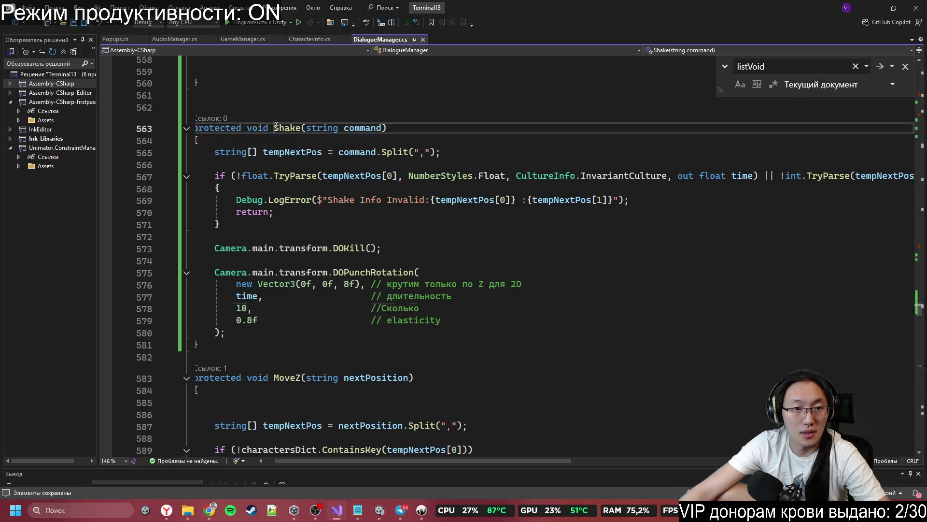
# - Add a {"Shake", Shake} entry after TP in the listVoid dictionary, then go back to Unity
pyautogui.scroll(20, 398, 317)
pyautogui.scroll(20, 397, 317)
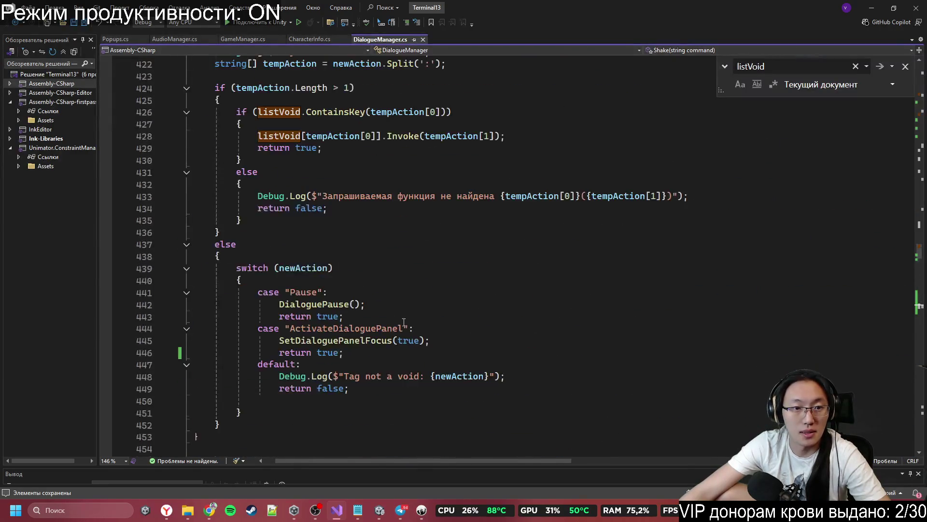
pyautogui.scroll(20, 348, 323)
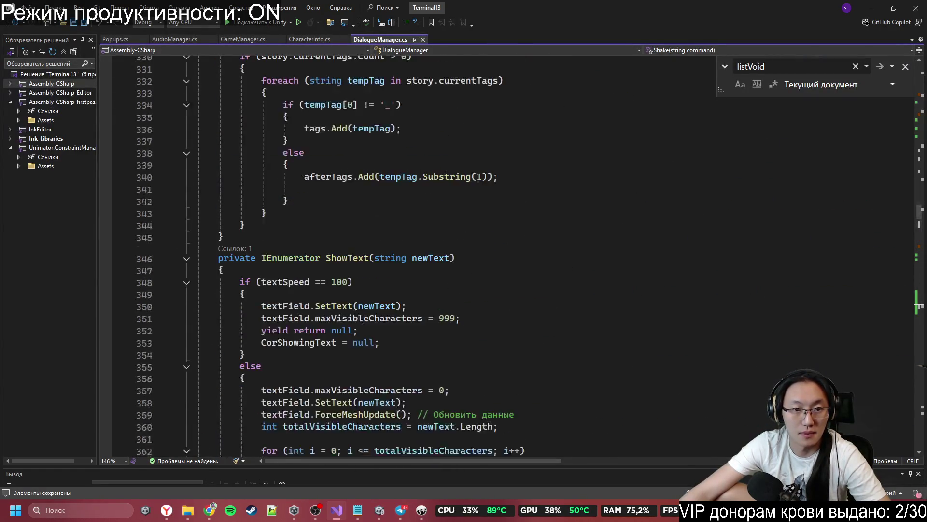
pyautogui.scroll(20, 389, 323)
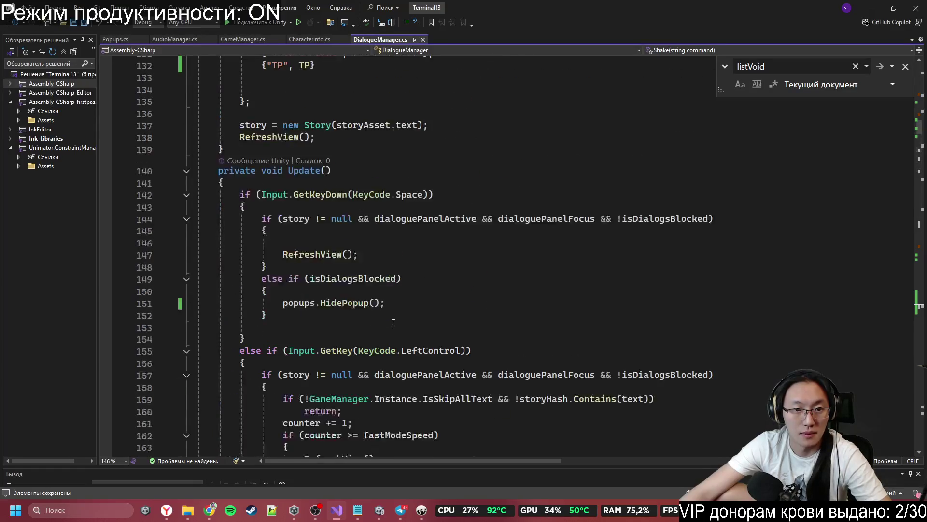
pyautogui.scroll(-8, 389, 322)
pyautogui.click(383, 283)
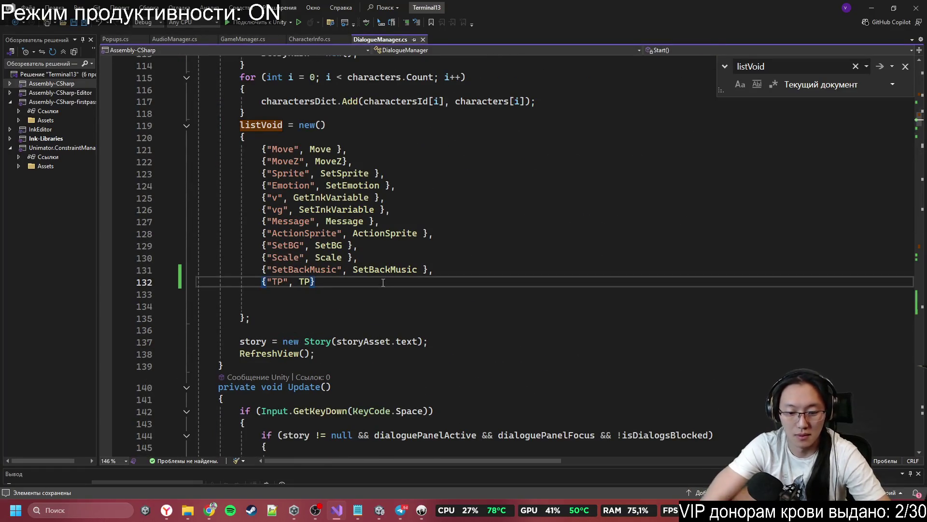
pyautogui.write(',')
pyautogui.press('Return')
pyautogui.write('{')
pyautogui.press('Return')
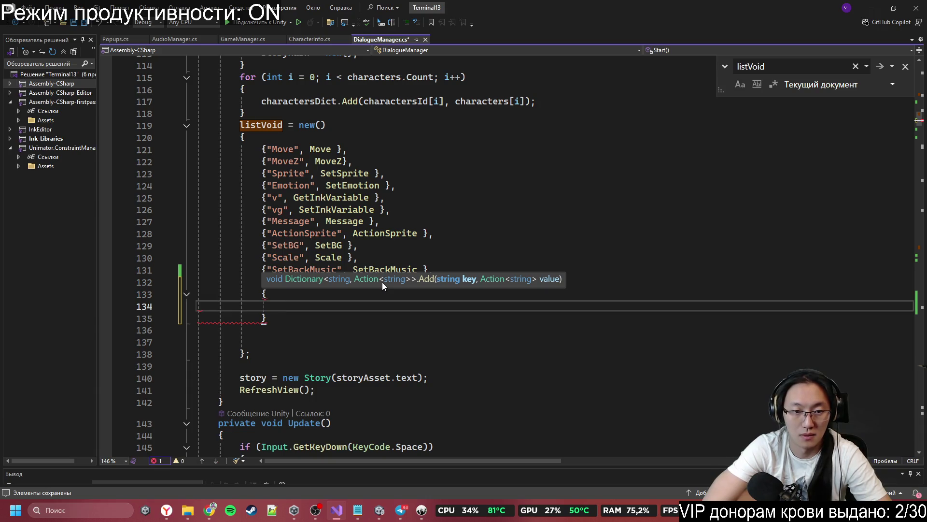
pyautogui.hotkey('ctrl', 'z')
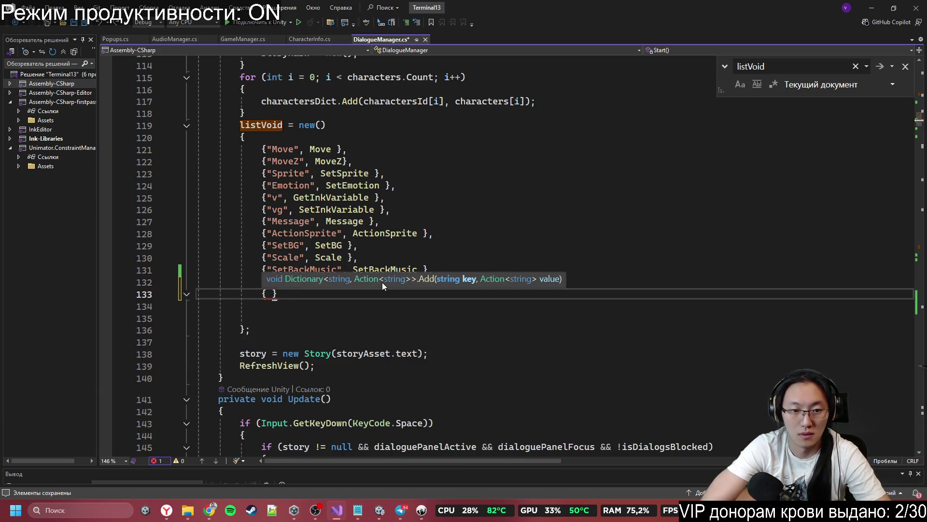
pyautogui.write('"Shake",Shake')
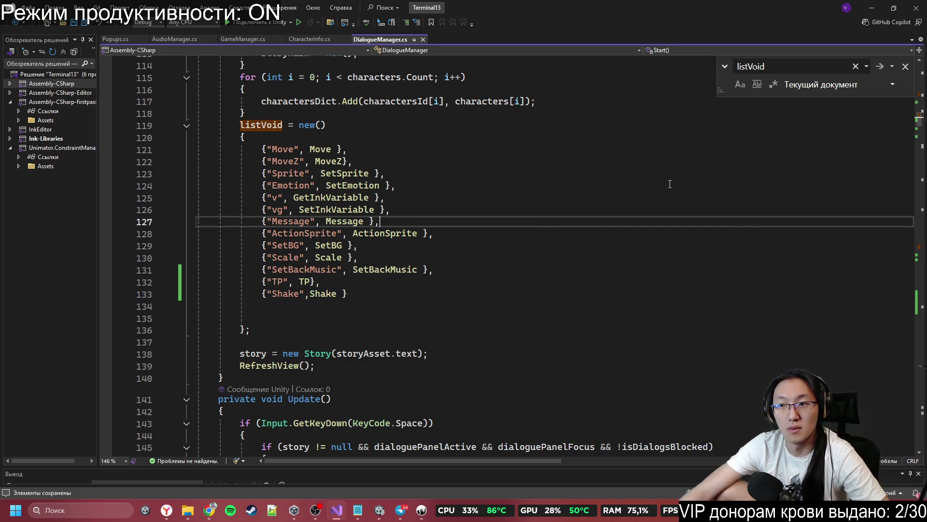
pyautogui.click(872, 7)
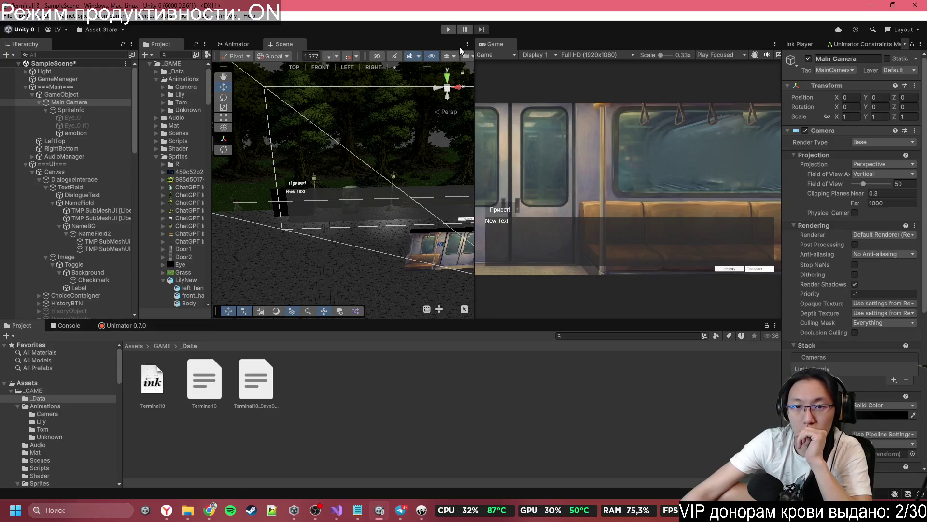
# - Start Play mode, maximise the Game view, answer the swearing question and click through to the shake line
pyautogui.click(448, 30)
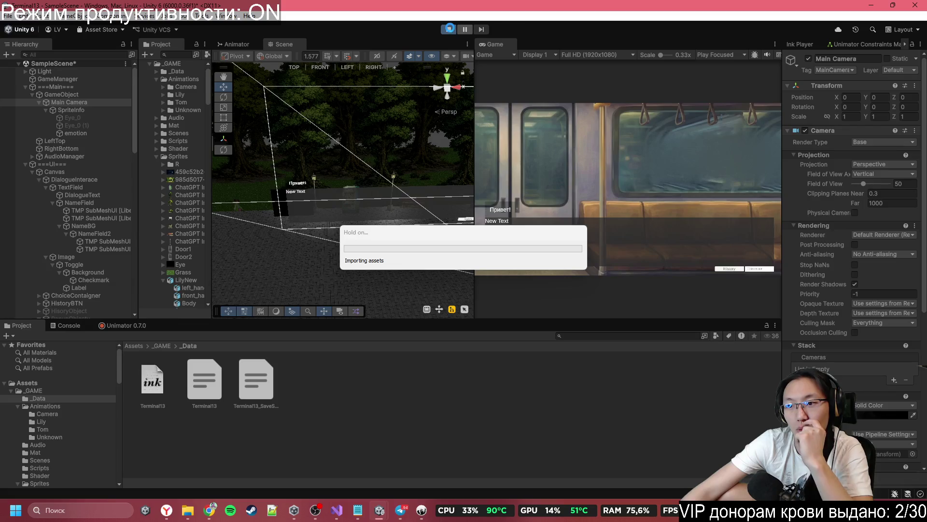
pyautogui.doubleClick(512, 41)
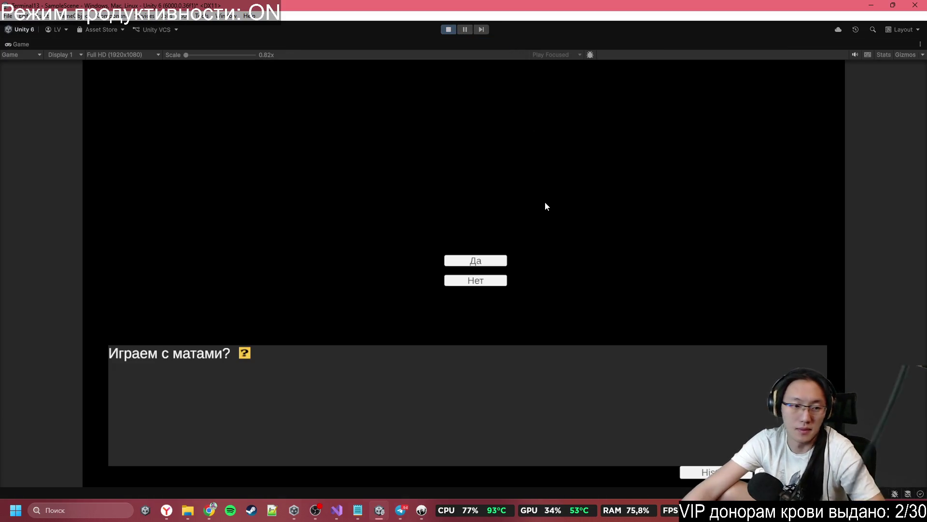
pyautogui.click(478, 283)
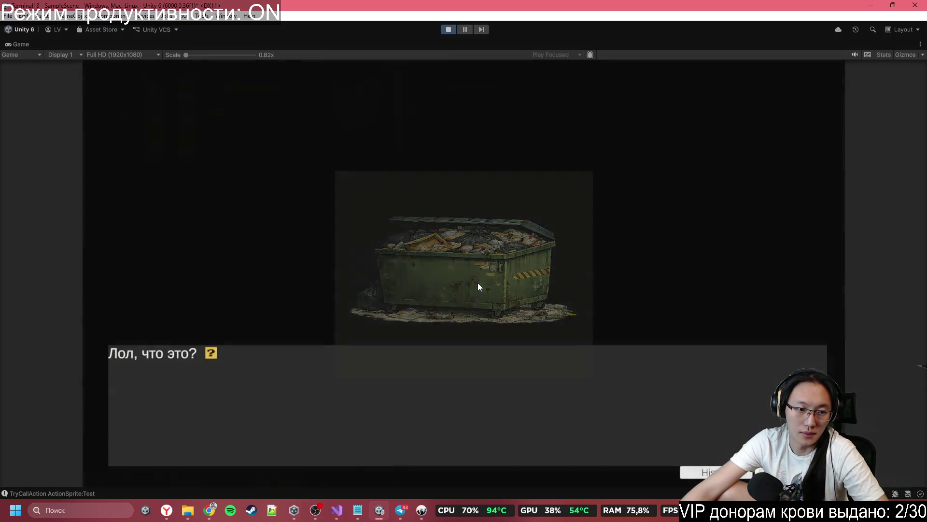
pyautogui.click(478, 284)
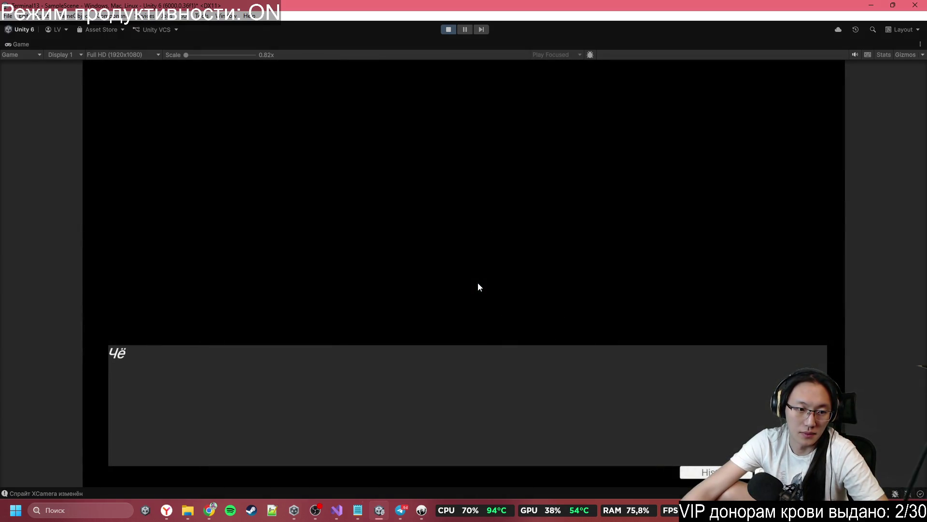
pyautogui.click(478, 284)
pyautogui.click(478, 284)
pyautogui.click(478, 284)
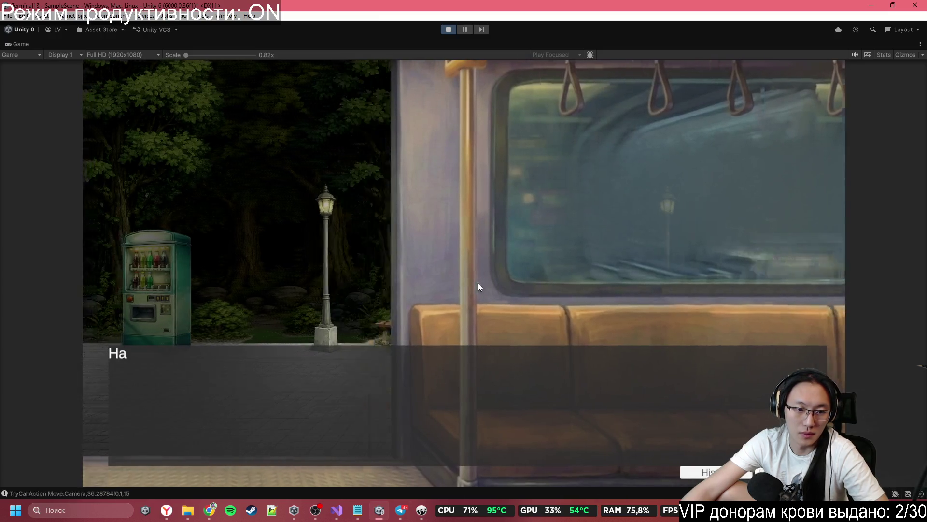
pyautogui.click(478, 283)
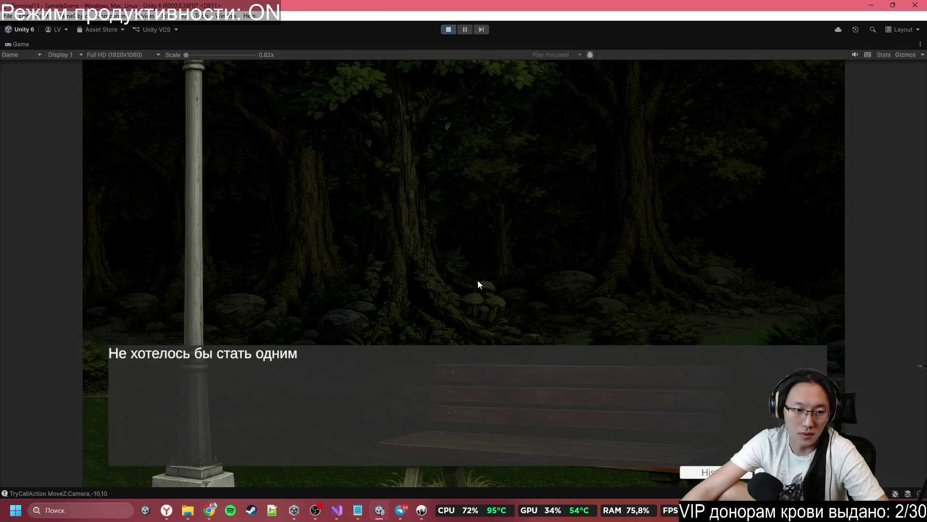
pyautogui.click(479, 284)
pyautogui.click(479, 283)
pyautogui.click(478, 284)
pyautogui.click(478, 284)
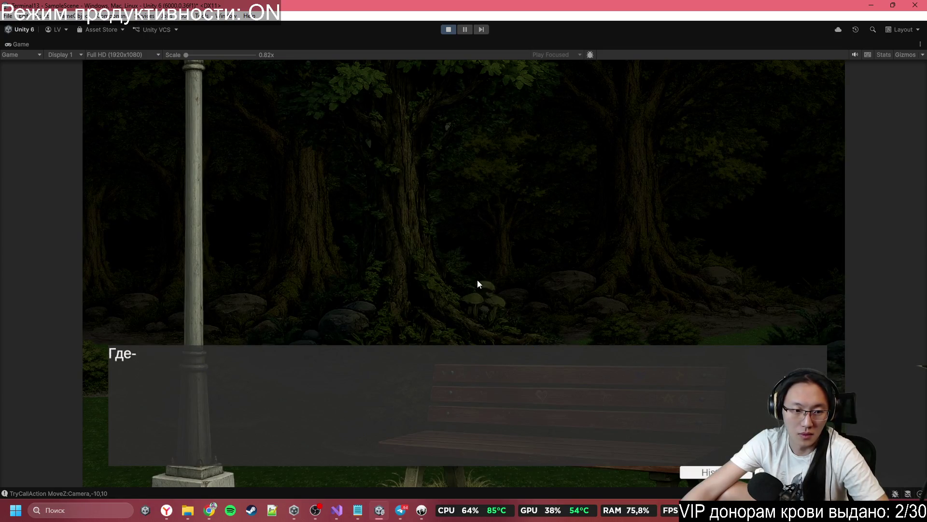
pyautogui.click(478, 284)
pyautogui.click(478, 284)
pyautogui.click(478, 284)
pyautogui.click(478, 281)
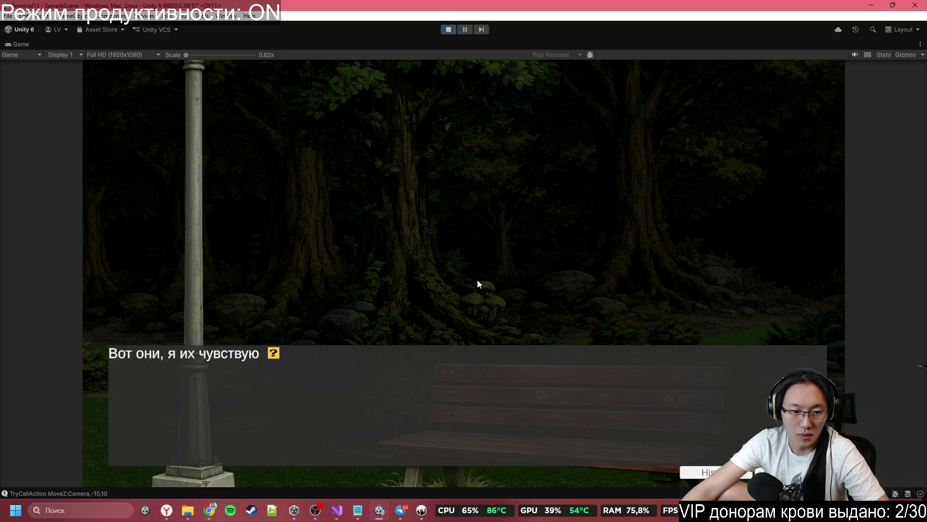
pyautogui.click(477, 281)
pyautogui.click(477, 281)
pyautogui.click(477, 283)
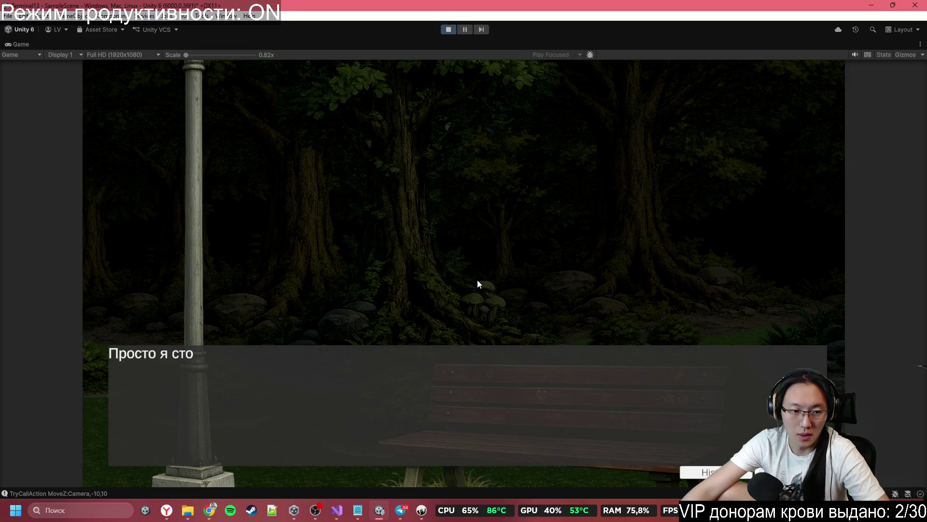
pyautogui.click(478, 284)
pyautogui.click(473, 277)
pyautogui.click(473, 278)
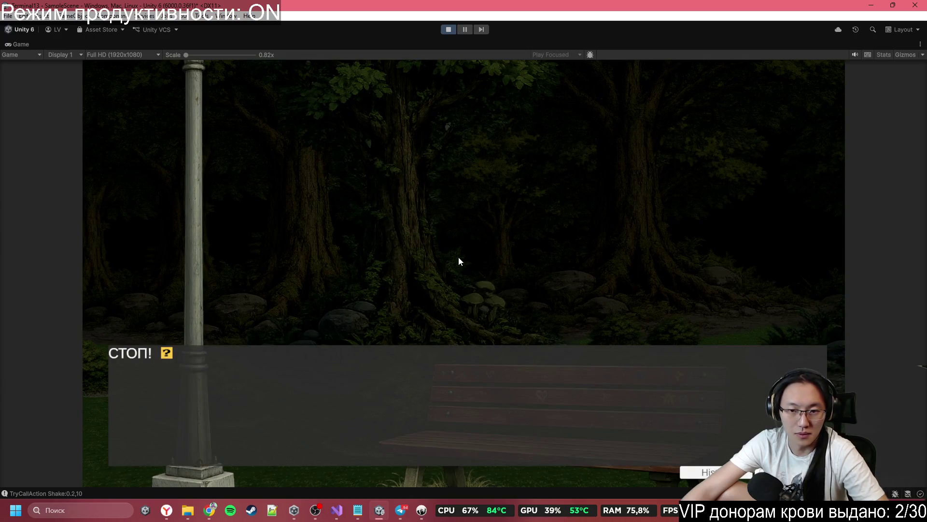
# - Advance the dialogue past СТОП! to 'Сейчас я открою глаза, и...'
pyautogui.click(503, 268)
pyautogui.click(502, 267)
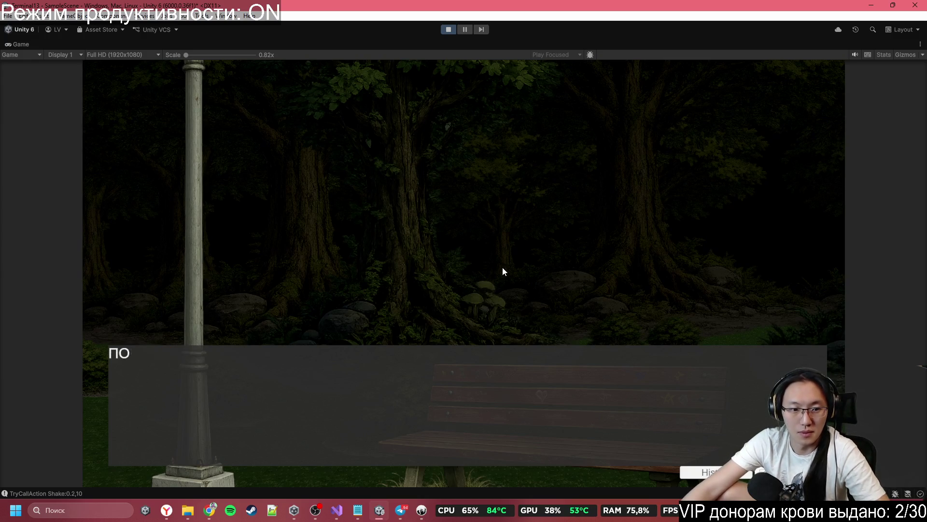
pyautogui.click(496, 268)
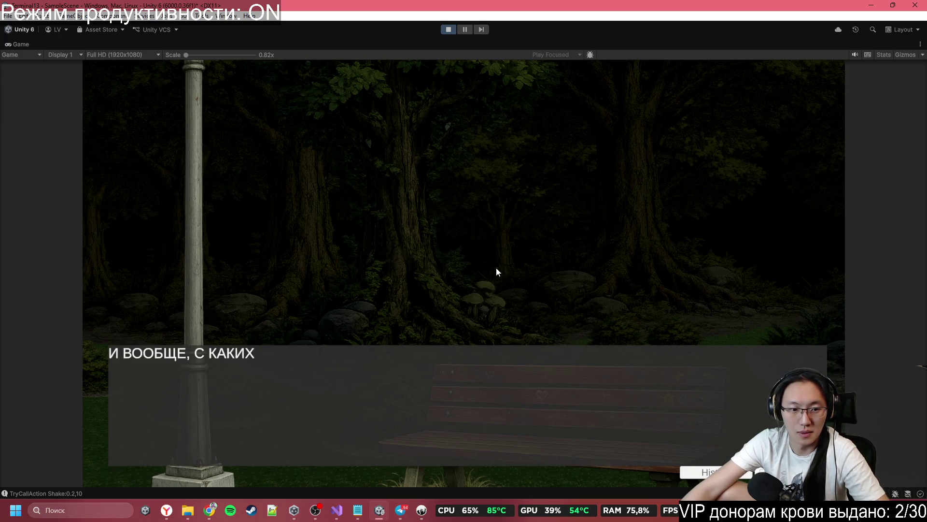
pyautogui.click(434, 240)
pyautogui.click(434, 241)
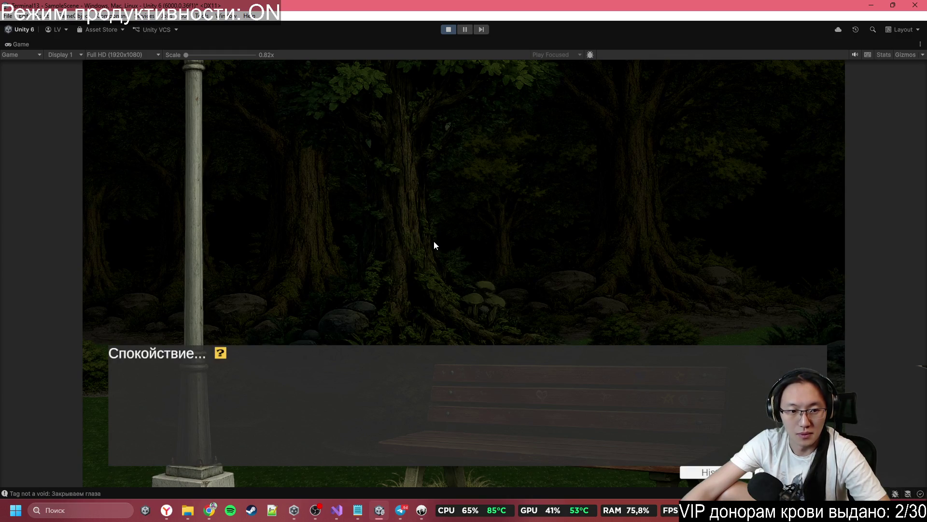
pyautogui.click(434, 240)
pyautogui.click(434, 240)
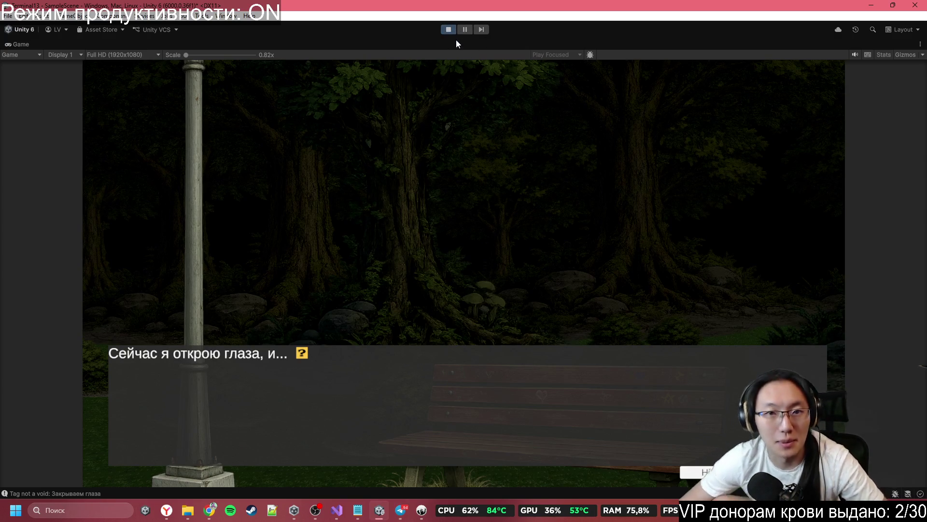
pyautogui.click(424, 516)
# - Copy the EyeOpen camera tag from line 80 and turn it into #Sprite:Camera,common<EyeClosed on line 128
pyautogui.scroll(10, 372, 299)
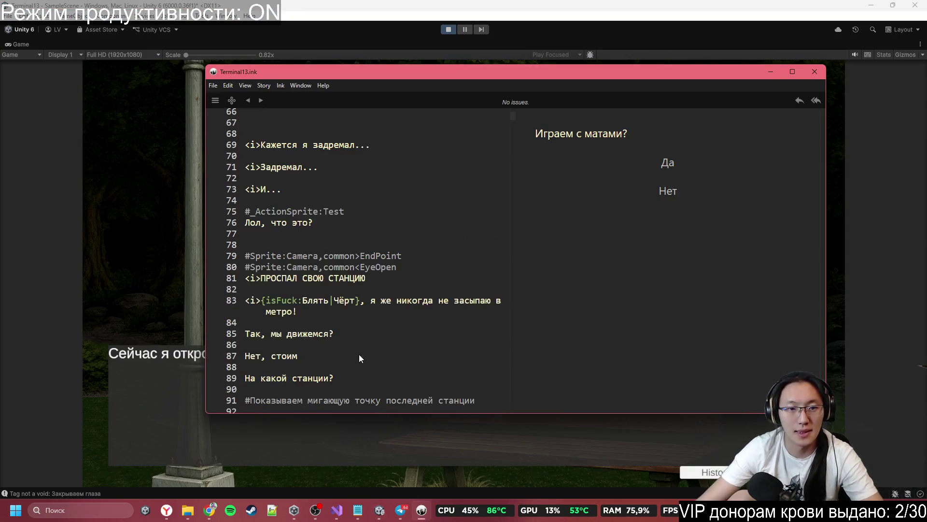
pyautogui.moveTo(412, 269); pyautogui.dragTo(190, 270)
pyautogui.hotkey('ctrl', 'c')
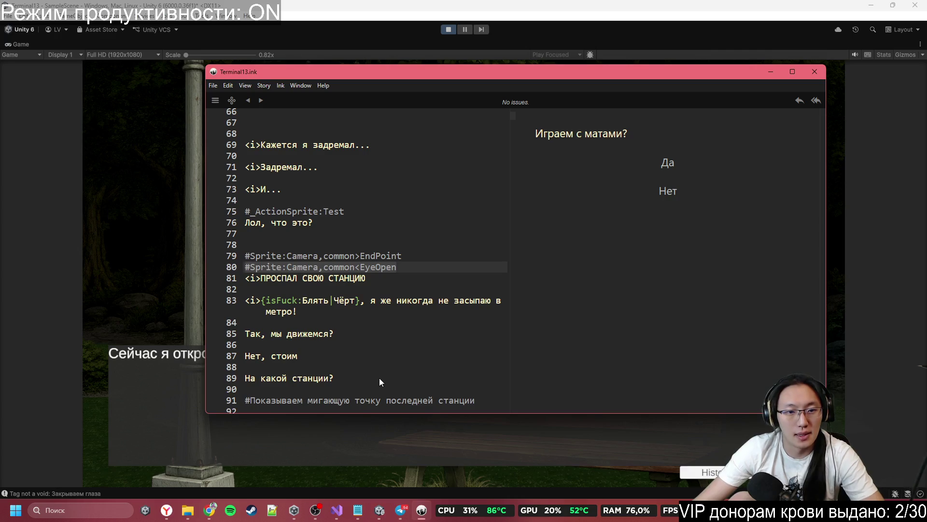
pyautogui.scroll(-10, 385, 376)
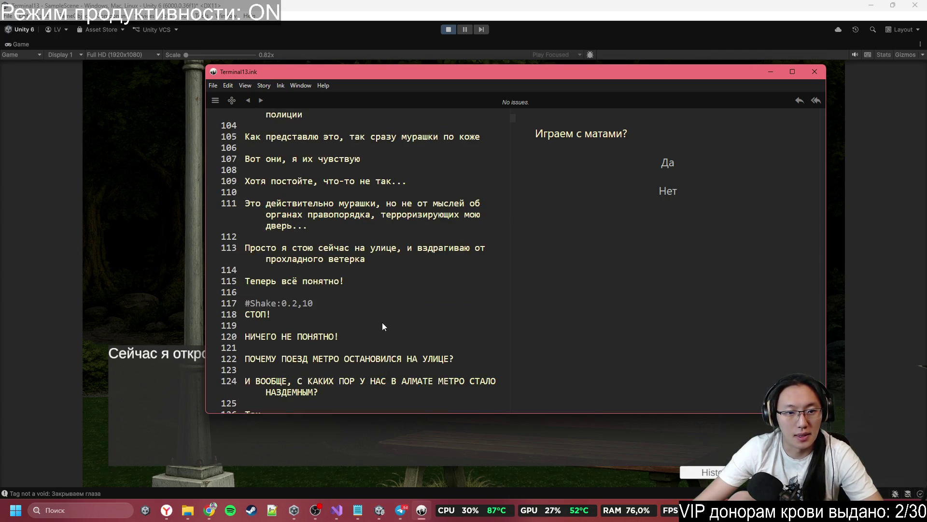
pyautogui.scroll(-3, 381, 323)
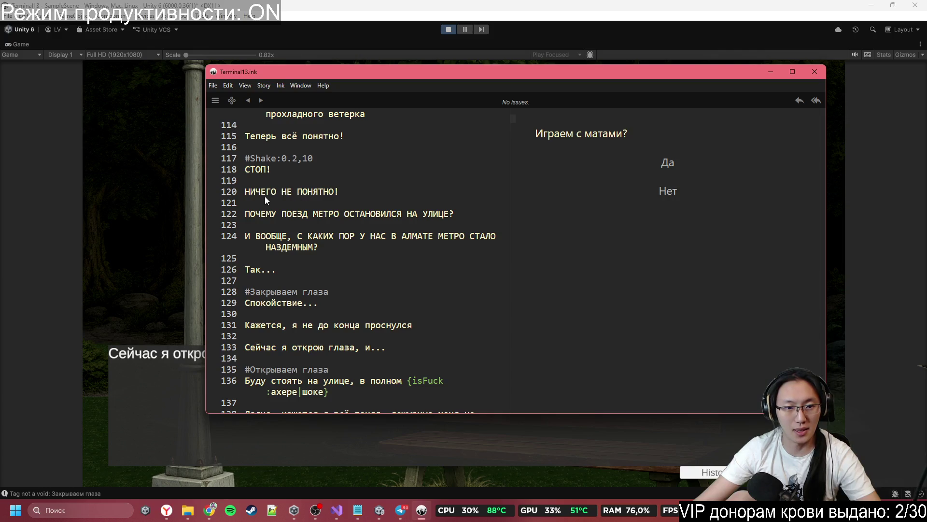
pyautogui.click(290, 225)
pyautogui.scroll(-1, 314, 235)
pyautogui.click(297, 228)
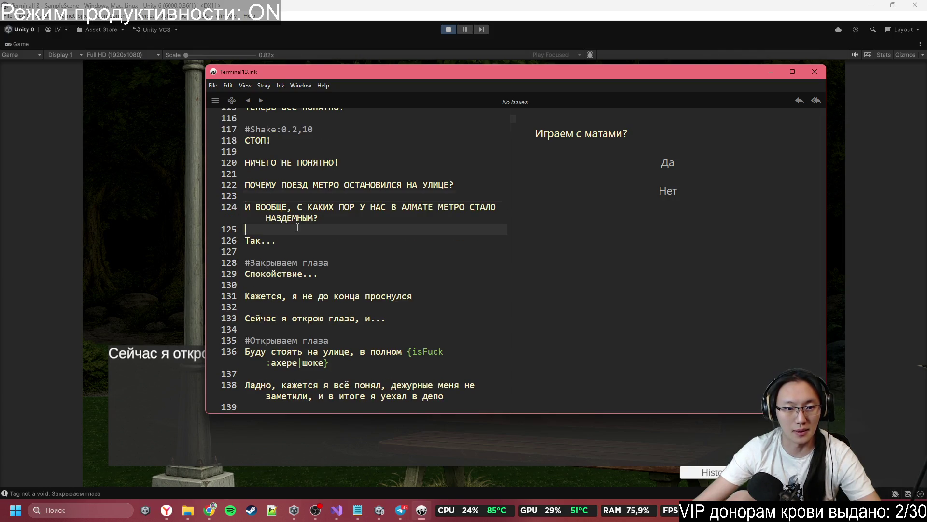
pyautogui.tripleClick(338, 261)
pyautogui.hotkey('ctrl', 'v')
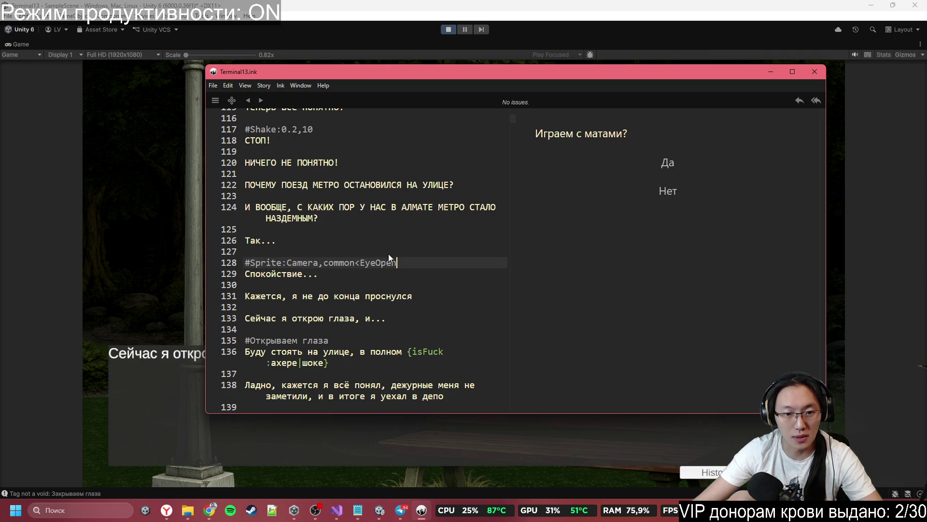
pyautogui.press('BackSpace')
pyautogui.press('BackSpace')
pyautogui.press('BackSpace')
pyautogui.write('Closed')
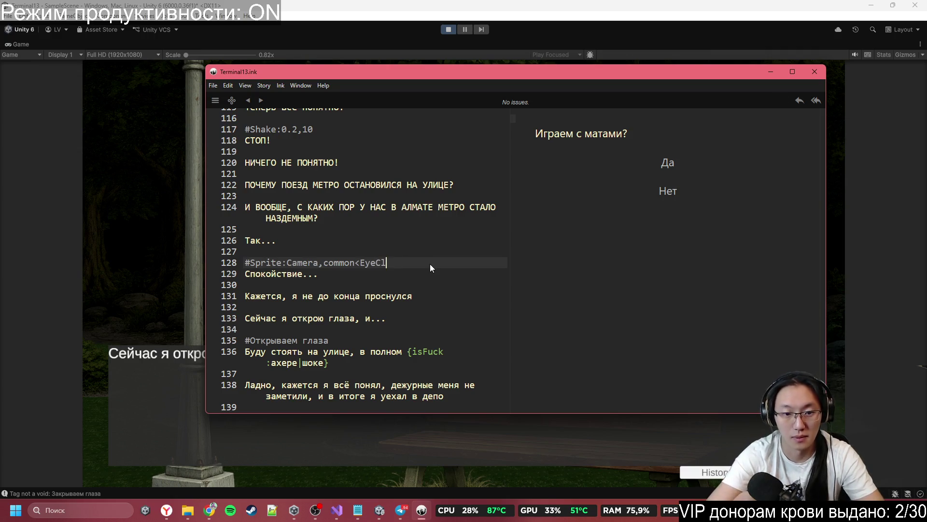
# - Replace the open-eyes note near line 135 with the #Sprite:Camera,common<EyeOpen tag
pyautogui.scroll(-1, 430, 263)
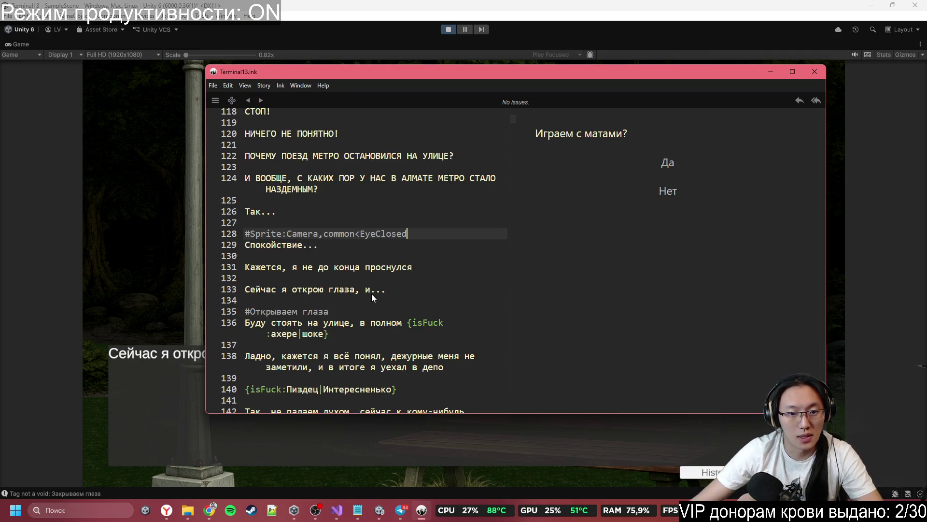
pyautogui.click(386, 301)
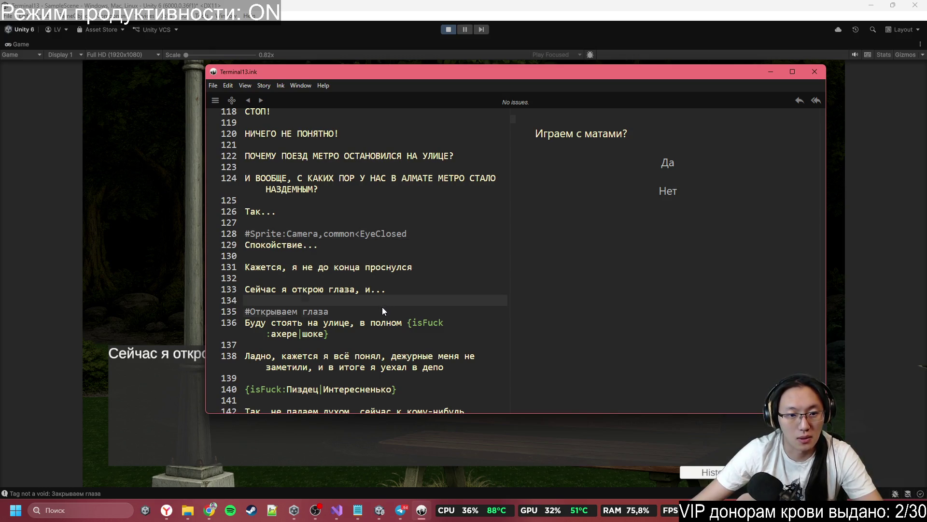
pyautogui.moveTo(381, 311); pyautogui.dragTo(210, 311)
pyautogui.hotkey('ctrl', 'v')
# - Return to the running game and advance the dialogue two lines
pyautogui.scroll(-2, 320, 260)
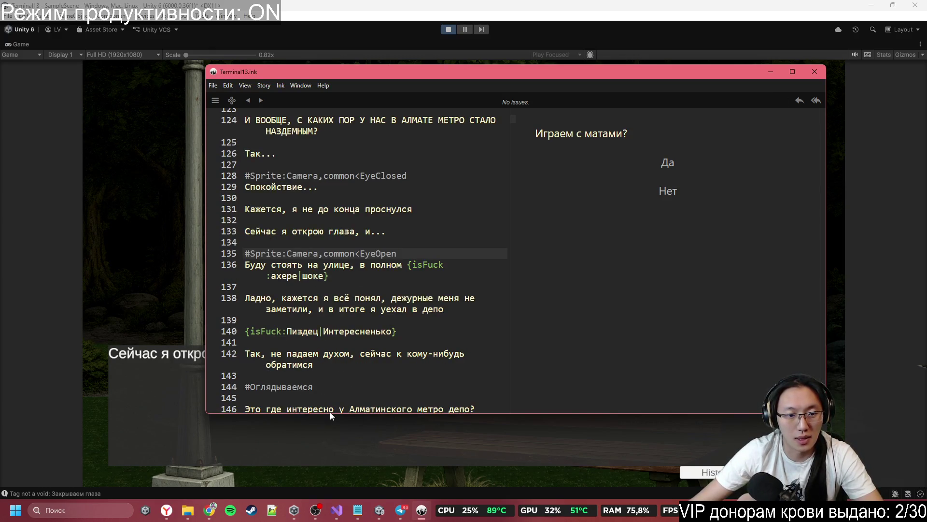
pyautogui.click(332, 415)
pyautogui.click(270, 372)
pyautogui.click(256, 361)
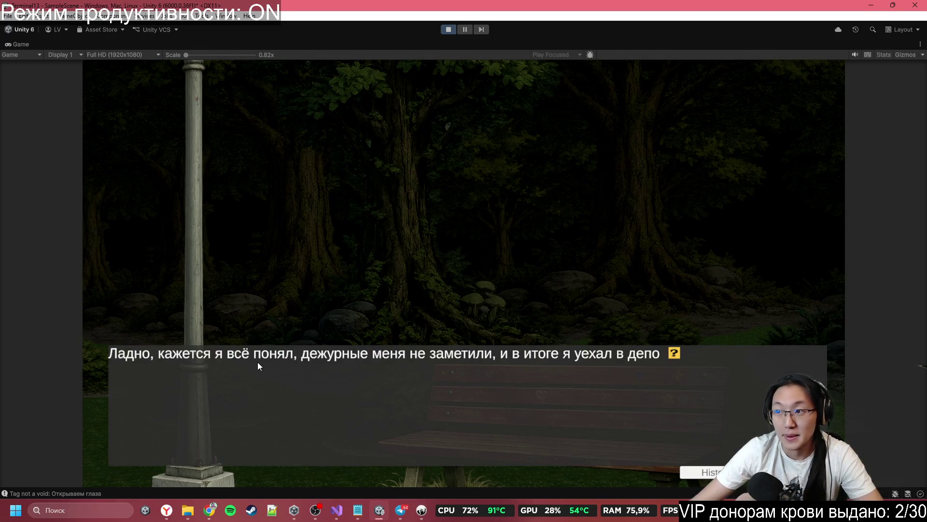
# - Click the dialogue on to 'А вот как раз и работяги...' and un-maximize the Game view
pyautogui.click(619, 376)
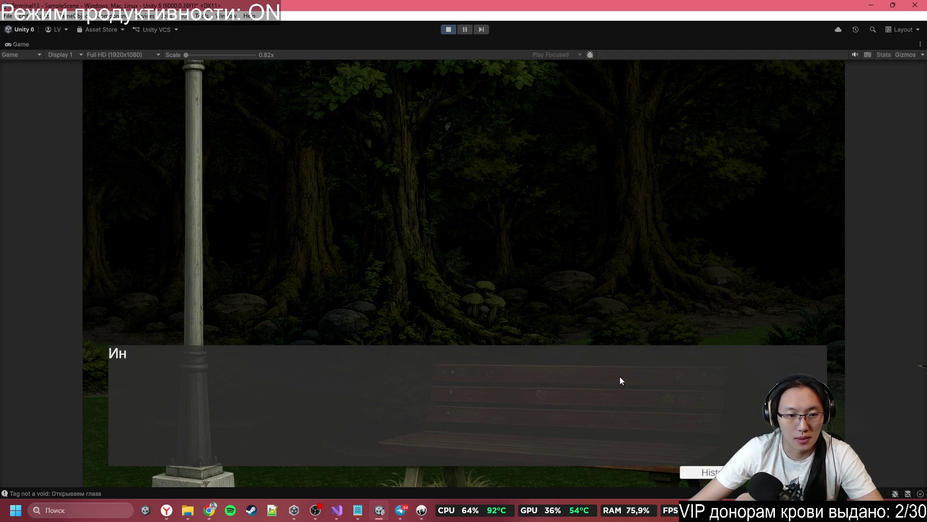
pyautogui.click(619, 376)
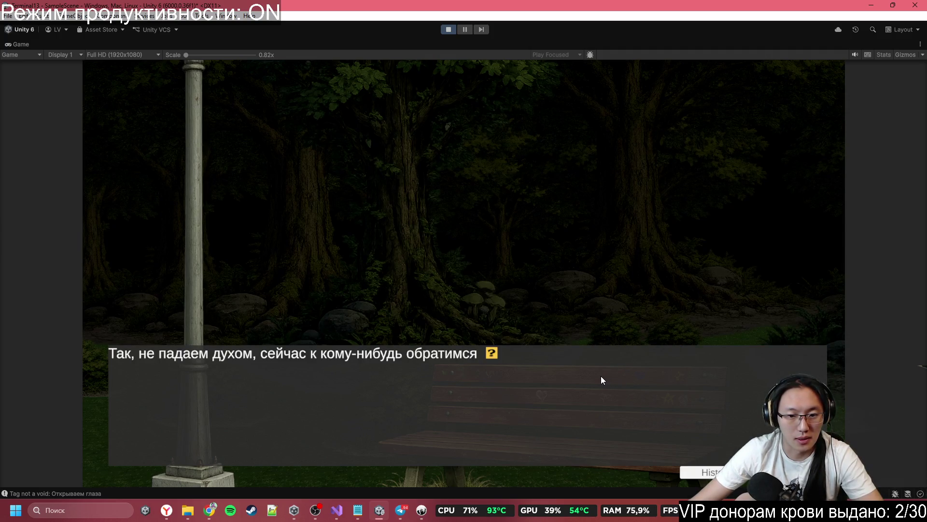
pyautogui.click(596, 375)
pyautogui.click(596, 376)
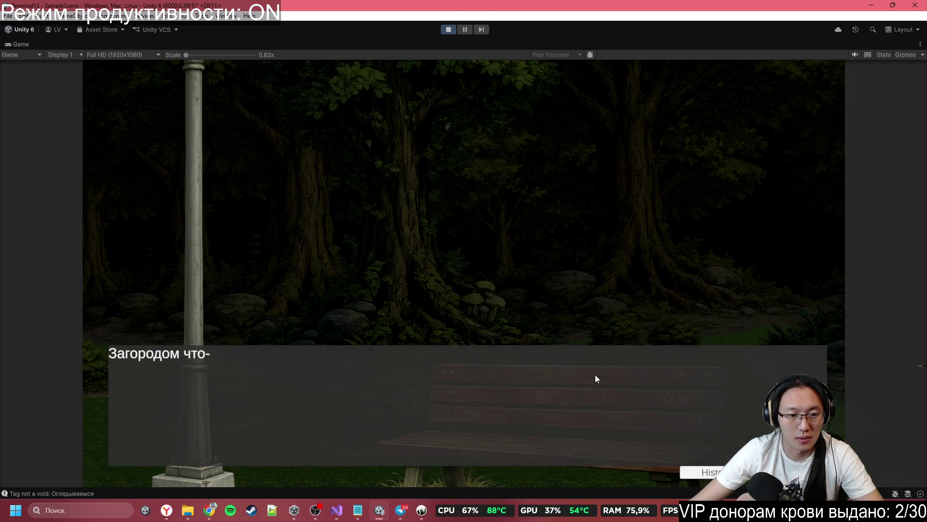
pyautogui.click(595, 376)
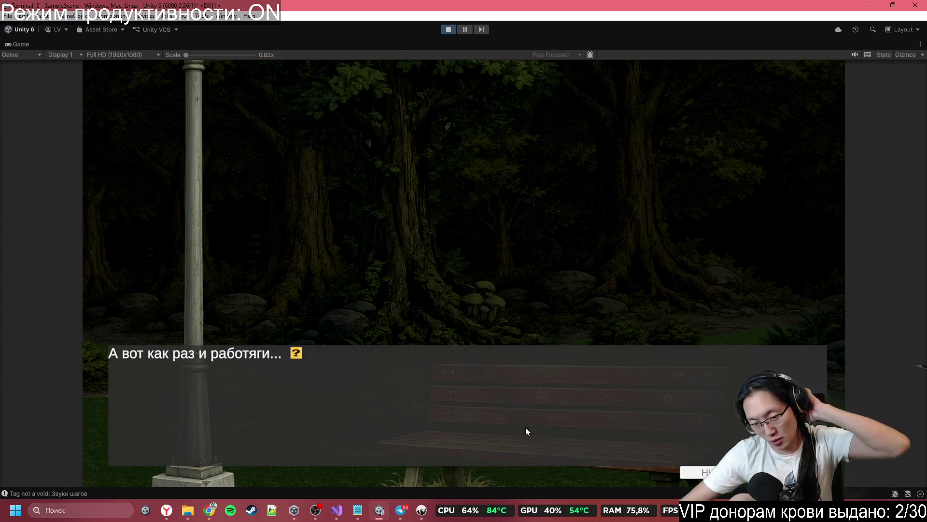
pyautogui.doubleClick(357, 44)
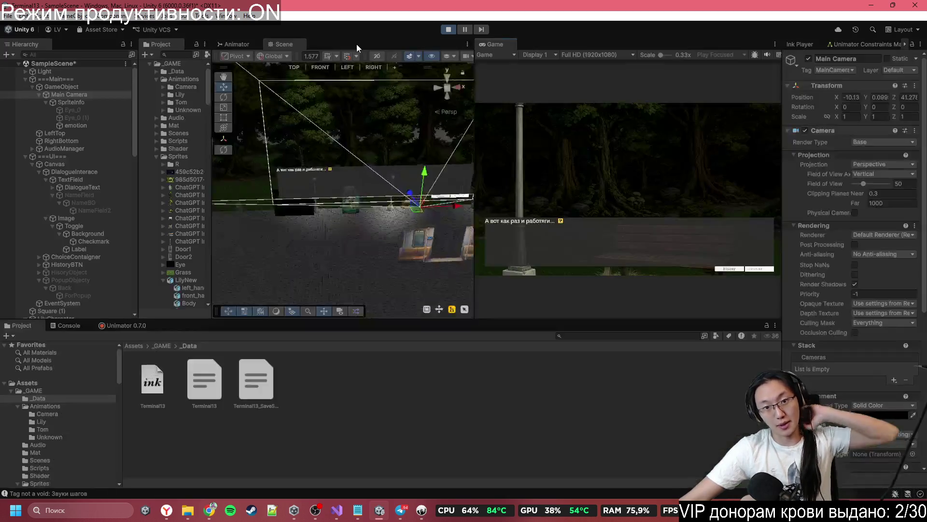
# - Select the Unknown character and drag it left along the street toward the park
pyautogui.moveTo(412, 196)
pyautogui.mouseDown()
pyautogui.moveTo(319, 158)
pyautogui.moveTo(482, 138)
pyautogui.moveTo(425, 205)
pyautogui.moveTo(399, 206)
pyautogui.mouseUp()
pyautogui.click(400, 206)
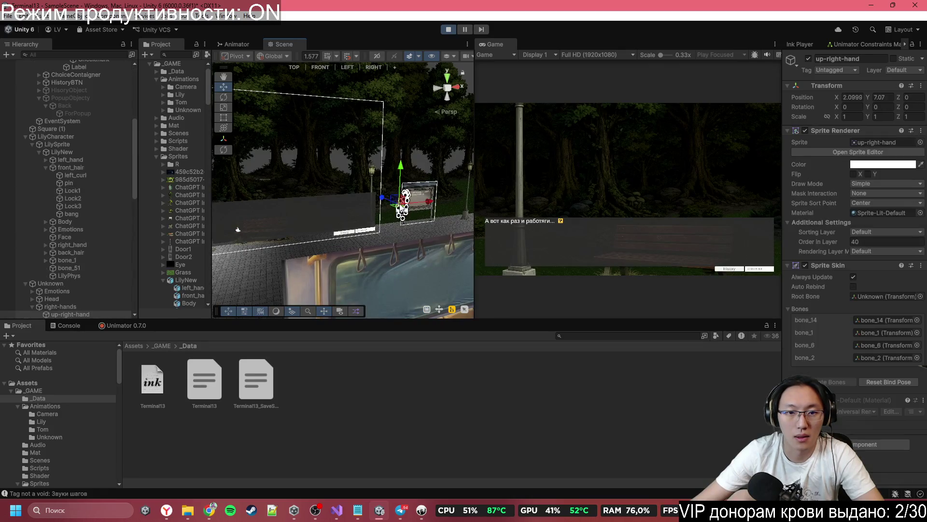
pyautogui.click(58, 283)
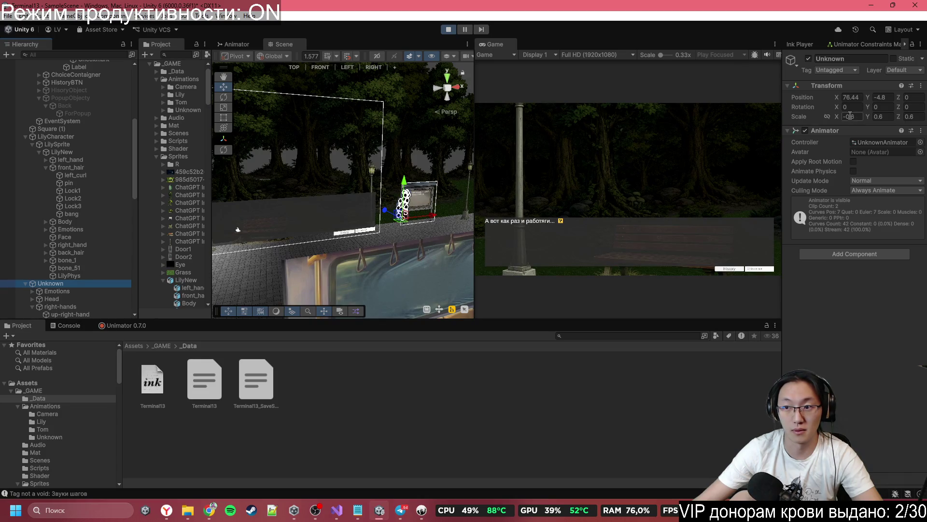
pyautogui.click(850, 116)
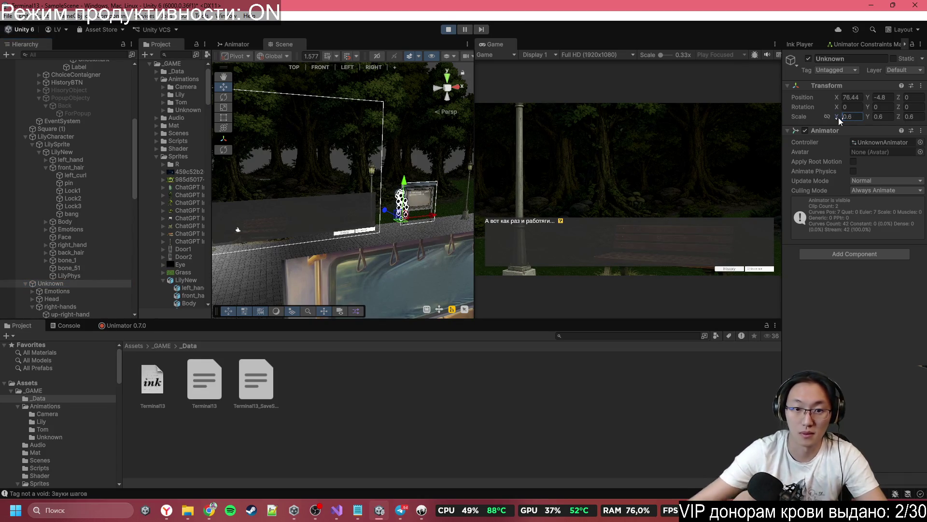
pyautogui.moveTo(386, 193); pyautogui.dragTo(367, 193)
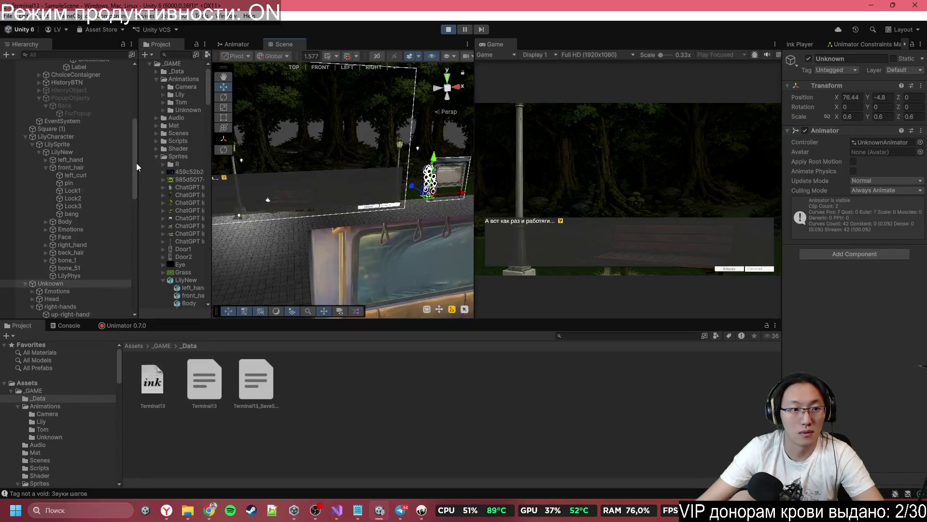
pyautogui.click(64, 283)
pyautogui.moveTo(463, 195)
pyautogui.mouseDown()
pyautogui.moveTo(459, 203)
pyautogui.moveTo(331, 217)
pyautogui.moveTo(360, 222)
pyautogui.moveTo(456, 194)
pyautogui.mouseUp()
# - Hide the ===UI=== objects in the Scene view with their eye toggle
pyautogui.click(439, 189)
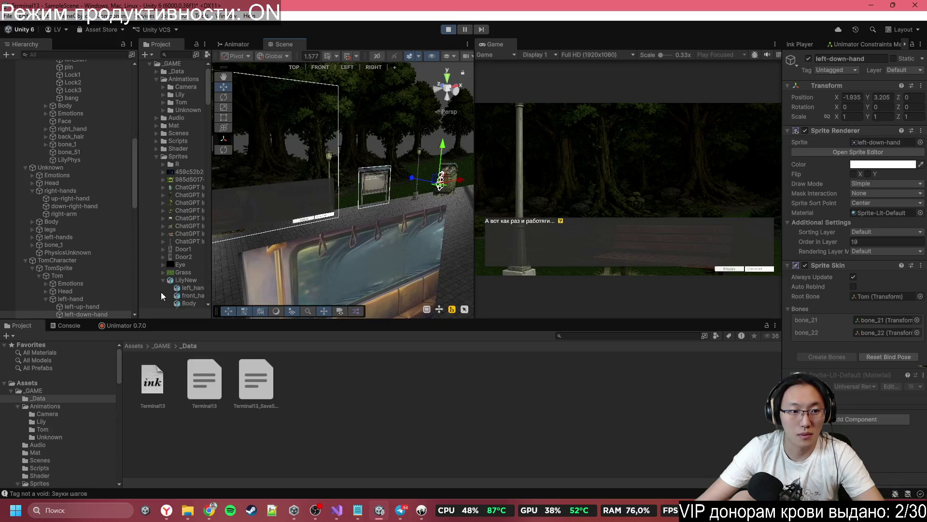
pyautogui.moveTo(338, 193); pyautogui.dragTo(325, 206)
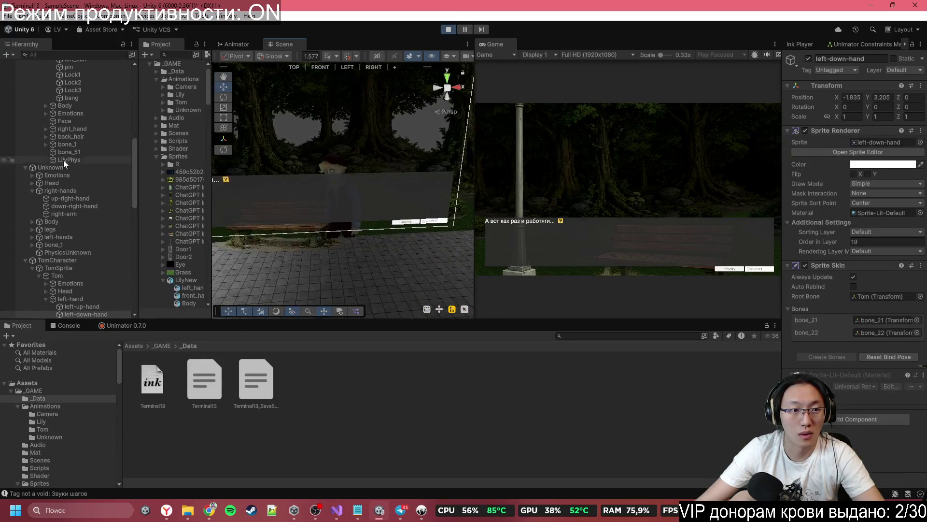
pyautogui.scroll(15, 28, 163)
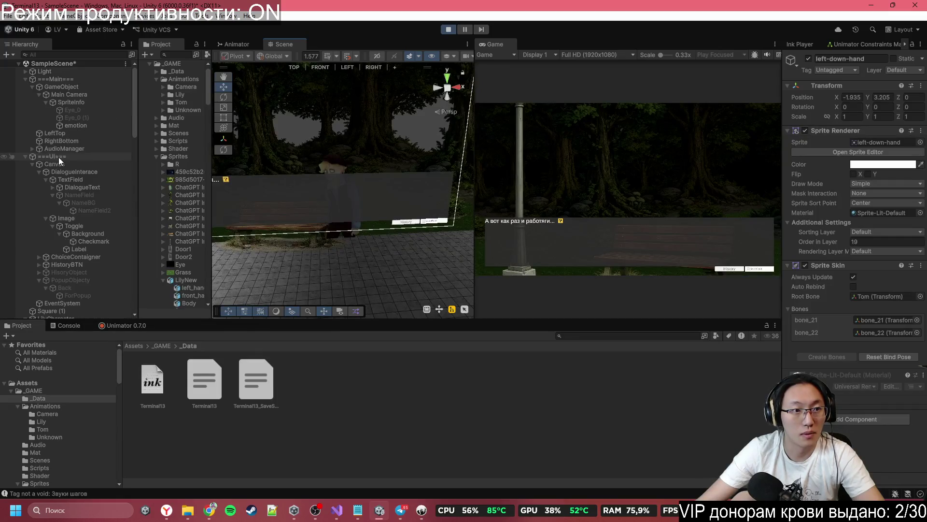
pyautogui.click(5, 157)
# - Reselect the Unknown character and frame it in the Scene view
pyautogui.moveTo(416, 193); pyautogui.dragTo(435, 183)
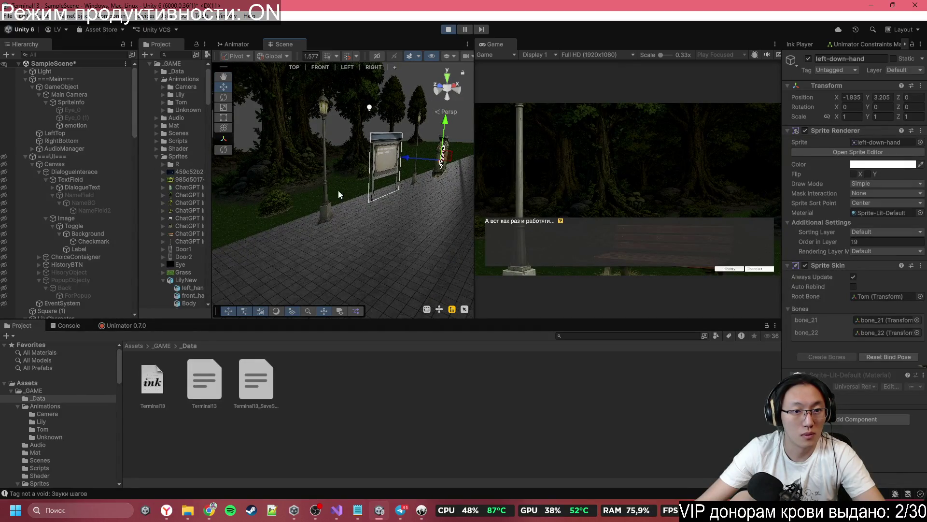
pyautogui.moveTo(339, 195); pyautogui.dragTo(280, 198)
pyautogui.click(280, 198)
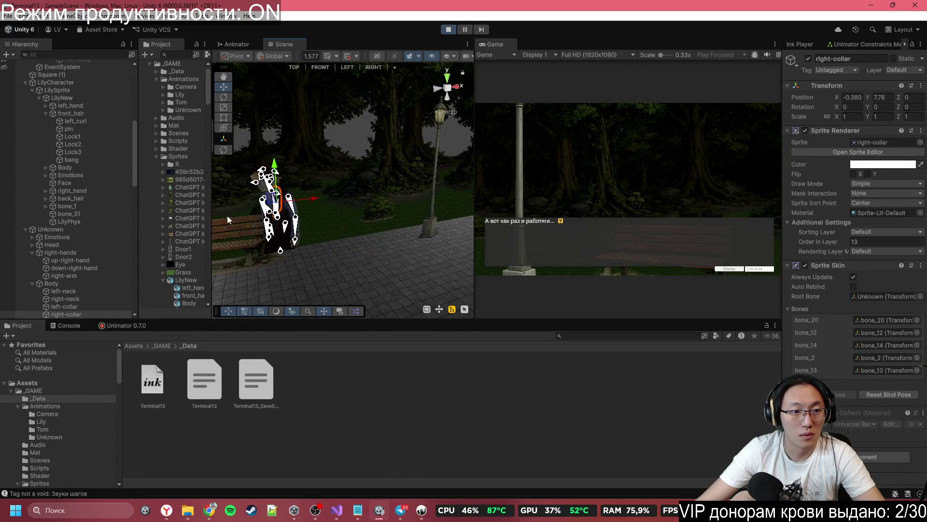
pyautogui.doubleClick(68, 230)
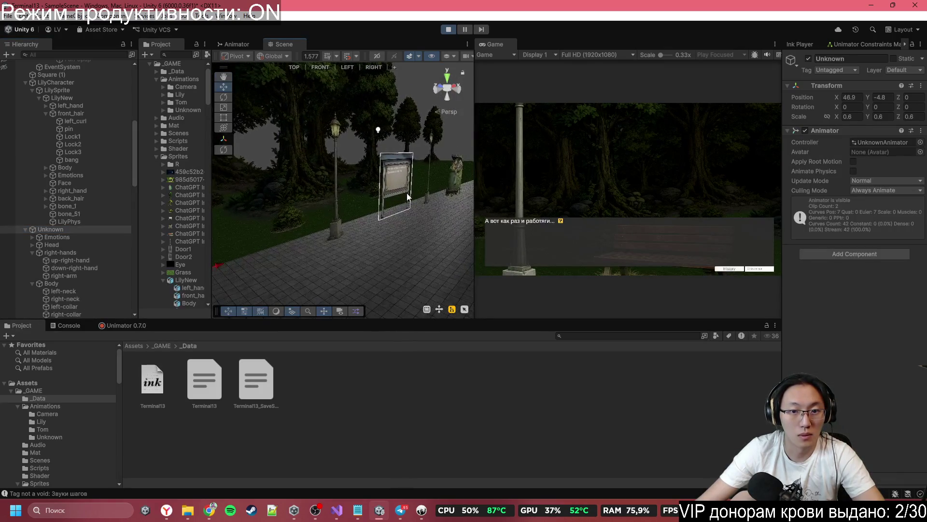
# - Select and frame TomCharacter, then drag him left toward the bench
pyautogui.click(278, 221)
pyautogui.moveTo(268, 221)
pyautogui.mouseDown()
pyautogui.moveTo(438, 190)
pyautogui.moveTo(424, 182)
pyautogui.mouseUp()
pyautogui.click(278, 221)
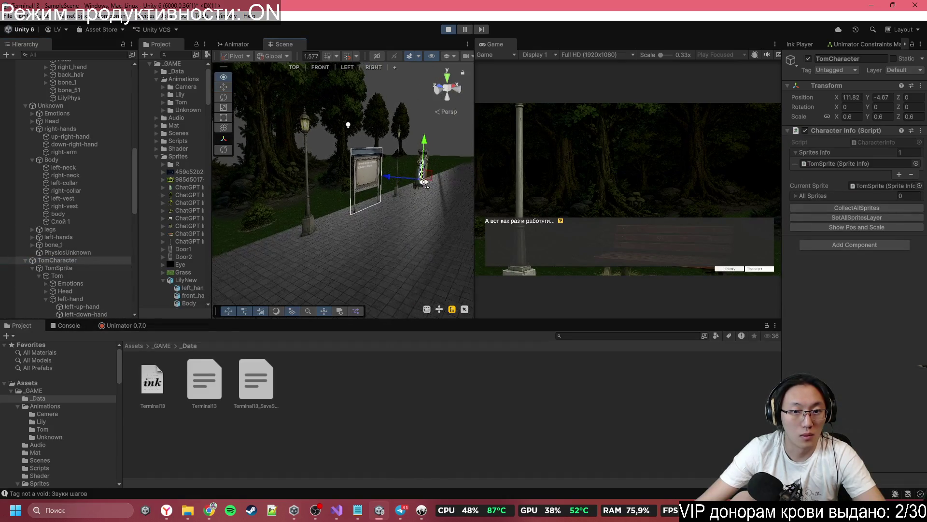
pyautogui.press('f')
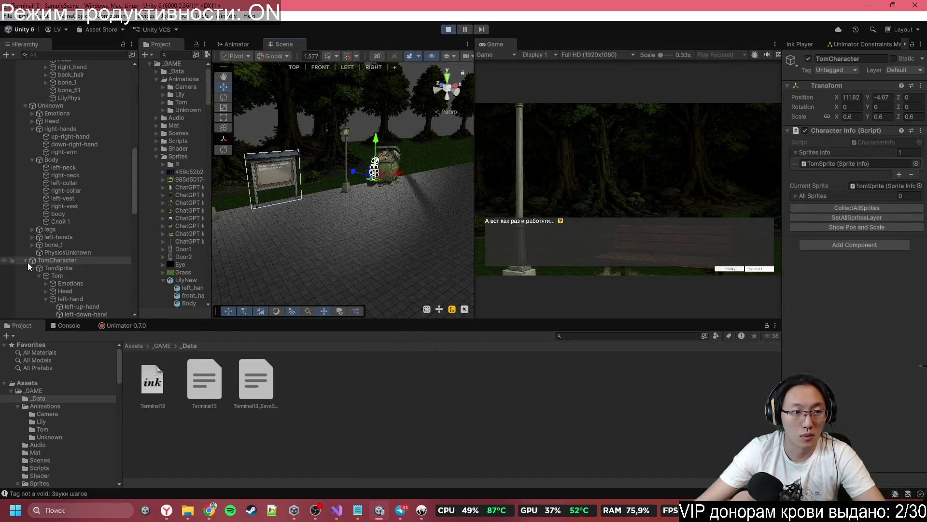
pyautogui.click(26, 260)
pyautogui.moveTo(397, 180); pyautogui.dragTo(227, 184)
pyautogui.moveTo(227, 184)
pyautogui.mouseDown()
pyautogui.moveTo(203, 217)
pyautogui.moveTo(464, 213)
pyautogui.moveTo(448, 203)
pyautogui.moveTo(335, 227)
pyautogui.mouseUp()
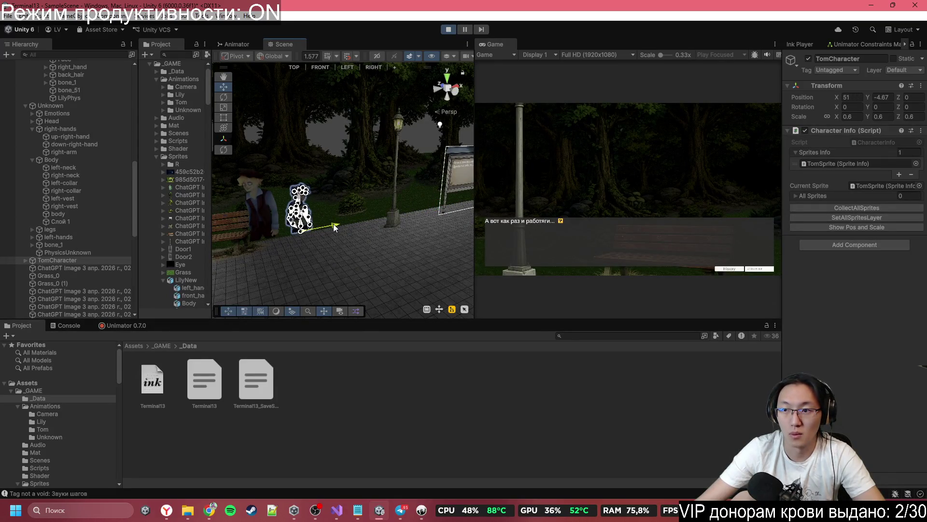
# - Unlink Tom's scale proportions, set Scale X to -0.6, and nudge him slightly left
pyautogui.click(827, 117)
pyautogui.click(849, 118)
pyautogui.write('-0.6')
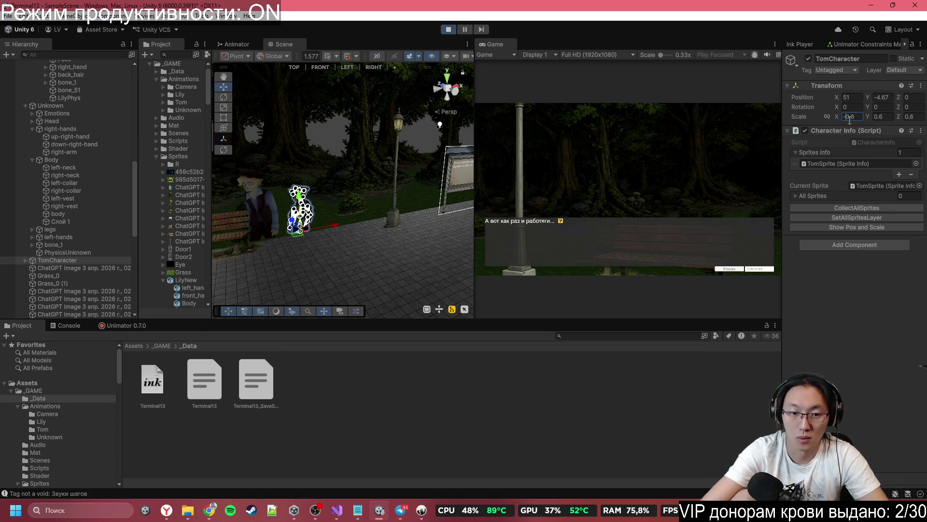
pyautogui.moveTo(338, 218); pyautogui.dragTo(216, 225)
pyautogui.scroll(5, 412, 280)
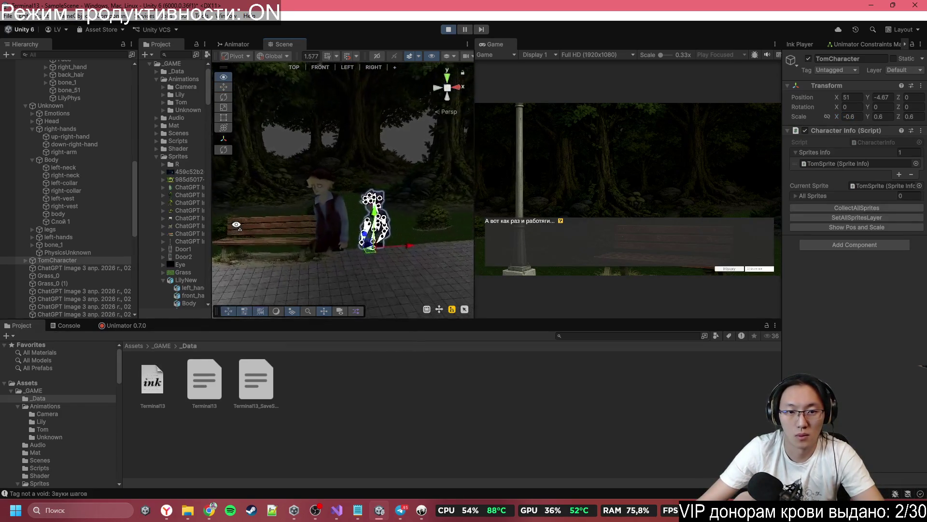
pyautogui.moveTo(412, 280); pyautogui.dragTo(412, 275)
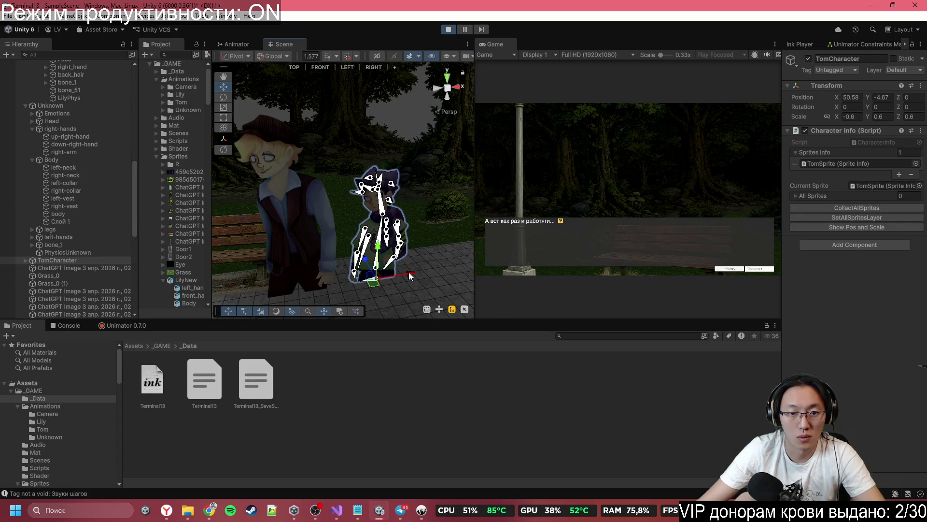
# - Select the Unknown object in the Hierarchy, show the console, and start adding a component
pyautogui.moveTo(409, 275); pyautogui.dragTo(365, 240)
pyautogui.click(382, 203)
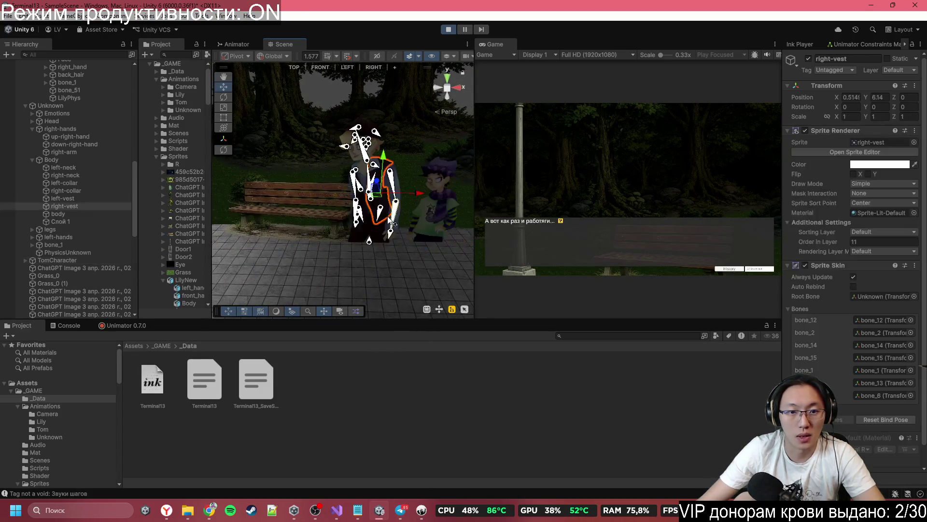
pyautogui.click(69, 325)
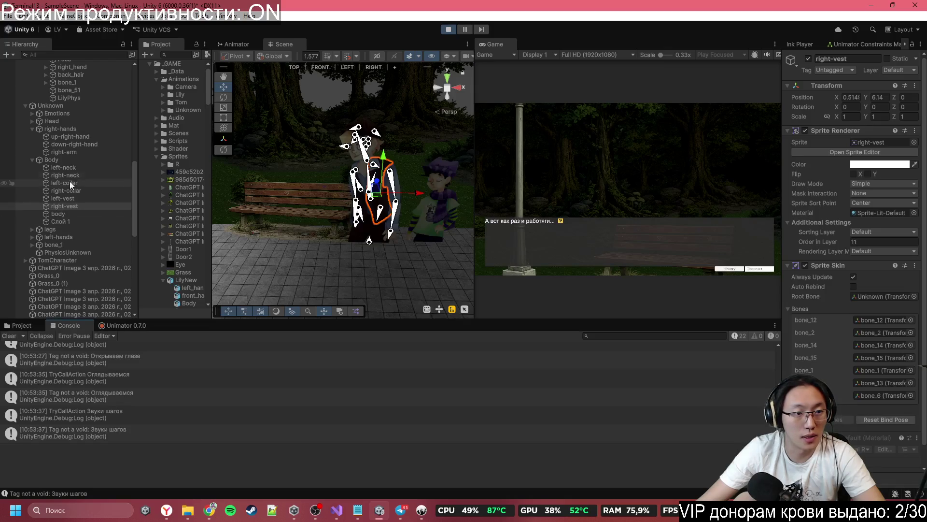
pyautogui.click(26, 106)
pyautogui.click(60, 106)
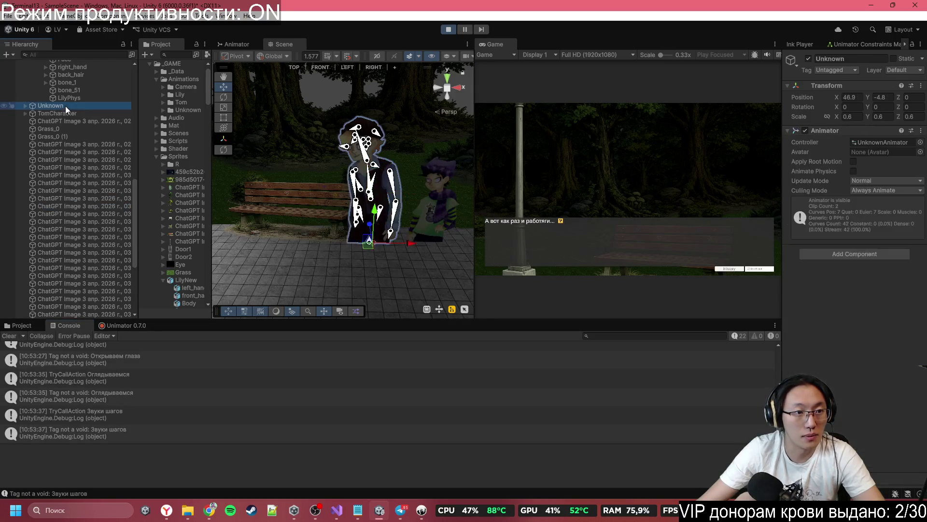
pyautogui.click(26, 105)
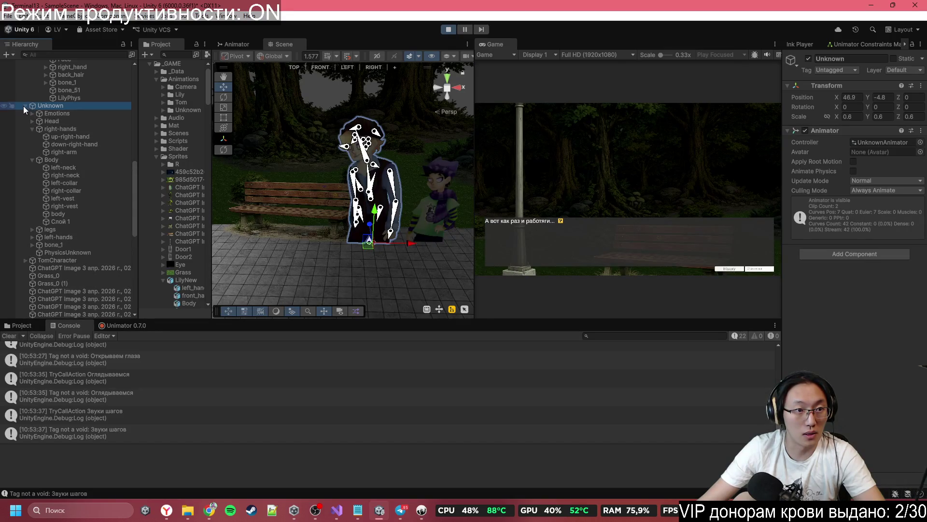
pyautogui.click(26, 105)
pyautogui.click(842, 253)
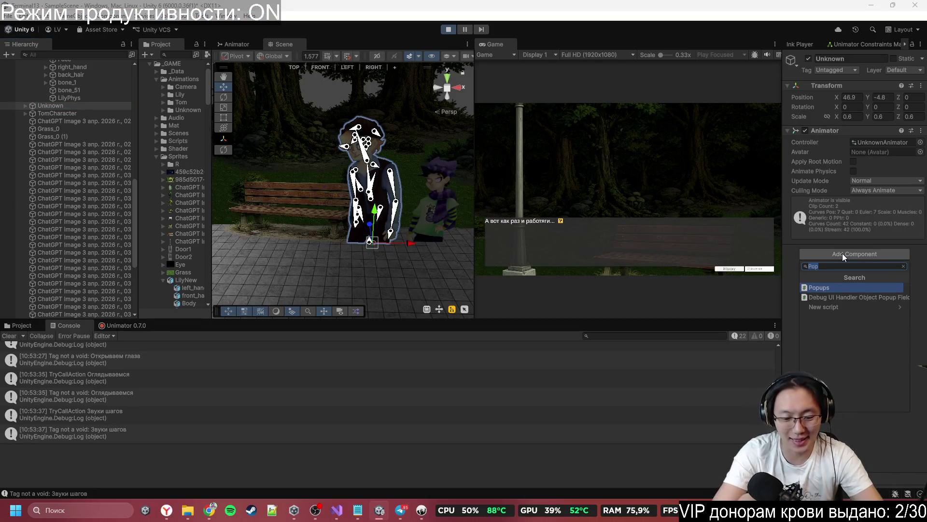
# - Add the Character Info script to Unknown and log its position and scale 46,9|-4,8,0,6
pyautogui.write('Cha')
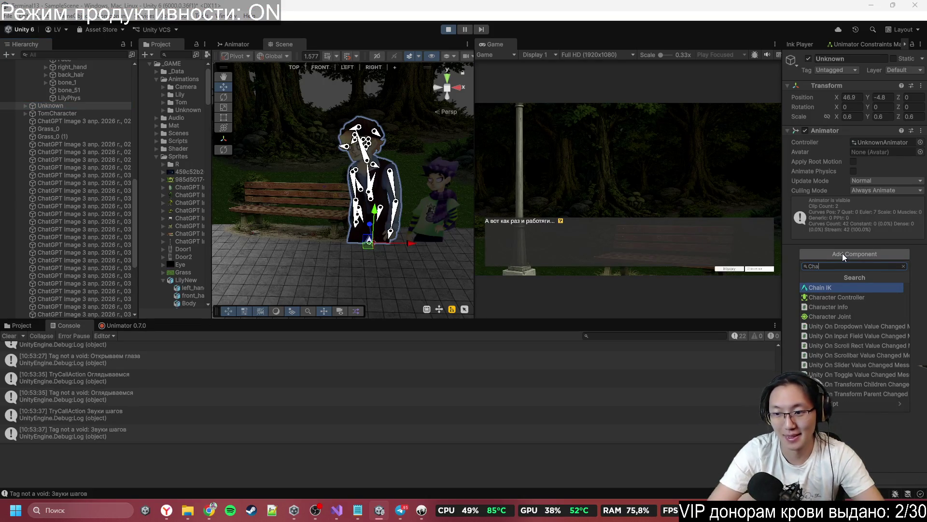
pyautogui.press('Down')
pyautogui.press('Down')
pyautogui.press('Return')
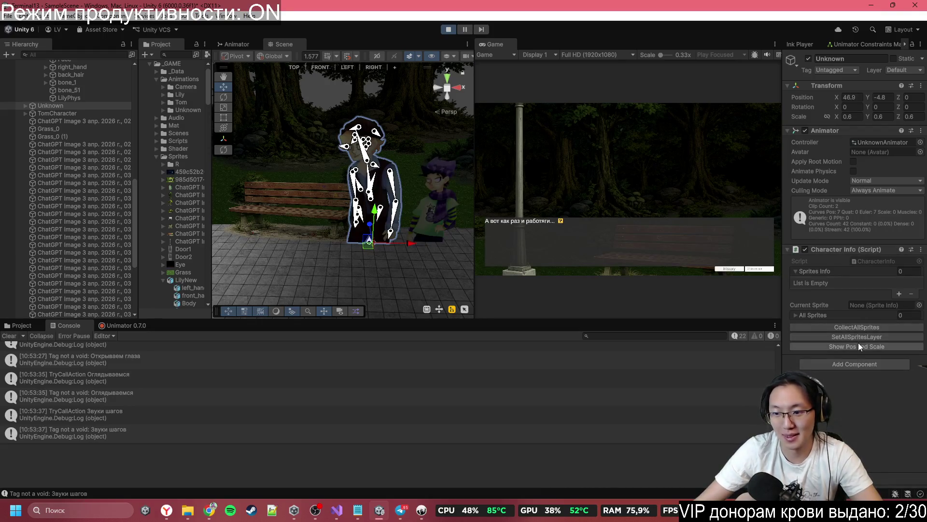
pyautogui.click(859, 345)
pyautogui.click(108, 431)
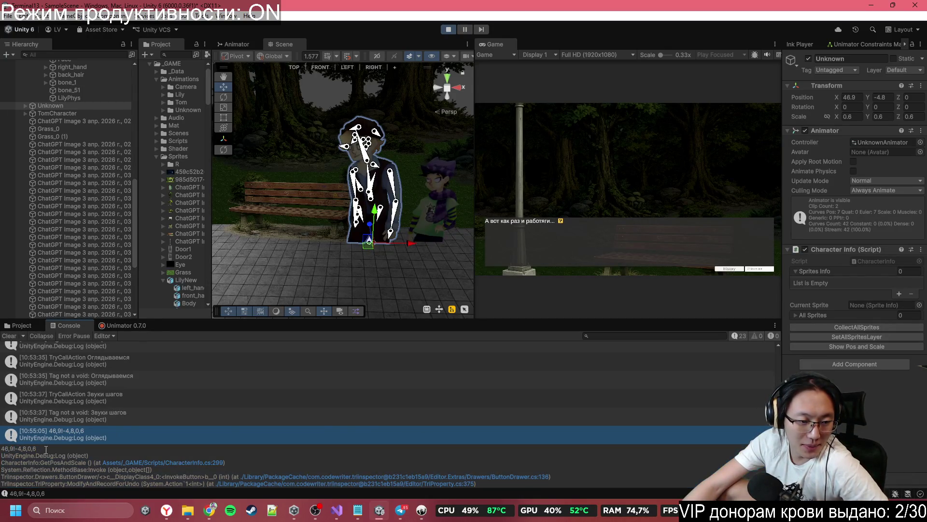
# - Insert a new line under #Звуки шагов in Terminal13.ink and begin the tag 'TP:Unknown,'
pyautogui.click(422, 510)
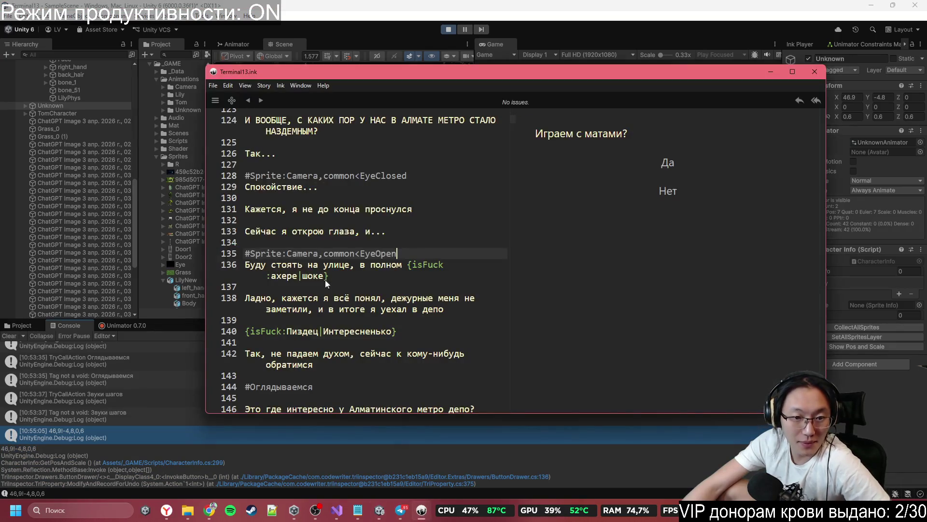
pyautogui.scroll(-5, 390, 361)
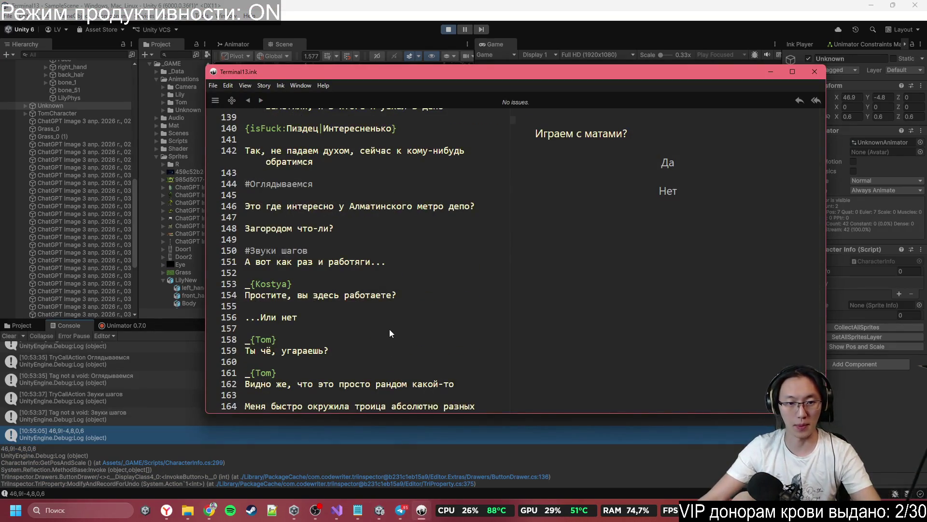
pyautogui.scroll(2, 342, 233)
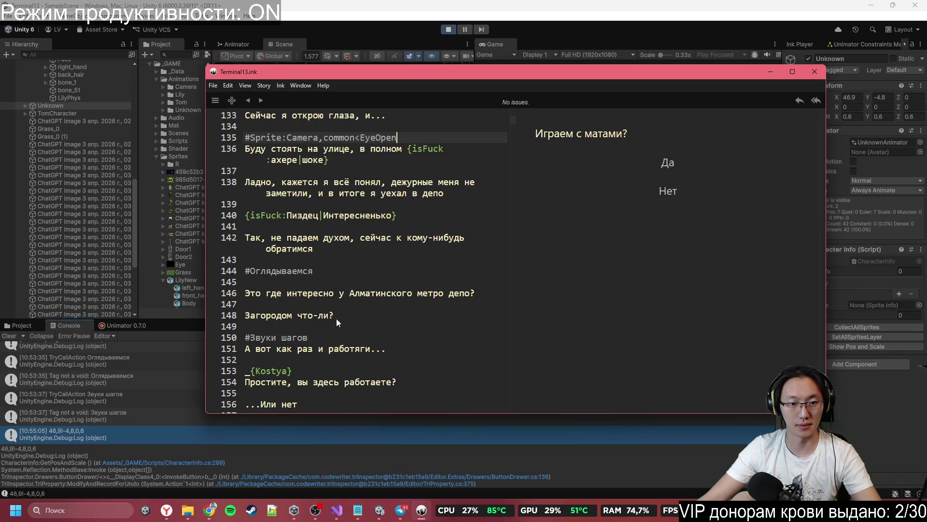
pyautogui.scroll(-1, 333, 322)
pyautogui.click(381, 299)
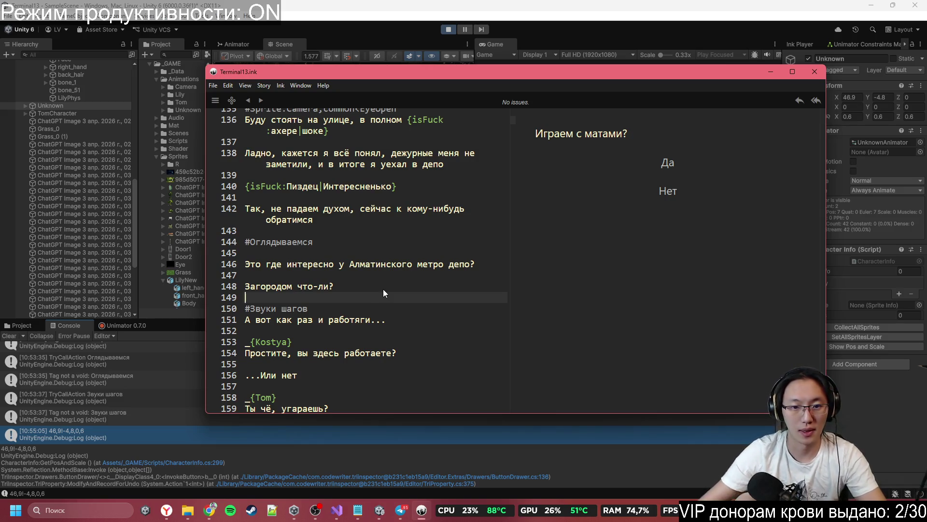
pyautogui.click(401, 308)
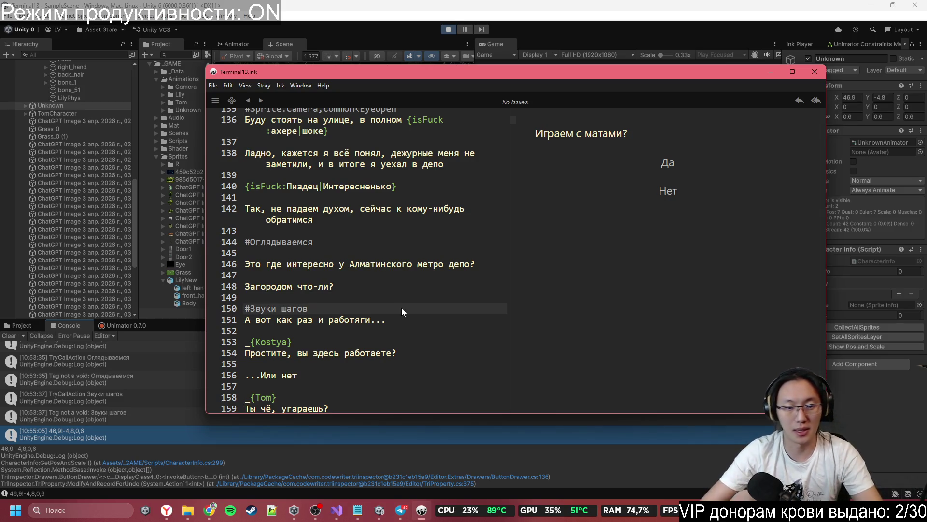
pyautogui.press('Return')
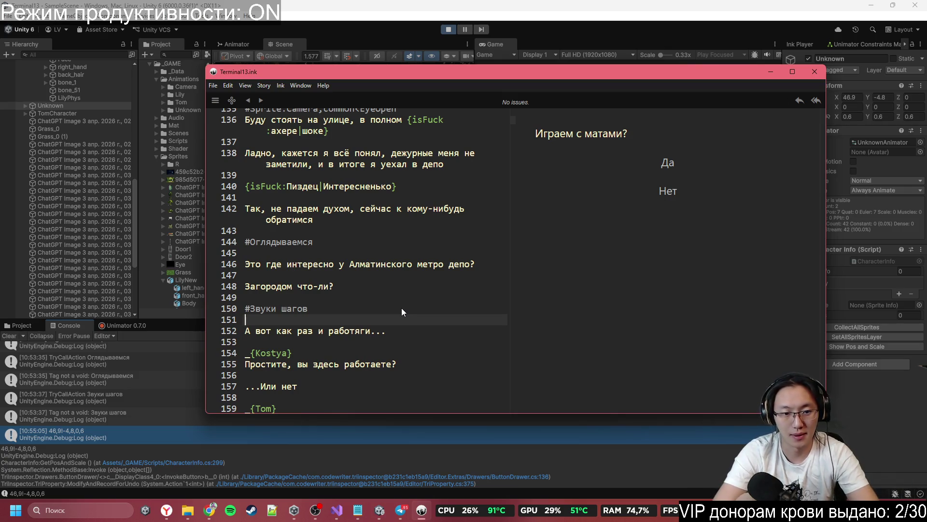
pyautogui.write('М')
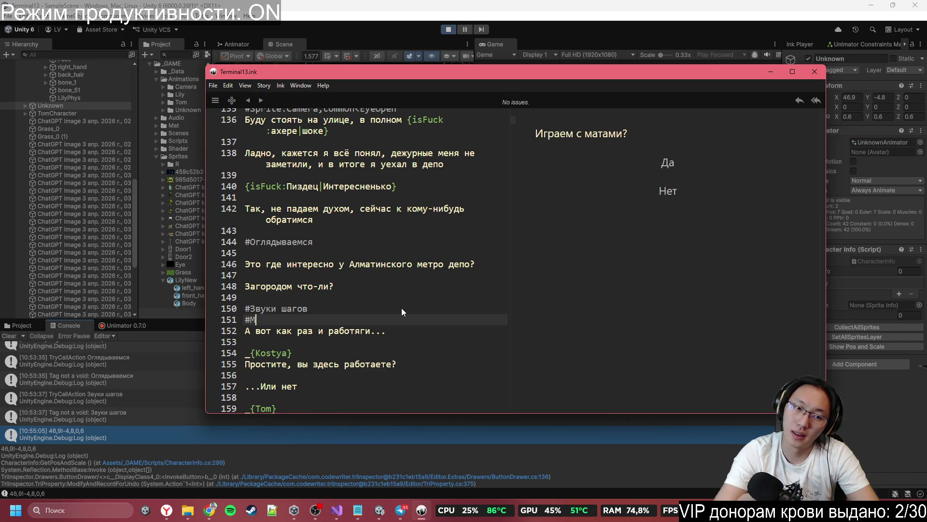
pyautogui.write('ove:')
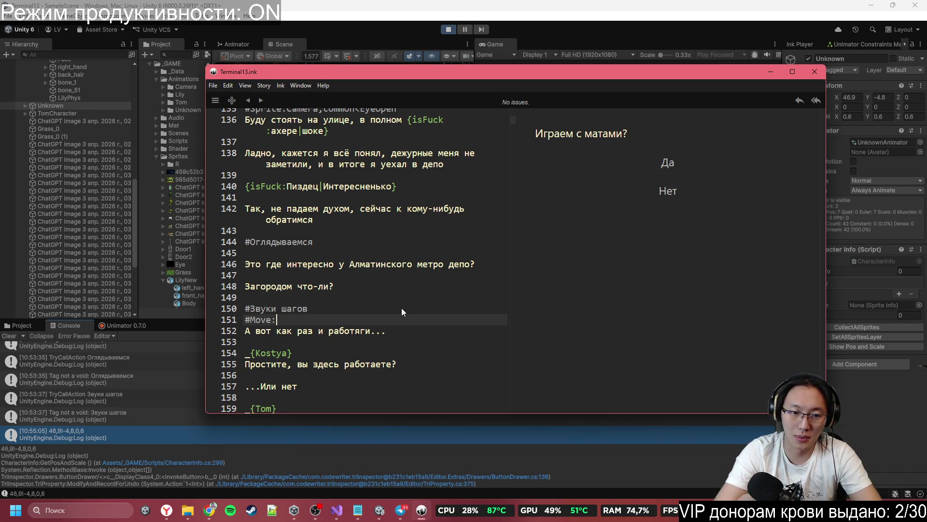
pyautogui.press('BackSpace')
pyautogui.press('BackSpace')
pyautogui.press('BackSpace')
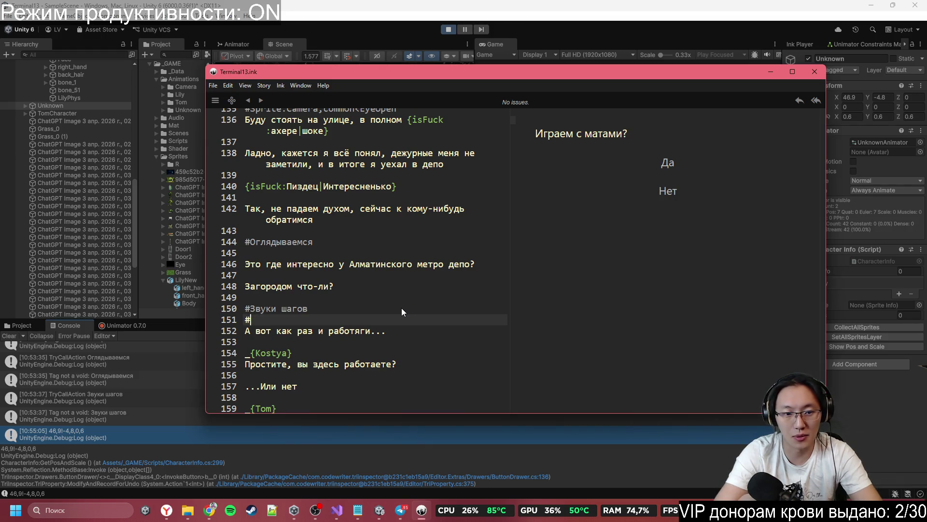
pyautogui.write('TP:')
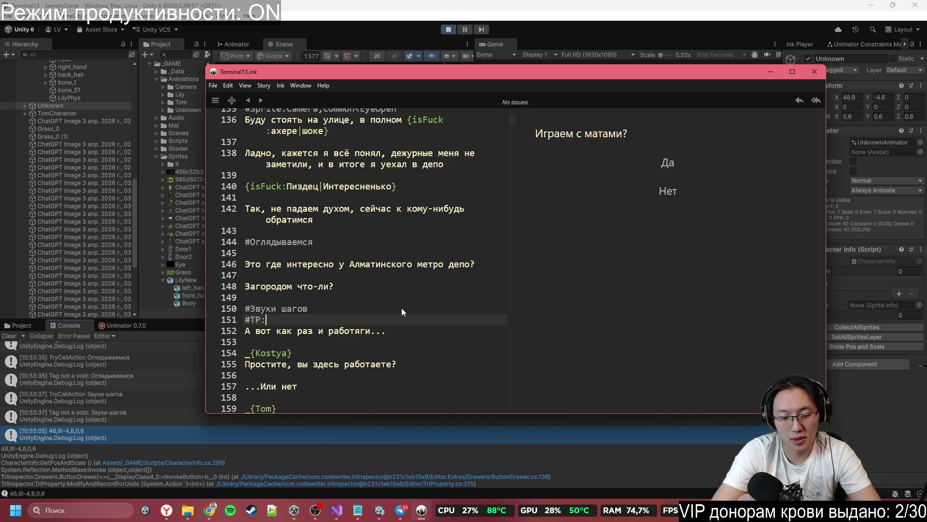
pyautogui.write('U')
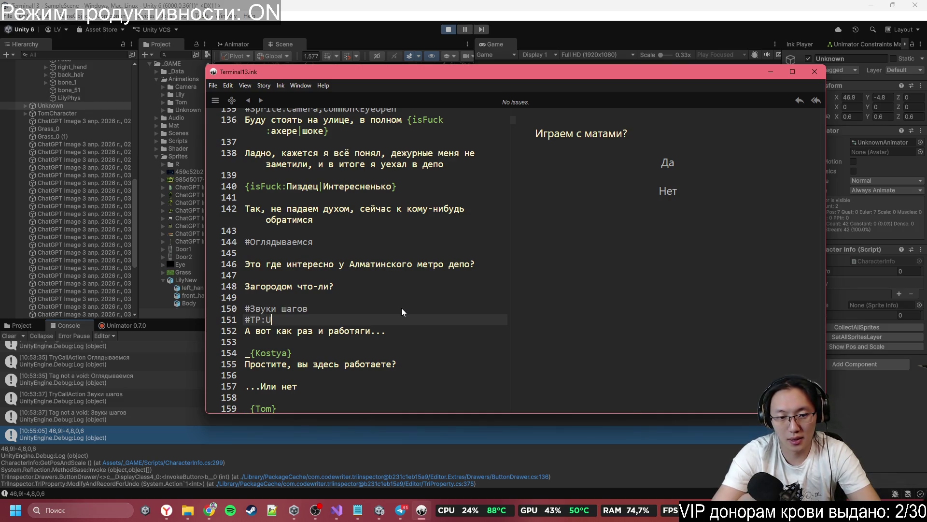
pyautogui.write('nknown')
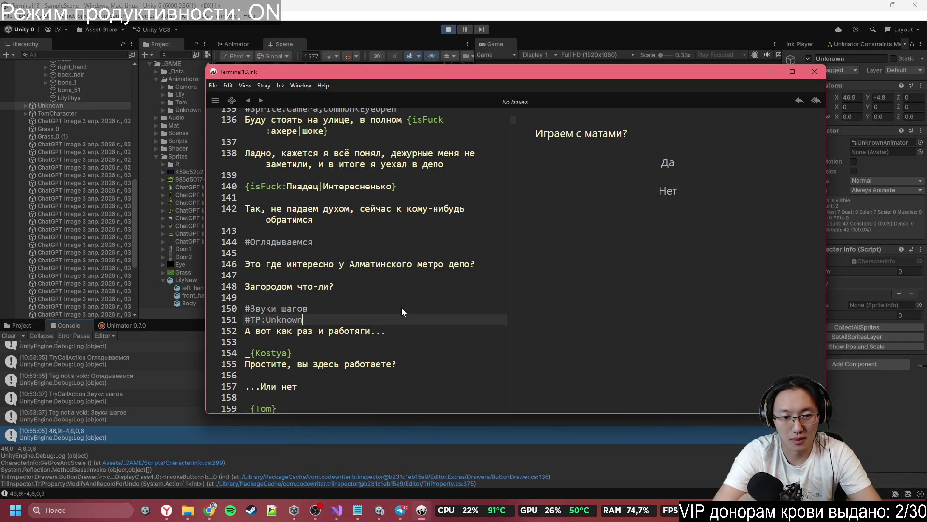
pyautogui.write(',')
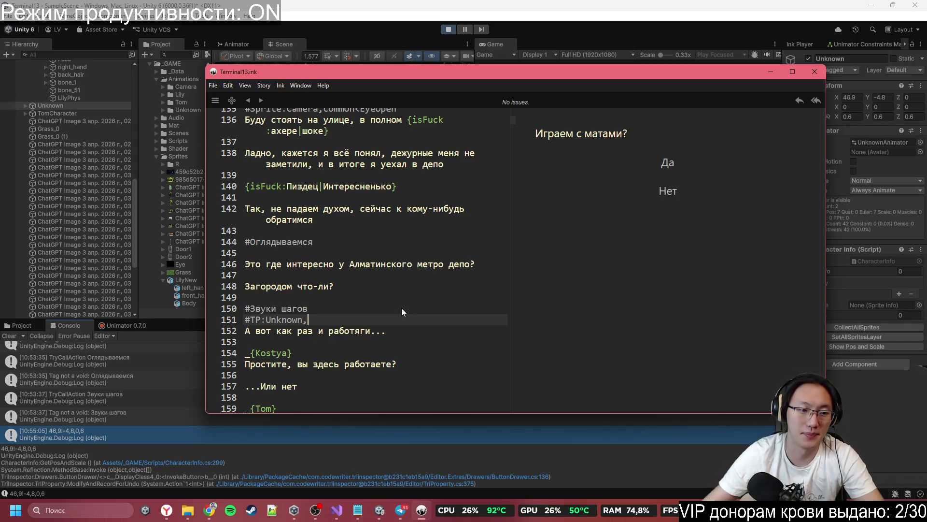
# - Correct the Unknown teleport coordinates to 46.9|-4.8 and delete the leftover digit
pyautogui.click(45, 445)
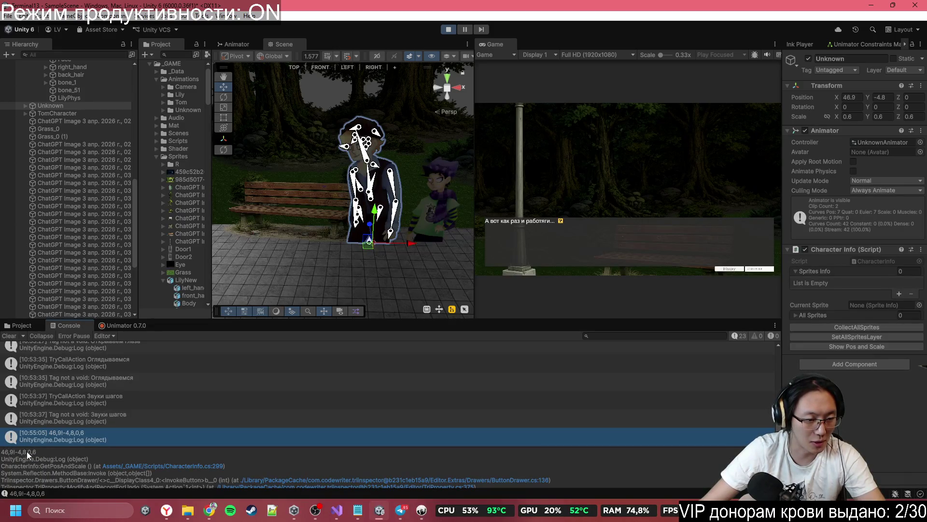
pyautogui.hotkey('alt', 'Tab')
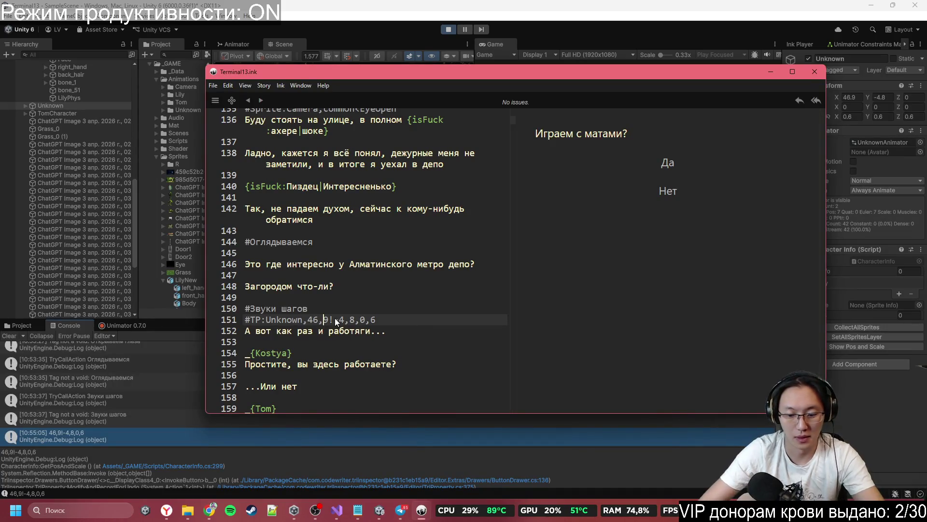
pyautogui.press('BackSpace')
pyautogui.write('.')
pyautogui.press('Right')
pyautogui.press('Right')
pyautogui.press('Right')
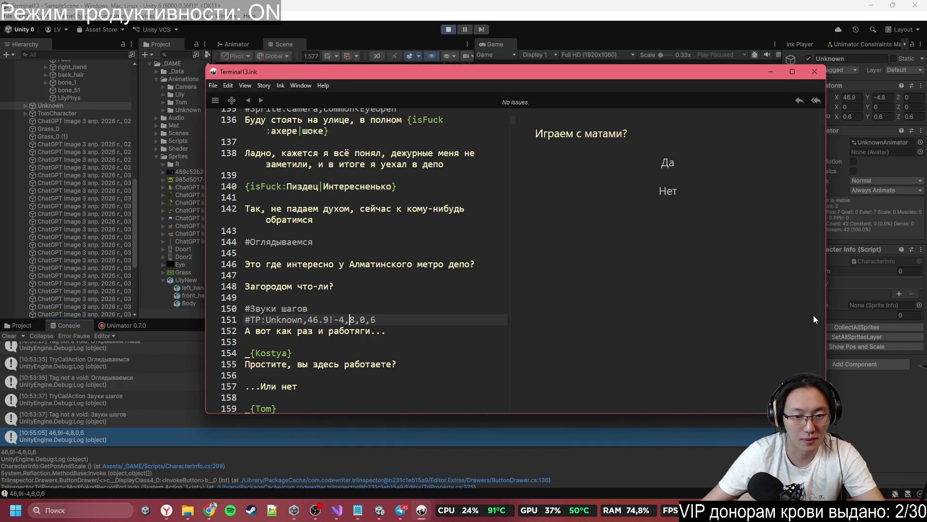
pyautogui.press('BackSpace')
pyautogui.write('.')
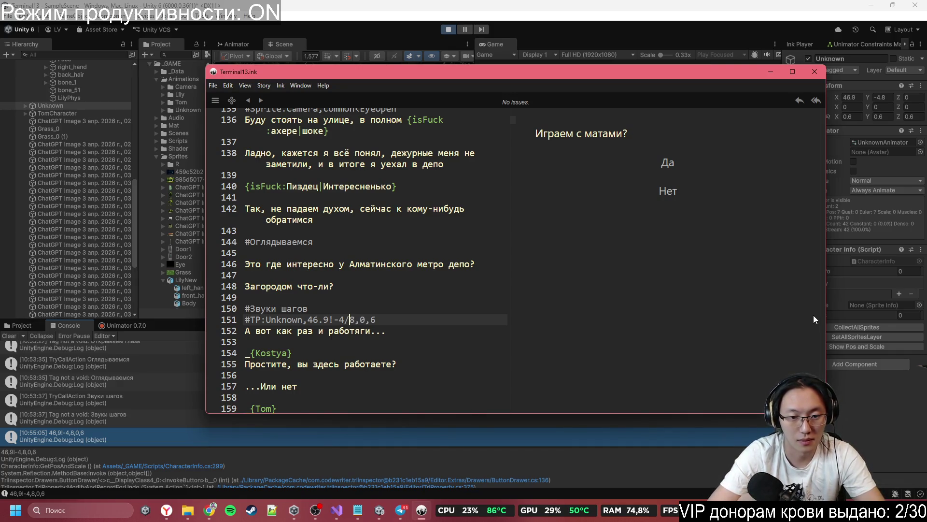
pyautogui.press('Right')
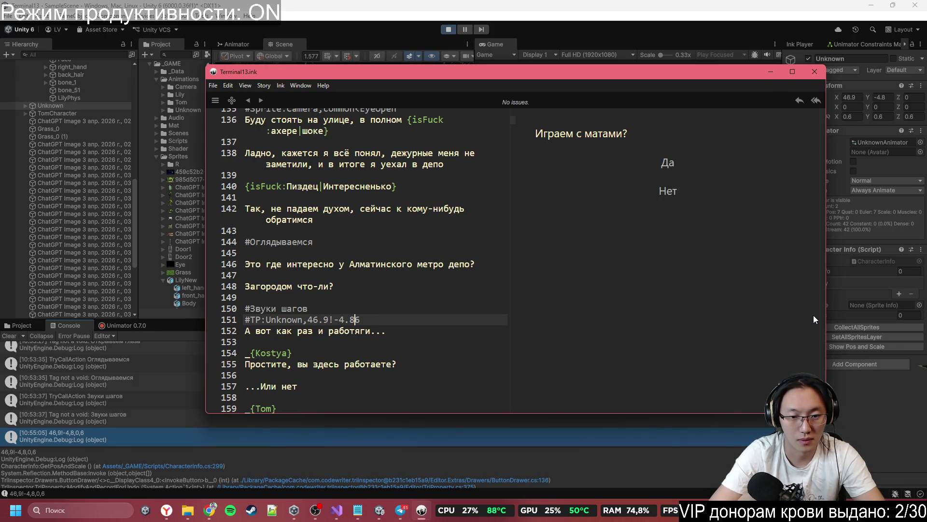
pyautogui.press('Delete')
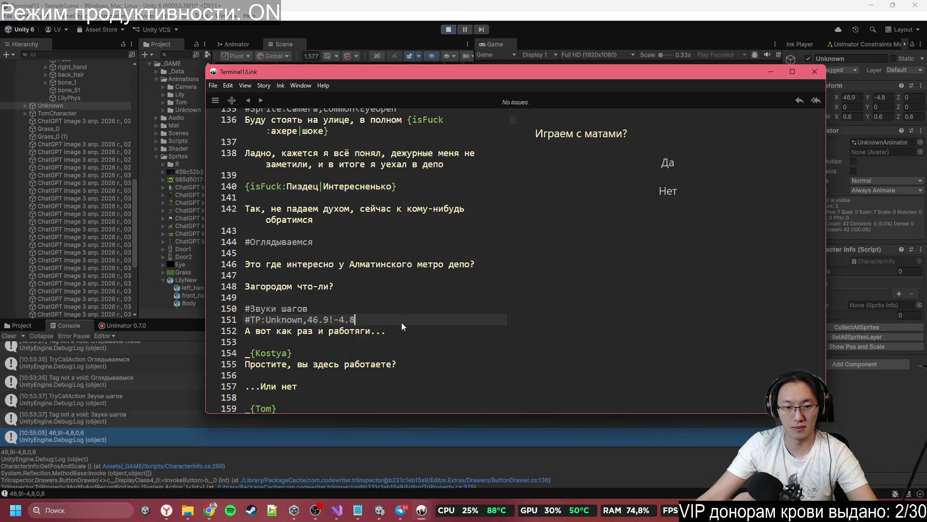
# - Duplicate the teleport tag line and rename the copies to #TP:Kosya and #TP:Tom
pyautogui.moveTo(401, 323); pyautogui.dragTo(401, 312)
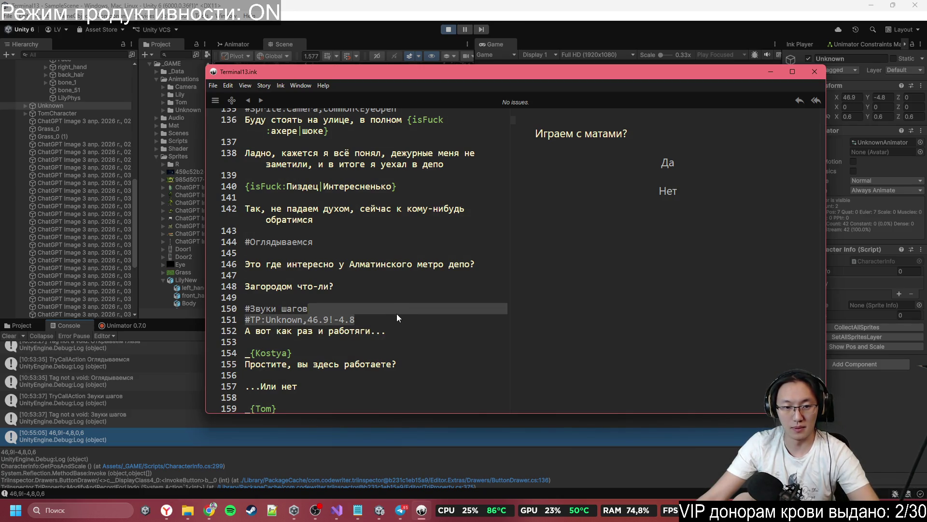
pyautogui.hotkey('ctrl', 'c')
pyautogui.click(387, 321)
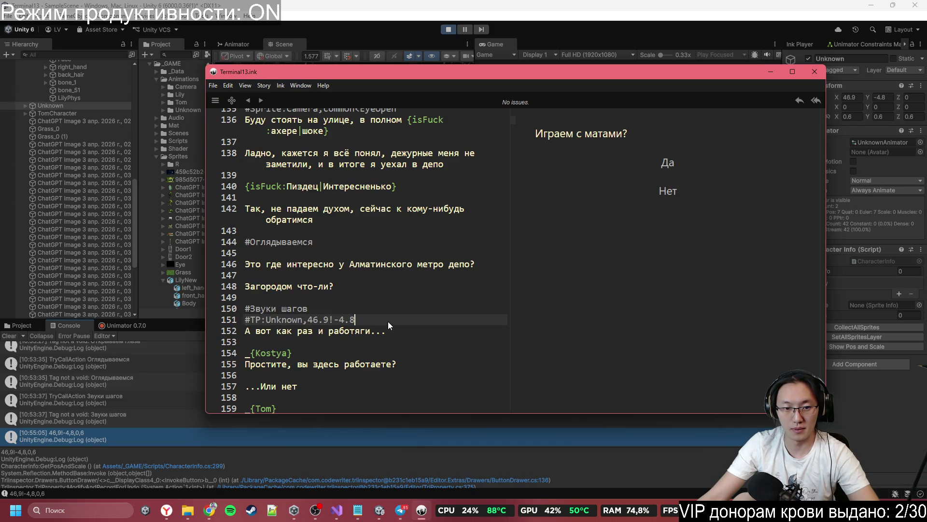
pyautogui.hotkey('ctrl', 'v')
pyautogui.doubleClick(292, 326)
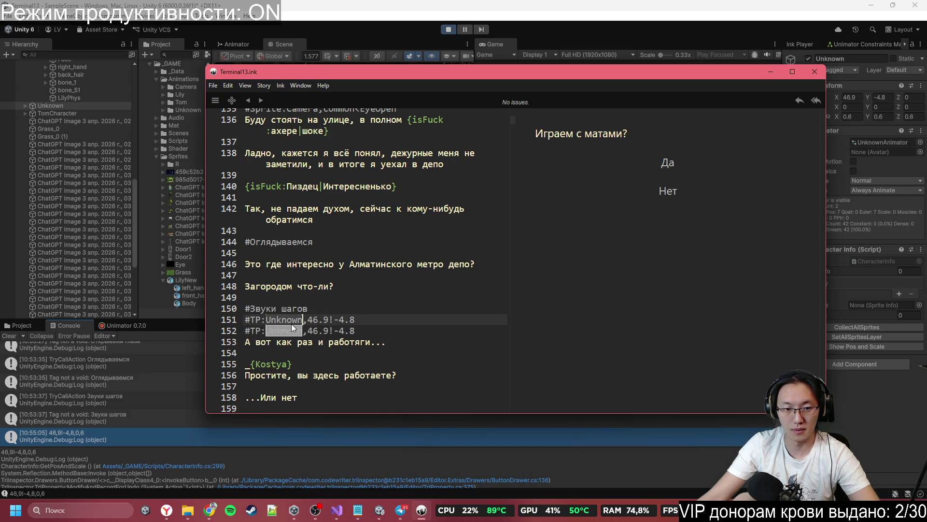
pyautogui.write('Kos')
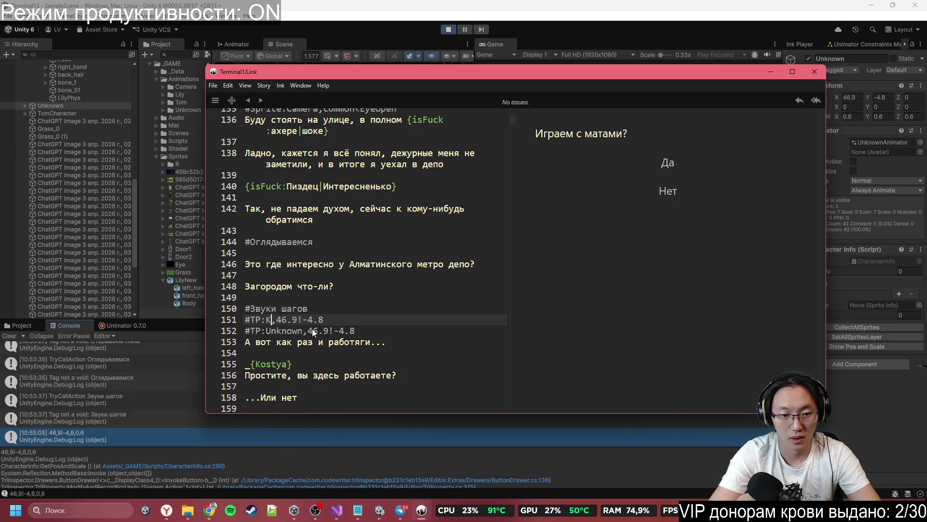
pyautogui.write('ya')
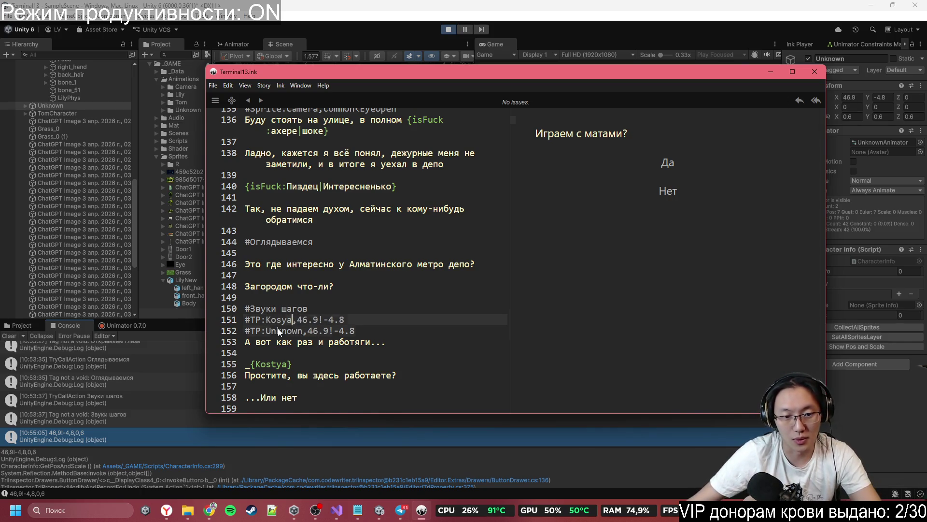
pyautogui.doubleClick(277, 331)
pyautogui.write('Tim')
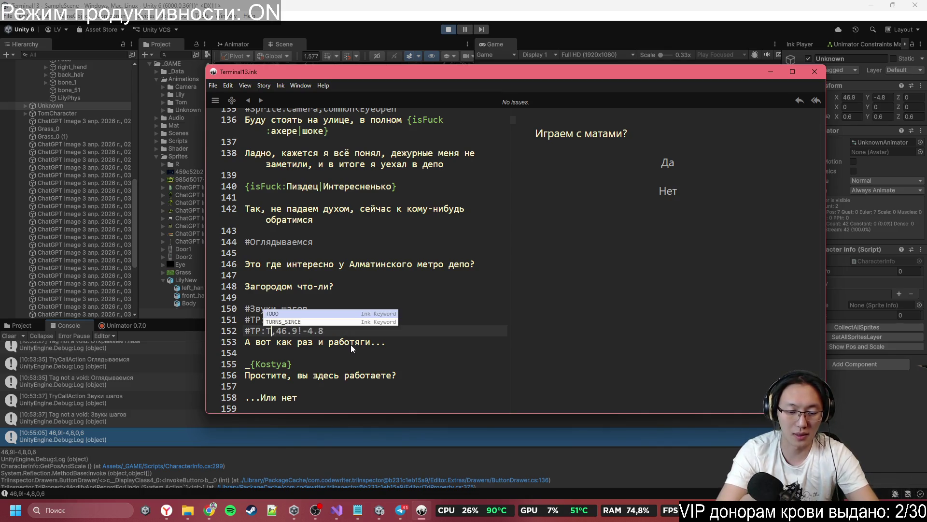
pyautogui.press('BackSpace')
pyautogui.press('BackSpace')
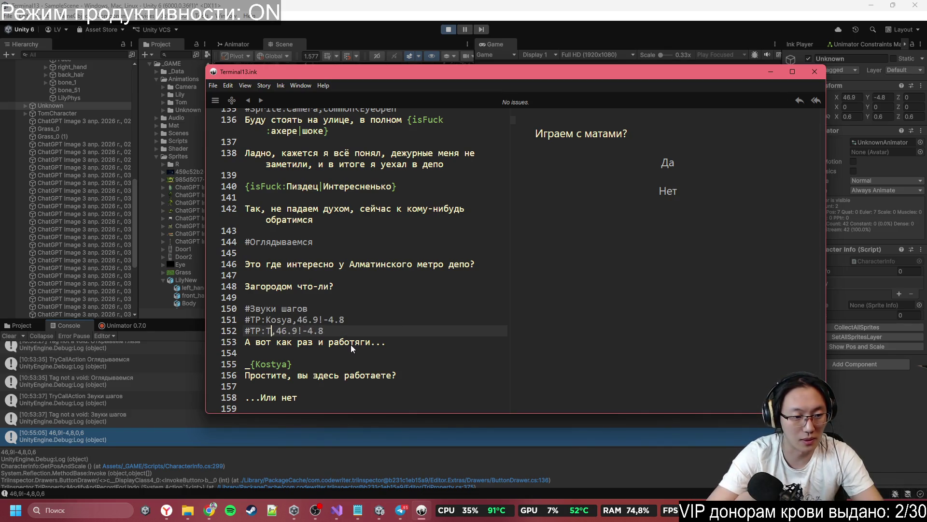
pyautogui.write('om')
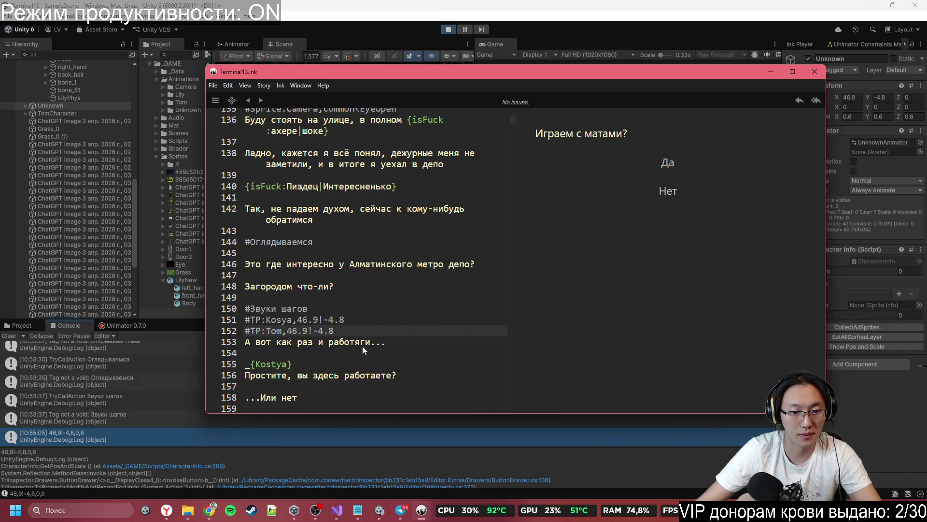
pyautogui.hotkey('alt', 'Tab')
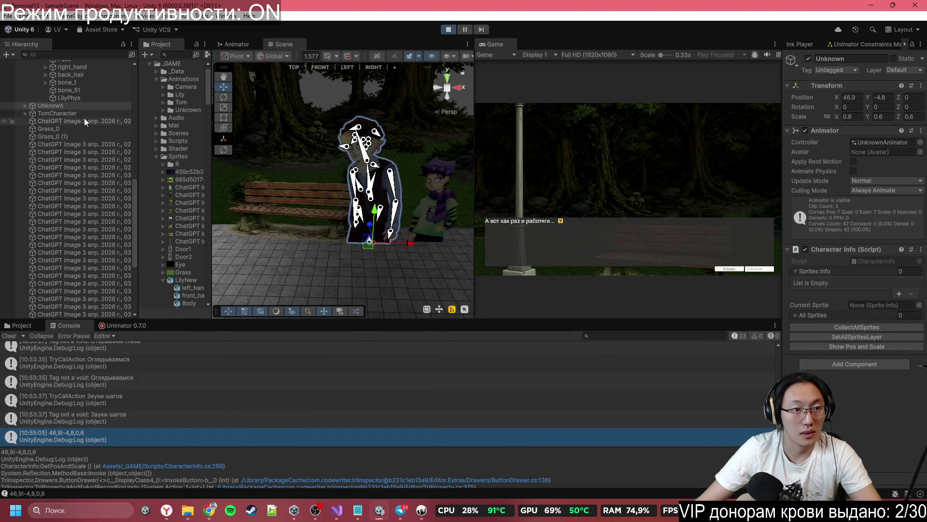
# - Log TomCharacter's position 50,58|-4,67 and paste it after '#TP:Tom,' in Inky
pyautogui.click(84, 114)
pyautogui.click(869, 227)
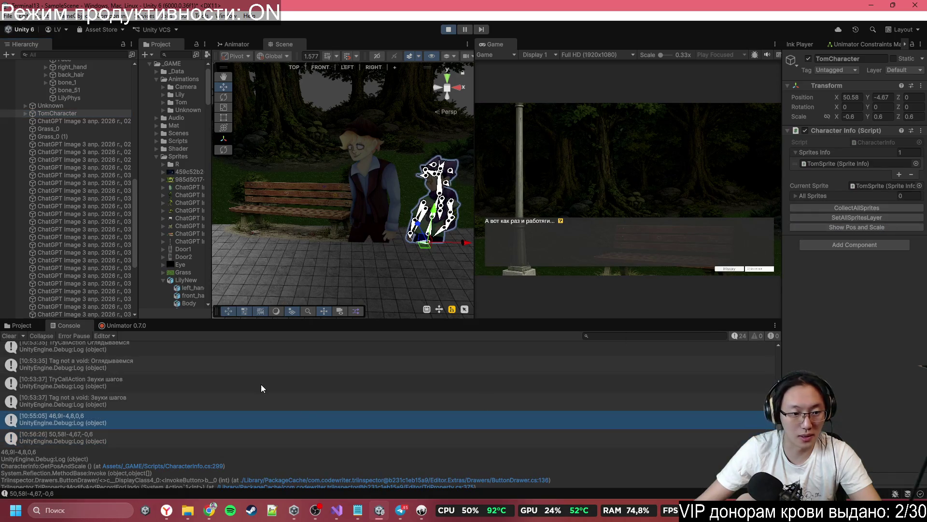
pyautogui.click(89, 436)
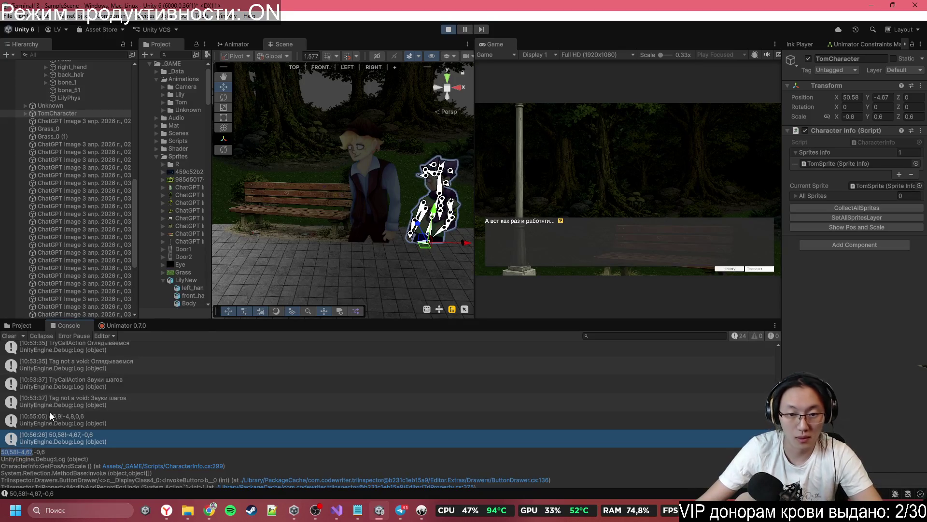
pyautogui.hotkey('alt', 'Tab')
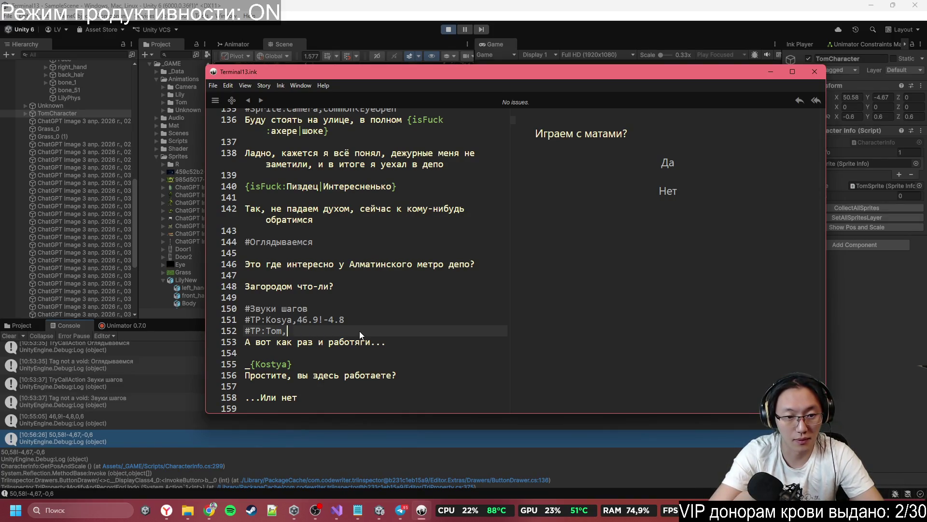
pyautogui.hotkey('ctrl', 'v')
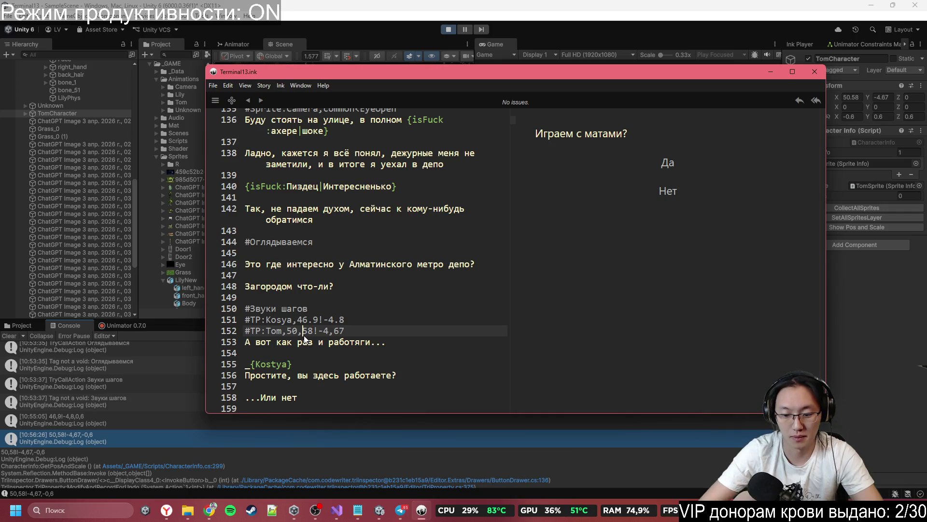
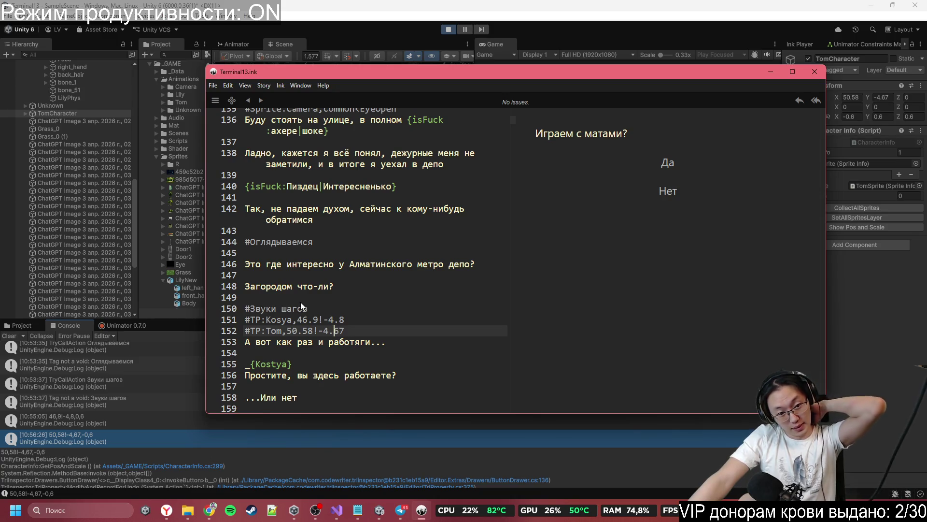
# - Review Kosya's and Tom's #TP teleport tags in the Inky script, then return to Unity
pyautogui.scroll(-1, 384, 331)
pyautogui.scroll(-3, 384, 328)
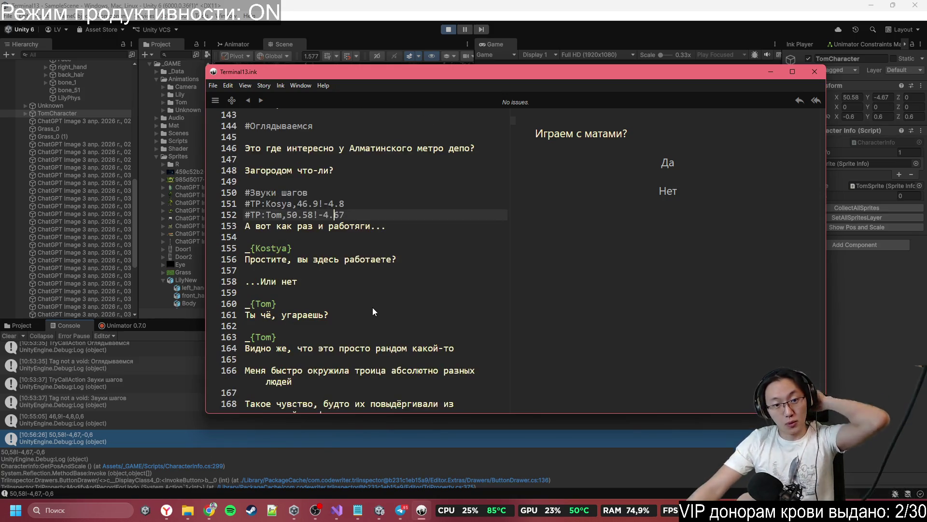
pyautogui.click(840, 276)
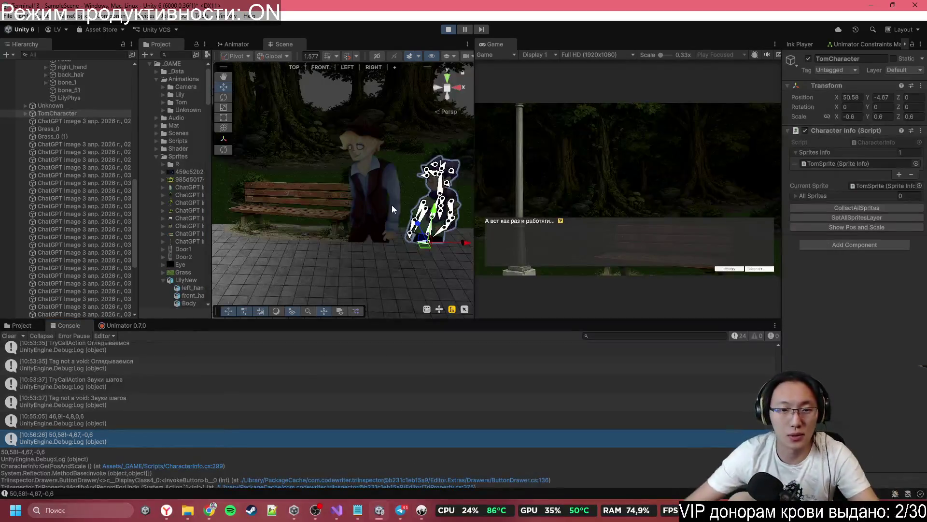
# - Select the whole Unknown character and slide it left into camera view at X 33.26
pyautogui.moveTo(368, 188)
pyautogui.mouseDown()
pyautogui.moveTo(391, 173)
pyautogui.moveTo(357, 199)
pyautogui.mouseUp()
pyautogui.click(357, 198)
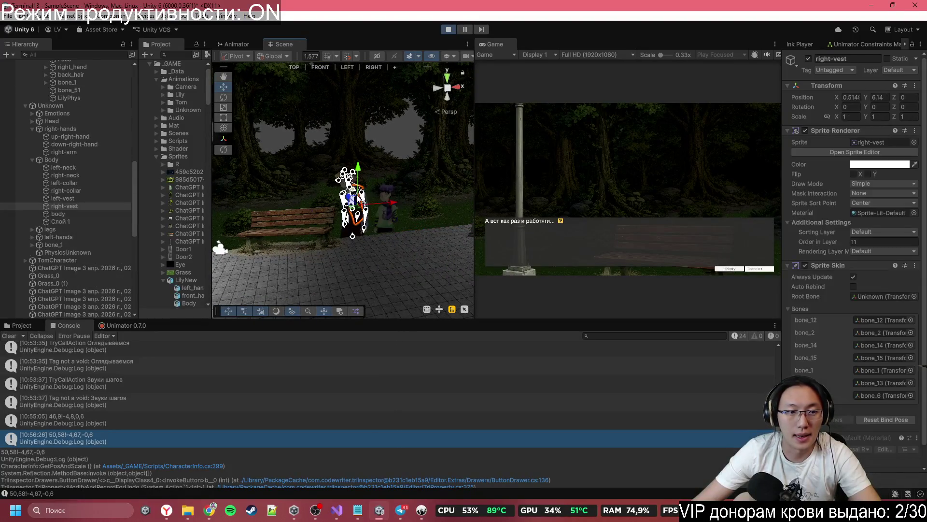
pyautogui.click(57, 107)
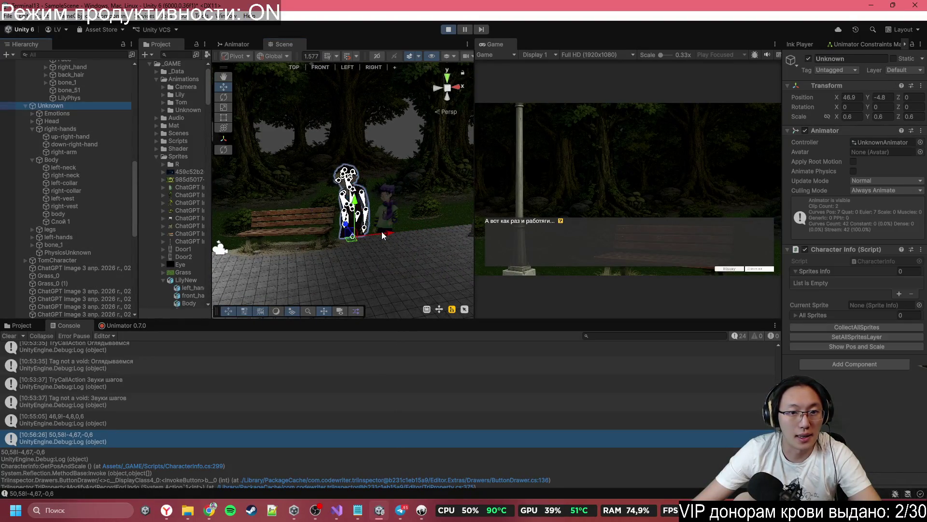
pyautogui.moveTo(386, 233); pyautogui.dragTo(260, 244)
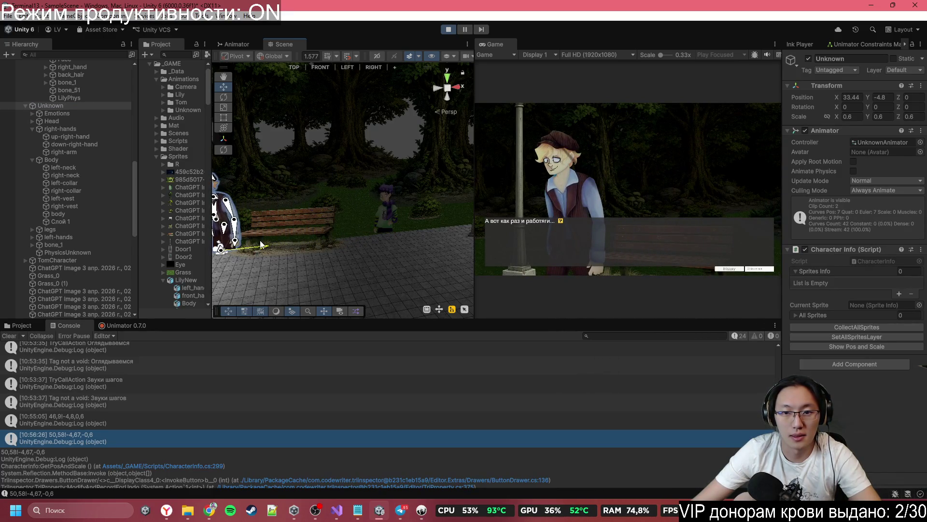
pyautogui.moveTo(260, 244); pyautogui.dragTo(258, 244)
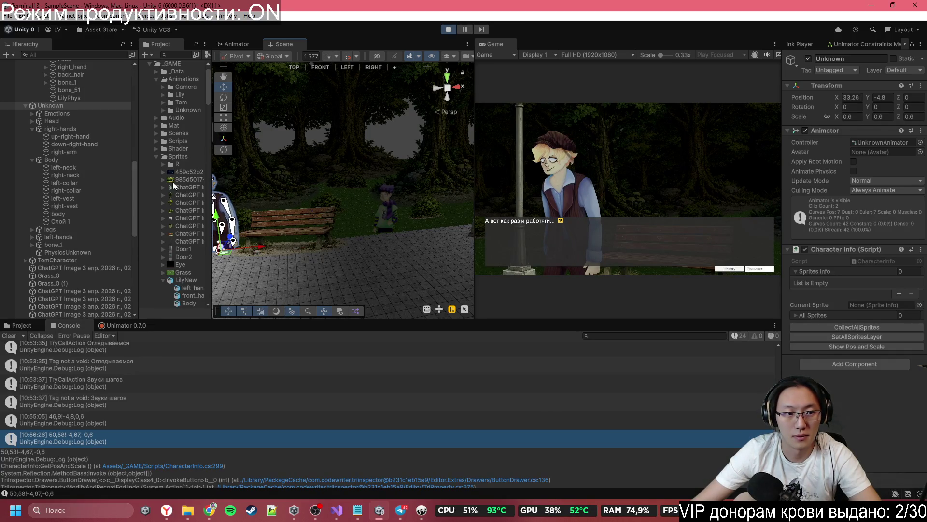
# - Log Unknown's position and scale, then copy the logged coordinates 33,26!-4,8
pyautogui.click(844, 347)
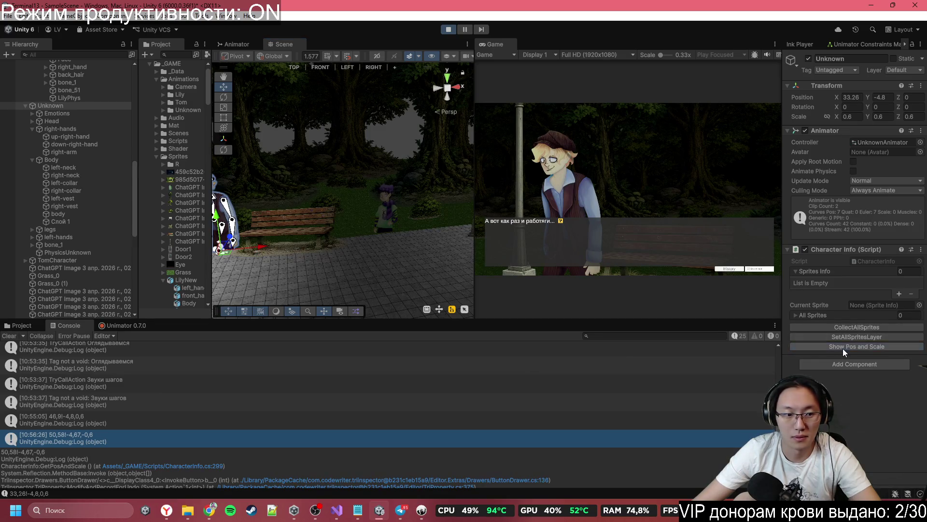
pyautogui.click(78, 435)
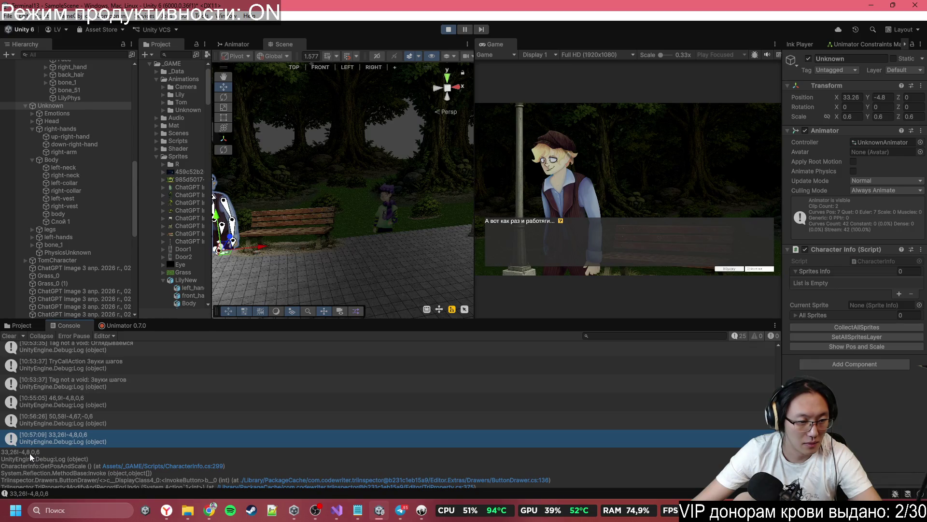
pyautogui.moveTo(30, 453); pyautogui.dragTo(1, 452)
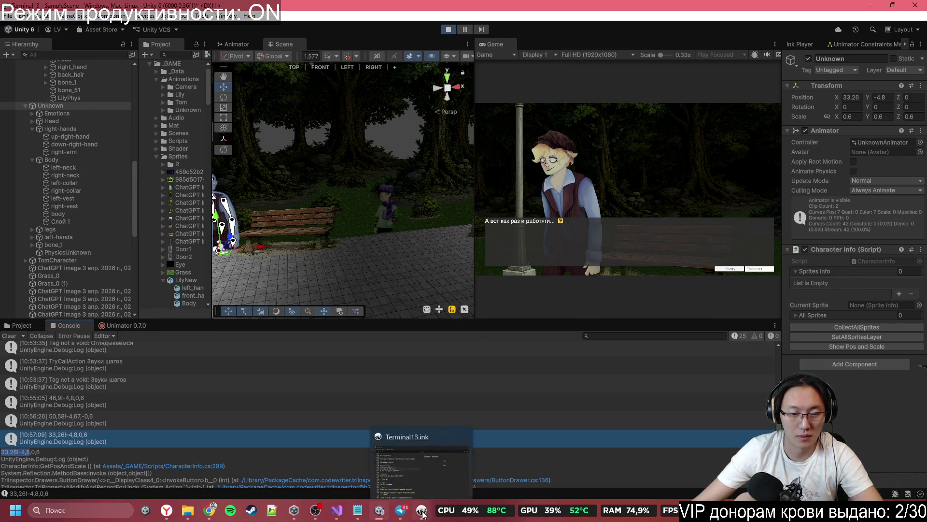
pyautogui.click(422, 511)
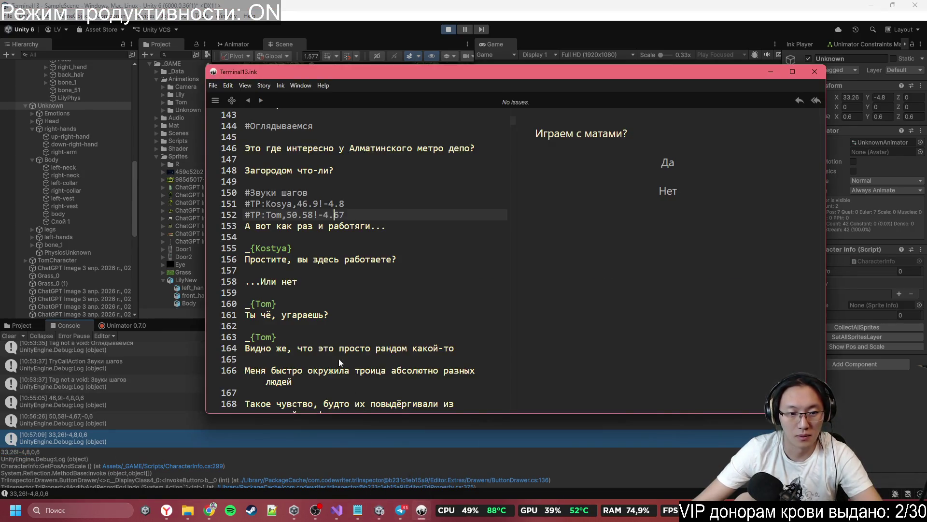
# - Add a new script line after line 153 reading 'Или нет...'
pyautogui.click(332, 238)
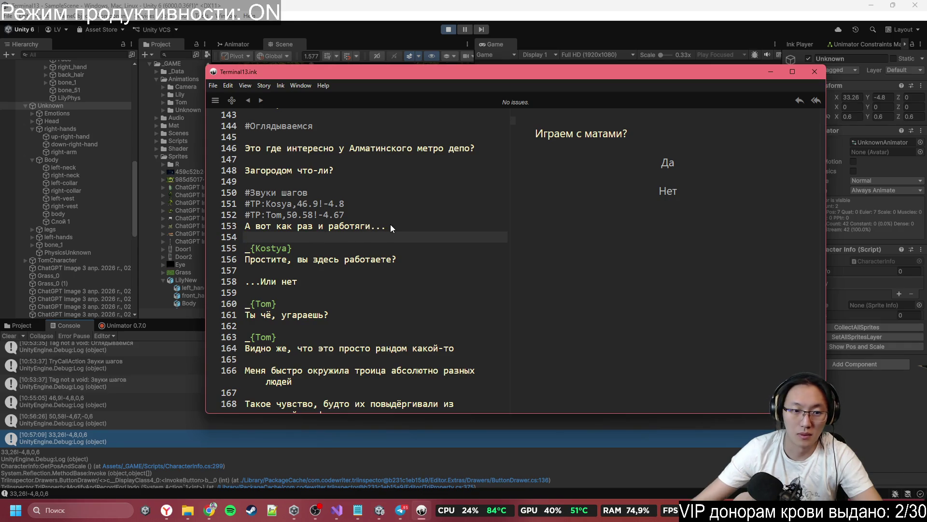
pyautogui.press('Return')
pyautogui.press('Return')
pyautogui.press('Up')
pyautogui.write('bkb')
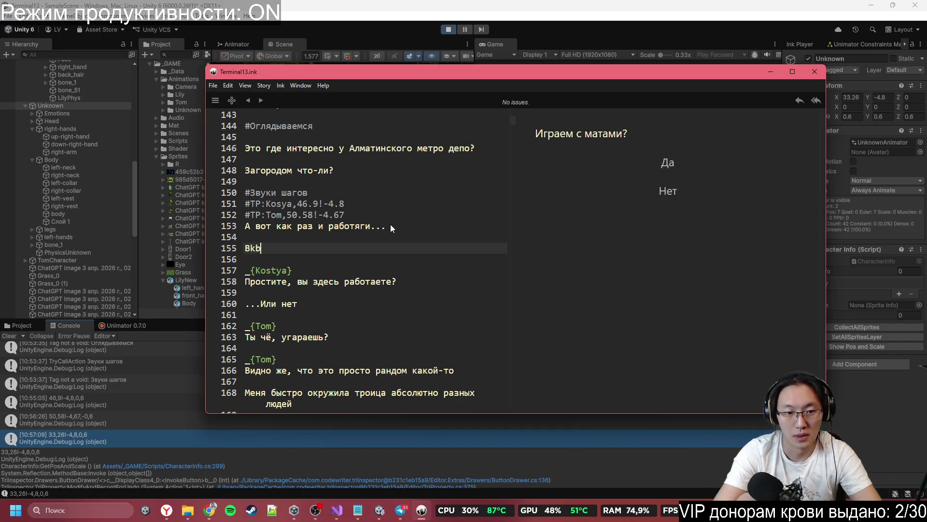
pyautogui.press('BackSpace')
pyautogui.press('BackSpace')
pyautogui.press('BackSpace')
pyautogui.write('Или ')
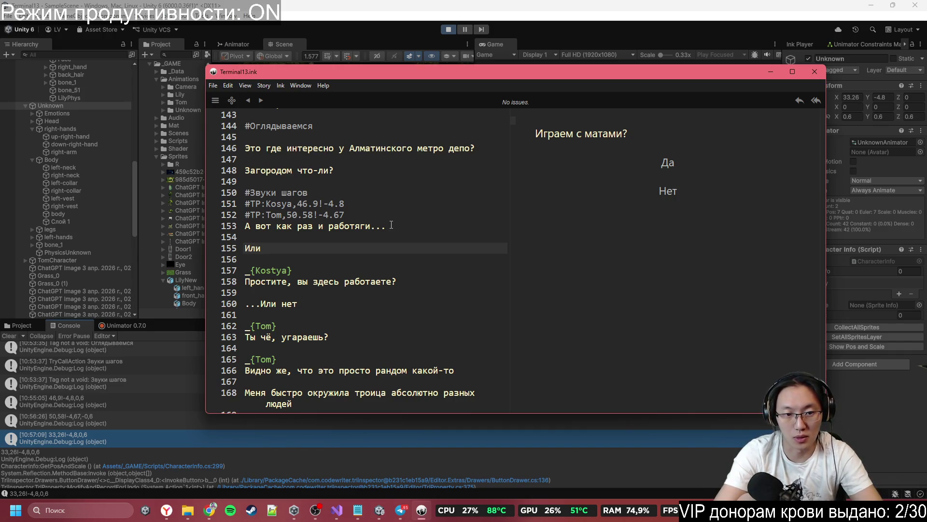
pyautogui.write('нет...')
# - Paste the logged coordinates 33,26!-4,8 on a new line above 'Или нет...'
pyautogui.press('Up')
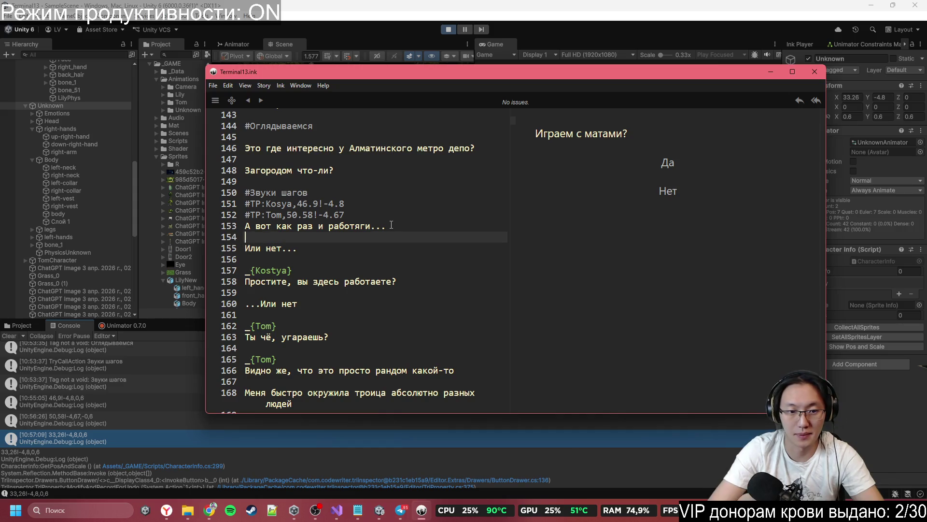
pyautogui.press('Return')
pyautogui.write('33,26!-4,8')
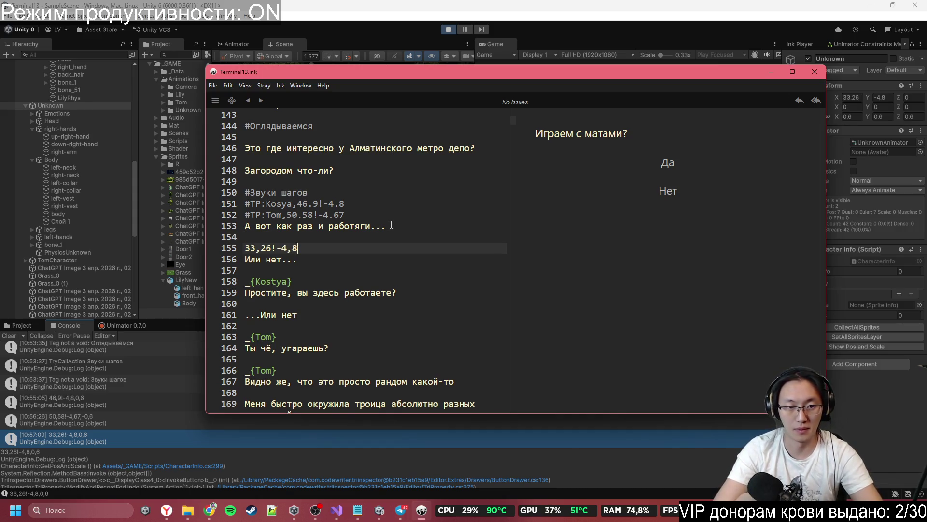
pyautogui.press('Left')
pyautogui.press('Left')
pyautogui.press('Left')
pyautogui.press('Left')
pyautogui.press('Left')
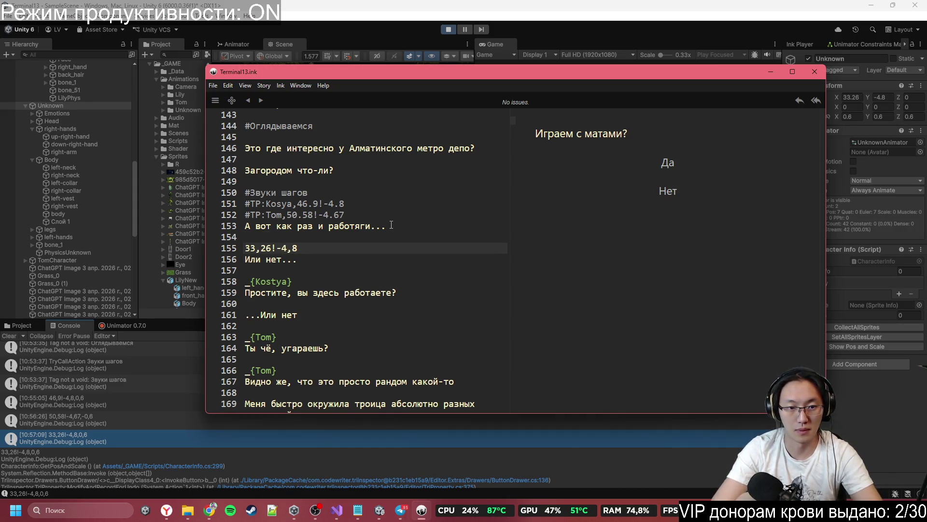
pyautogui.hotkey('shift', 'Down')
pyautogui.hotkey('shift', 'Down')
pyautogui.write('M')
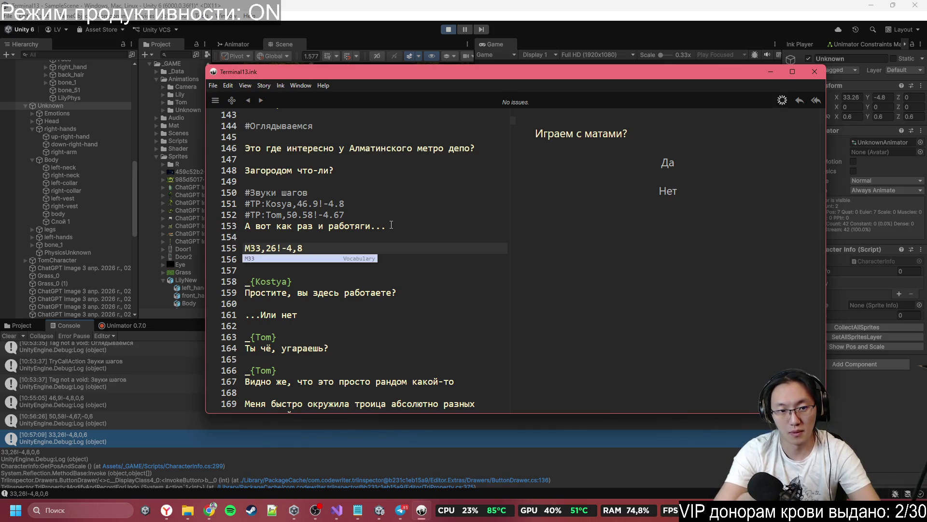
pyautogui.press('Left')
# - Prefix the coordinates line with the tag #Move:Kostya:
pyautogui.write('#Move:')
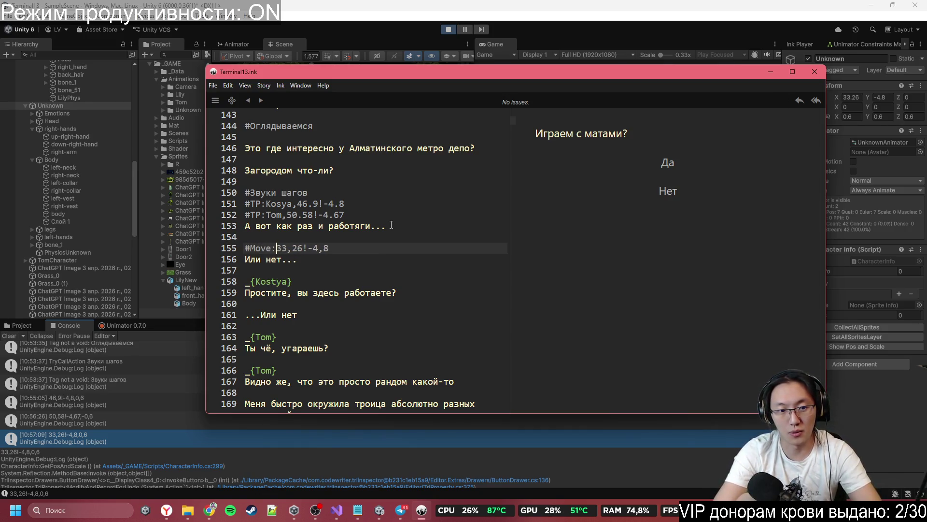
pyautogui.write('K')
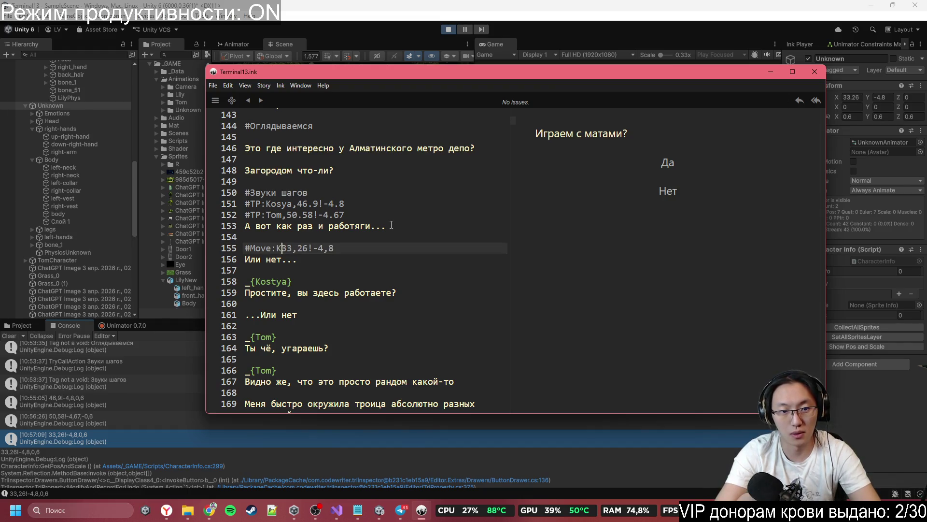
pyautogui.click(279, 204)
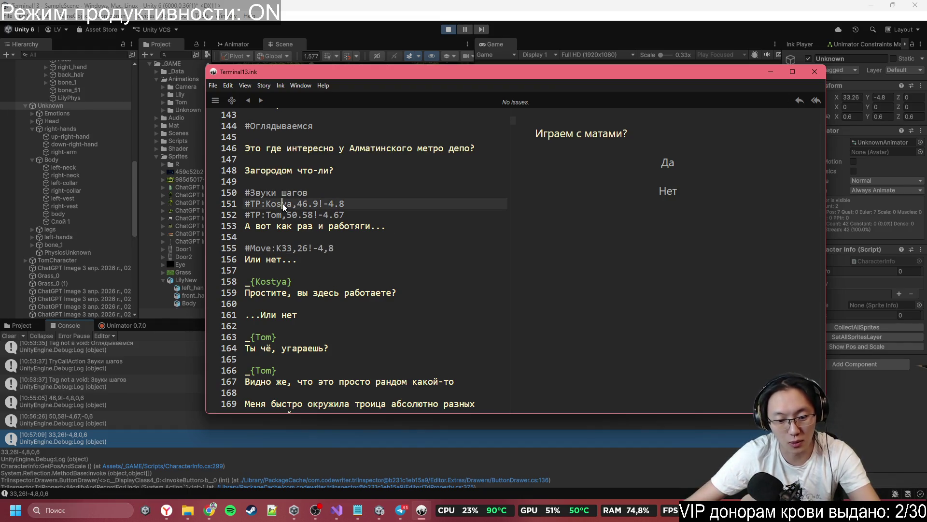
pyautogui.write('t')
pyautogui.click(278, 249)
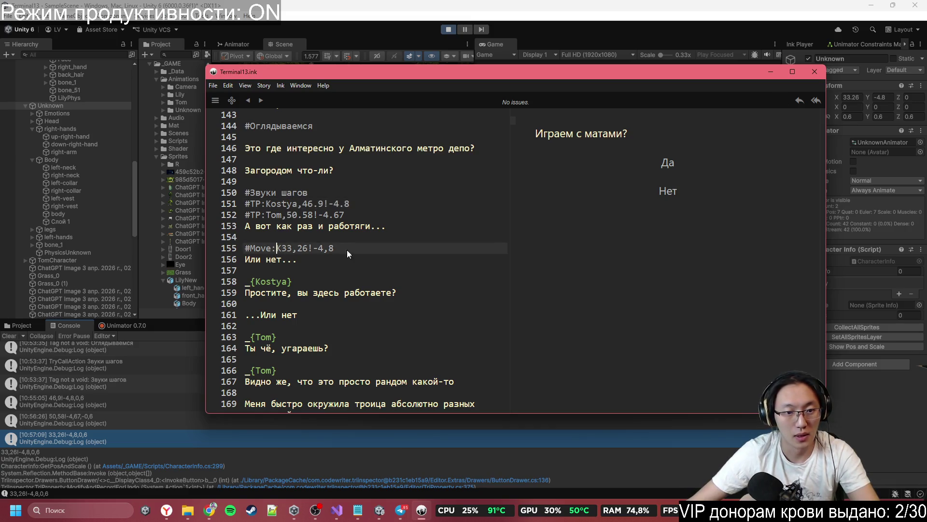
pyautogui.press('Delete')
pyautogui.write('T')
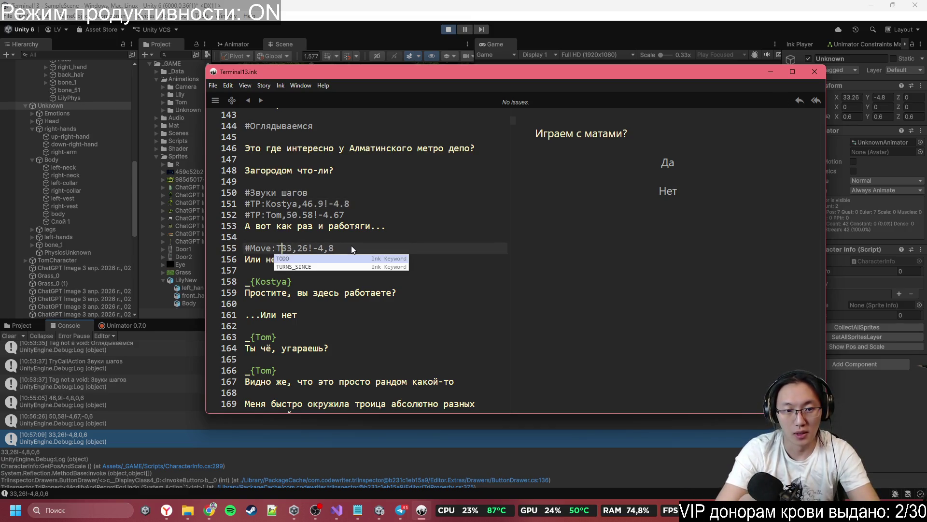
pyautogui.press('BackSpace')
pyautogui.write('K')
pyautogui.write('ostya')
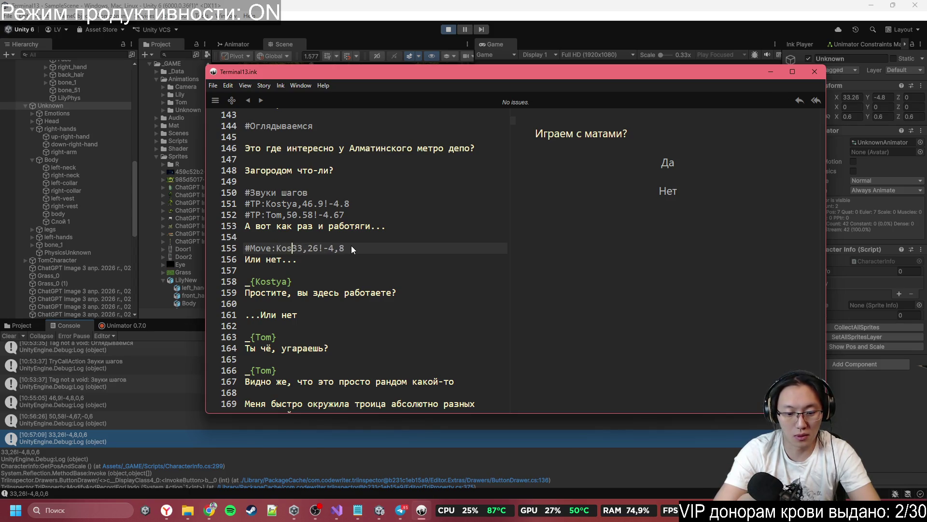
pyautogui.write(':')
# - Reformat the tag's values to 33.26!-4.8,5 using decimal points and a duration of 5
pyautogui.press('Right')
pyautogui.press('Right')
pyautogui.press('Right')
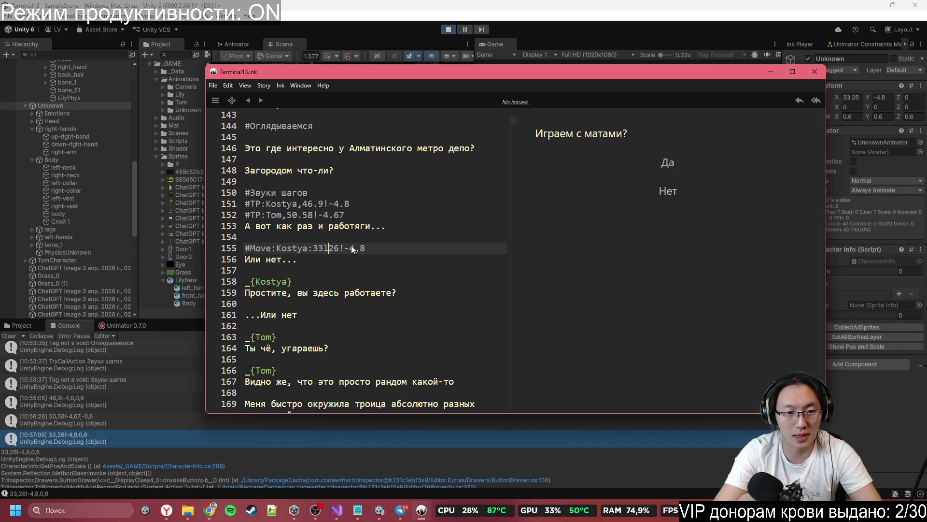
pyautogui.write(',')
pyautogui.press('Right')
pyautogui.press('Right')
pyautogui.press('Right')
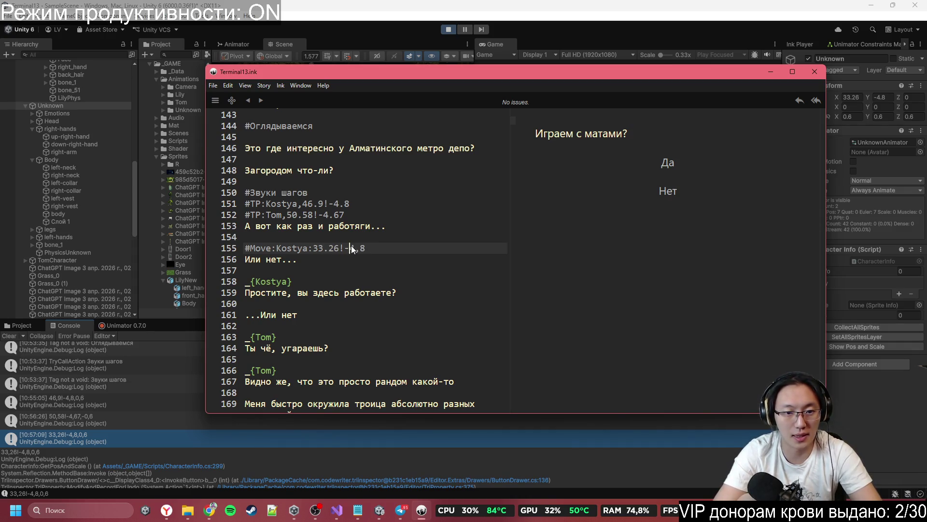
pyautogui.press('Right')
pyautogui.write('.')
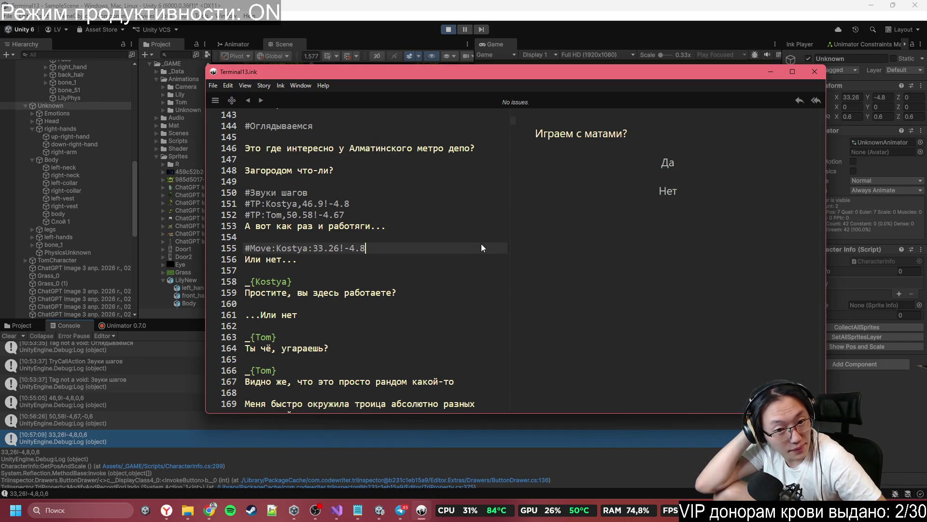
pyautogui.write(', 5')
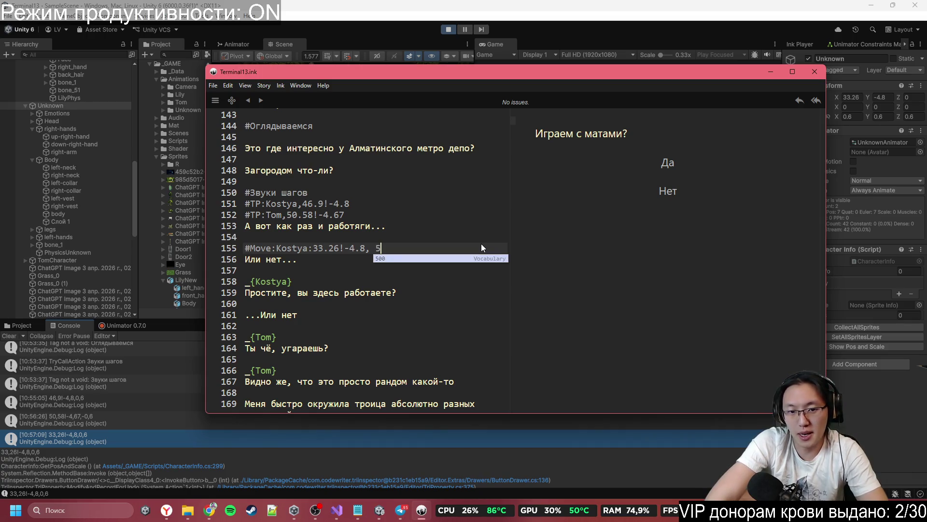
pyautogui.press('BackSpace')
pyautogui.write('.')
pyautogui.press('BackSpace')
pyautogui.write('5')
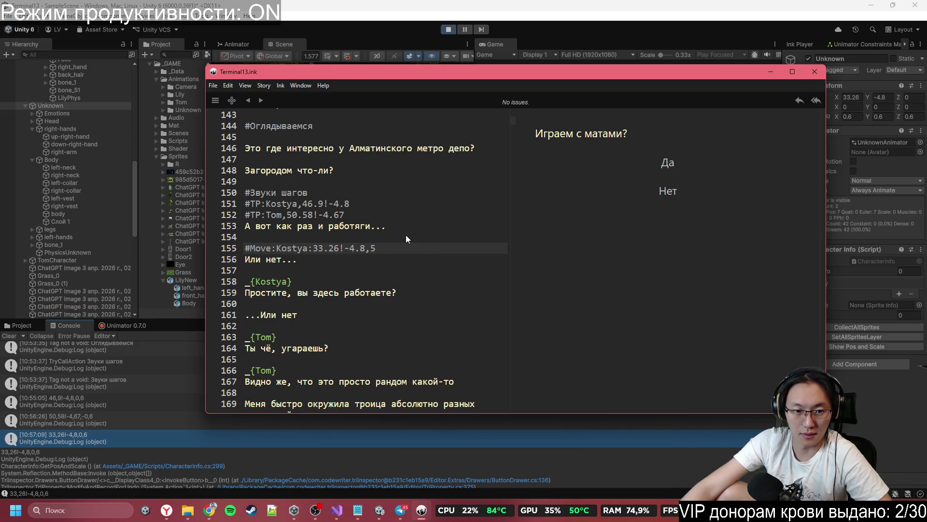
# - Duplicate Kostya's move tag onto line 156 and change the name to Tom
pyautogui.hotkey('shift', 'Up')
pyautogui.hotkey('ctrl', 'c')
pyautogui.press('Right')
pyautogui.hotkey('ctrl', 'v')
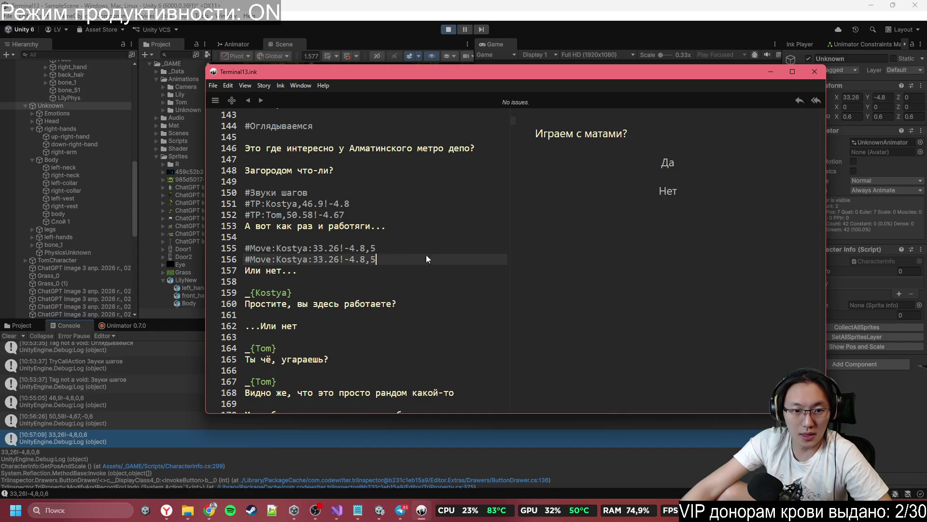
pyautogui.doubleClick(284, 260)
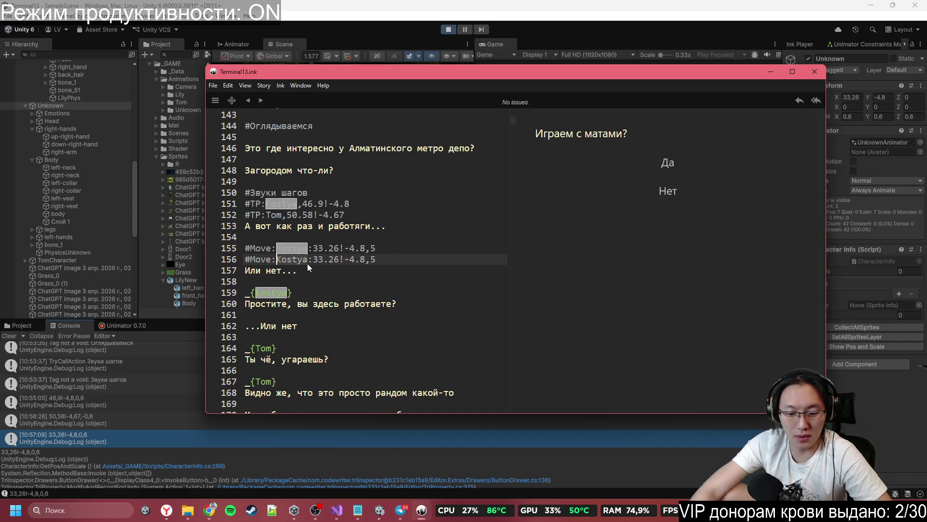
pyautogui.write('Tom')
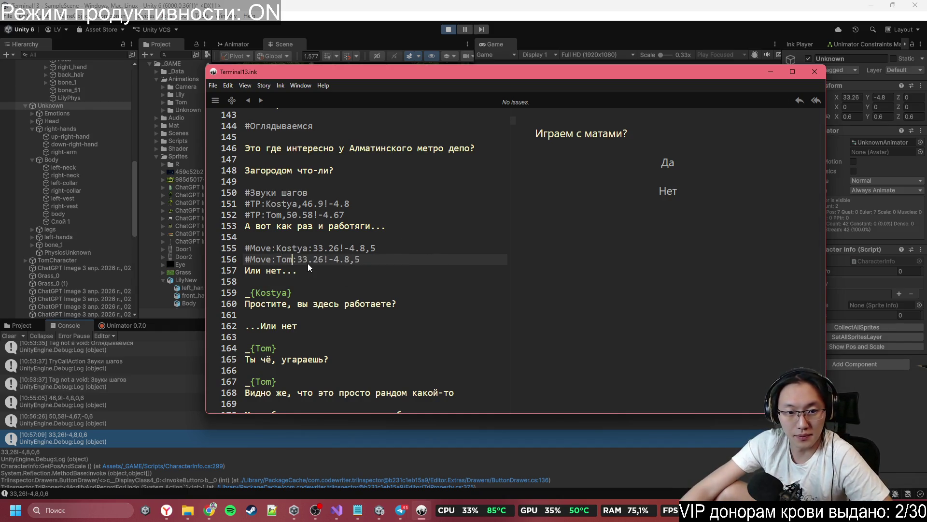
pyautogui.hotkey('alt', 'Tab')
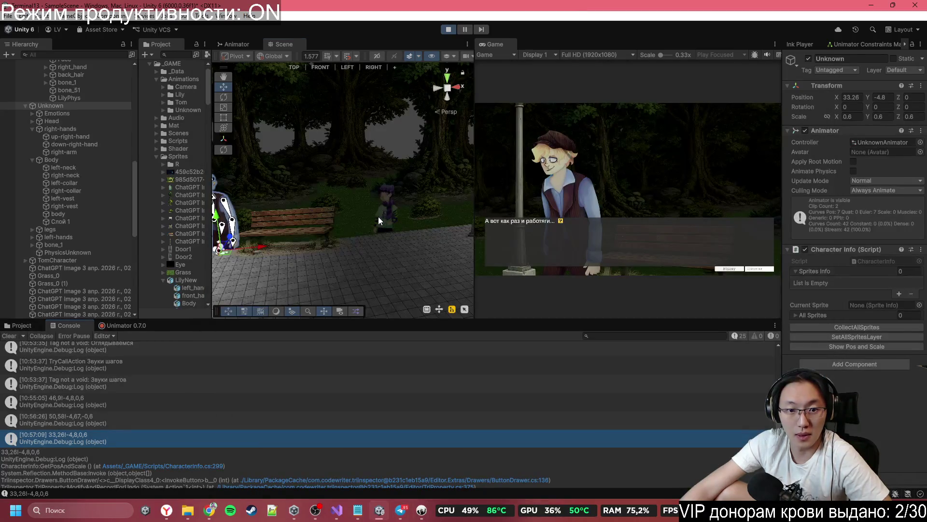
# - Drag TomCharacter left to X 41.02 and log its position 41,02!-4,67
pyautogui.click(378, 216)
pyautogui.click(73, 199)
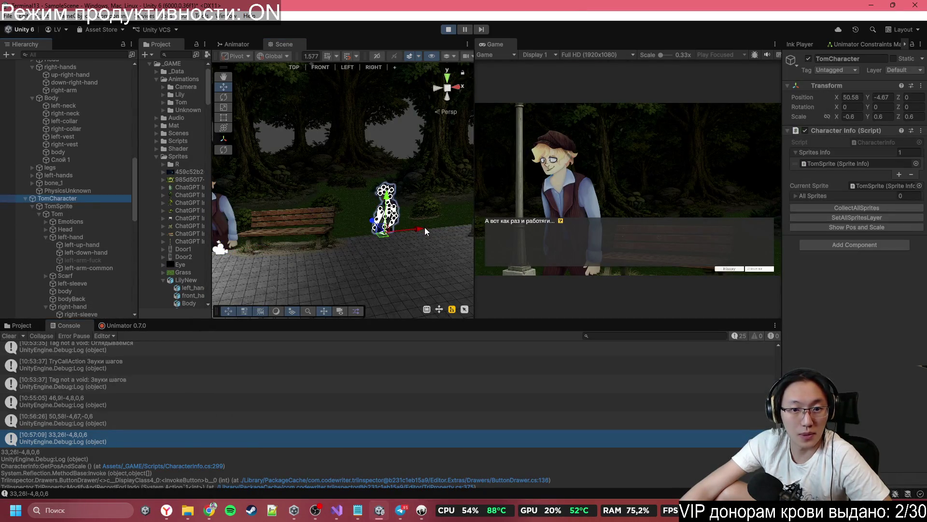
pyautogui.moveTo(421, 230)
pyautogui.mouseDown()
pyautogui.moveTo(287, 237)
pyautogui.moveTo(343, 233)
pyautogui.moveTo(334, 224)
pyautogui.mouseUp()
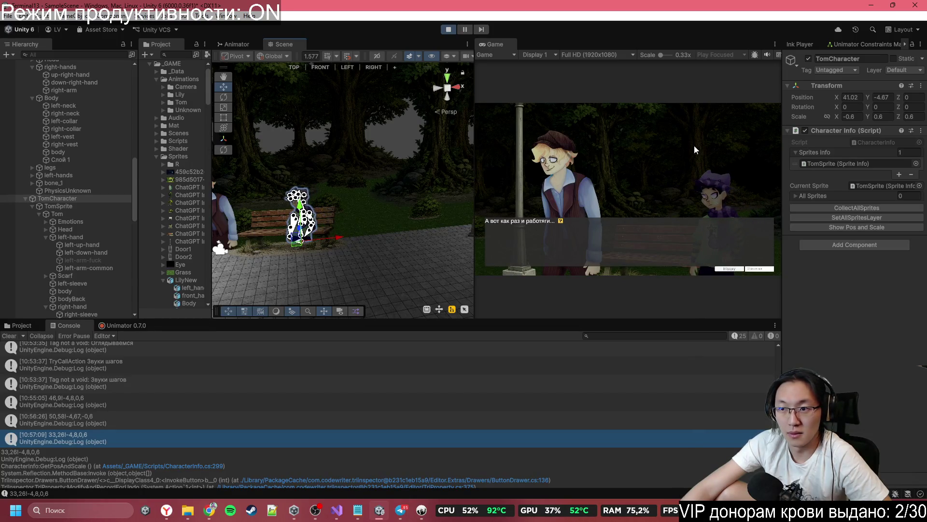
pyautogui.click(838, 227)
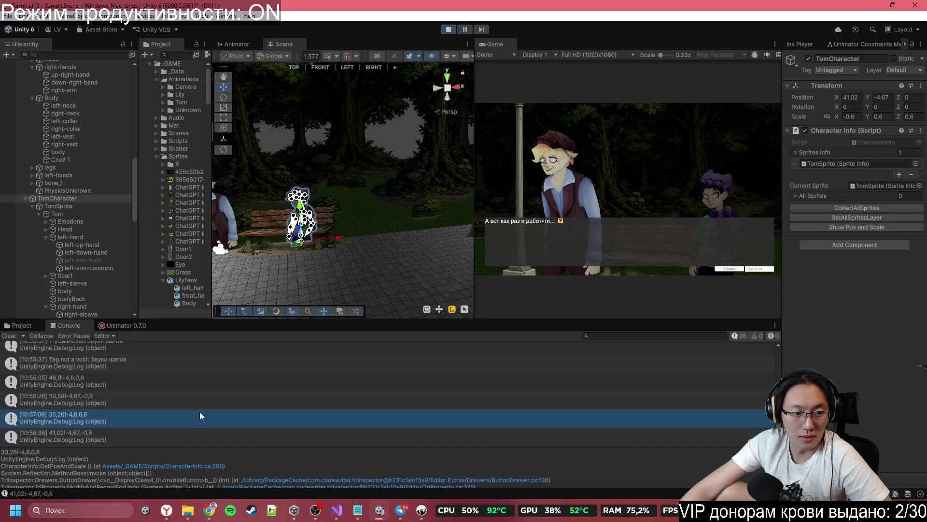
pyautogui.click(54, 432)
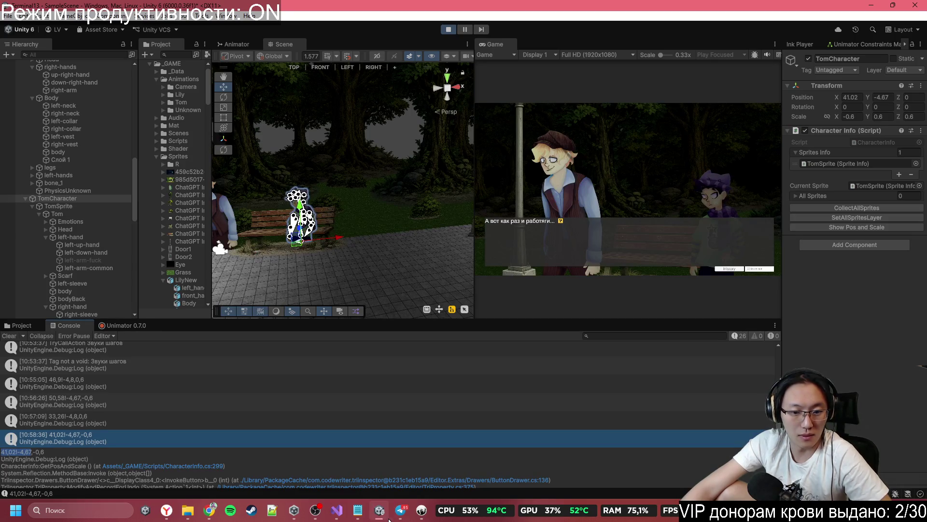
pyautogui.click(409, 515)
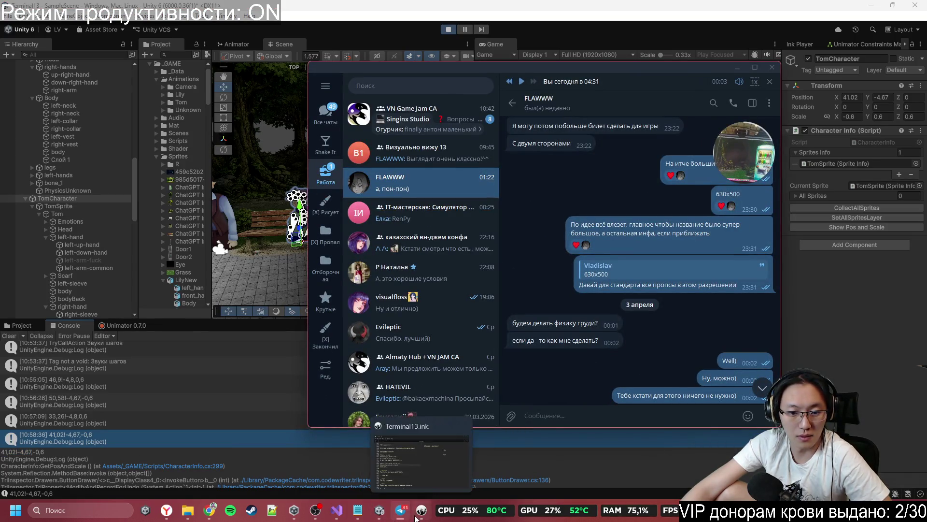
# - Replace line 156's move target with the pasted position, written as 41.02!-4.67
pyautogui.click(416, 516)
pyautogui.click(417, 517)
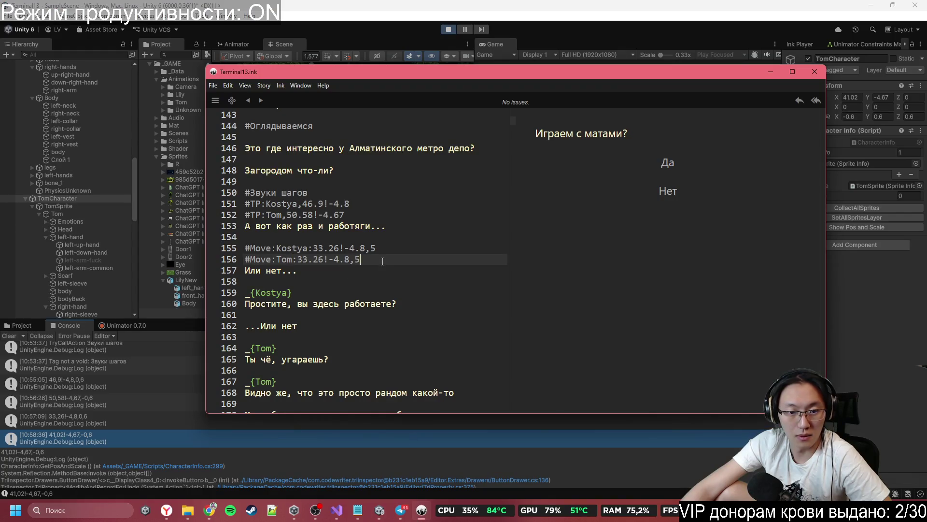
pyautogui.moveTo(380, 261); pyautogui.dragTo(277, 263)
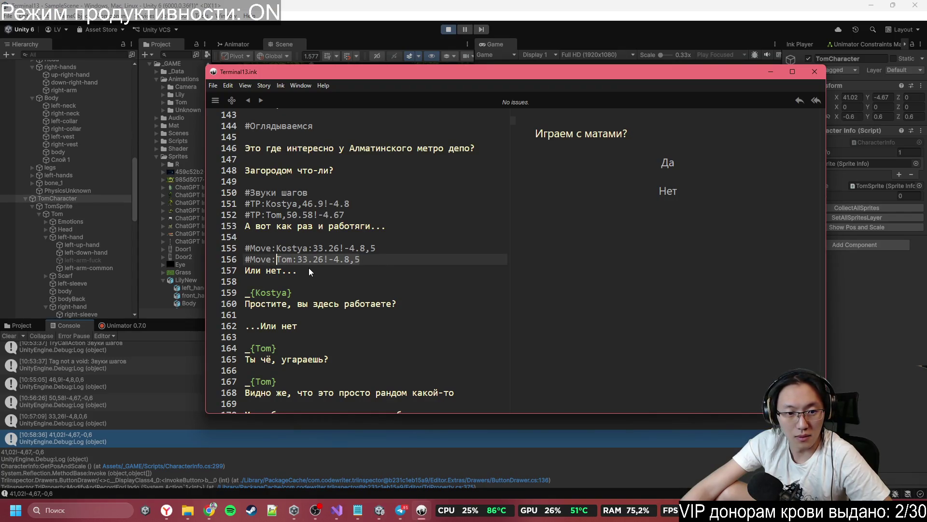
pyautogui.hotkey('ctrl', 'v')
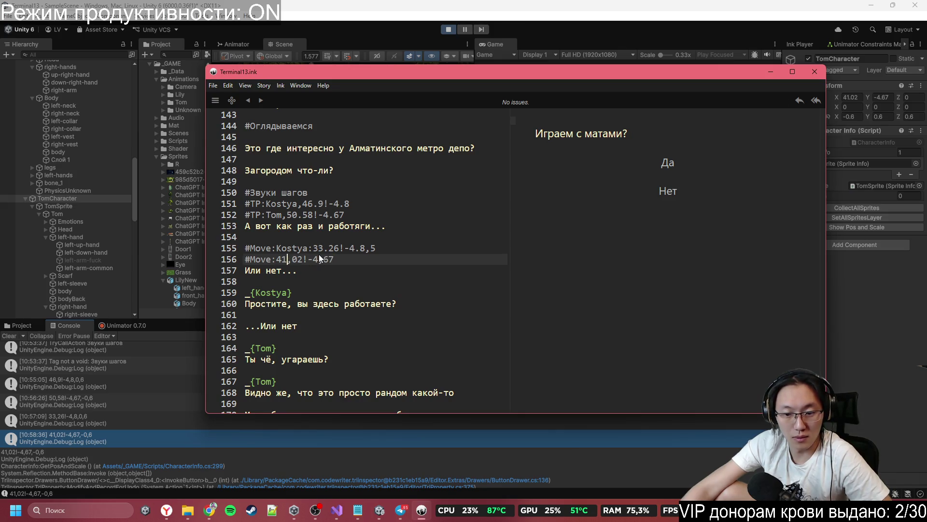
pyautogui.press('Delete')
pyautogui.write('.')
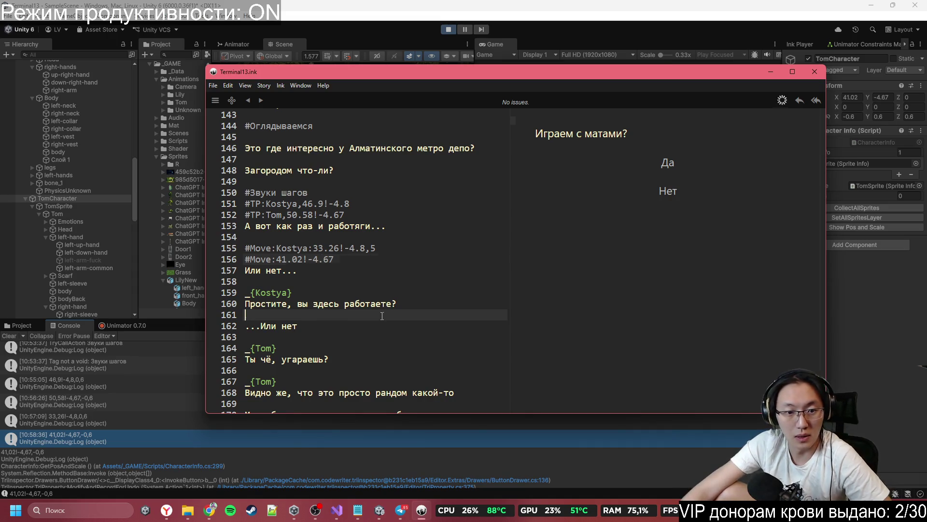
pyautogui.moveTo(278, 248); pyautogui.dragTo(312, 264)
pyautogui.click(342, 271)
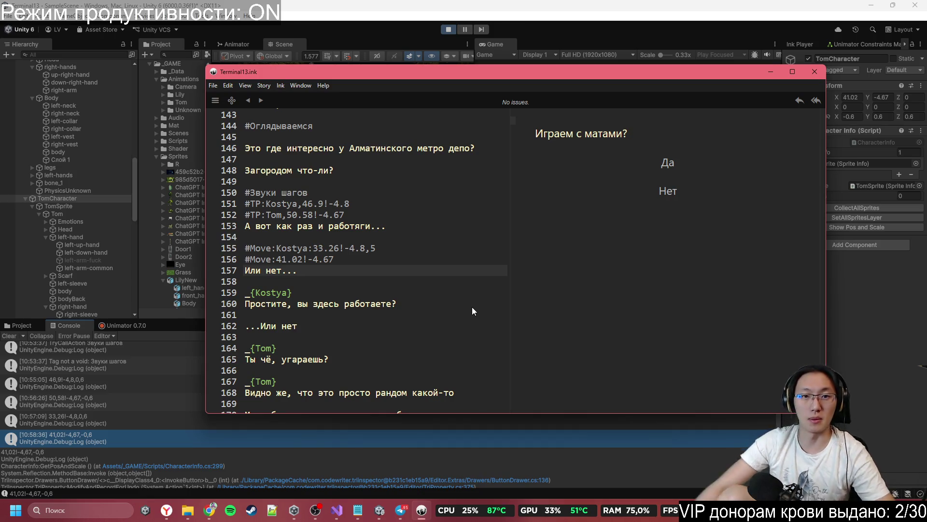
pyautogui.click(441, 203)
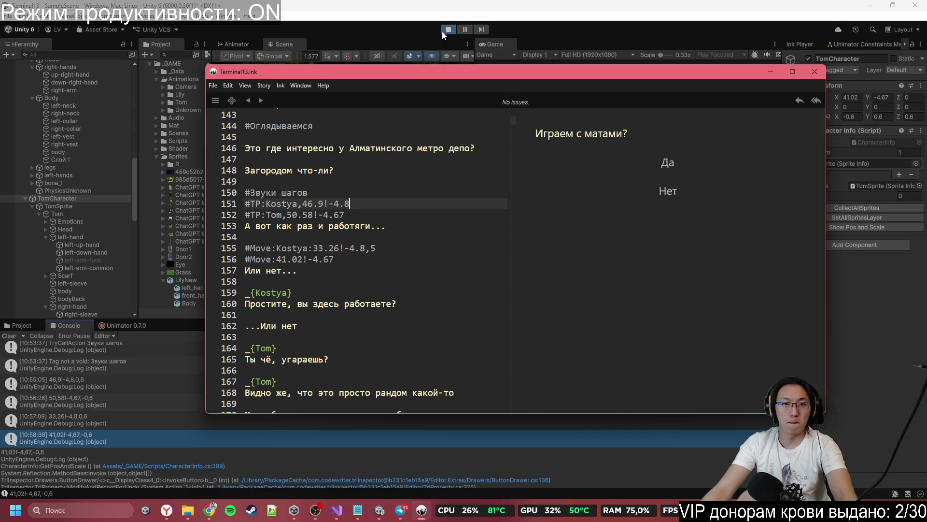
# - Stop the running game in Unity and clear the console log
pyautogui.click(510, 12)
pyautogui.click(510, 11)
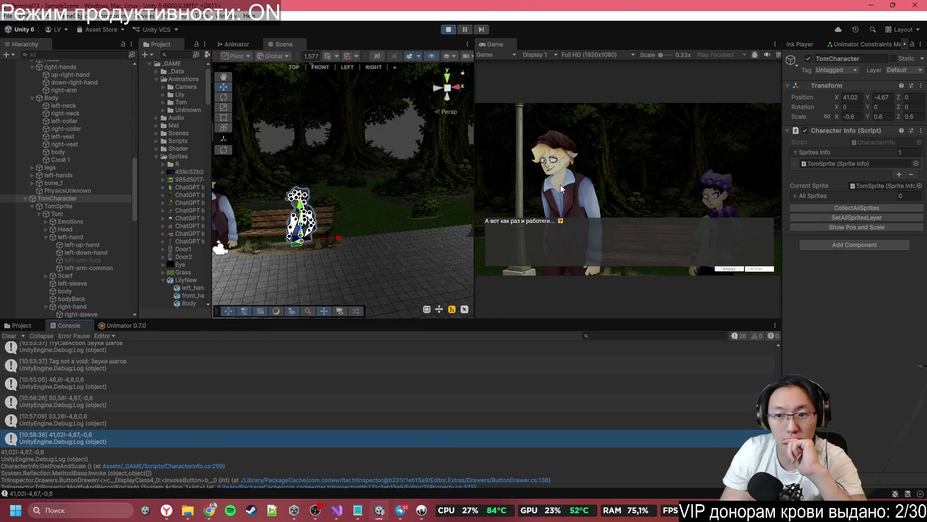
pyautogui.click(448, 29)
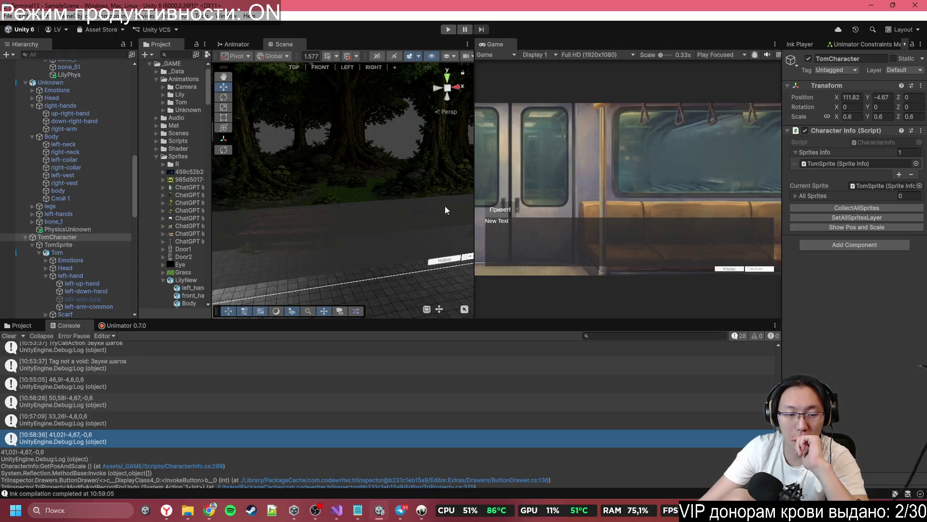
pyautogui.click(10, 336)
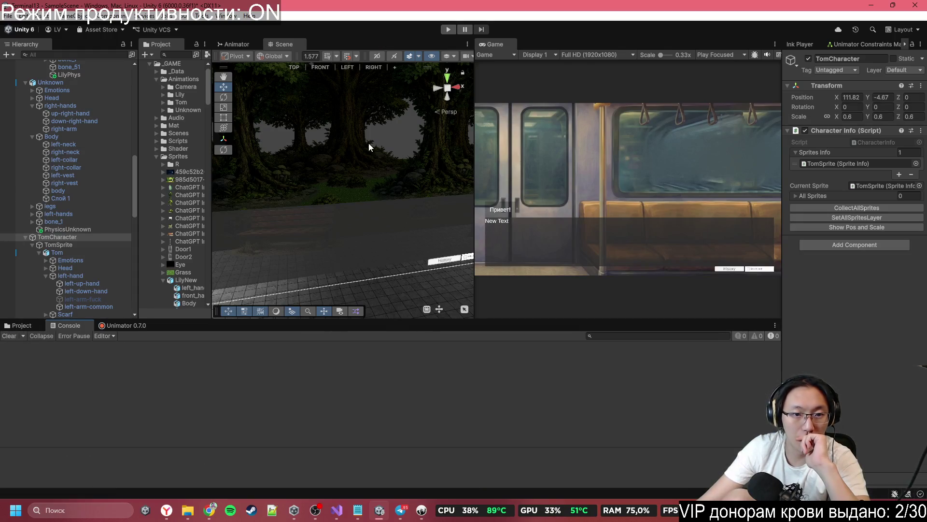
pyautogui.scroll(5, 70, 240)
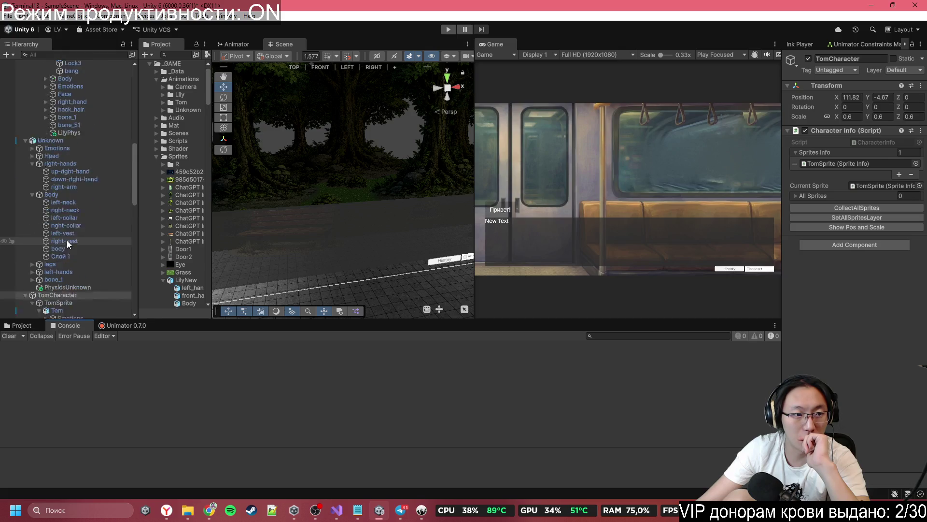
pyautogui.rightClick(60, 198)
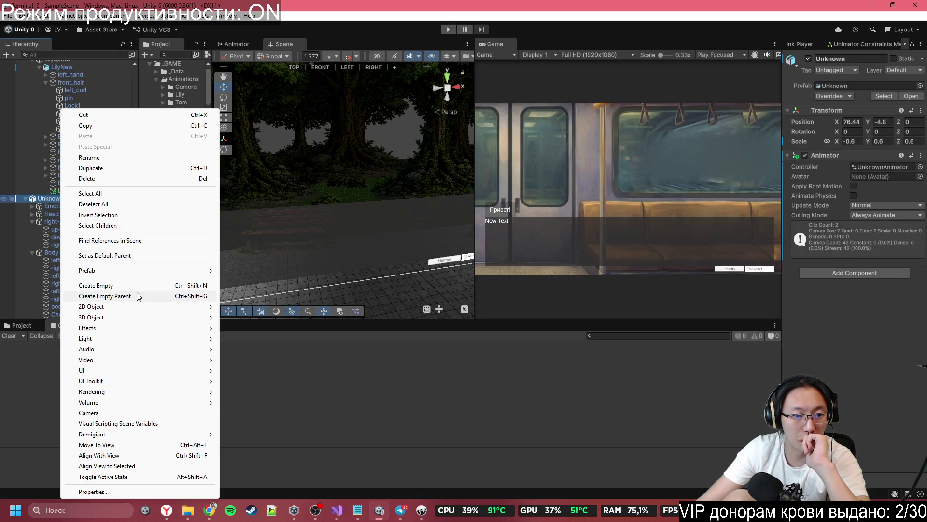
# - Undo a stray child object, then wrap Unknown in an empty parent named UnknownSprite
pyautogui.click(139, 285)
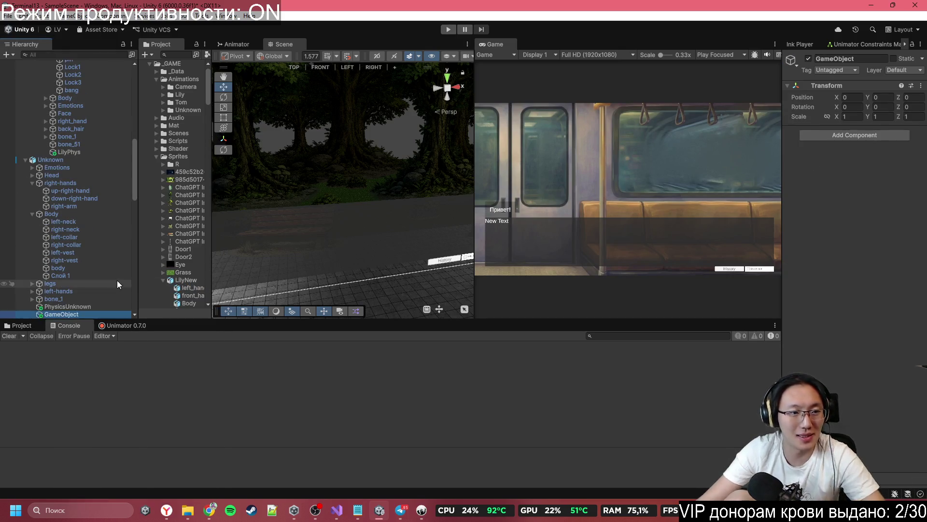
pyautogui.hotkey('ctrl', 'z')
pyautogui.rightClick(86, 161)
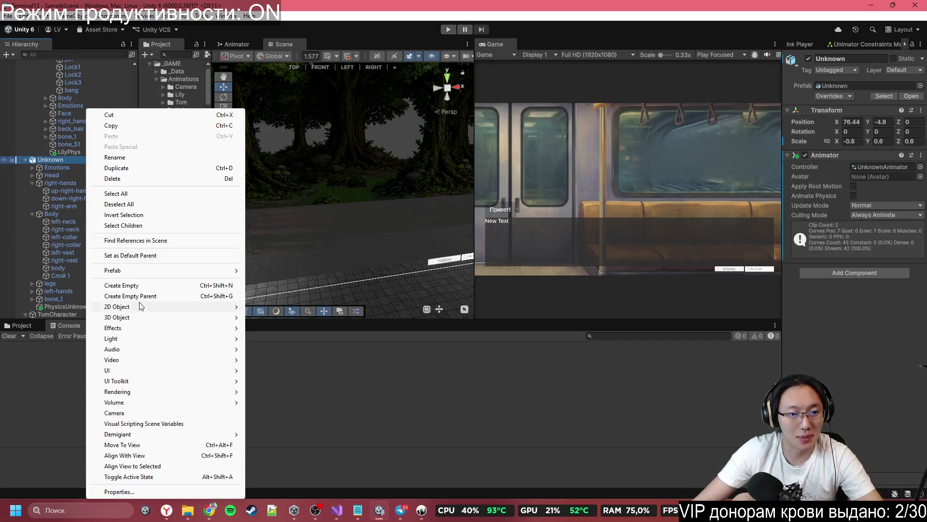
pyautogui.click(148, 295)
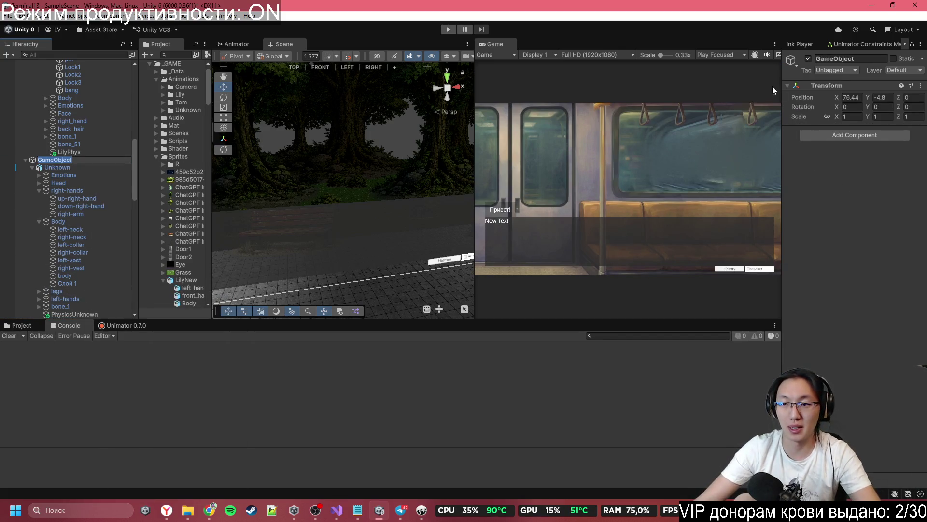
pyautogui.write('S')
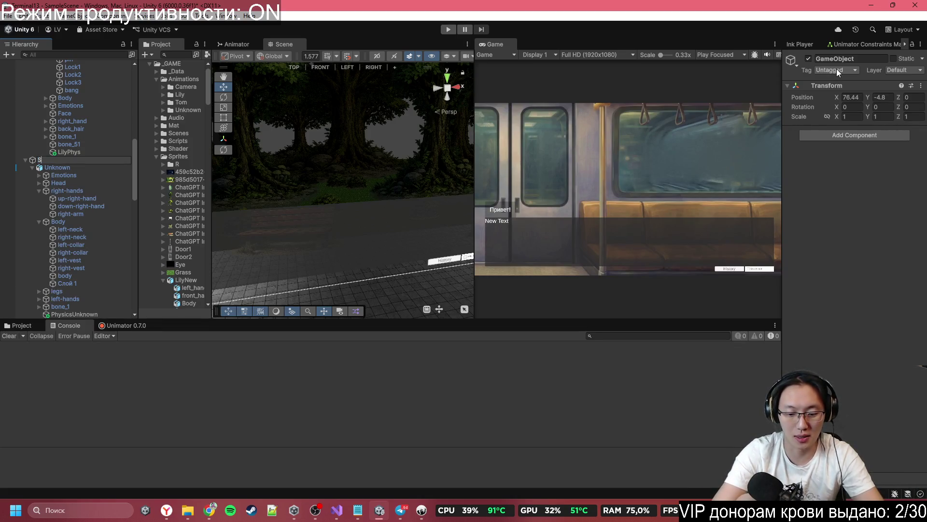
pyautogui.press('BackSpace')
pyautogui.write('U')
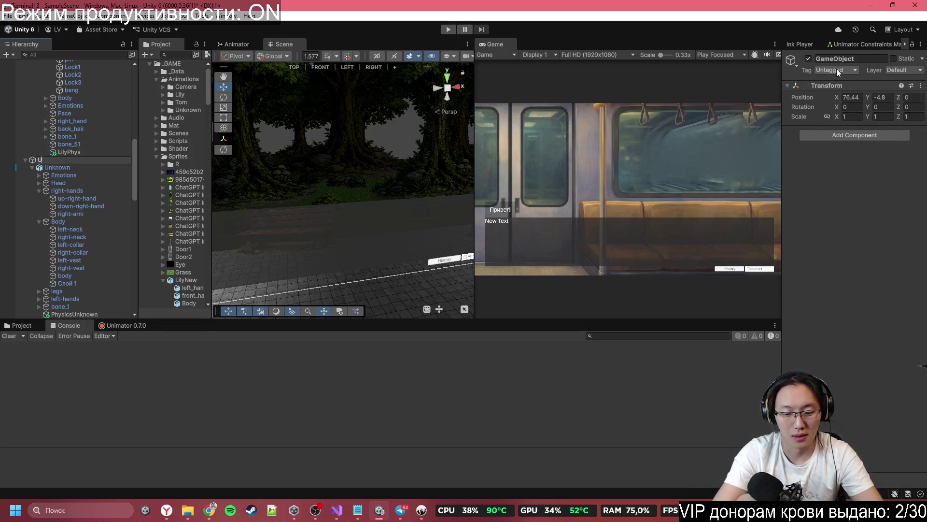
pyautogui.write('nknownSprite')
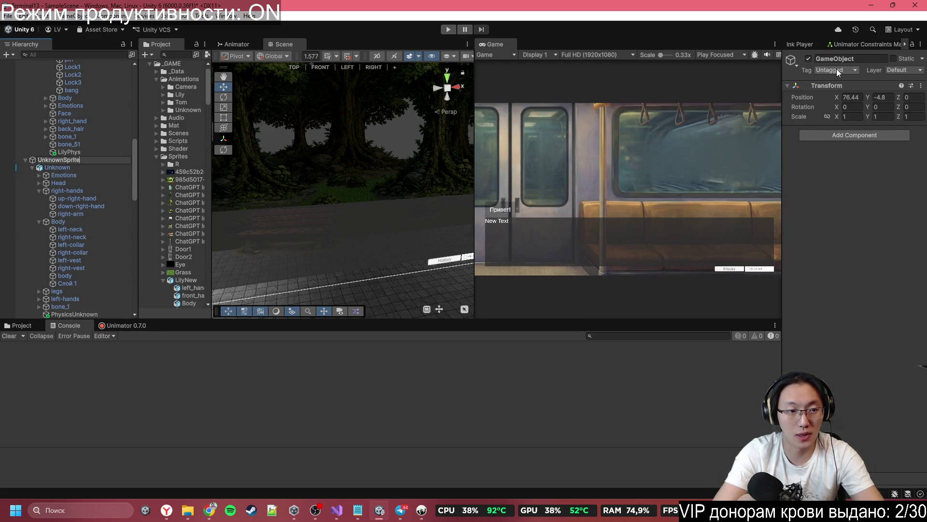
pyautogui.press('Return')
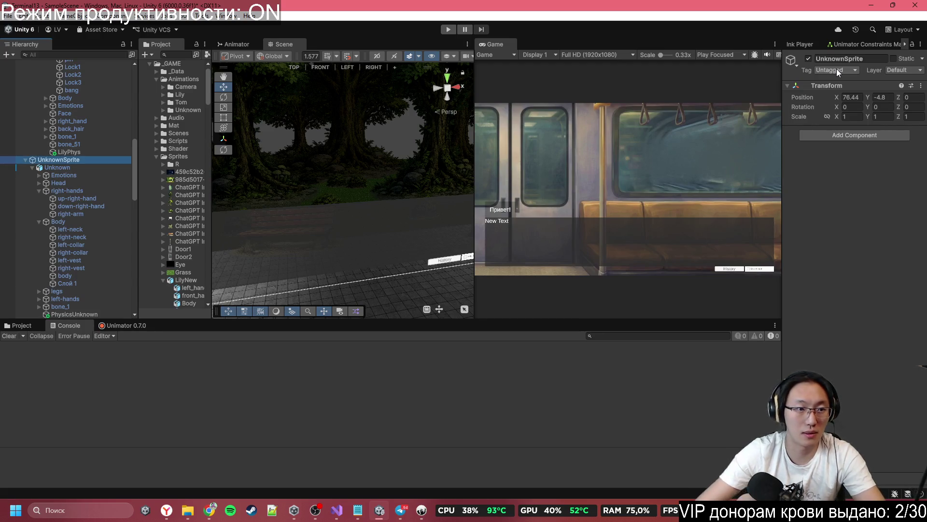
# - Wrap UnknownSprite in a new empty parent named UnknownCharacter and reselect UnknownSprite
pyautogui.rightClick(80, 161)
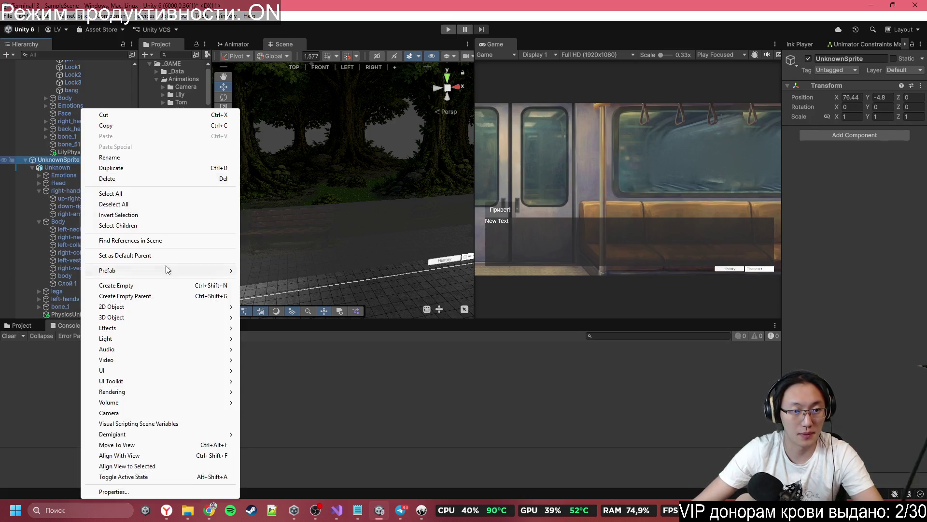
pyautogui.click(182, 295)
pyautogui.write('Unks')
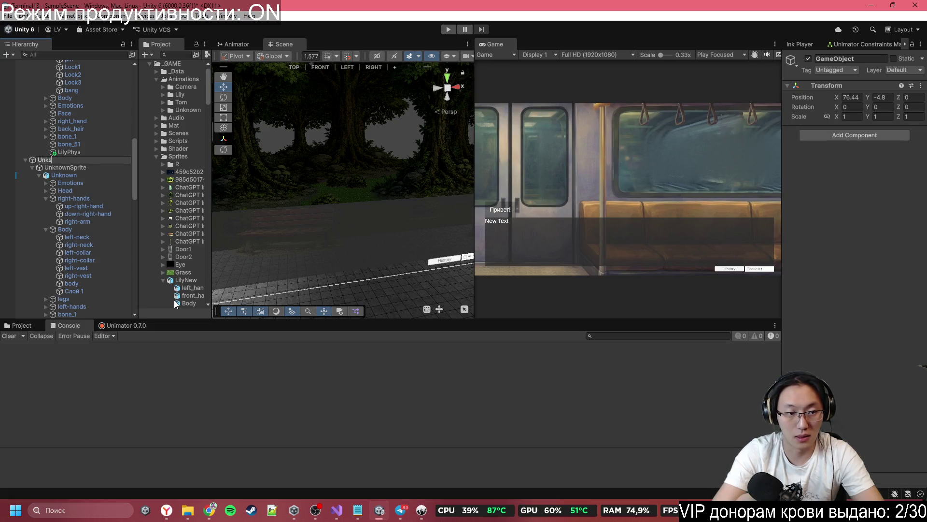
pyautogui.press('BackSpace')
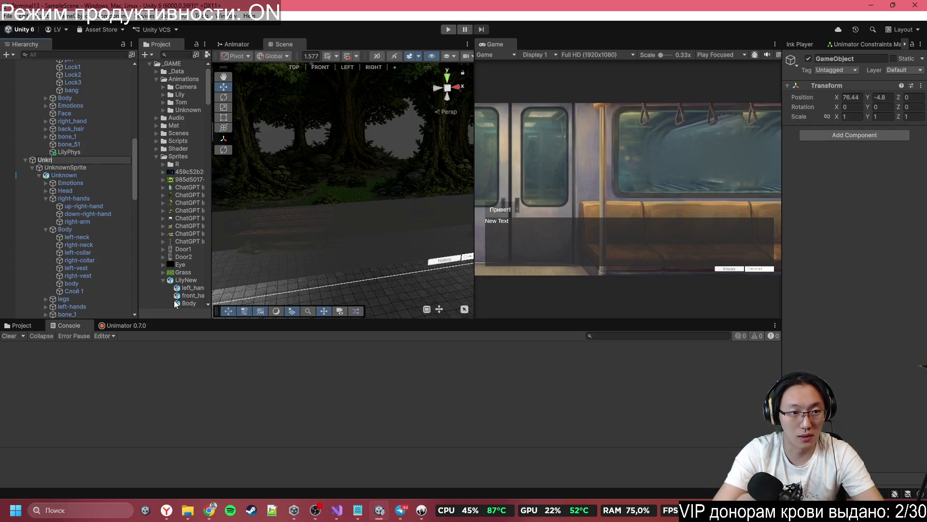
pyautogui.write('own')
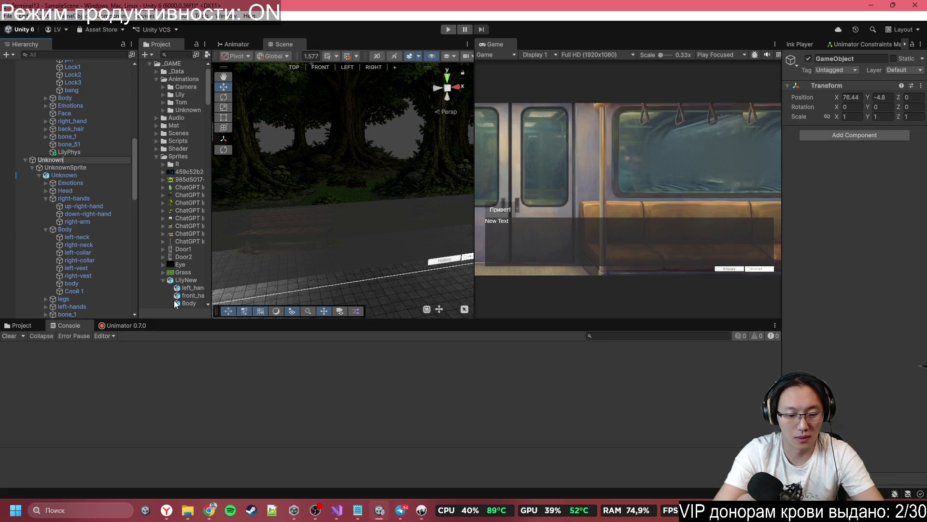
pyautogui.write('Character')
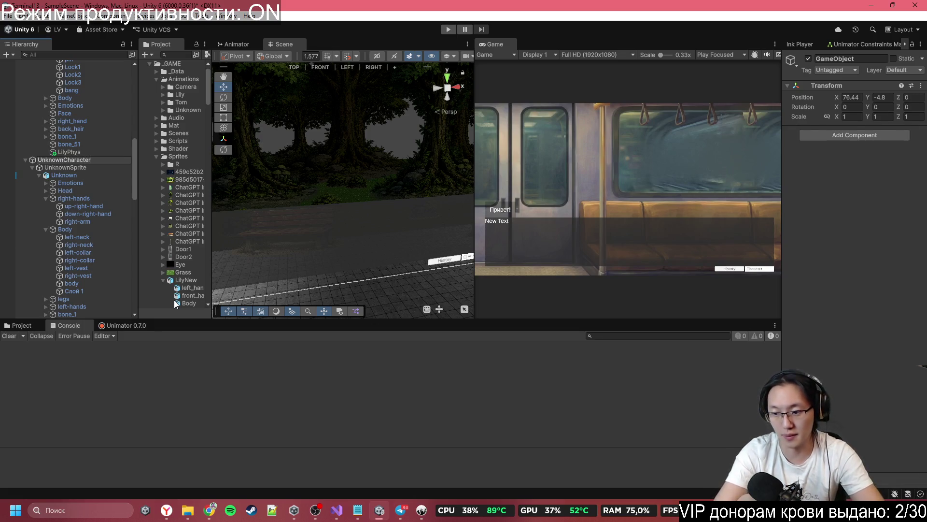
pyautogui.press('Return')
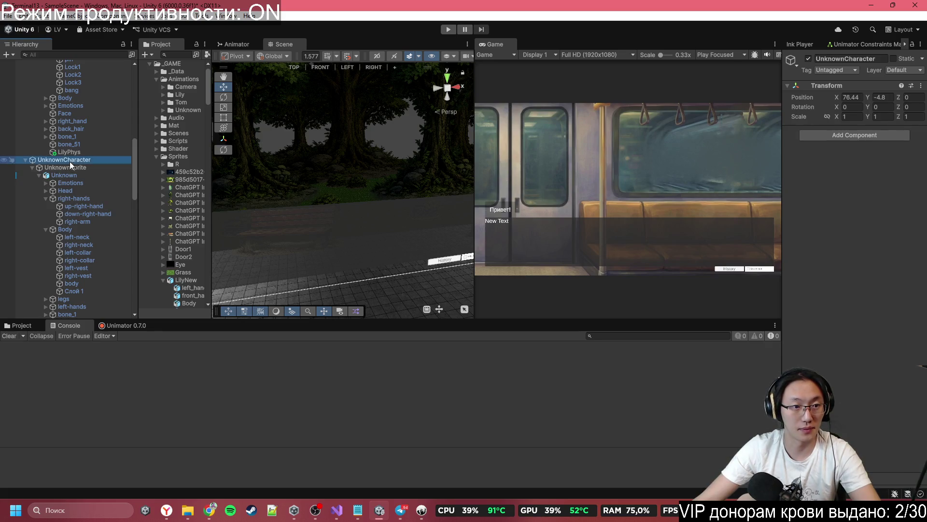
pyautogui.click(103, 169)
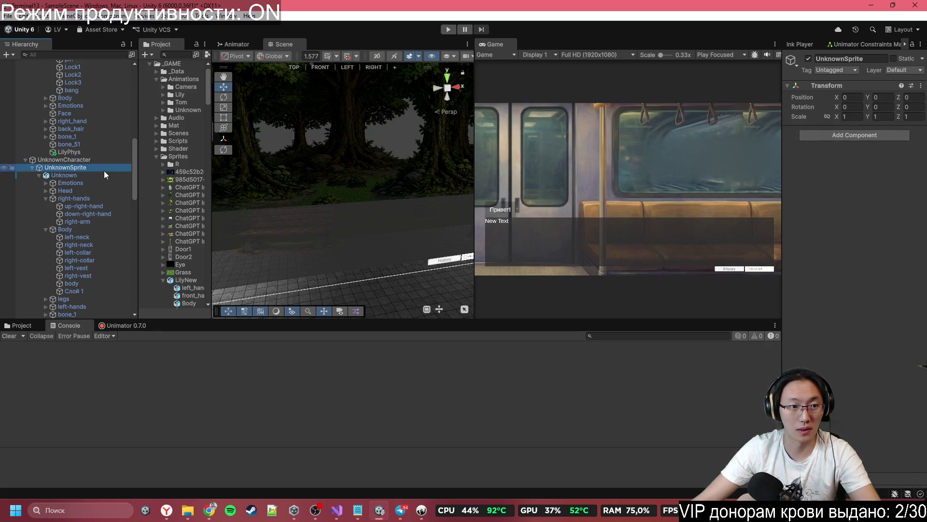
# - Add a Sprite Info component to UnknownSprite with Sprite Name and Emotion Name both 'common'
pyautogui.click(858, 135)
pyautogui.write('Spt')
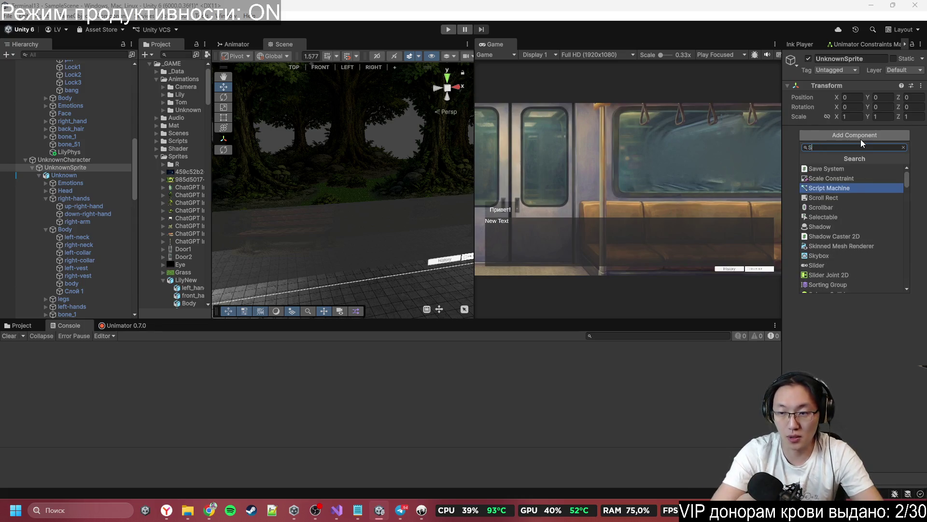
pyautogui.press('BackSpace')
pyautogui.write('rite')
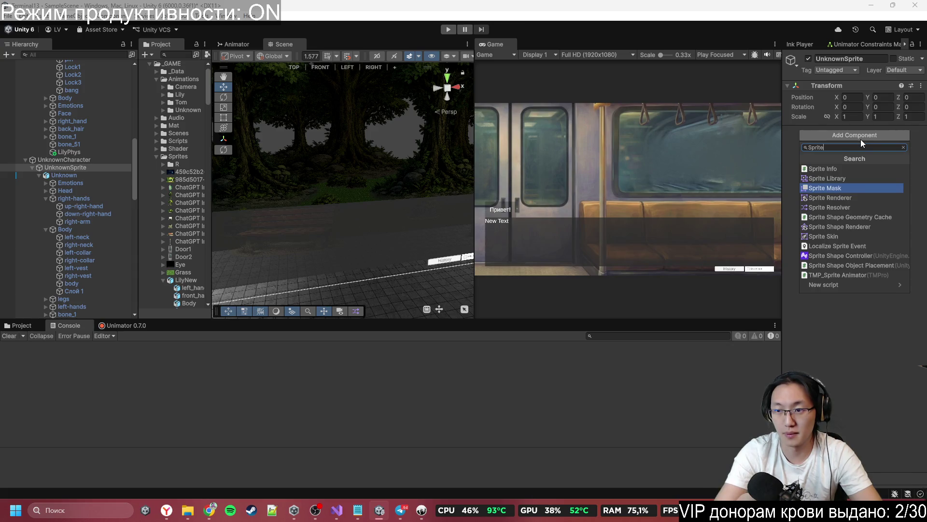
pyautogui.hotkey('ctrl', 'BackSpace')
pyautogui.write('Ing')
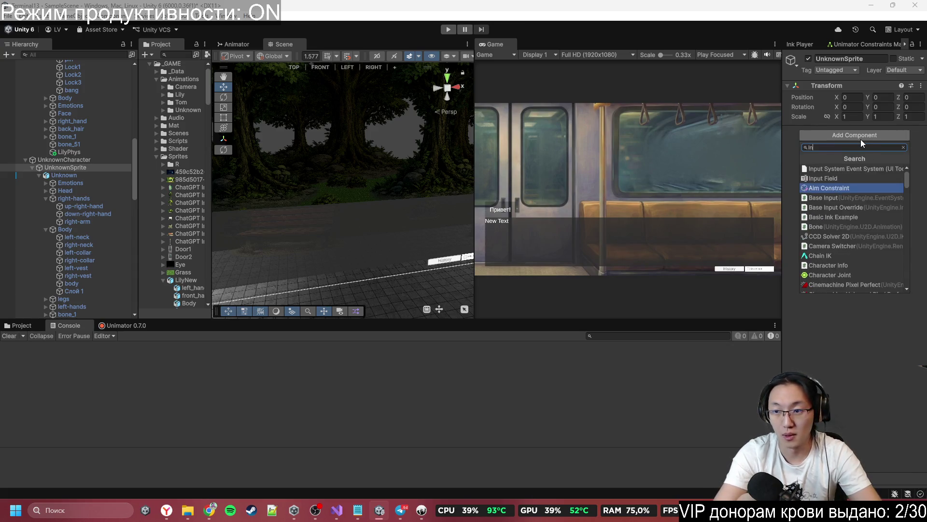
pyautogui.press('BackSpace')
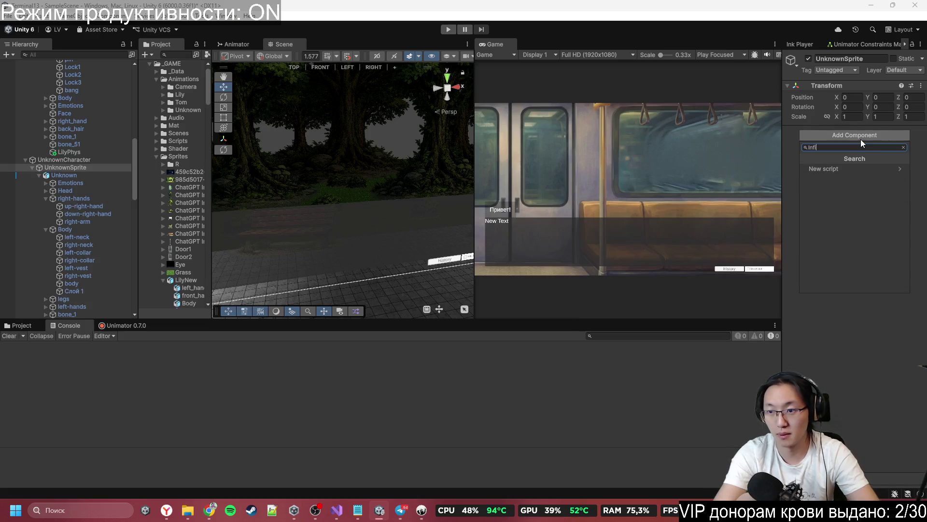
pyautogui.write('fo')
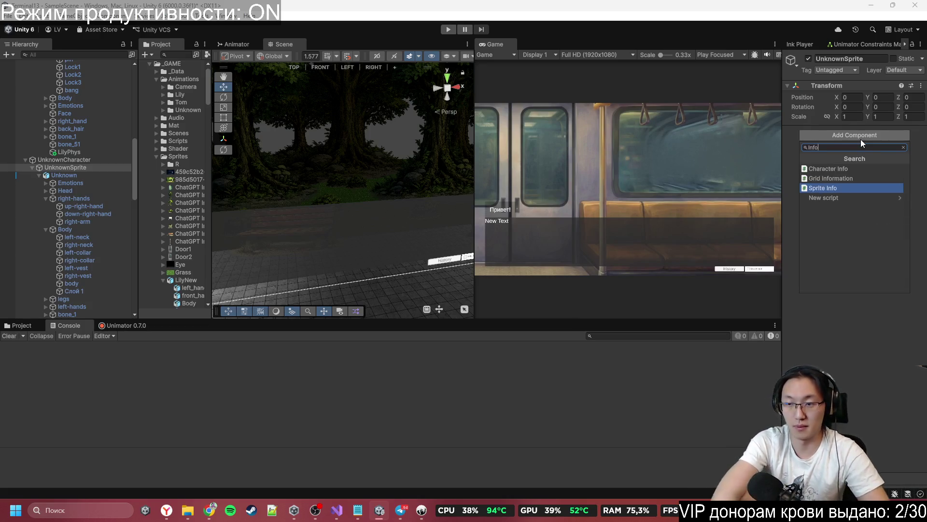
pyautogui.click(844, 190)
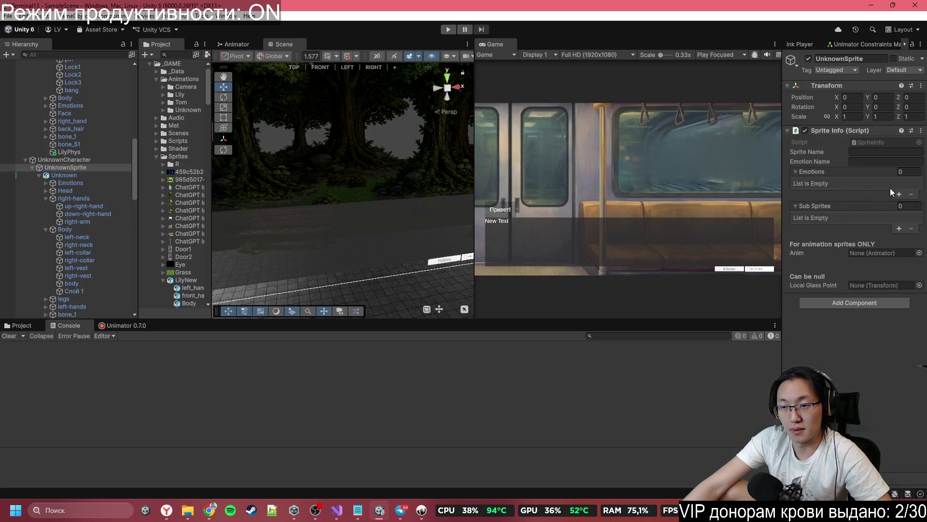
pyautogui.write('common')
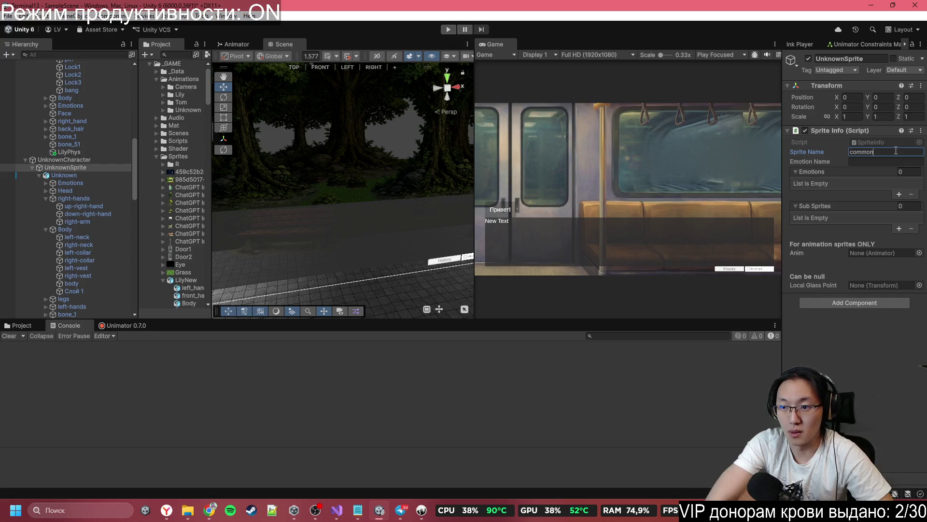
pyautogui.write('common')
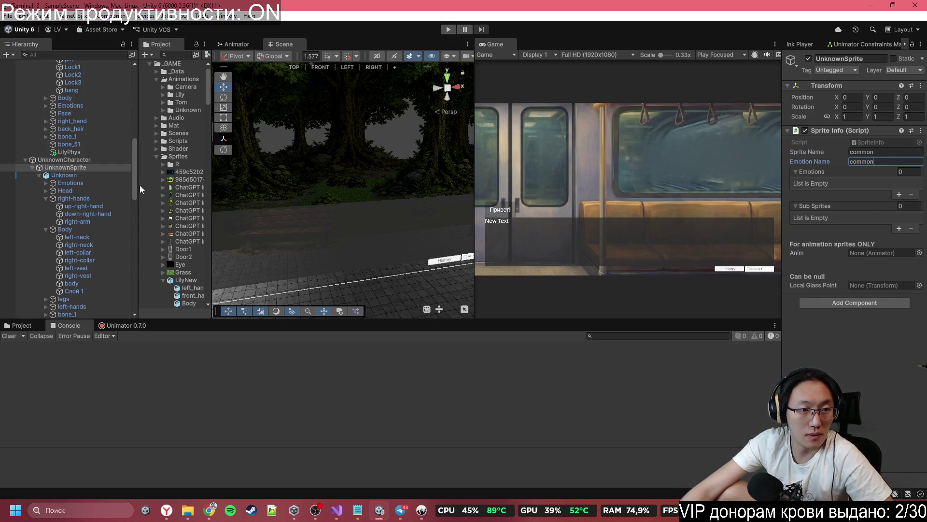
pyautogui.click(47, 184)
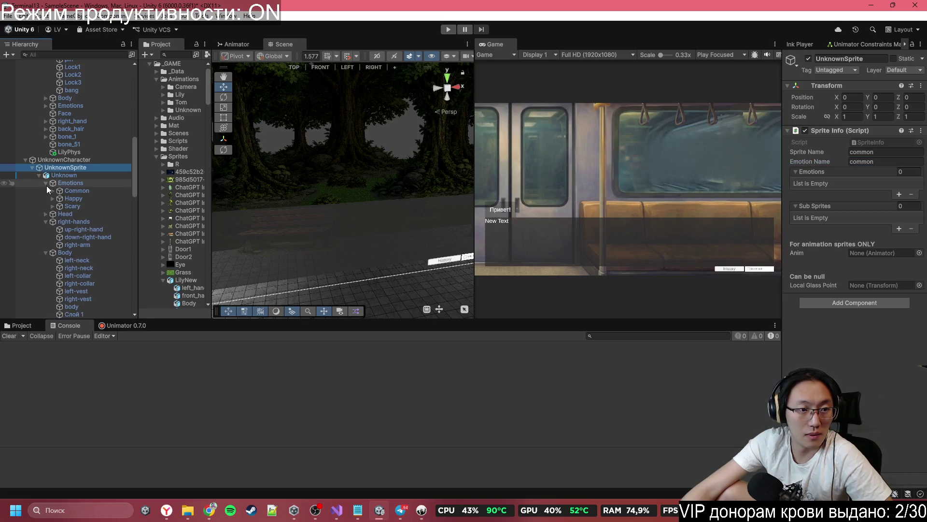
# - Drag the Common, Happy and Scary objects into the Sprite Info Emotions list
pyautogui.click(77, 190)
pyautogui.keyDown('ctrl'); pyautogui.click(80, 195); pyautogui.keyUp('ctrl')
pyautogui.keyDown('ctrl'); pyautogui.click(72, 203); pyautogui.keyUp('ctrl')
pyautogui.moveTo(72, 202); pyautogui.dragTo(723, 205)
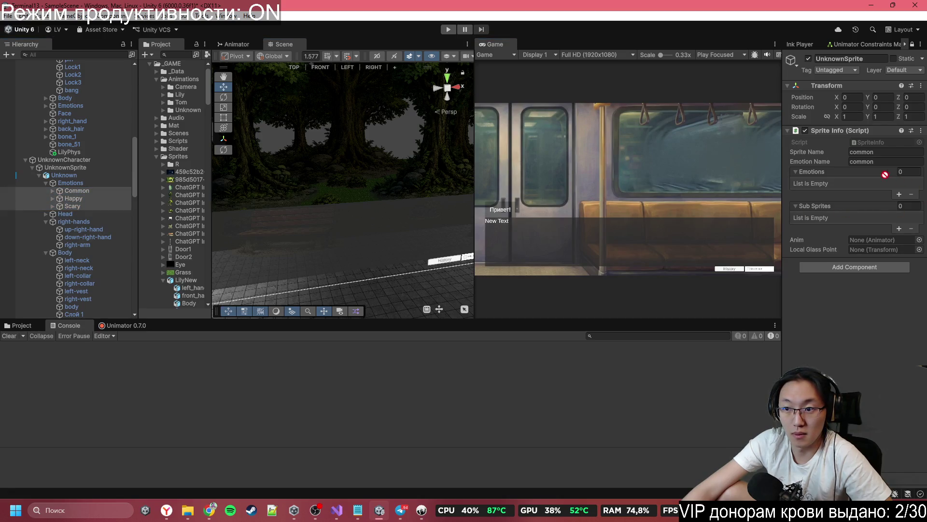
pyautogui.moveTo(885, 175); pyautogui.dragTo(874, 207)
# - Rename the three emotion objects to lowercase: common, happy and scary
pyautogui.click(100, 191)
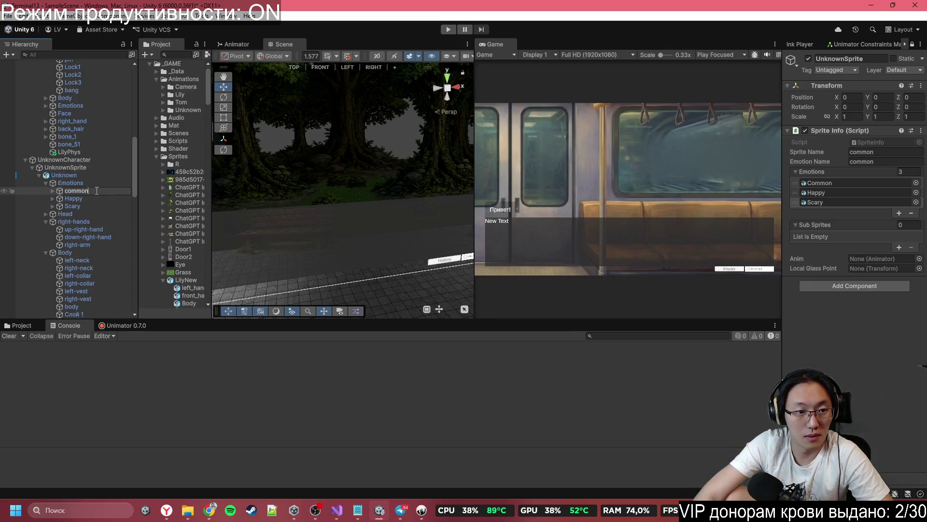
pyautogui.hotkey('ctrl', 'a')
pyautogui.write('Common')
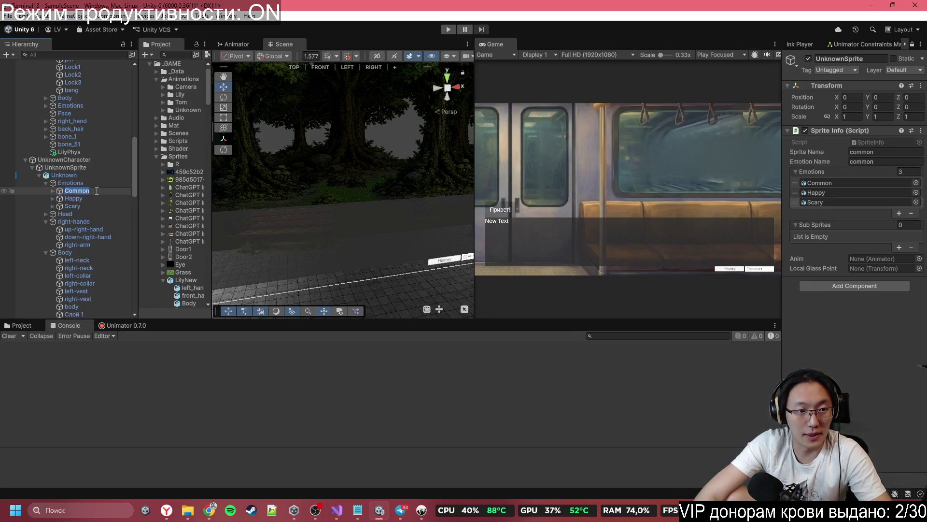
pyautogui.write('common')
pyautogui.press('Return')
pyautogui.press('Down')
pyautogui.press('F2')
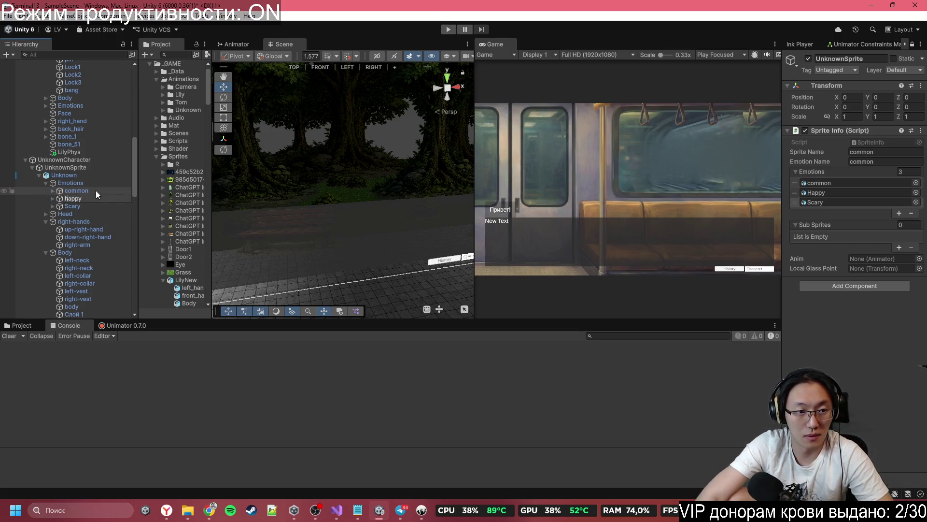
pyautogui.write('happy')
pyautogui.press('Return')
pyautogui.press('Down')
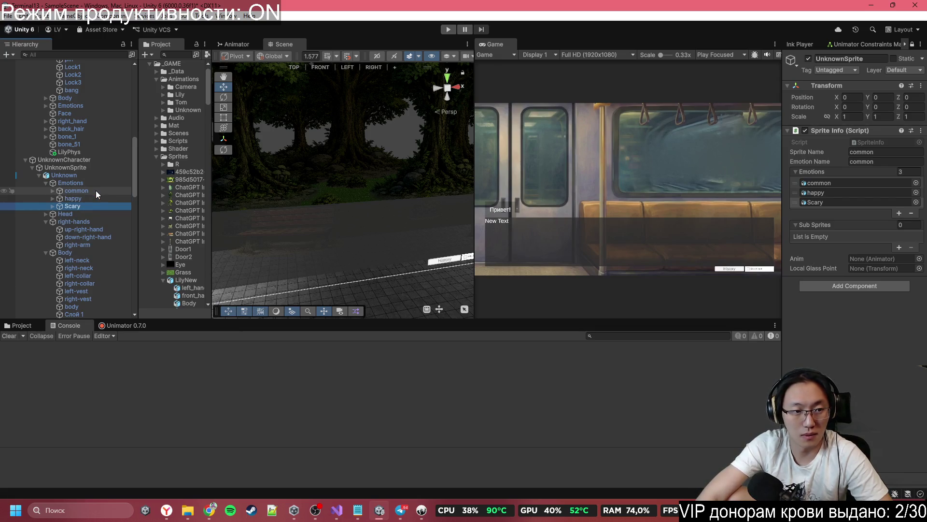
pyautogui.press('F2')
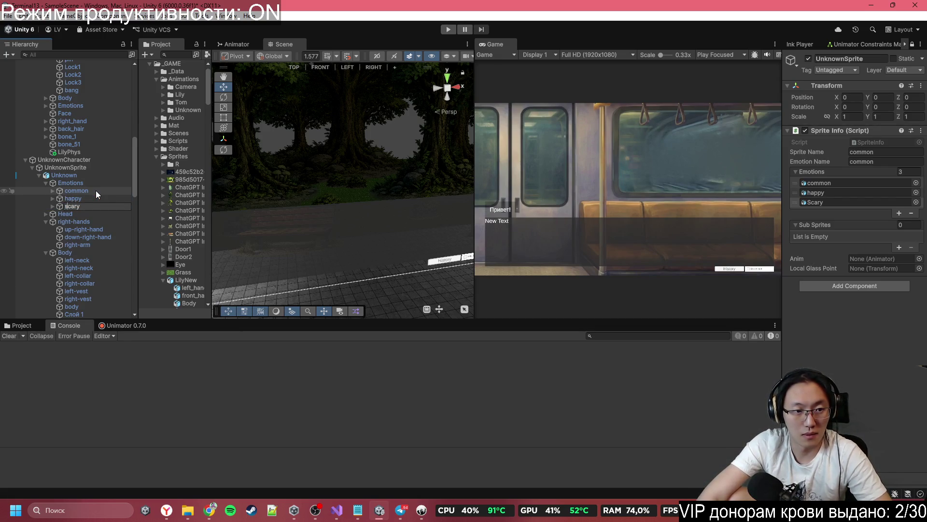
pyautogui.press('Return')
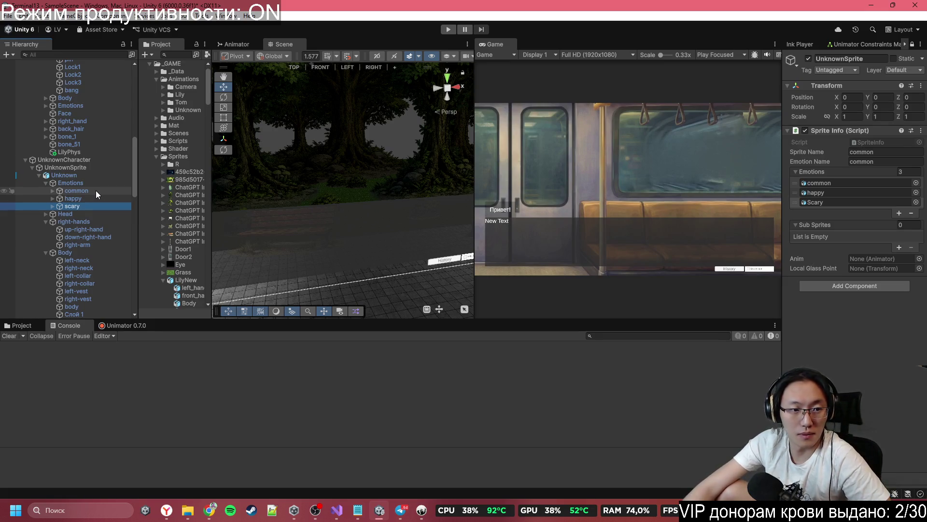
pyautogui.click(96, 190)
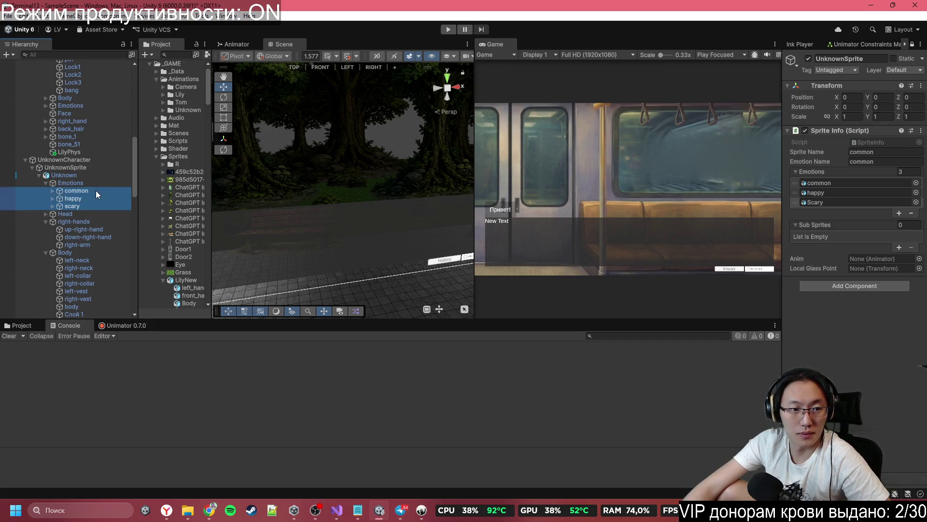
# - Expand the three emotions and deactivate their closed-eye sprites
pyautogui.click(52, 205)
pyautogui.click(54, 199)
pyautogui.click(53, 197)
pyautogui.click(53, 191)
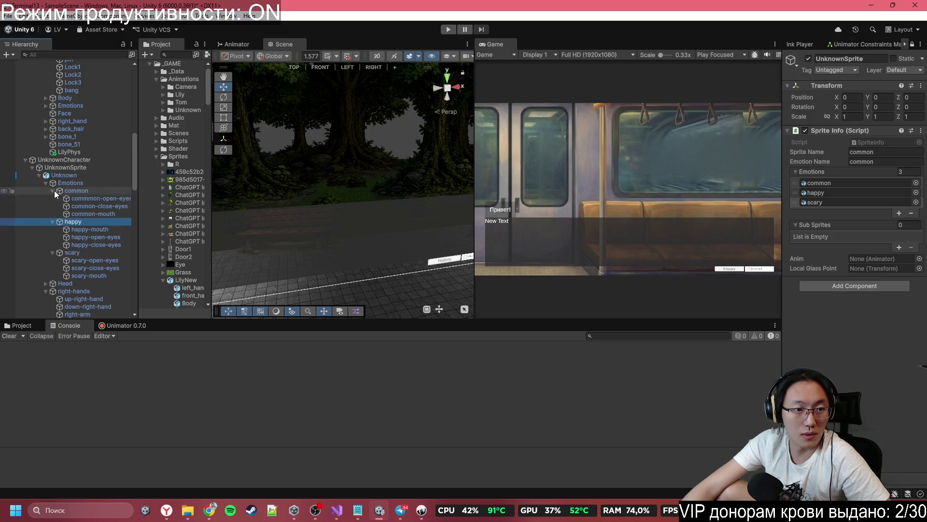
pyautogui.click(106, 205)
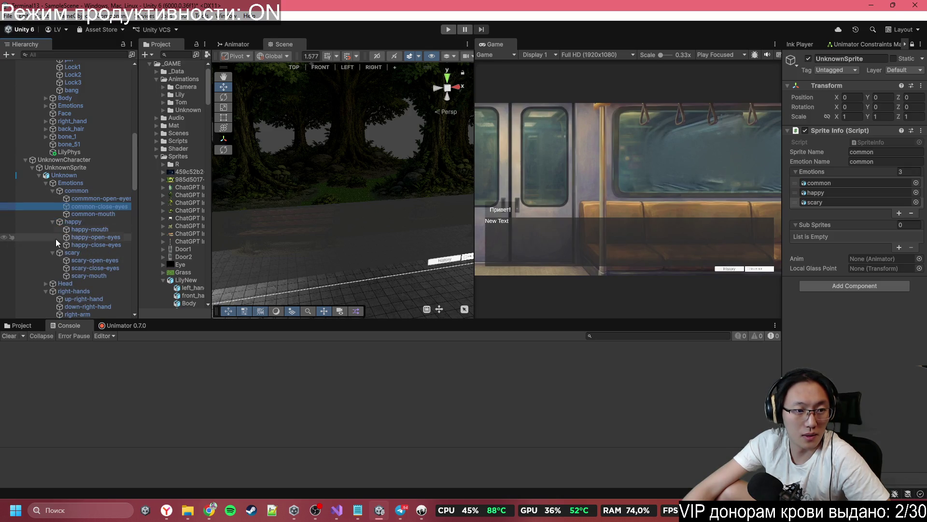
pyautogui.click(78, 245)
pyautogui.hotkey('alt', 'shift', 'a')
pyautogui.click(91, 266)
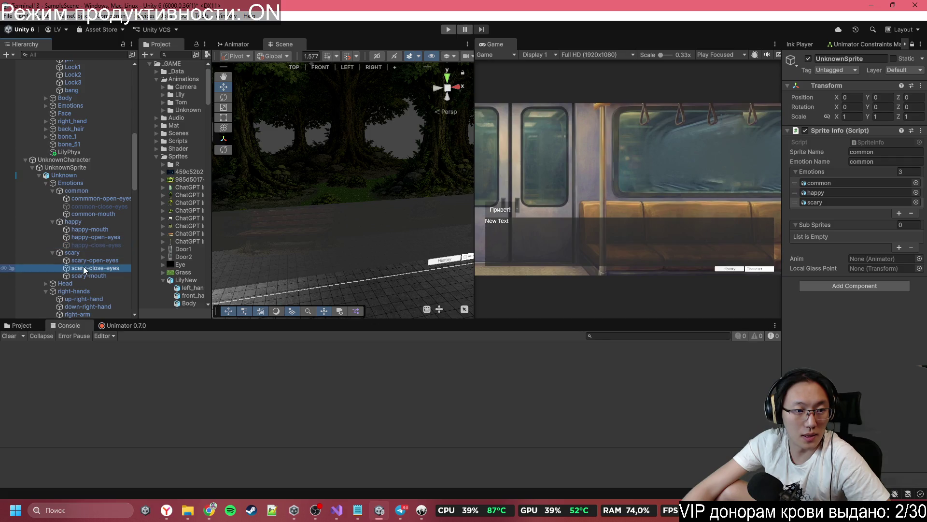
# - Give common an Eye Controller using common-open-eyes and common-close-eyes
pyautogui.click(81, 190)
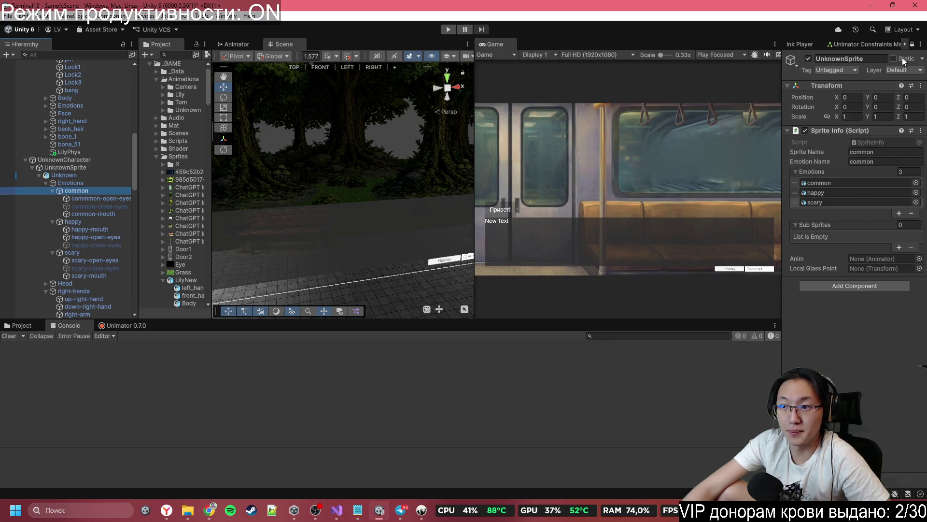
pyautogui.click(912, 45)
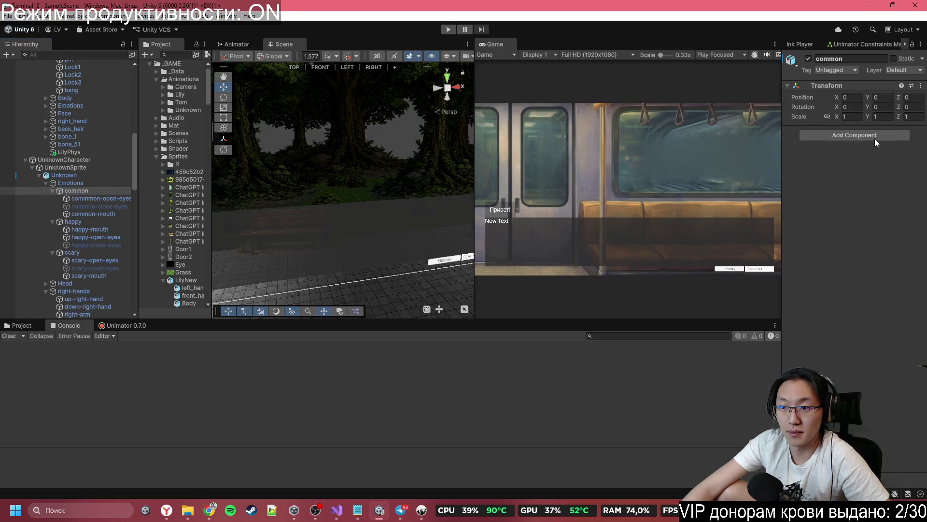
pyautogui.click(875, 138)
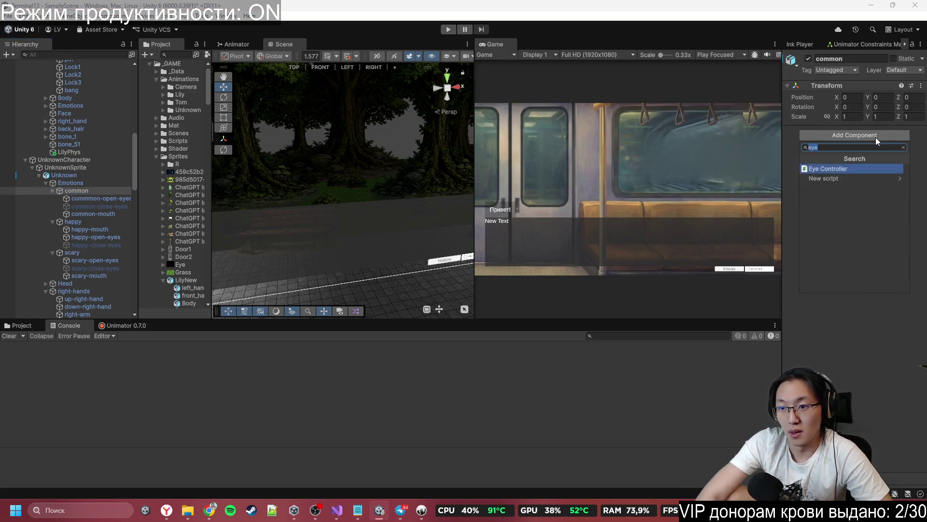
pyautogui.press('Return')
pyautogui.moveTo(97, 198)
pyautogui.mouseDown()
pyautogui.moveTo(809, 192)
pyautogui.moveTo(884, 172)
pyautogui.mouseUp()
pyautogui.moveTo(98, 208); pyautogui.dragTo(864, 184)
# - Add an Eye Controller to happy with happy-open-eyes as the open-eyes object
pyautogui.click(73, 221)
pyautogui.click(864, 137)
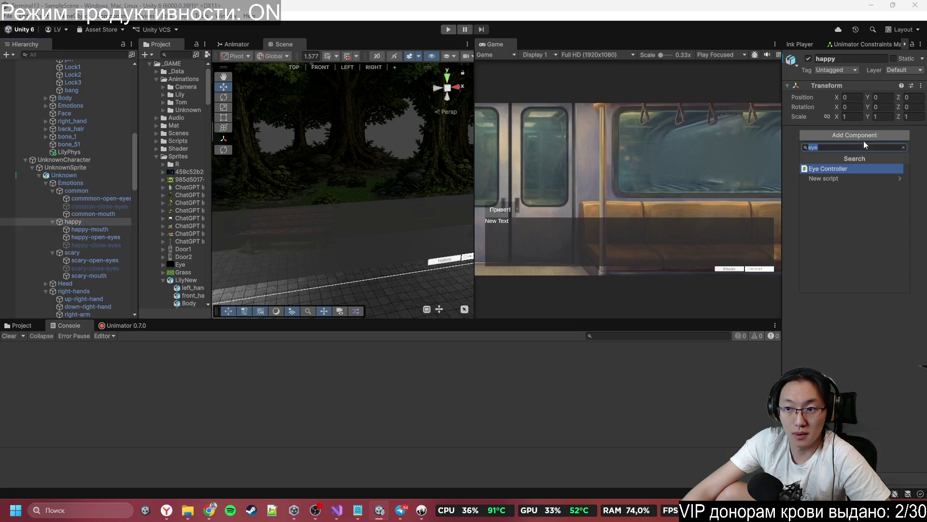
pyautogui.click(857, 169)
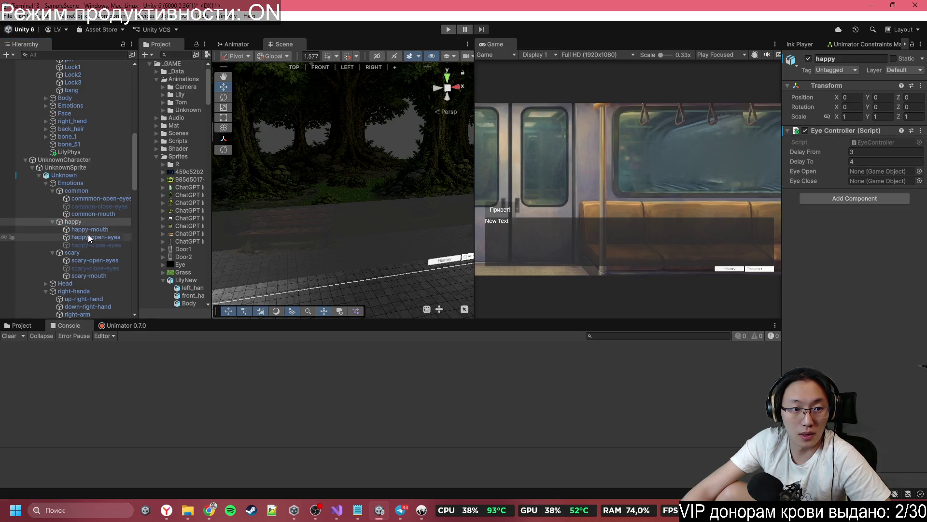
pyautogui.moveTo(90, 234)
pyautogui.mouseDown()
pyautogui.moveTo(820, 215)
pyautogui.moveTo(884, 177)
pyautogui.moveTo(118, 242)
pyautogui.moveTo(862, 181)
pyautogui.mouseUp()
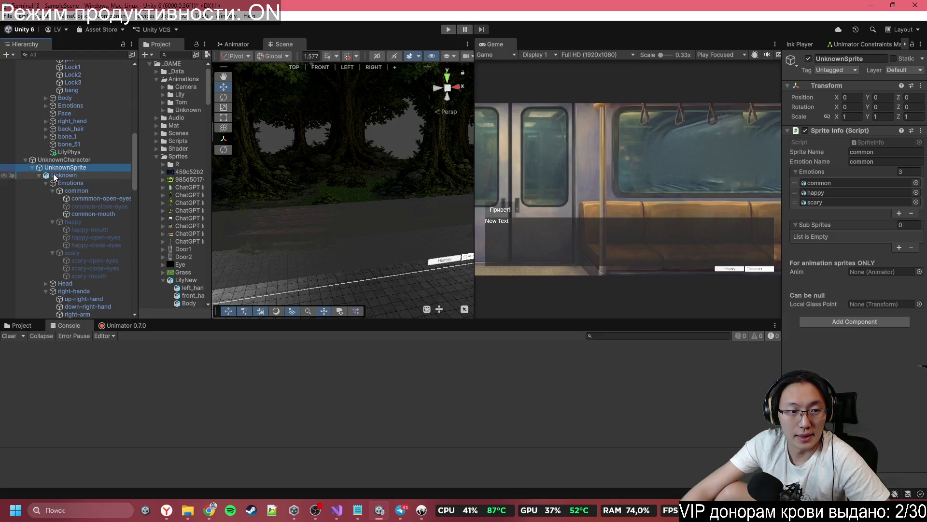
# - Put the Unknown animator in UnknownSprite's Anim field, then remove a mistakenly added Sprite Info from UnknownCharacter
pyautogui.moveTo(63, 174)
pyautogui.mouseDown()
pyautogui.moveTo(848, 289)
pyautogui.moveTo(872, 273)
pyautogui.mouseUp()
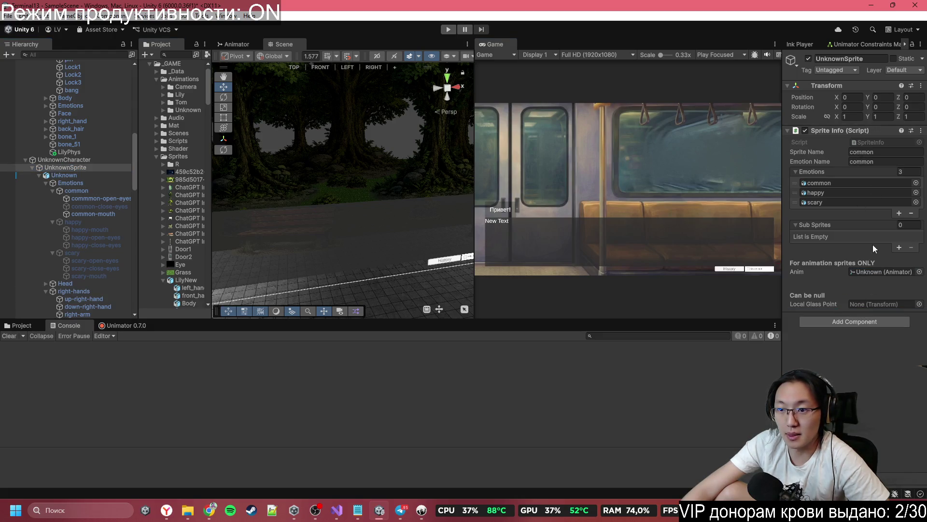
pyautogui.click(94, 159)
pyautogui.moveTo(80, 161)
pyautogui.mouseDown()
pyautogui.moveTo(706, 168)
pyautogui.moveTo(860, 138)
pyautogui.mouseUp()
pyautogui.click(859, 139)
pyautogui.write('S')
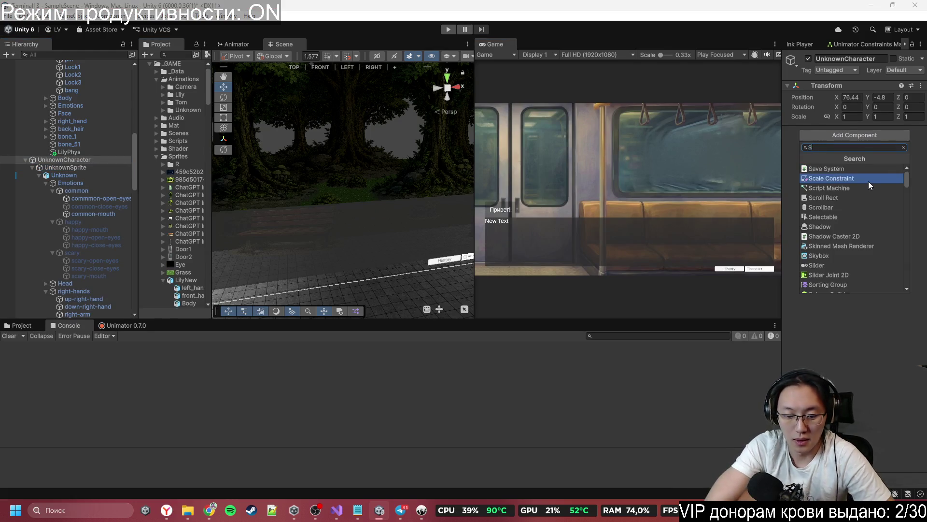
pyautogui.write('priteIn')
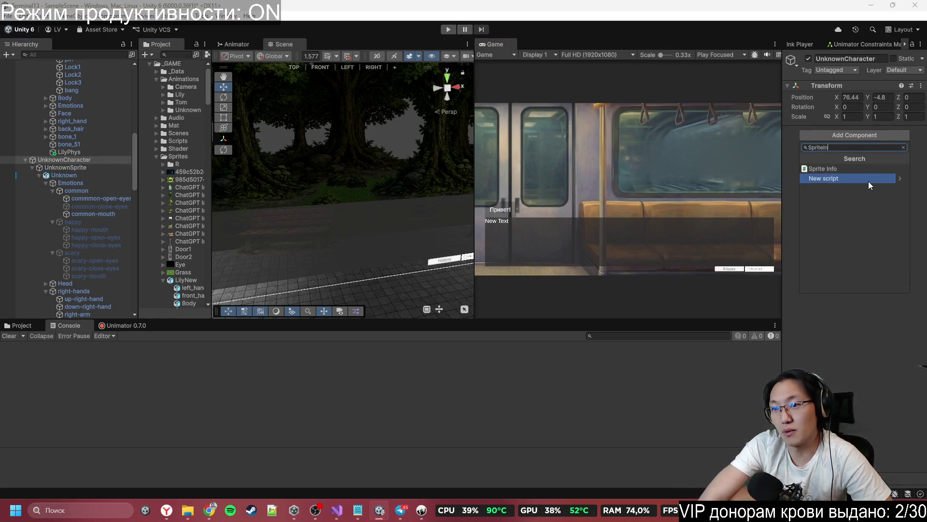
pyautogui.press('Return')
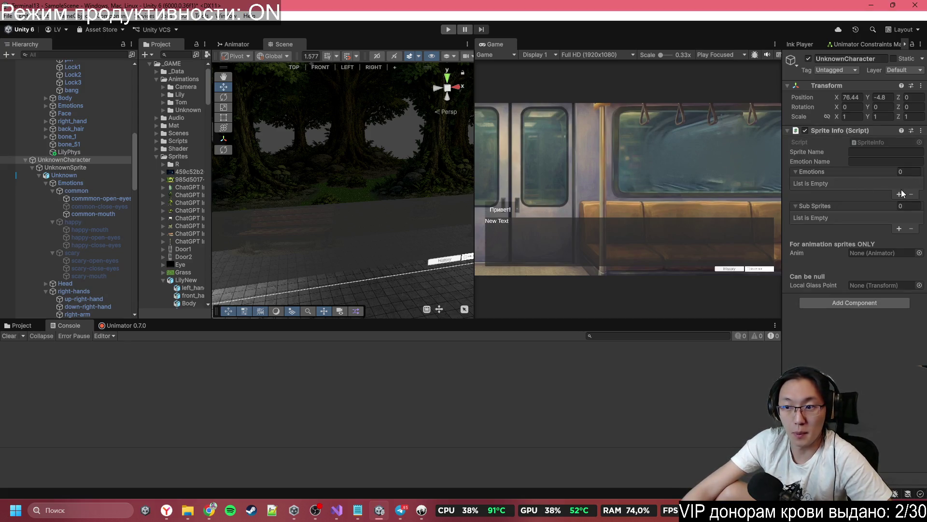
pyautogui.click(921, 130)
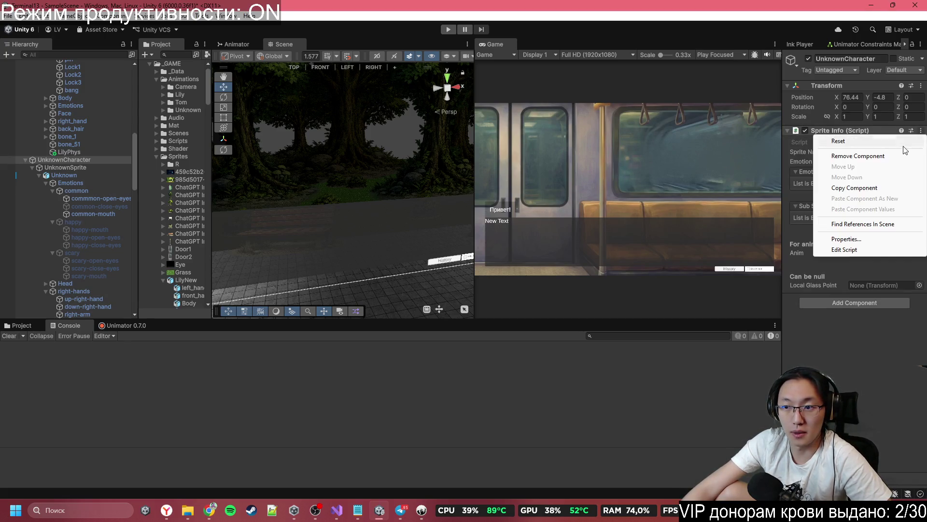
pyautogui.click(865, 155)
# - Add Character Info to UnknownCharacter with UnknownSprite in Sprites Info and as Current Sprite
pyautogui.click(880, 135)
pyautogui.write('Charac')
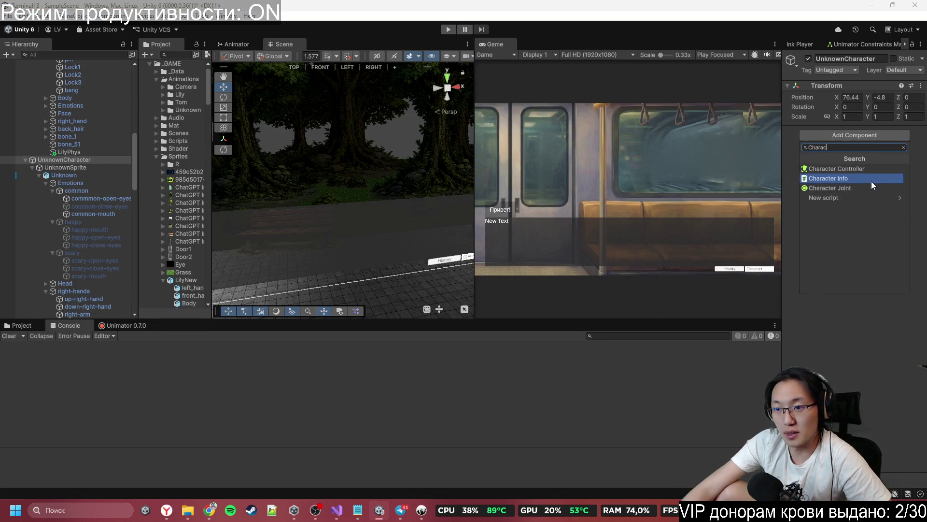
pyautogui.click(869, 180)
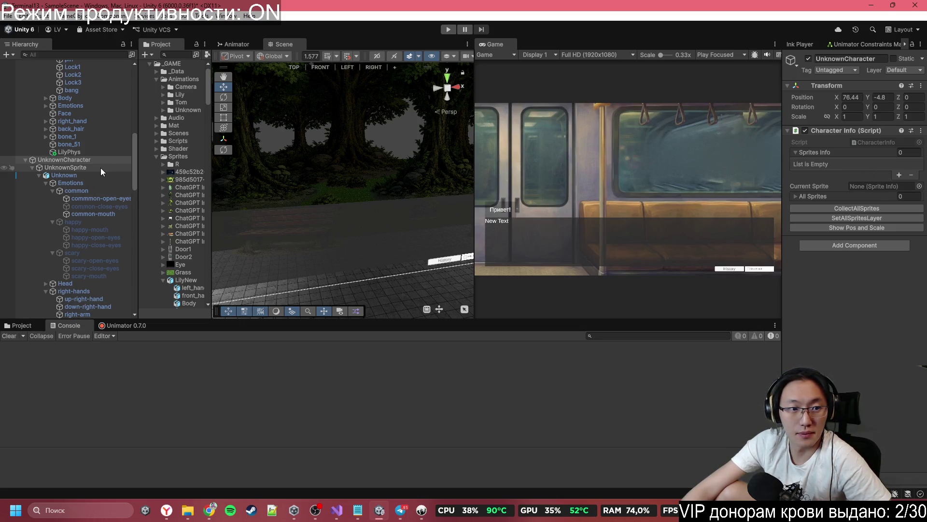
pyautogui.moveTo(100, 167)
pyautogui.mouseDown()
pyautogui.moveTo(850, 142)
pyautogui.moveTo(848, 158)
pyautogui.mouseUp()
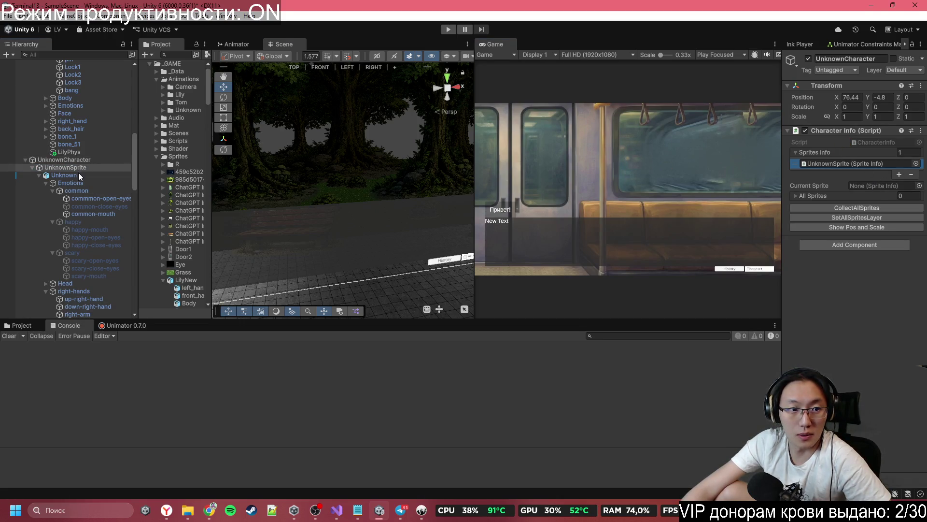
pyautogui.moveTo(79, 168)
pyautogui.mouseDown()
pyautogui.moveTo(857, 178)
pyautogui.moveTo(874, 187)
pyautogui.mouseUp()
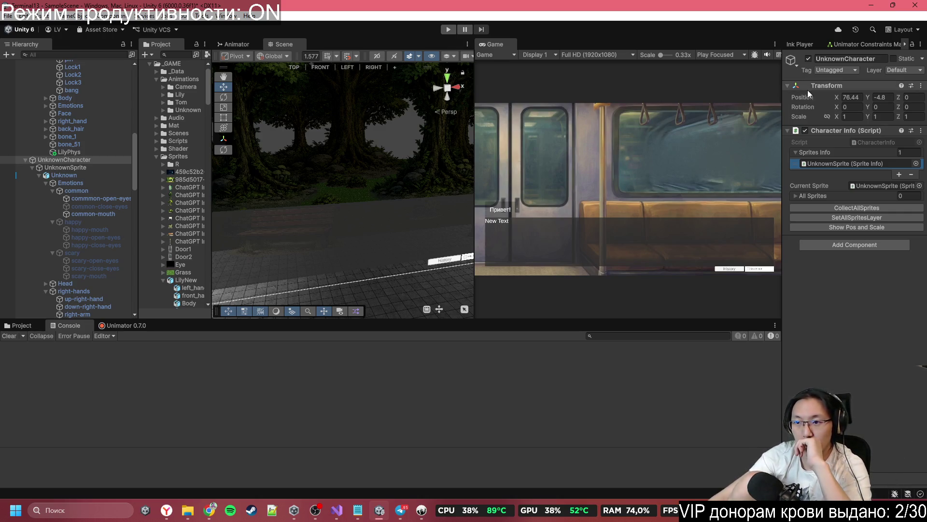
pyautogui.click(108, 168)
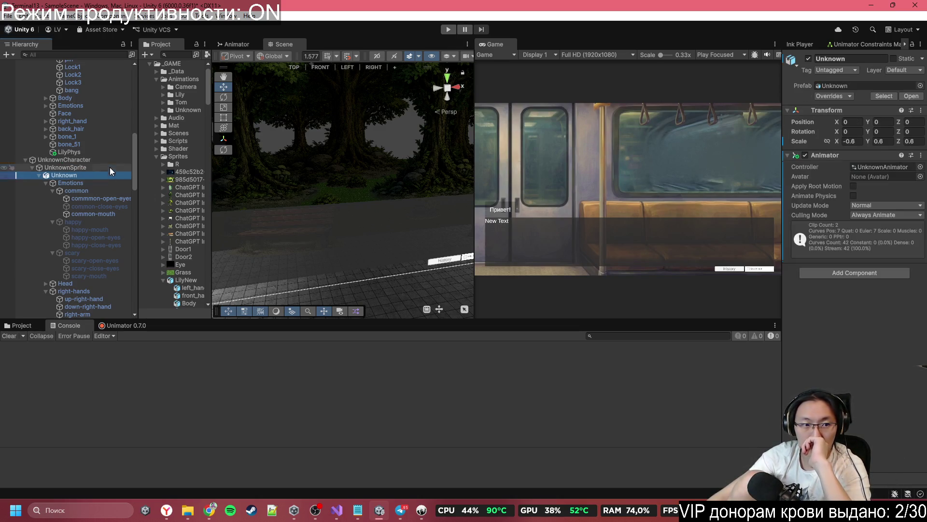
# - Add a fourth character id named Kostya to the ===Main=== Dialogue Manager
pyautogui.click(105, 160)
pyautogui.scroll(10, 97, 172)
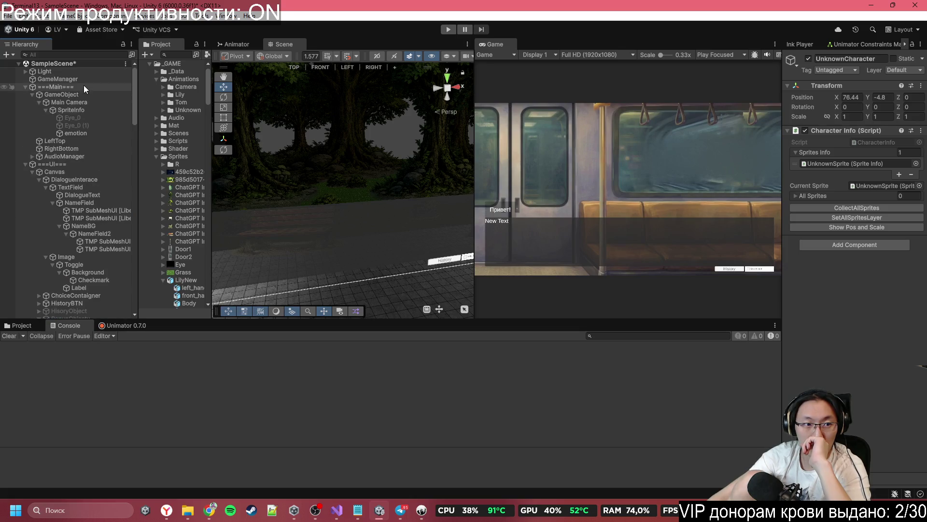
pyautogui.click(86, 81)
pyautogui.click(89, 73)
pyautogui.click(90, 81)
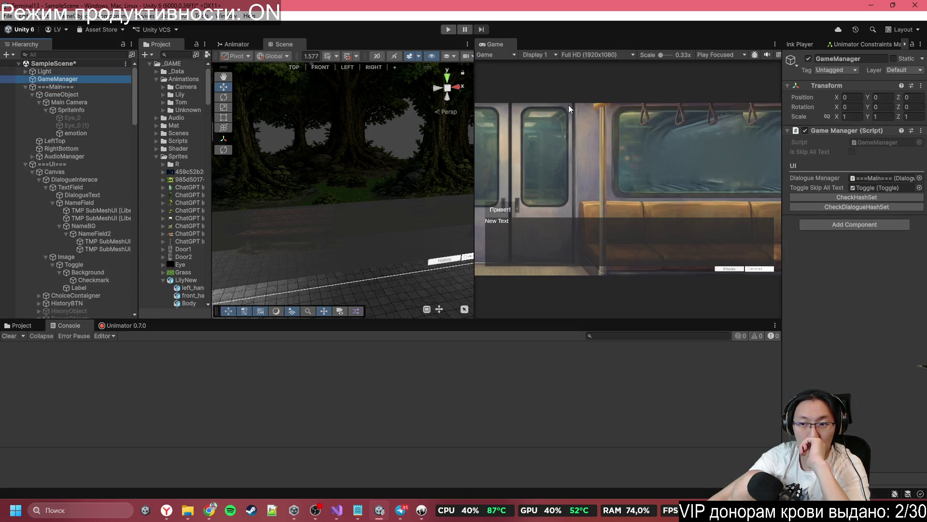
pyautogui.click(65, 86)
pyautogui.click(897, 204)
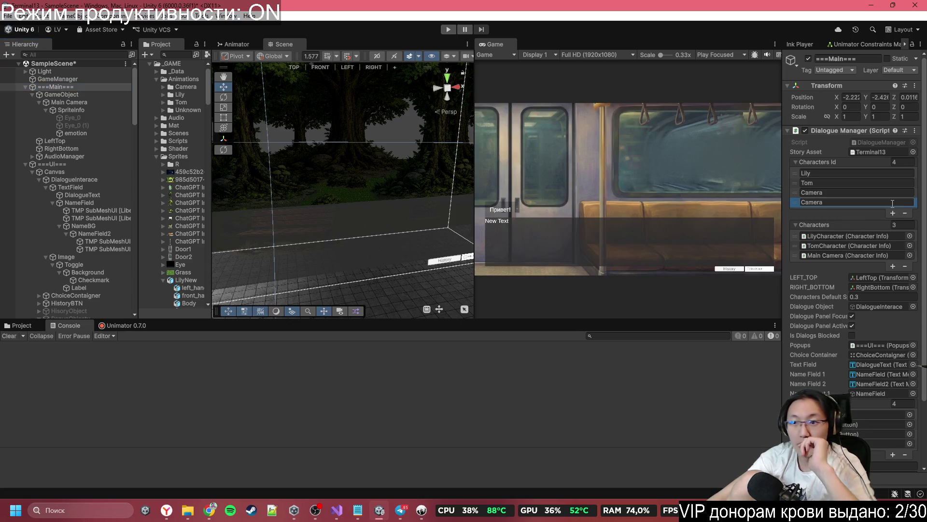
pyautogui.click(866, 201)
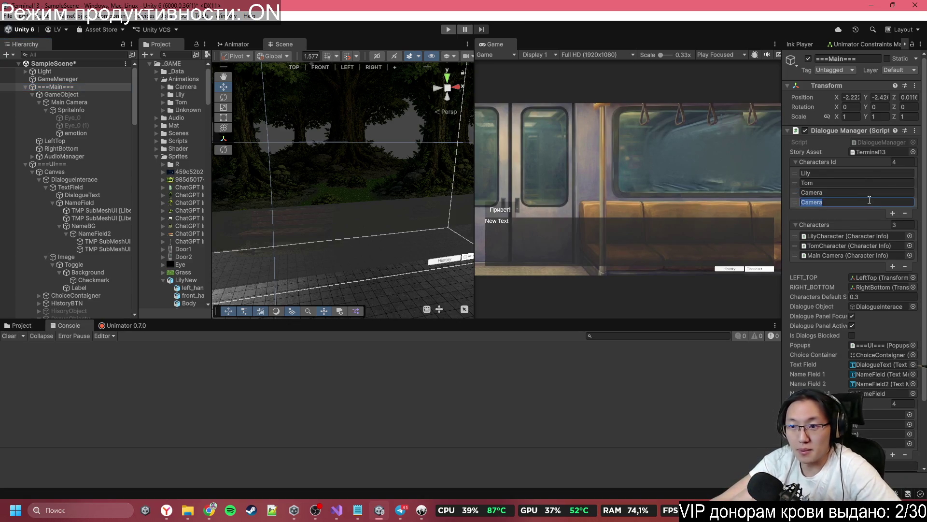
pyautogui.write('Ko')
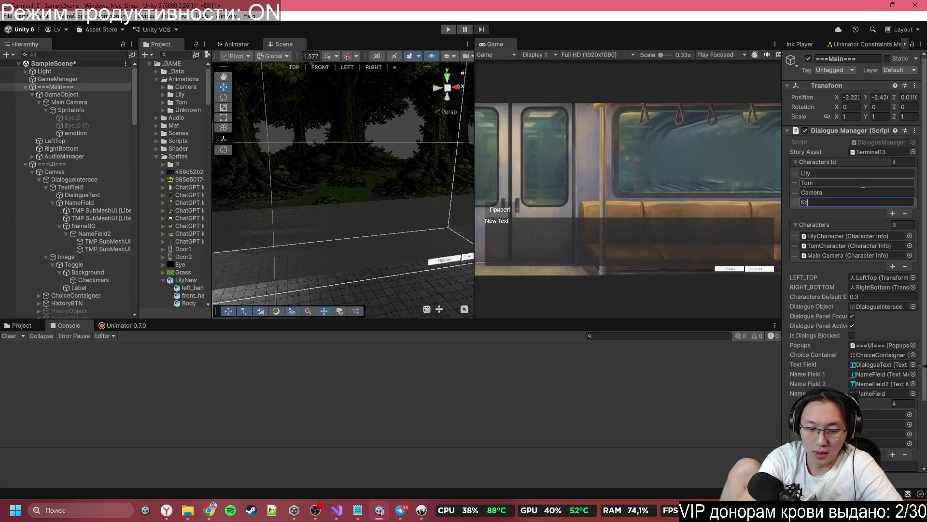
pyautogui.write('stya')
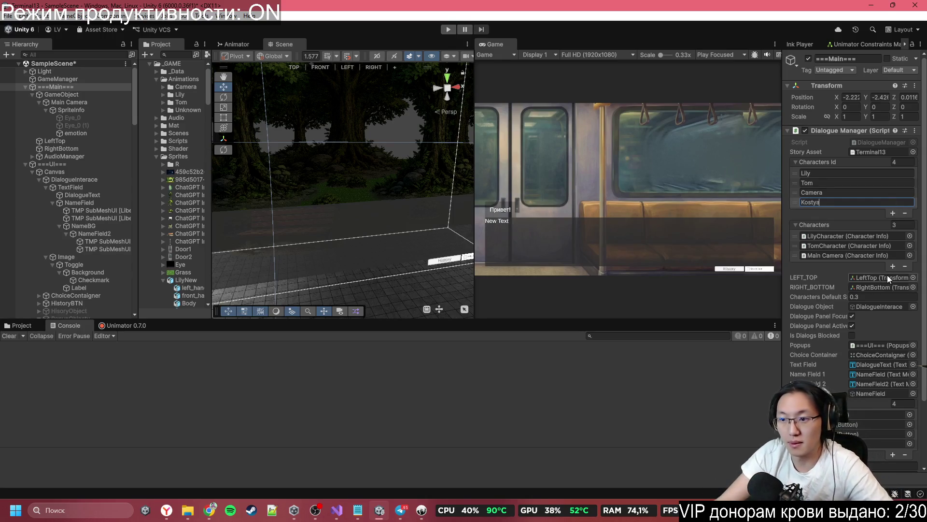
# - Fill the new fourth Characters slot with UnknownCharacter instead of TomCharacter
pyautogui.click(892, 266)
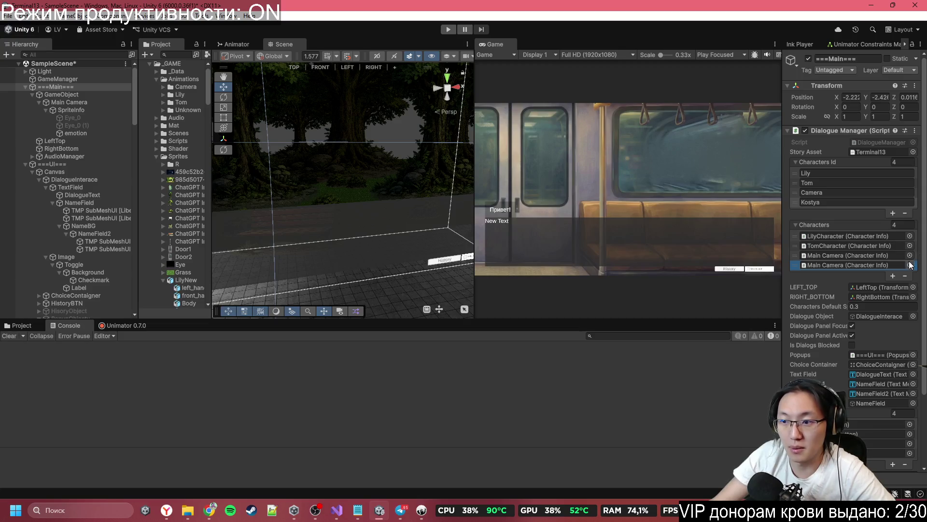
pyautogui.click(910, 266)
pyautogui.doubleClick(536, 258)
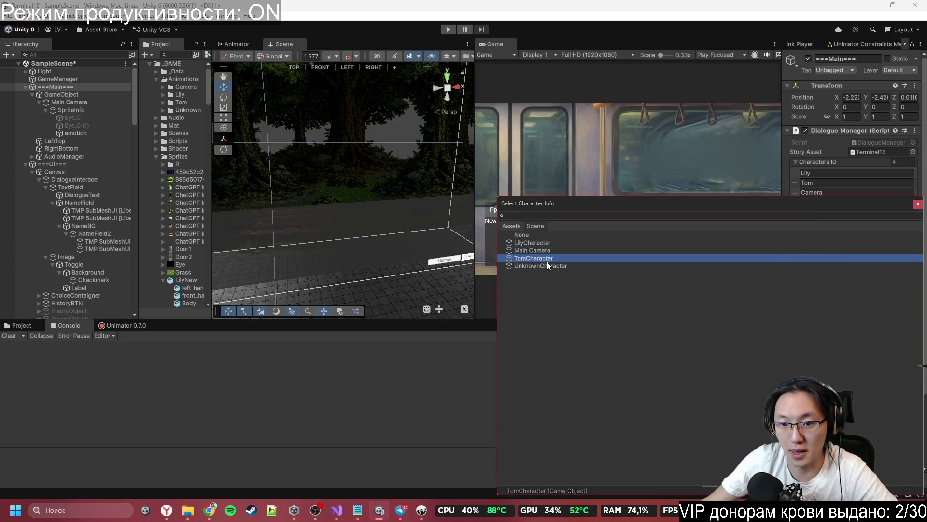
pyautogui.click(909, 265)
pyautogui.doubleClick(581, 264)
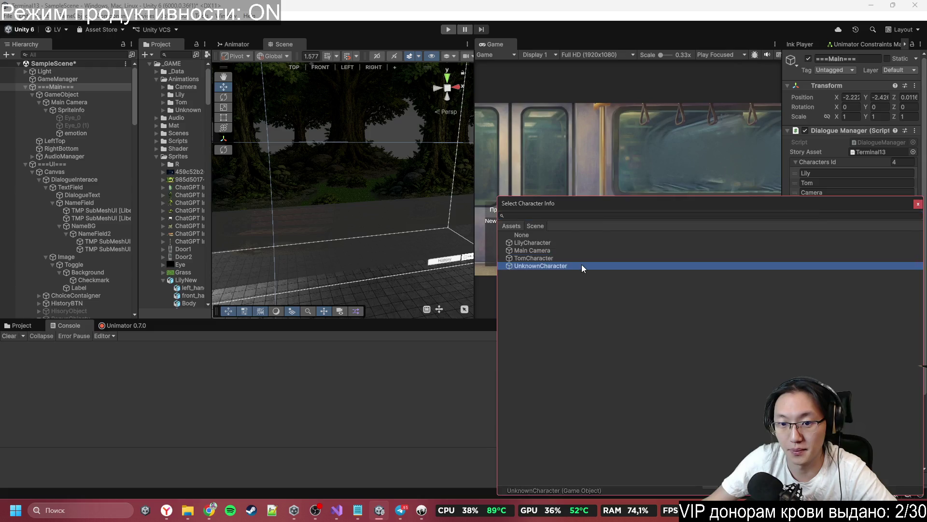
pyautogui.scroll(-3, 828, 321)
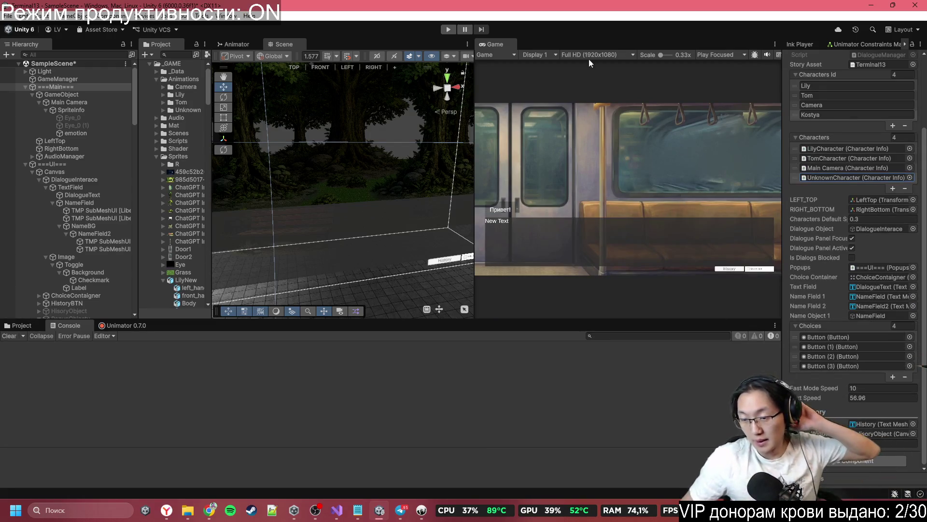
pyautogui.scroll(3, 836, 241)
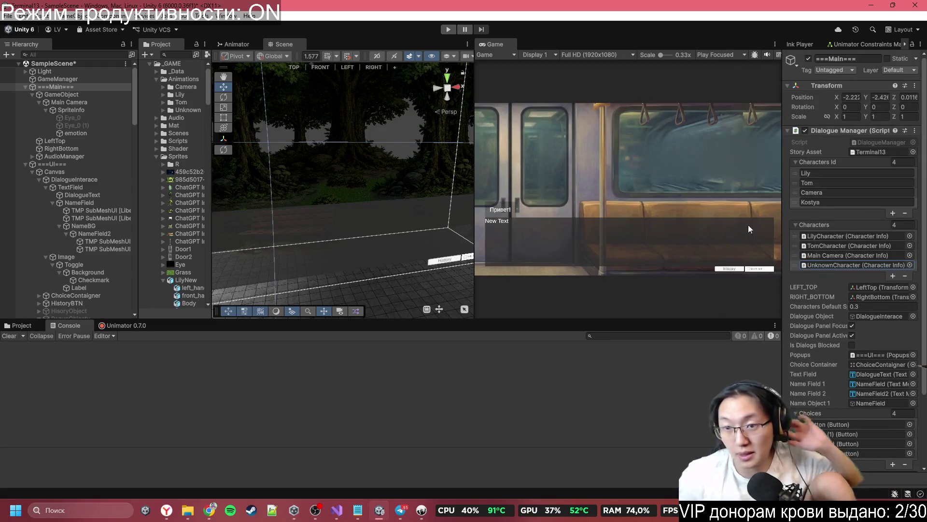
pyautogui.scroll(-10, 73, 193)
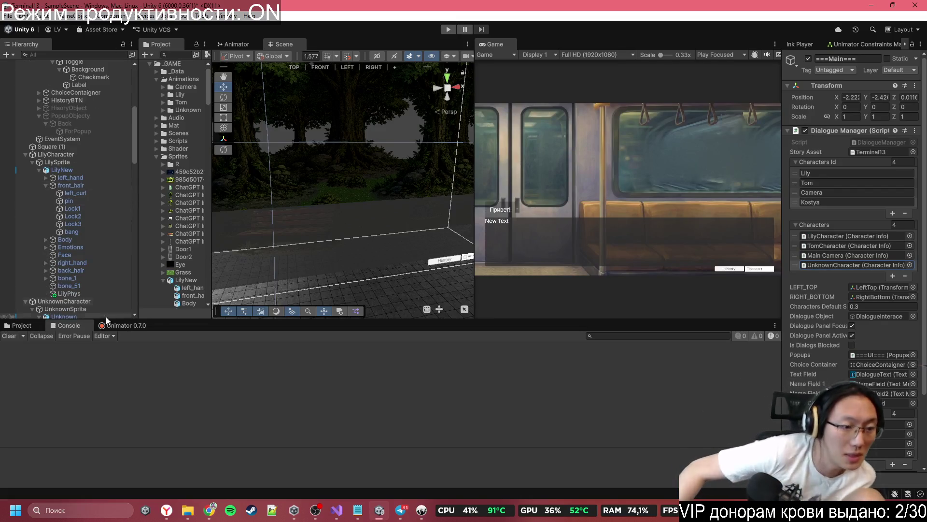
pyautogui.click(80, 315)
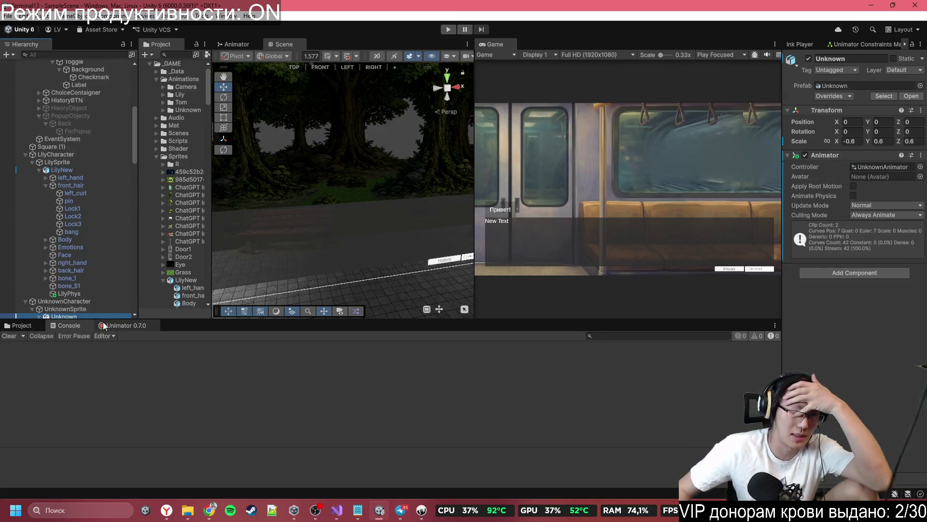
# - Loop the Unknown animation preview and frame the Idle and IdleHat states in the Animator graph
pyautogui.click(123, 325)
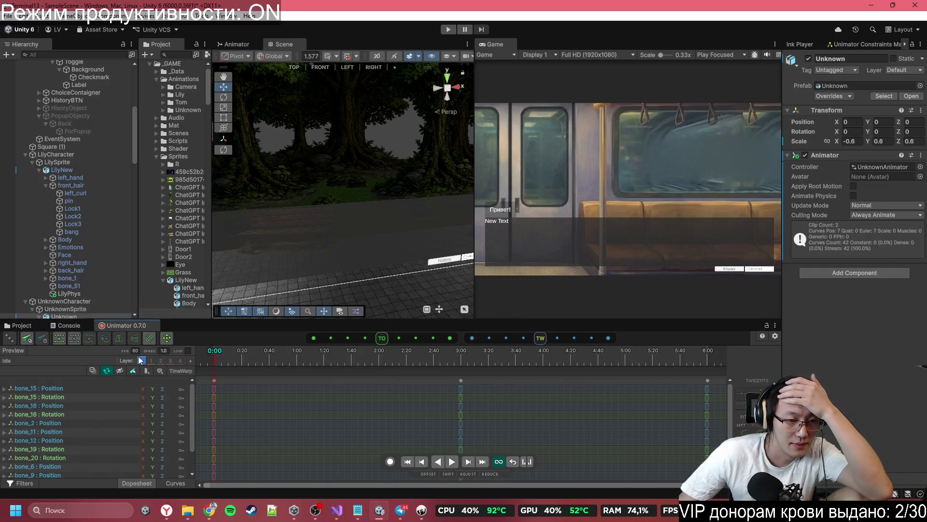
pyautogui.click(186, 350)
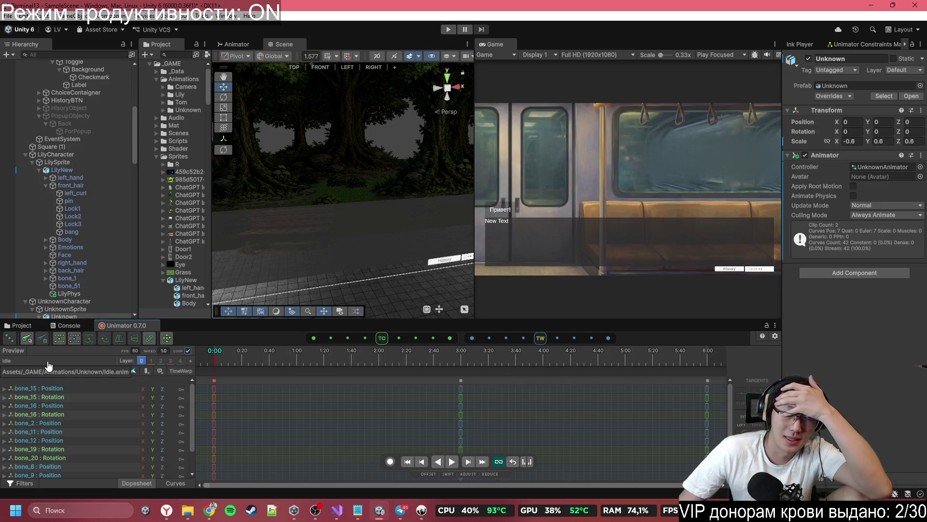
pyautogui.click(222, 44)
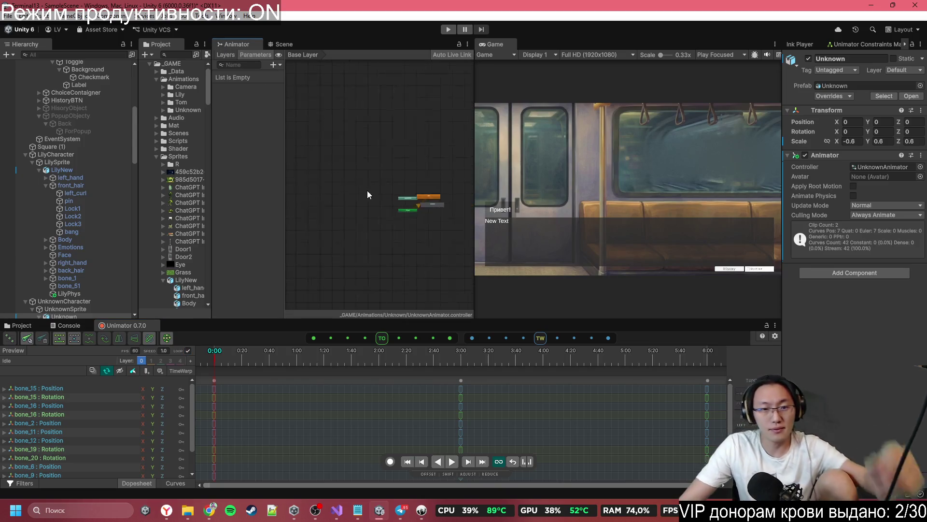
pyautogui.press('a')
pyautogui.scroll(6, 396, 127)
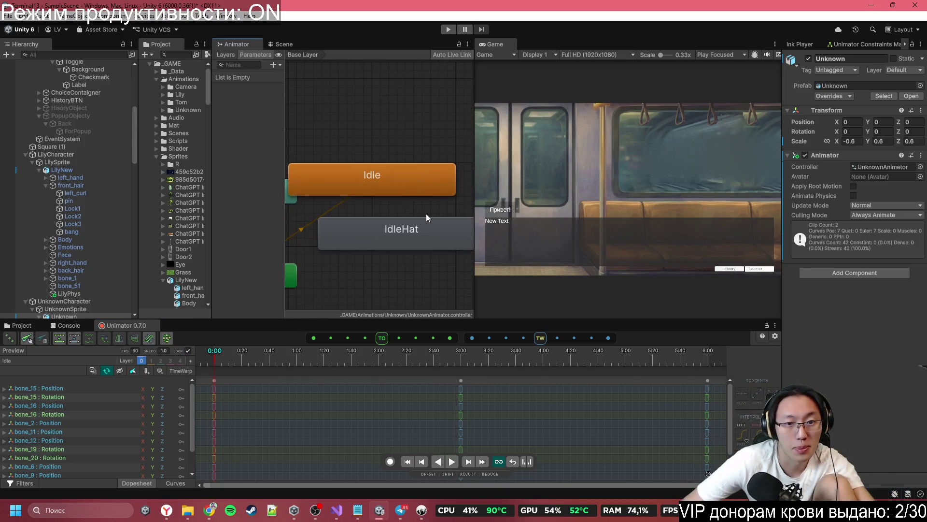
pyautogui.rightClick(395, 158)
# - Connect an Idle-to-IdleHat transition and add a Trigger parameter named Hello
pyautogui.click(429, 164)
pyautogui.click(424, 206)
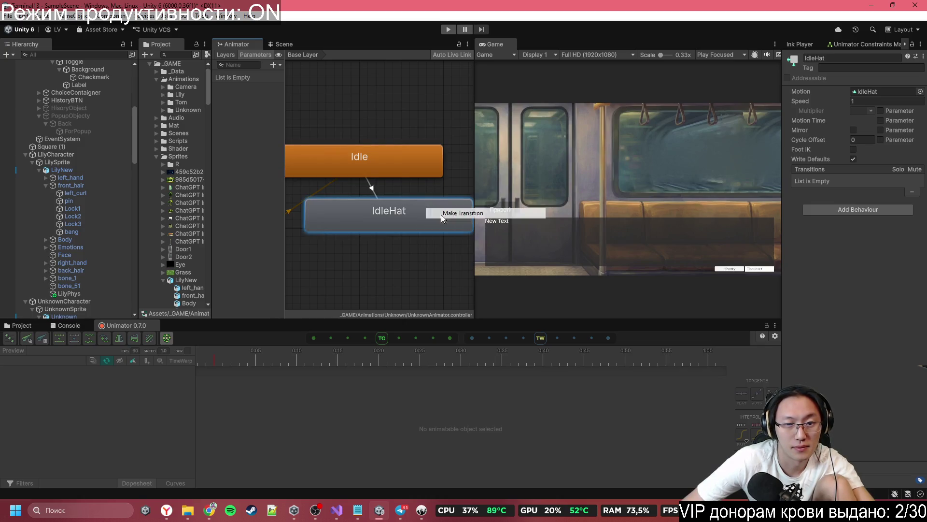
pyautogui.click(275, 64)
pyautogui.click(295, 107)
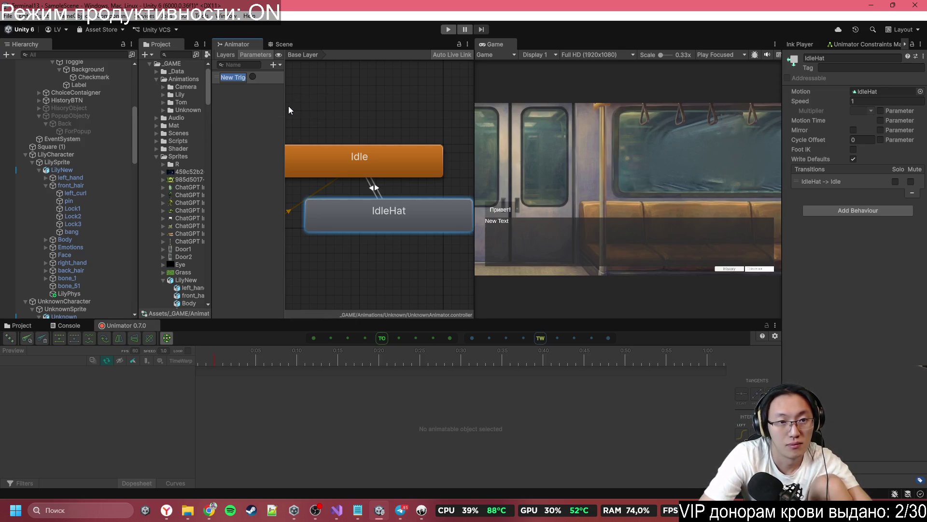
pyautogui.write('Hello')
pyautogui.press('Return')
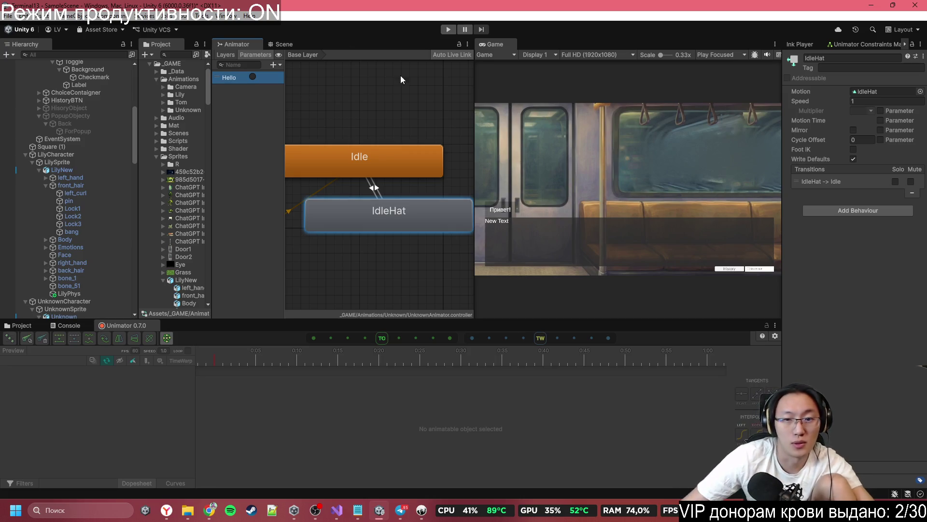
# - Make Idle-to-IdleHat fire on Hello with Has Exit Time and Fixed Duration off, shortening the blend
pyautogui.click(373, 188)
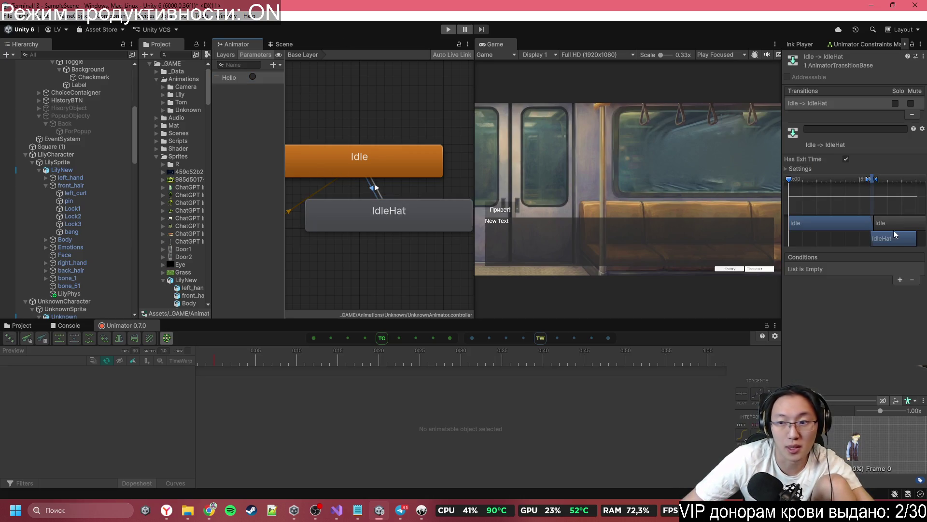
pyautogui.click(898, 280)
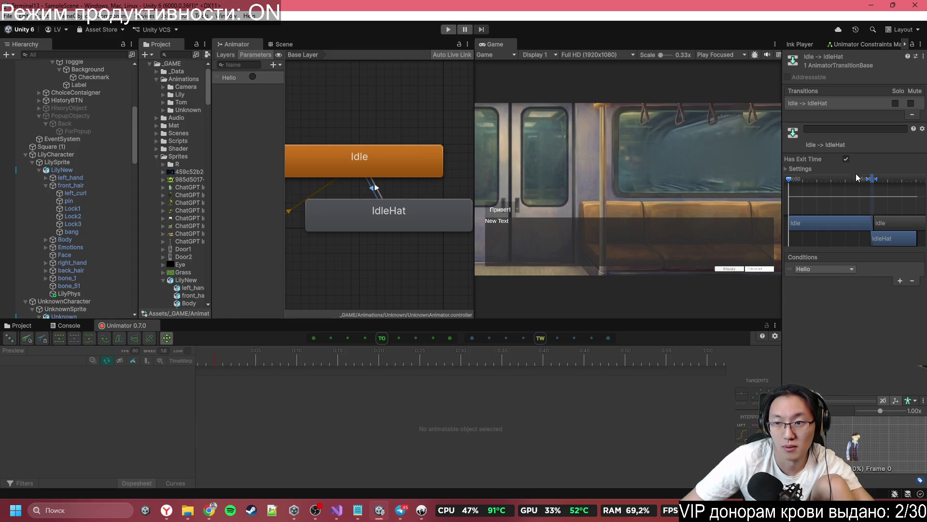
pyautogui.click(800, 168)
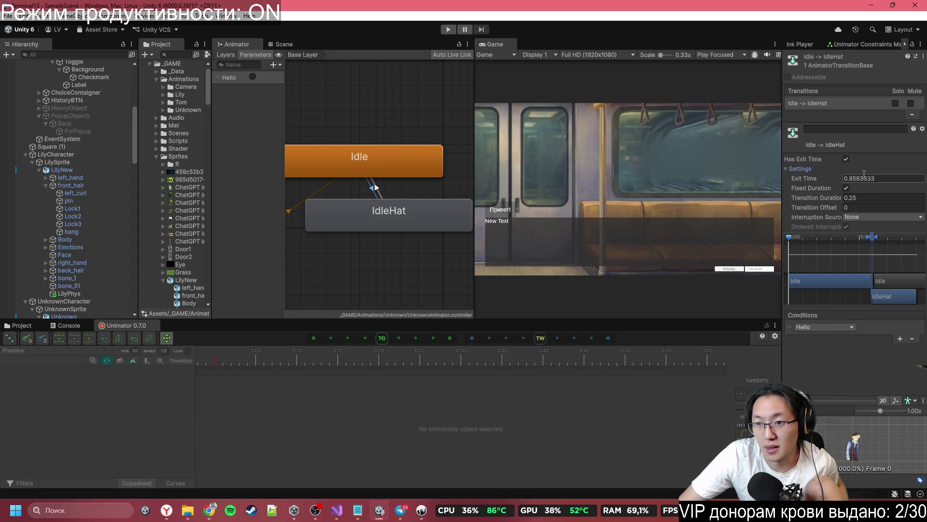
pyautogui.click(846, 159)
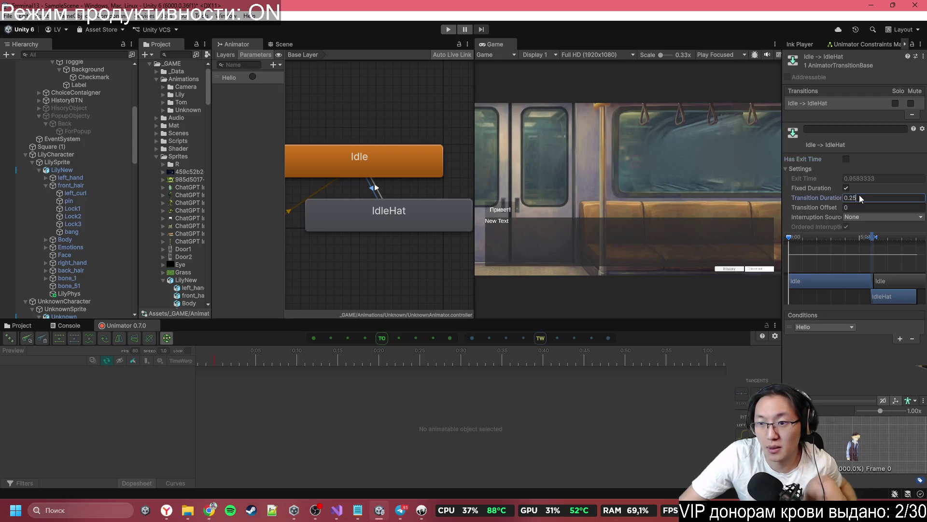
pyautogui.write('0')
pyautogui.click(846, 188)
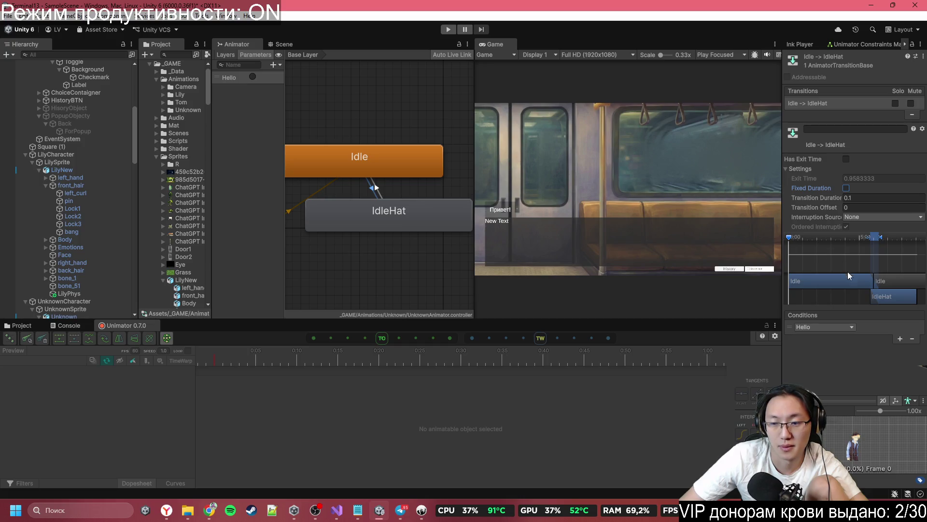
pyautogui.moveTo(889, 296)
pyautogui.mouseDown()
pyautogui.moveTo(841, 294)
pyautogui.moveTo(887, 294)
pyautogui.mouseUp()
pyautogui.moveTo(877, 242); pyautogui.dragTo(868, 241)
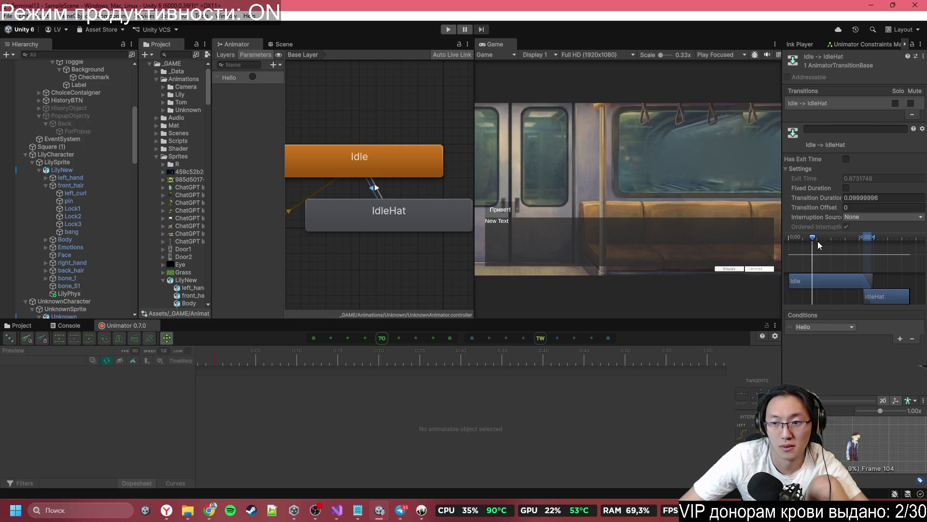
pyautogui.moveTo(847, 247); pyautogui.dragTo(897, 263)
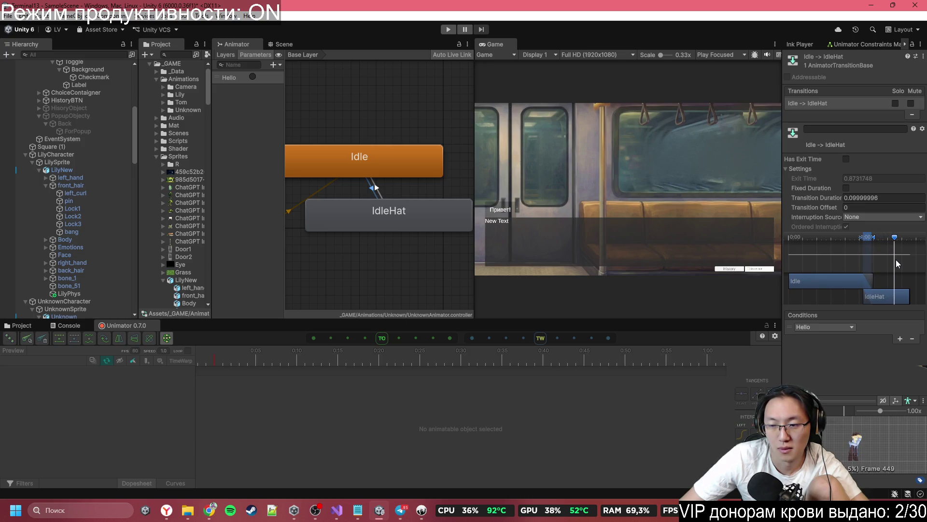
# - Set the IdleHat-to-Idle transition to Exit Time 1 with zero, non-fixed blend duration
pyautogui.click(372, 188)
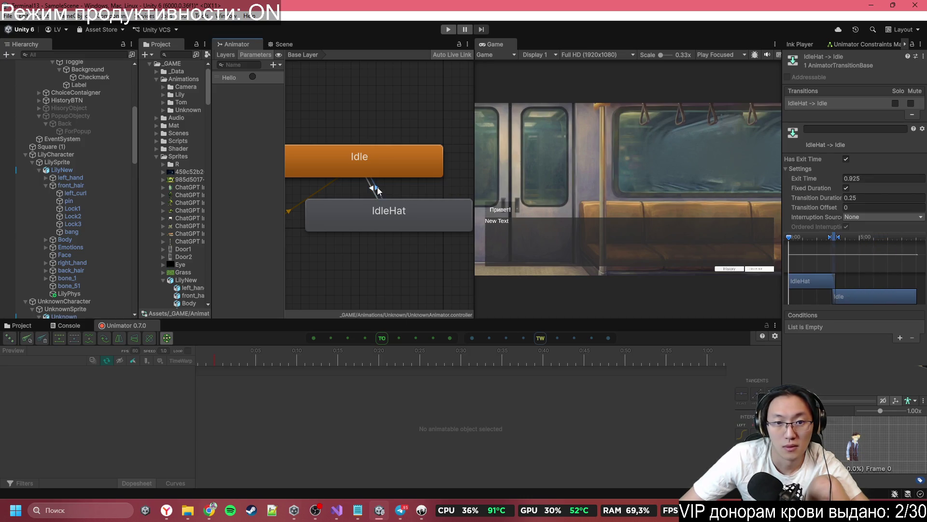
pyautogui.click(870, 180)
pyautogui.write('1')
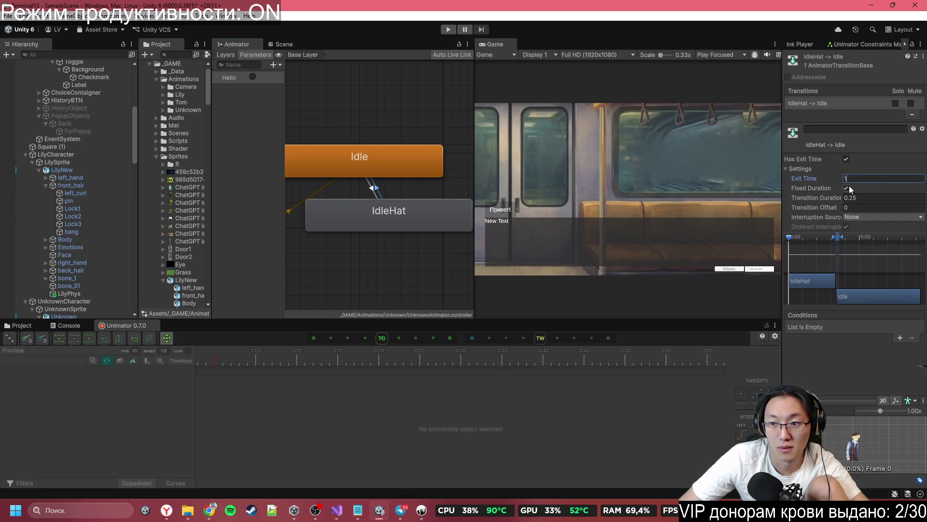
pyautogui.click(846, 188)
pyautogui.click(865, 197)
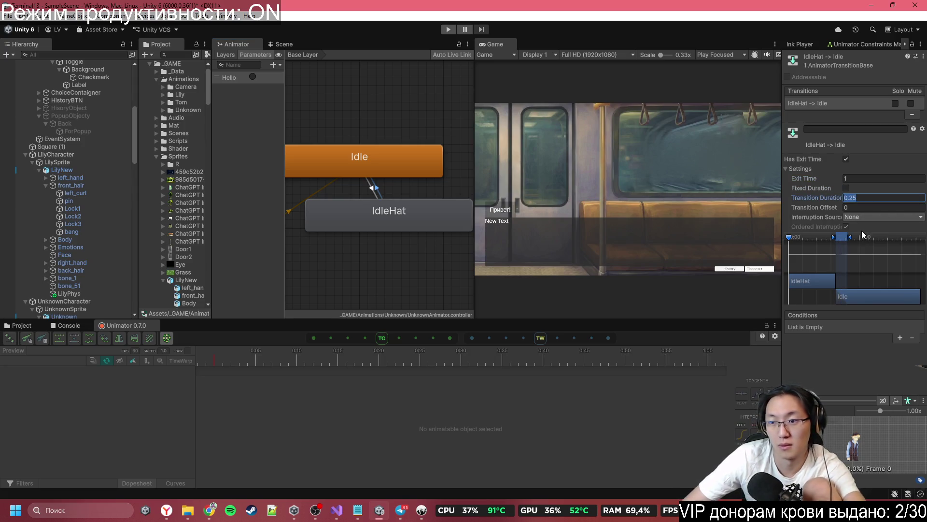
pyautogui.press('BackSpace')
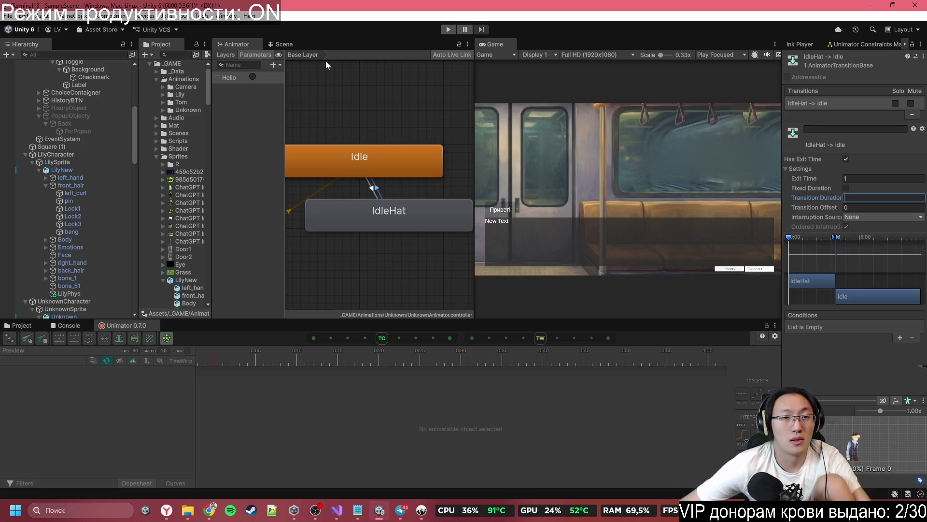
pyautogui.click(422, 511)
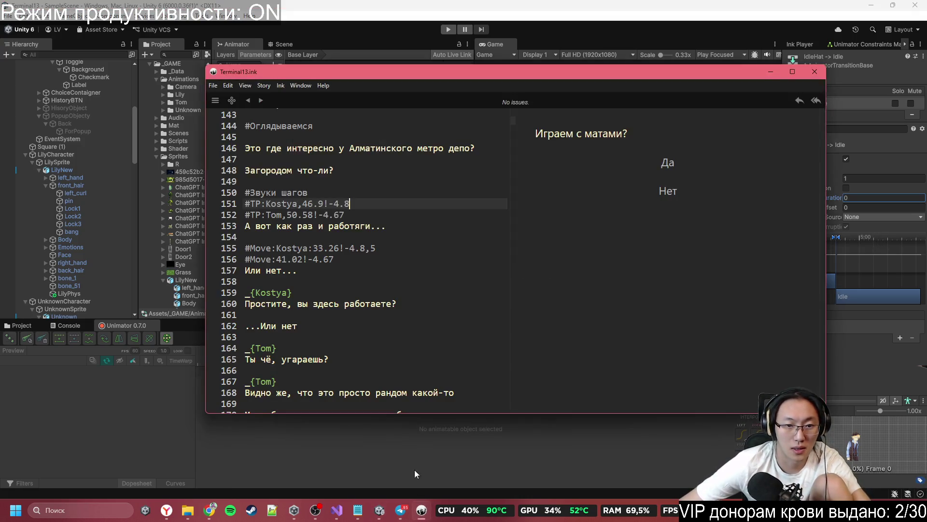
# - Open a blank line above Kostya's dialogue and delete the ...Или нет line's text
pyautogui.click(354, 259)
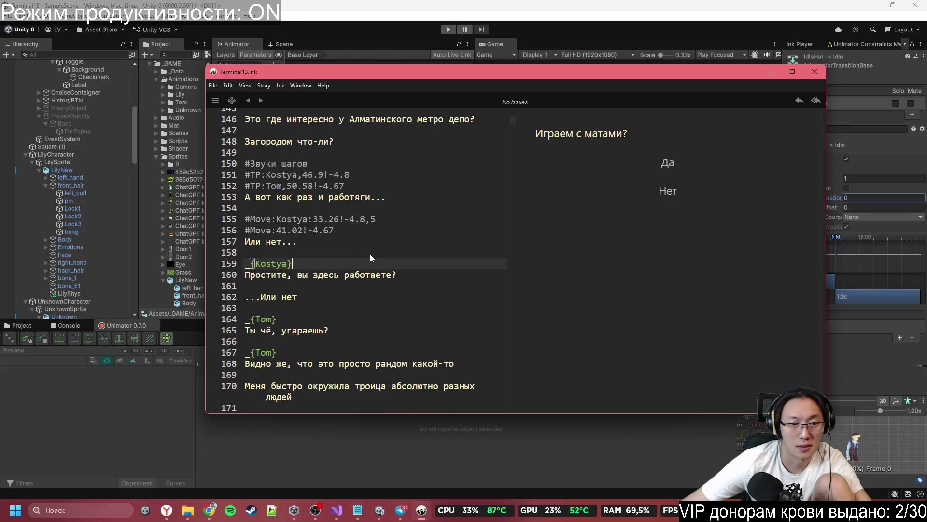
pyautogui.click(371, 254)
pyautogui.press('Return')
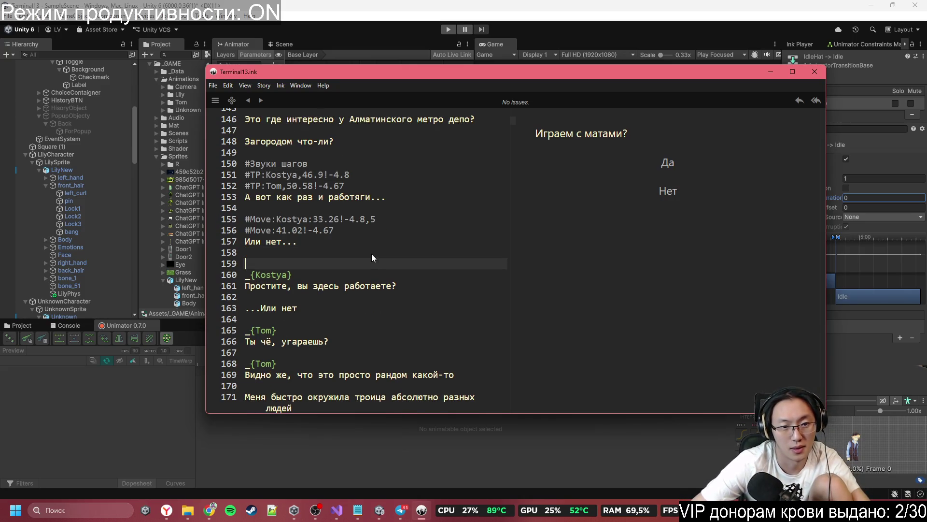
pyautogui.press('Down')
pyautogui.press('Down')
pyautogui.press('Down')
pyautogui.press('Delete')
pyautogui.press('Delete')
pyautogui.press('Delete')
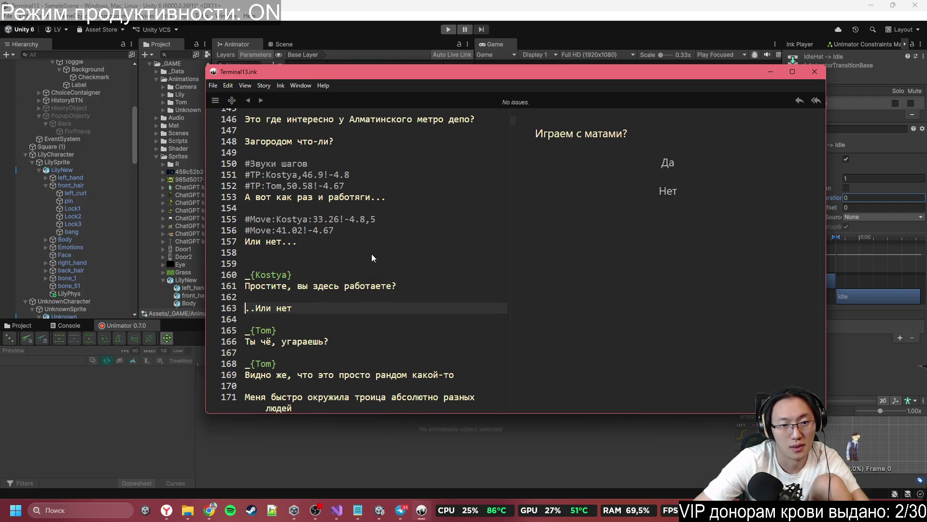
pyautogui.press('Delete')
pyautogui.press('Delete')
pyautogui.press('Up')
pyautogui.press('Up')
pyautogui.press('Up')
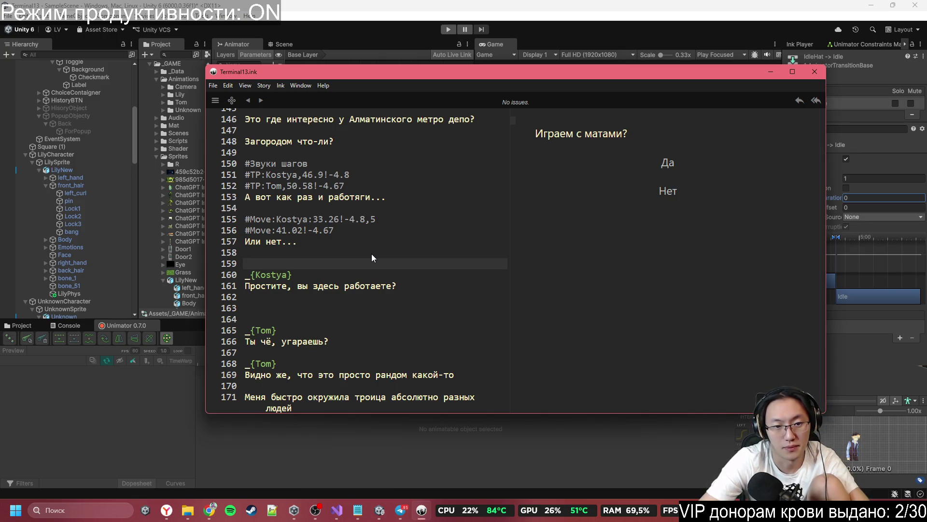
# - Write the tag #Sprite:common<Hello on the blank line above Kostya's line
pyautogui.write('_')
pyautogui.press('BackSpace')
pyautogui.write('#K')
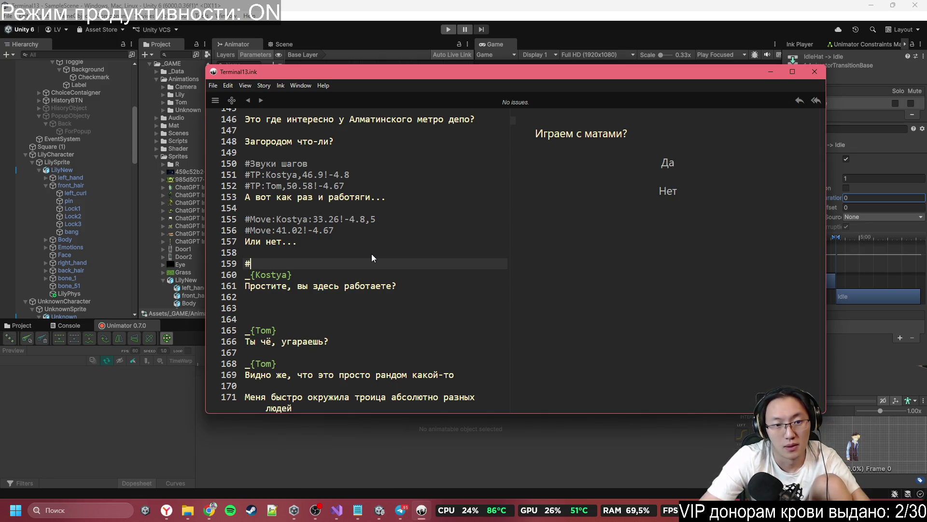
pyautogui.press('BackSpace')
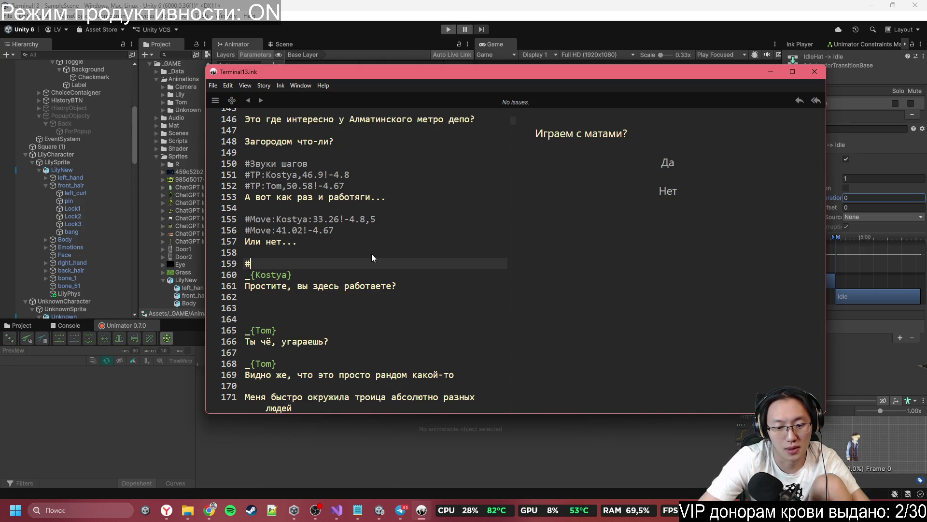
pyautogui.write('Sprite')
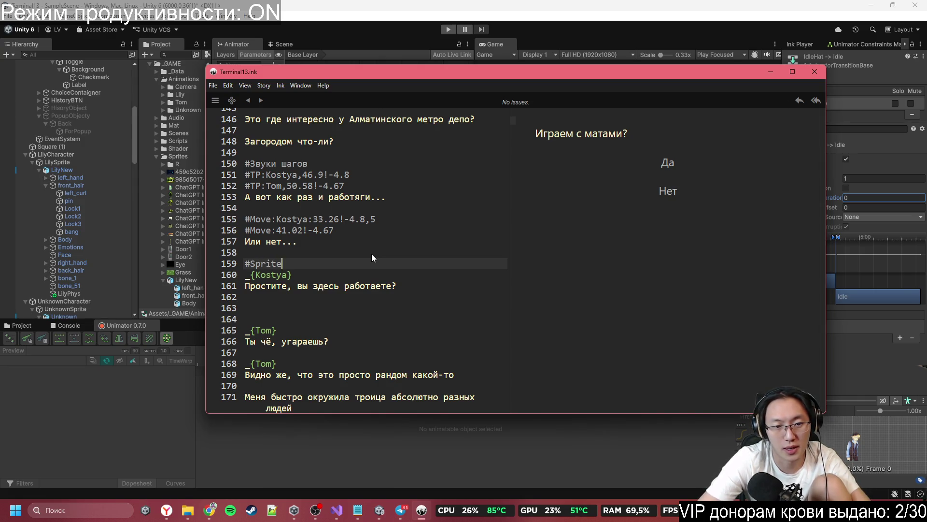
pyautogui.write(':common->')
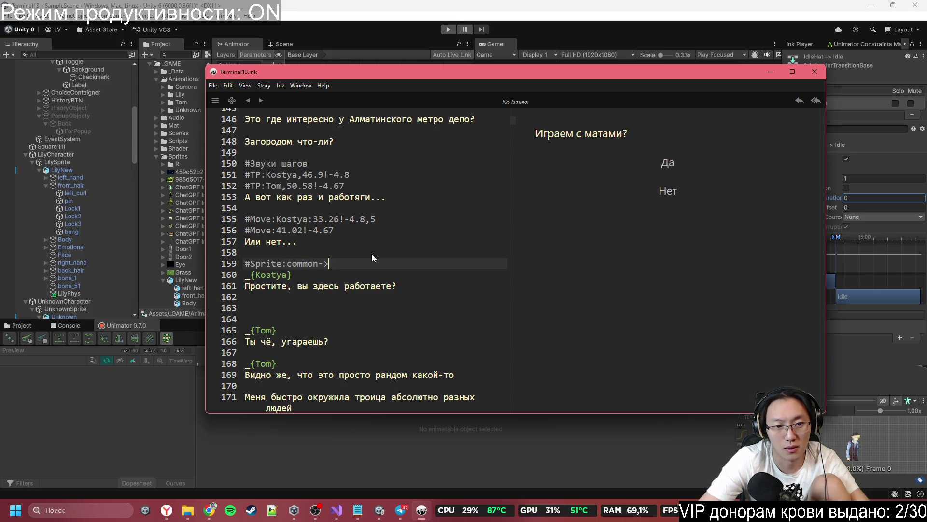
pyautogui.press('BackSpace')
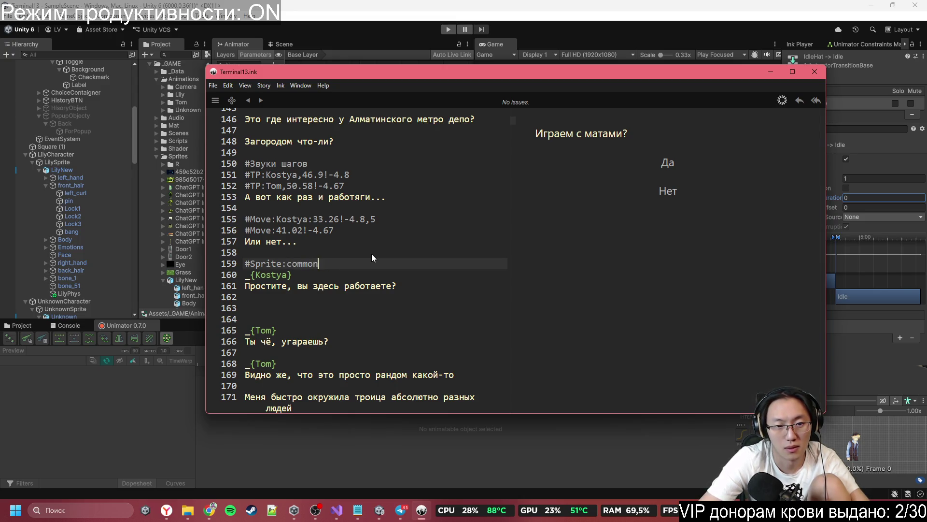
pyautogui.write('<Hello')
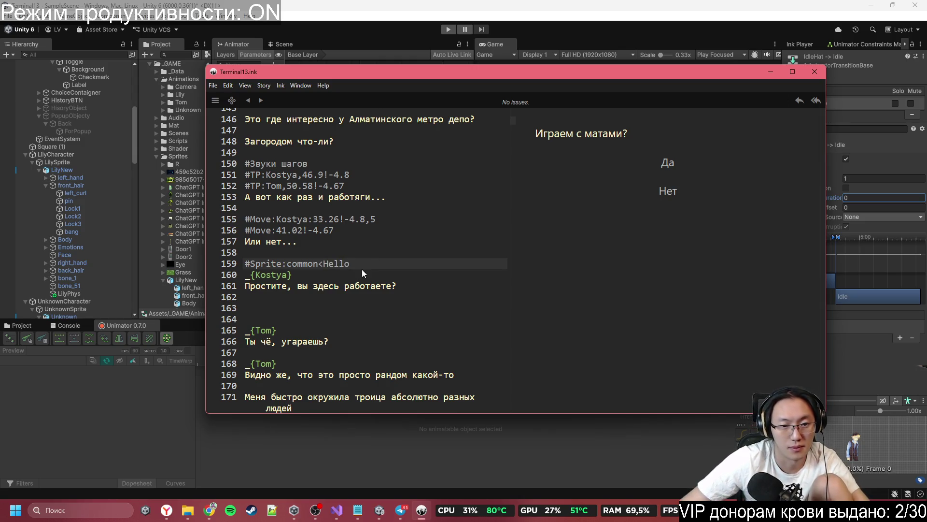
# - Remove extra blank lines before Tom's line and give the second #Move tag duration 5
pyautogui.click(301, 323)
pyautogui.press('BackSpace')
pyautogui.press('BackSpace')
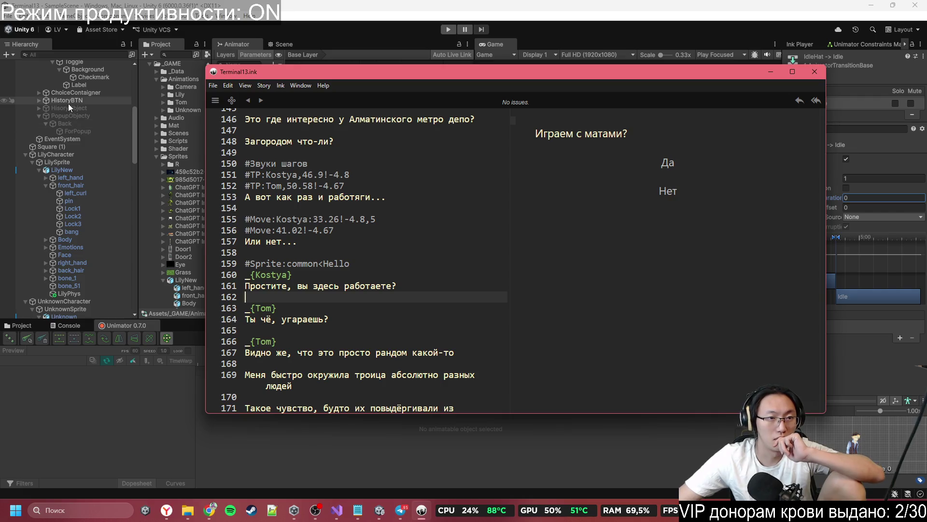
pyautogui.click(446, 270)
pyautogui.click(434, 307)
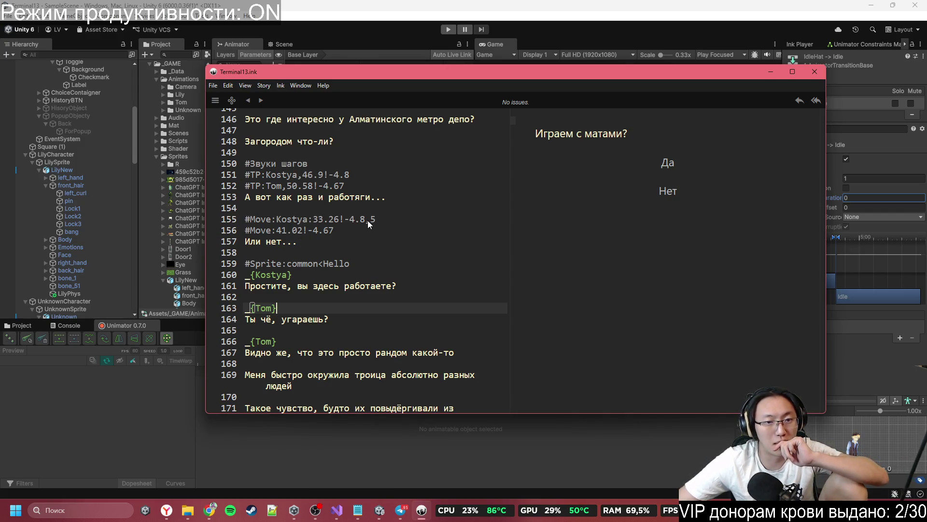
pyautogui.click(338, 232)
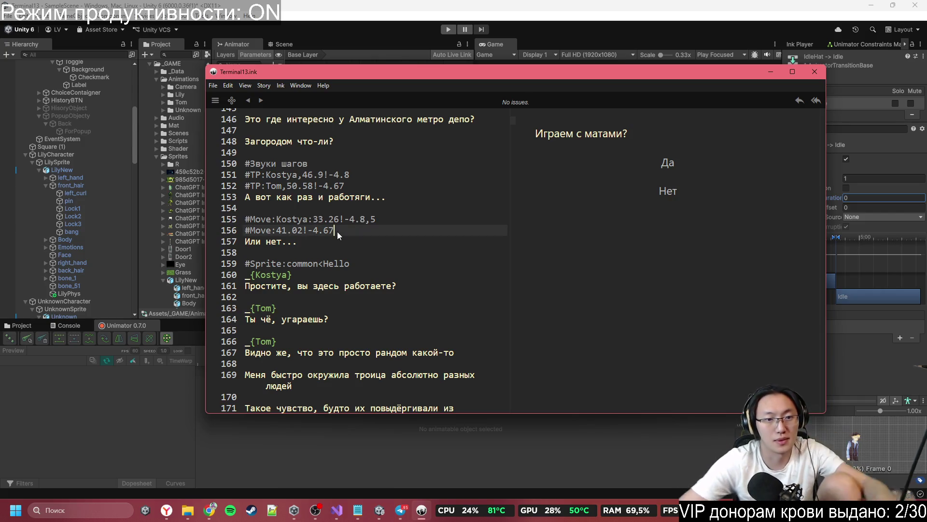
pyautogui.write(',5')
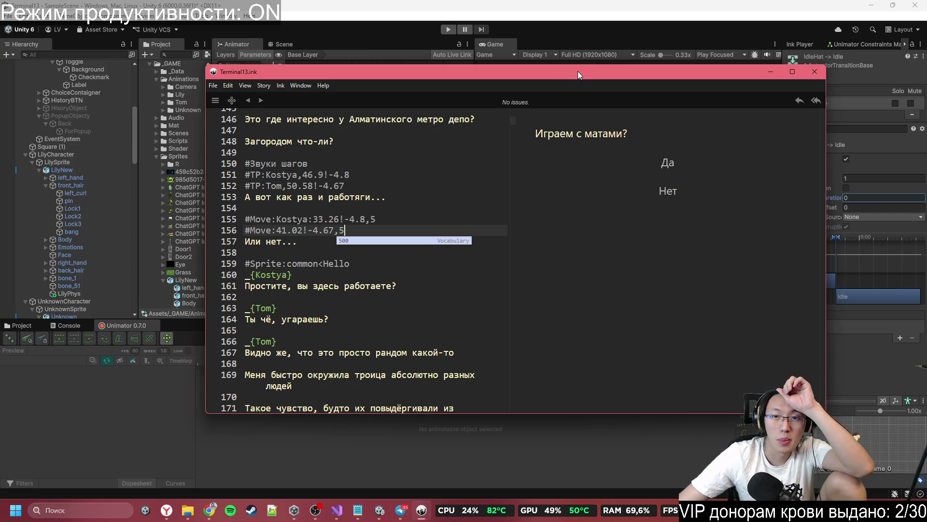
pyautogui.moveTo(578, 71)
pyautogui.mouseDown()
pyautogui.moveTo(579, 519)
pyautogui.moveTo(590, 271)
pyautogui.moveTo(621, 106)
pyautogui.moveTo(608, 94)
pyautogui.mouseUp()
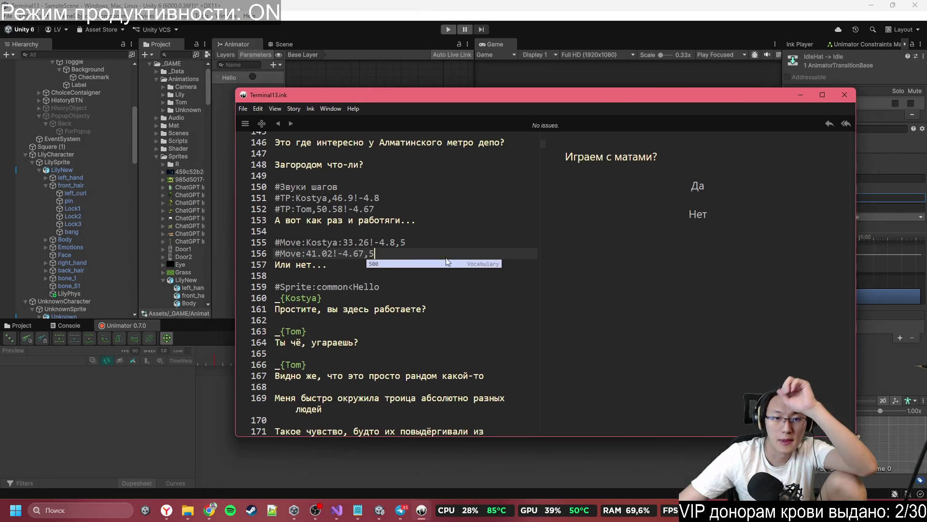
pyautogui.click(424, 323)
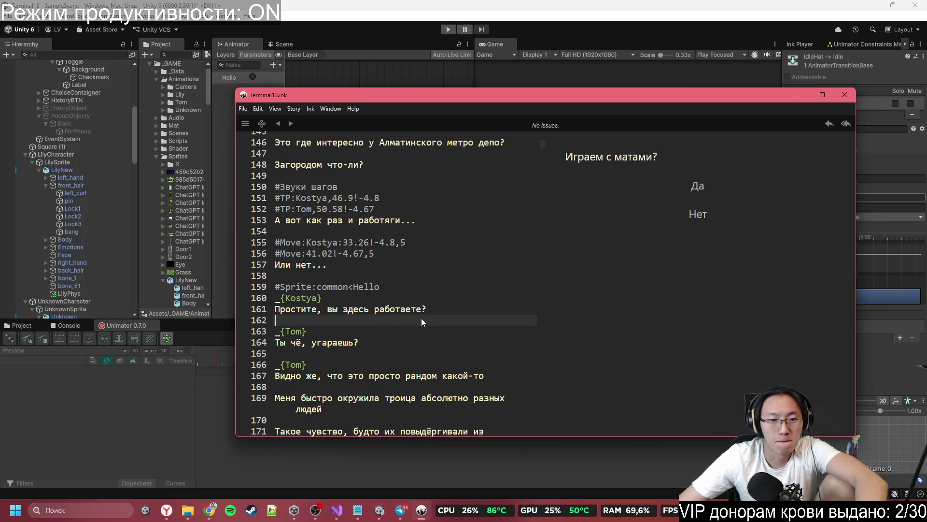
pyautogui.click(454, 199)
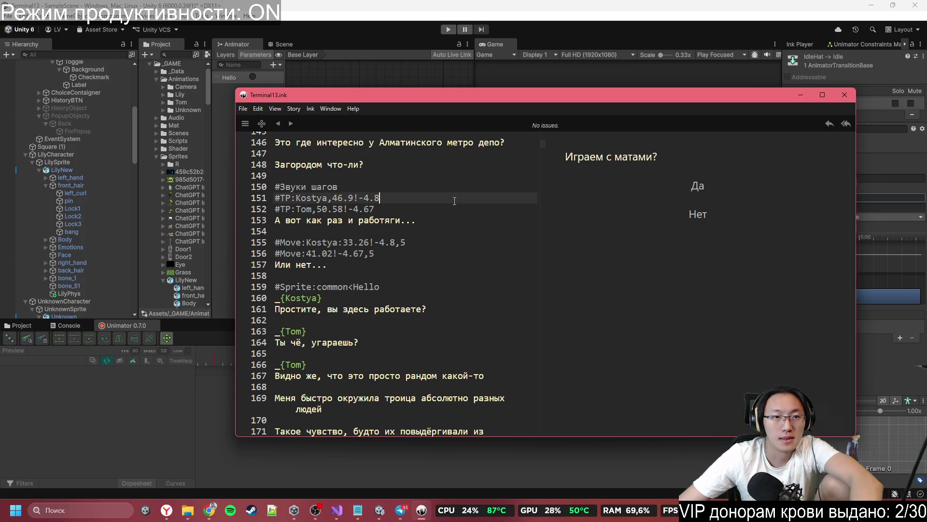
pyautogui.click(294, 42)
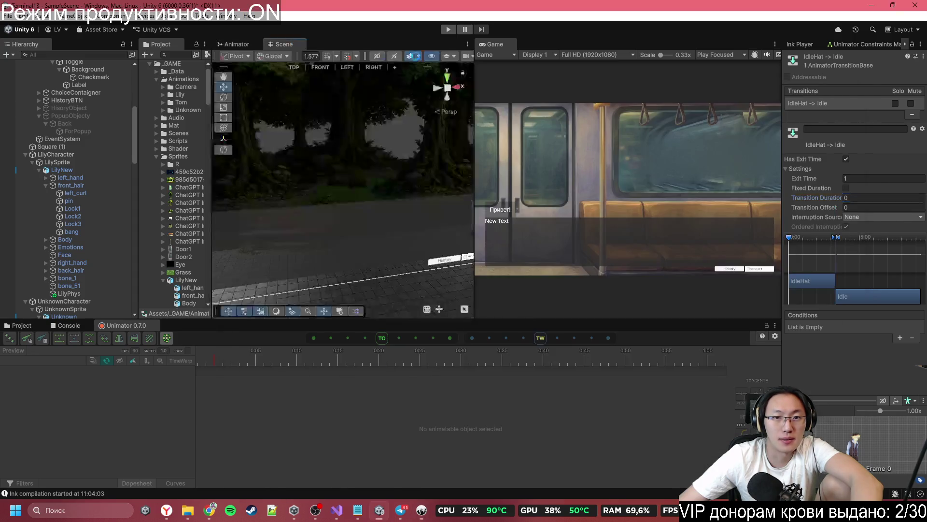
# - Play the scene, answer Нет, and advance the dialogue to 'Буду стоять на улице, в полном шоке'
pyautogui.click(448, 30)
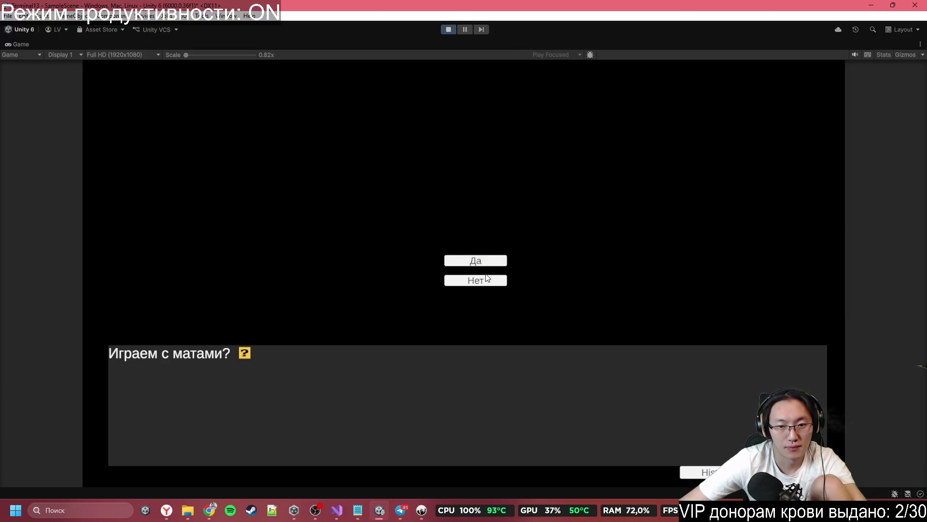
pyautogui.click(488, 284)
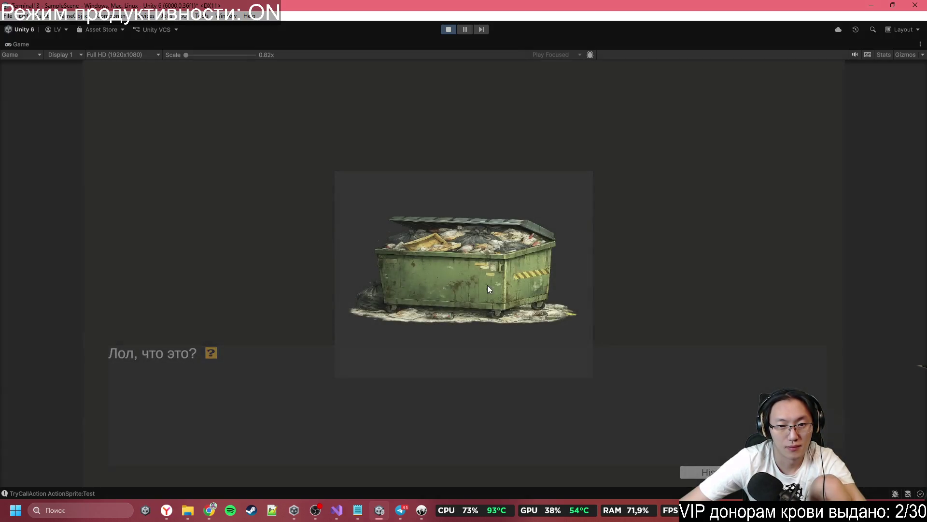
pyautogui.click(487, 289)
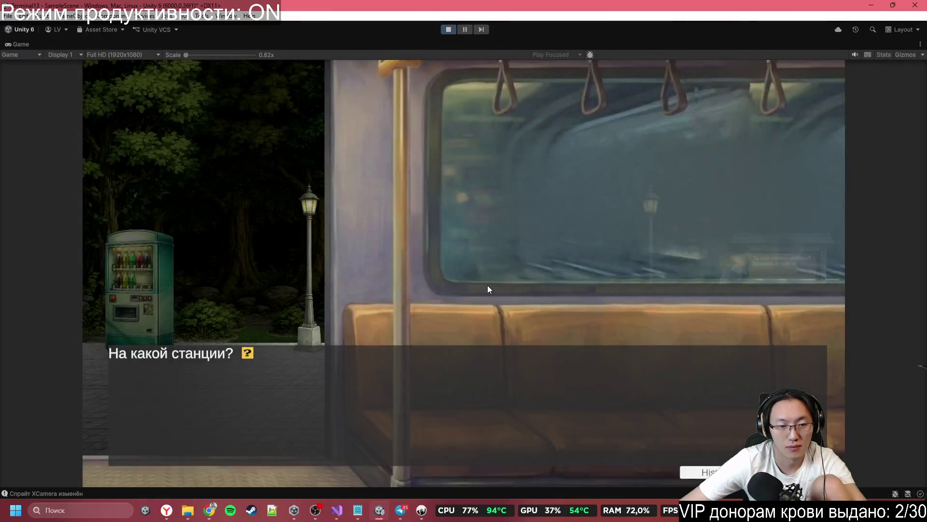
pyautogui.click(488, 285)
pyautogui.click(488, 288)
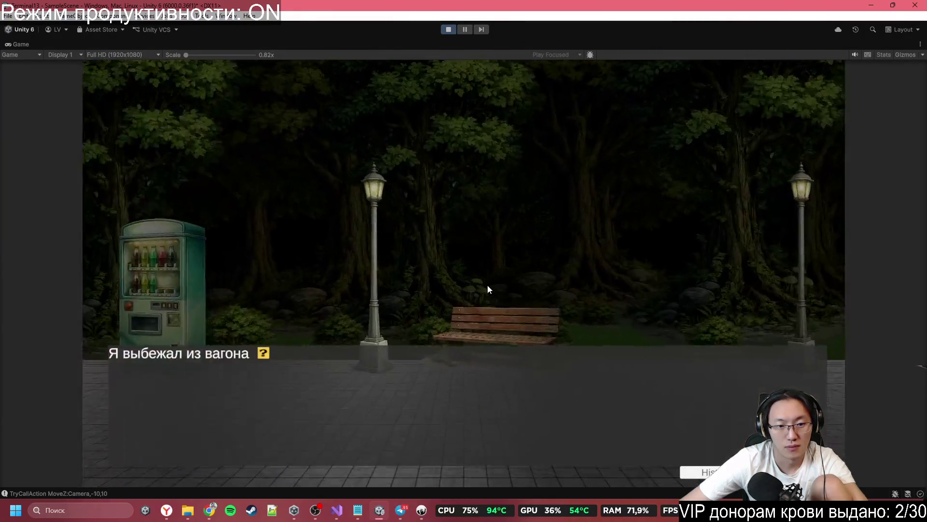
pyautogui.click(488, 289)
pyautogui.click(488, 288)
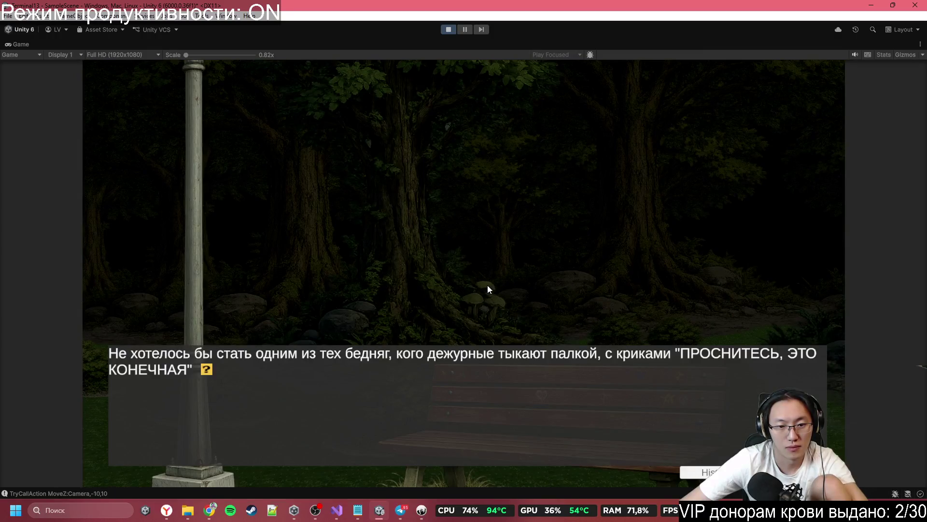
pyautogui.click(488, 288)
pyautogui.click(488, 289)
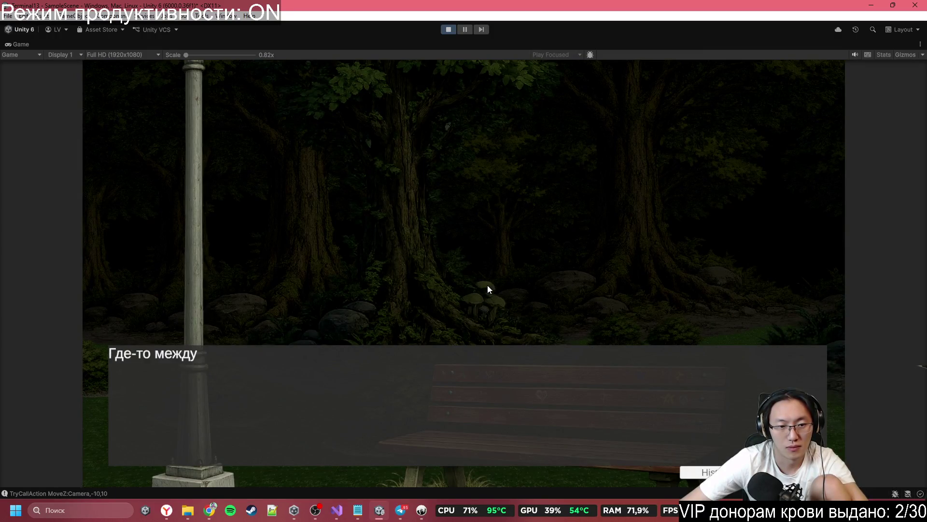
pyautogui.click(488, 289)
pyautogui.click(488, 289)
pyautogui.click(487, 288)
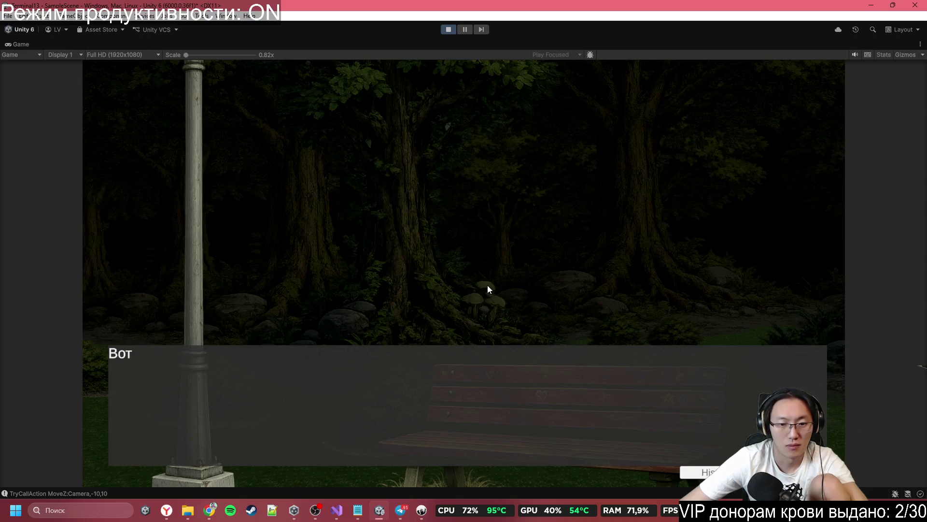
pyautogui.click(487, 288)
pyautogui.click(489, 287)
pyautogui.click(489, 286)
pyautogui.click(489, 287)
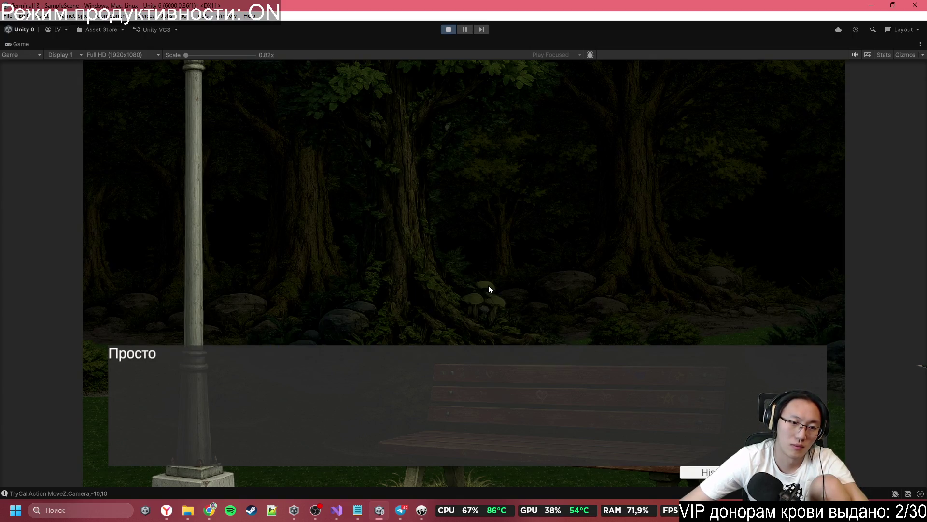
pyautogui.click(489, 287)
pyautogui.click(489, 287)
pyautogui.click(489, 285)
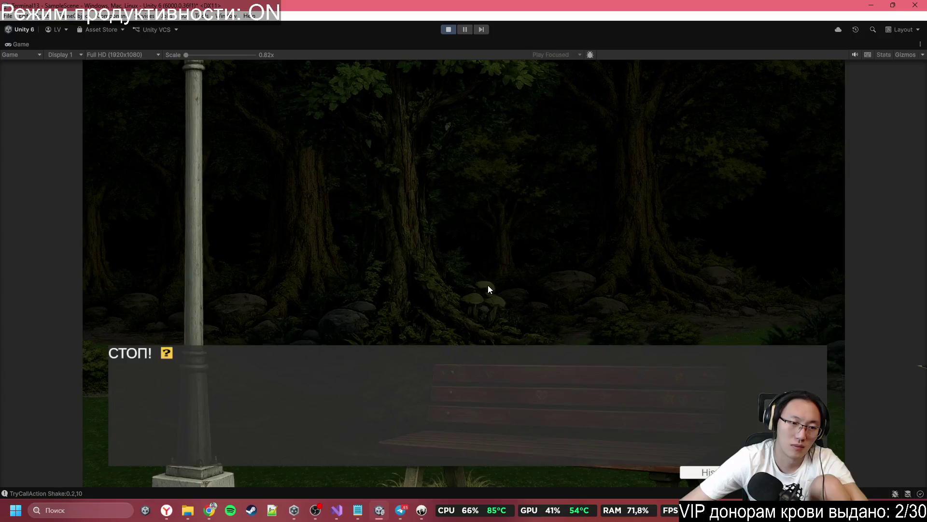
pyautogui.click(488, 286)
pyautogui.click(489, 285)
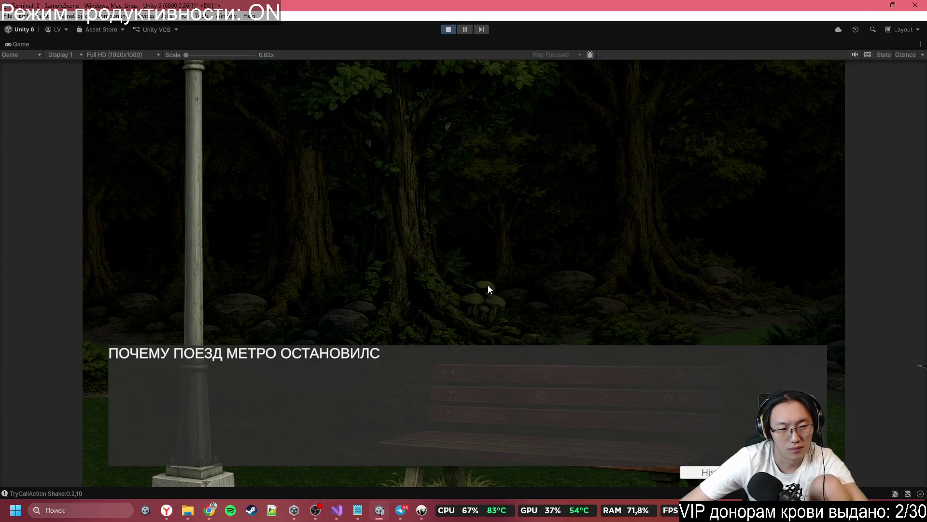
pyautogui.click(489, 286)
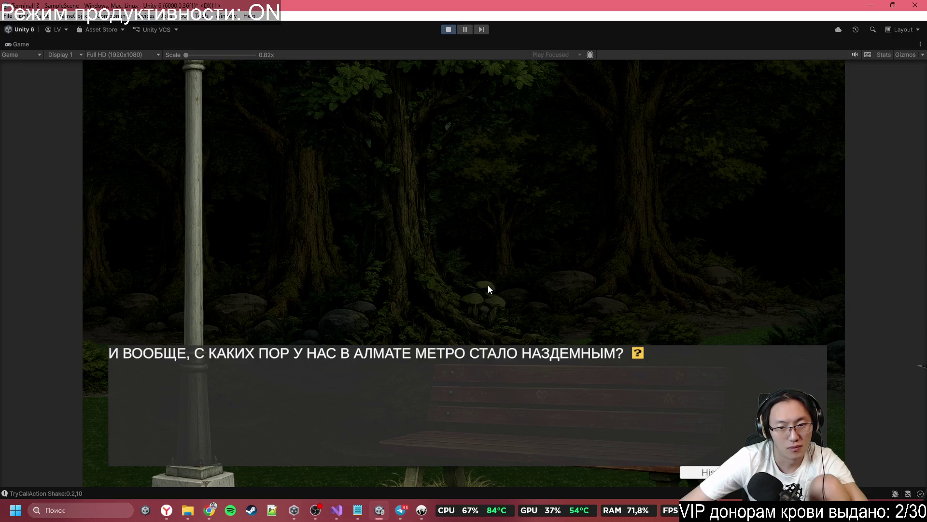
pyautogui.click(488, 285)
pyautogui.click(489, 286)
pyautogui.click(488, 286)
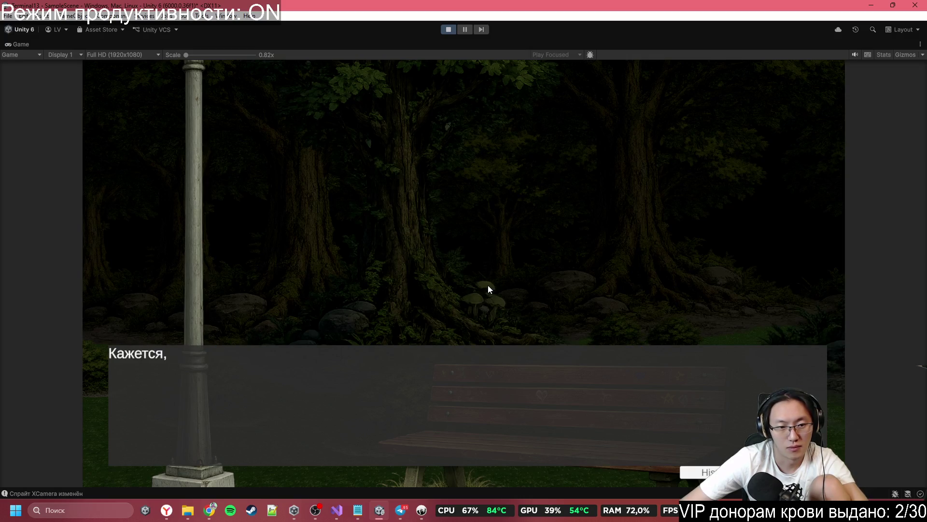
pyautogui.click(488, 286)
pyautogui.click(488, 286)
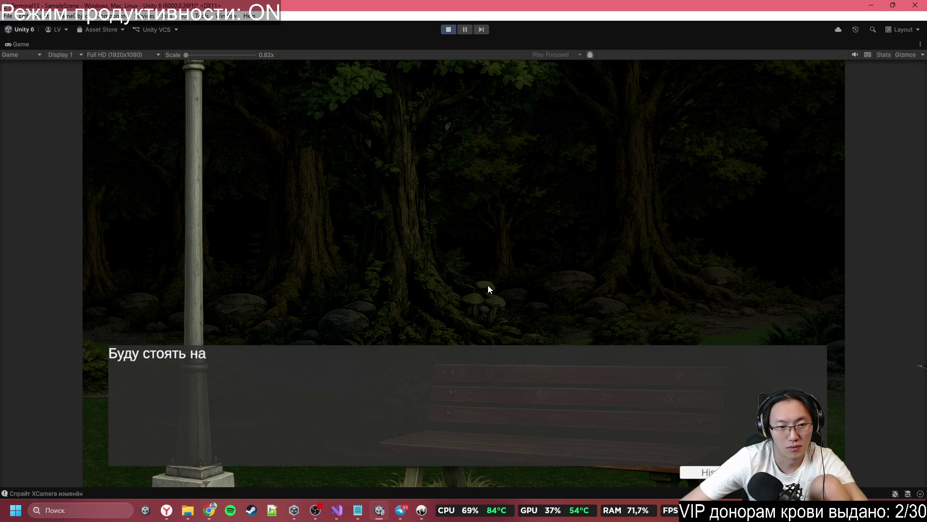
pyautogui.click(422, 509)
# - Trim the trailing 'd' so line 128's tag reads #Sprite:Camera,common<EyeClose
pyautogui.scroll(-7, 380, 323)
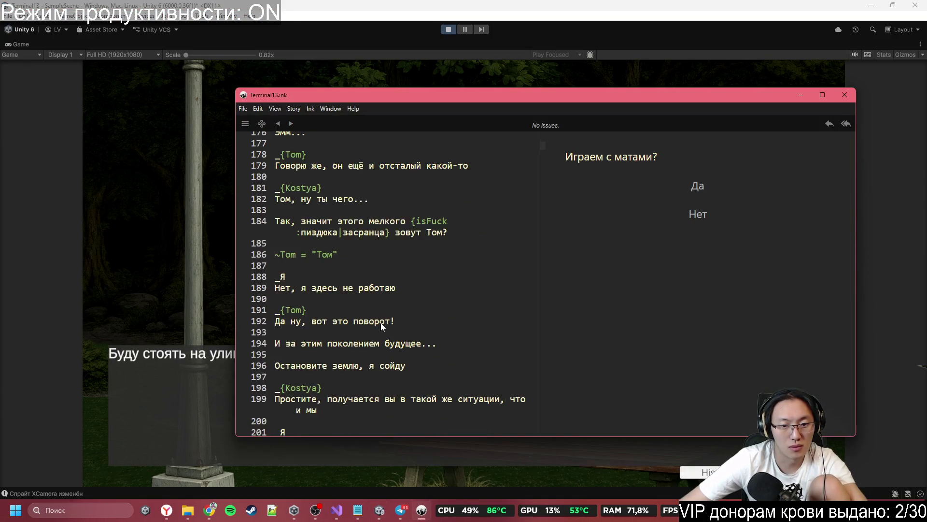
pyautogui.scroll(-14, 380, 322)
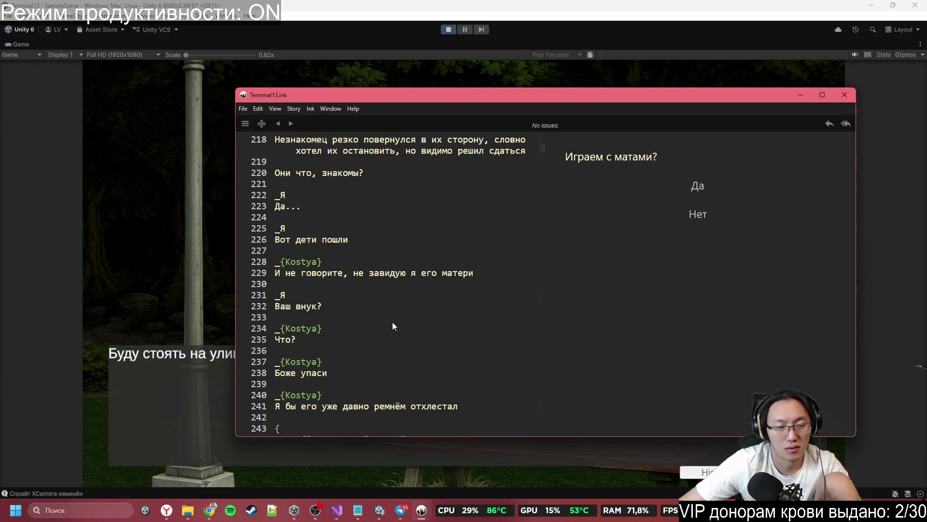
pyautogui.scroll(-9, 392, 322)
pyautogui.scroll(-4, 393, 326)
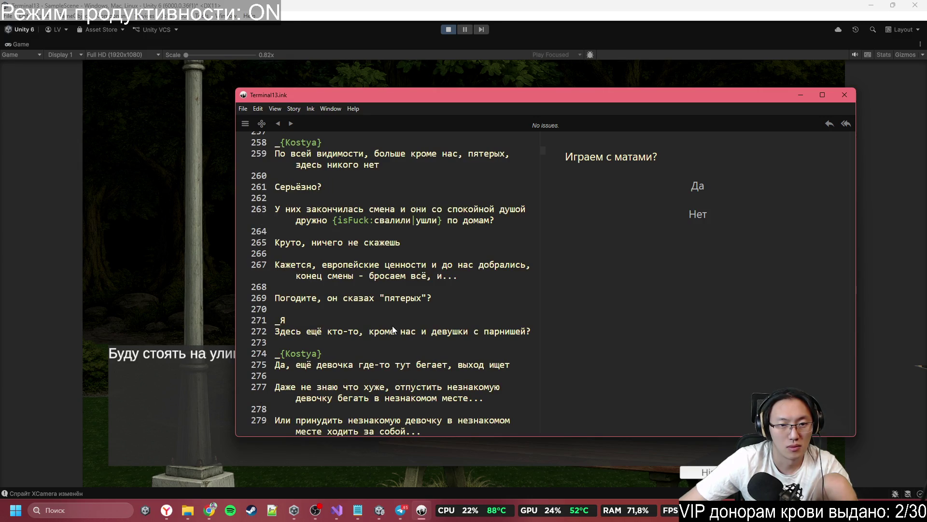
pyautogui.scroll(-3, 393, 329)
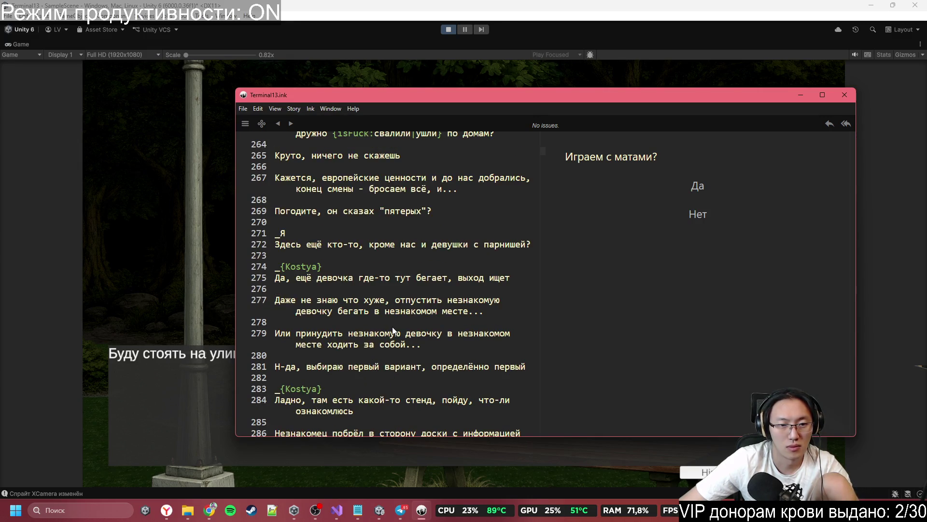
pyautogui.scroll(20, 393, 331)
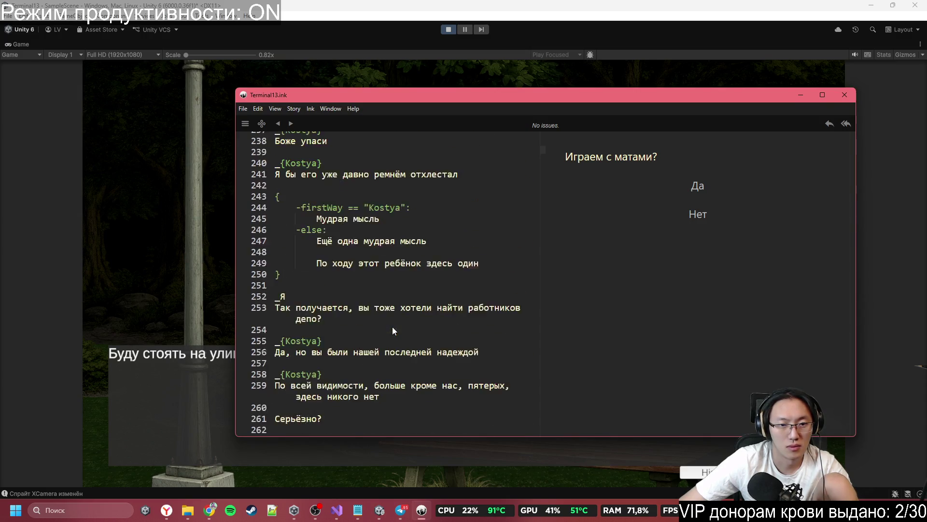
pyautogui.scroll(15, 393, 327)
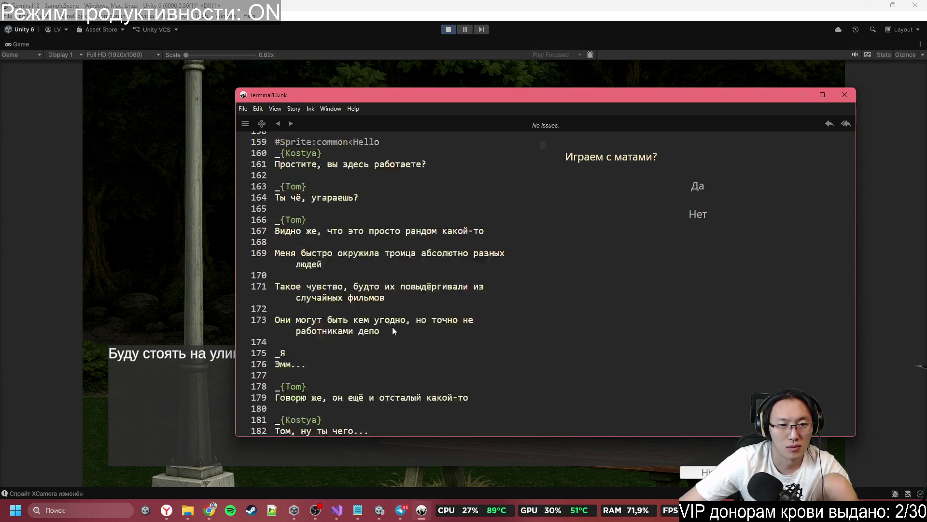
pyautogui.scroll(5, 392, 326)
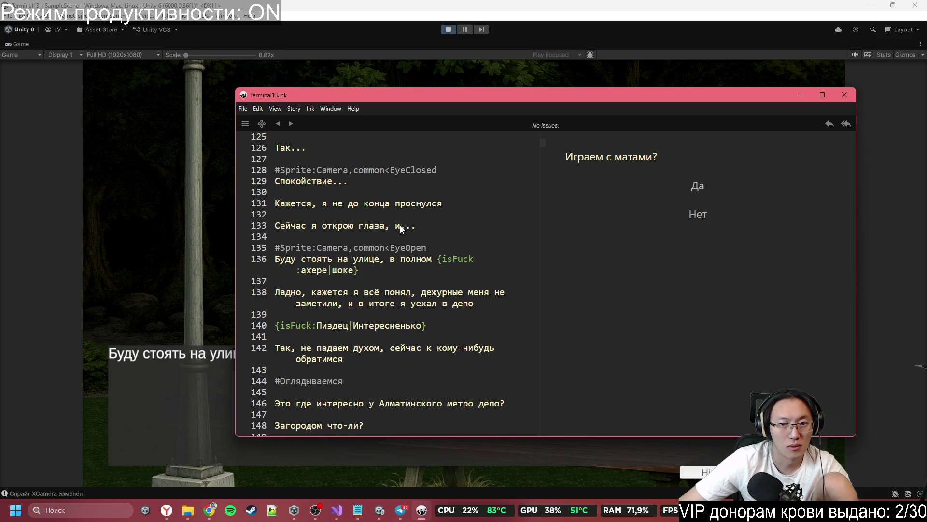
pyautogui.click(436, 171)
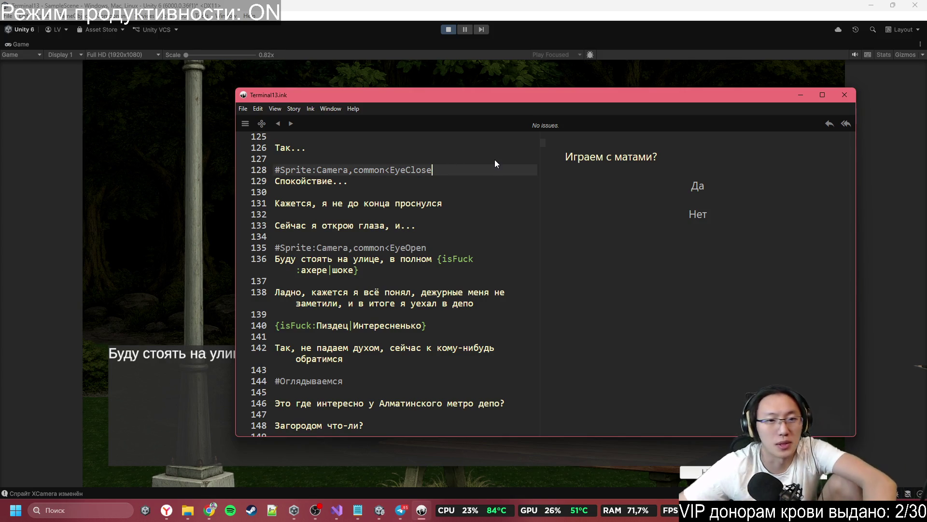
pyautogui.press('BackSpace')
pyautogui.click(468, 179)
pyautogui.click(340, 4)
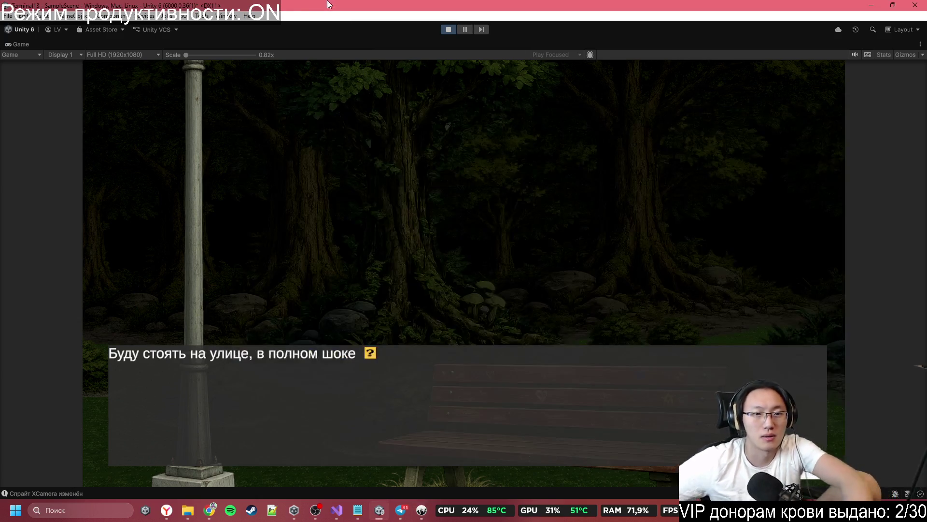
# - Advance the play-test to 'Или нет...' and show the Console with the IndexOutOfRangeException
pyautogui.click(387, 138)
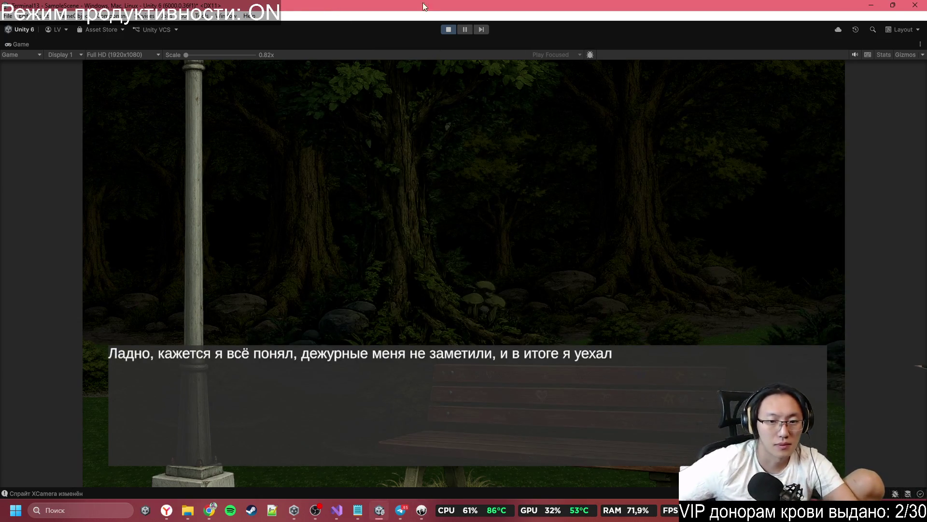
pyautogui.doubleClick(425, 45)
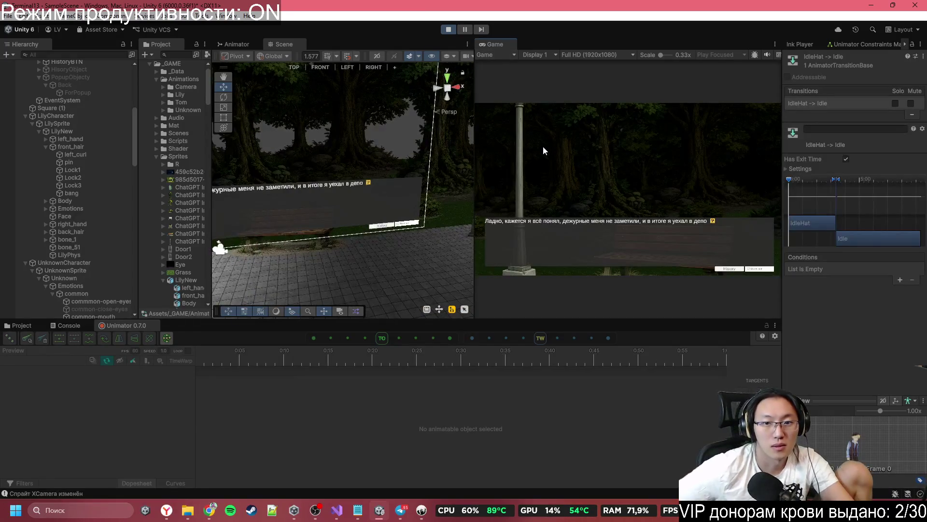
pyautogui.click(542, 146)
pyautogui.moveTo(383, 205)
pyautogui.mouseDown()
pyautogui.moveTo(409, 166)
pyautogui.moveTo(416, 177)
pyautogui.moveTo(471, 184)
pyautogui.mouseUp()
pyautogui.click(622, 188)
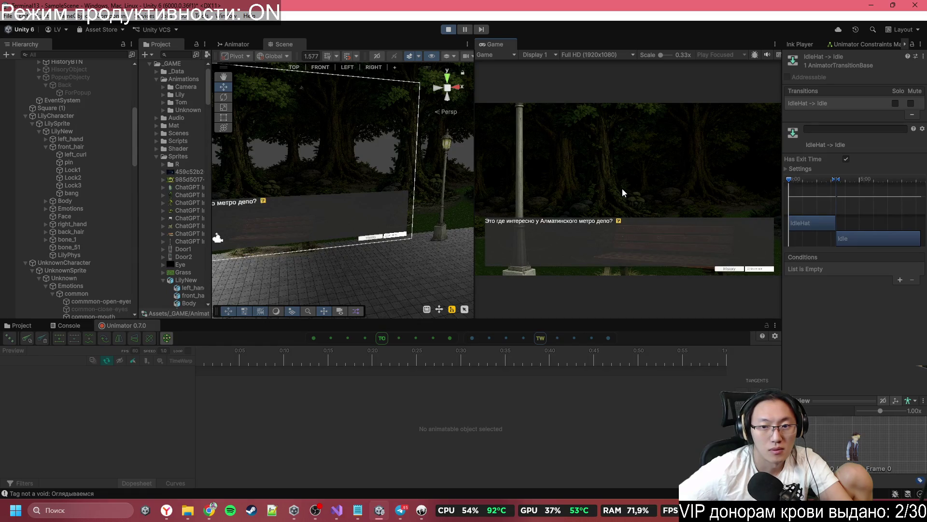
pyautogui.click(623, 189)
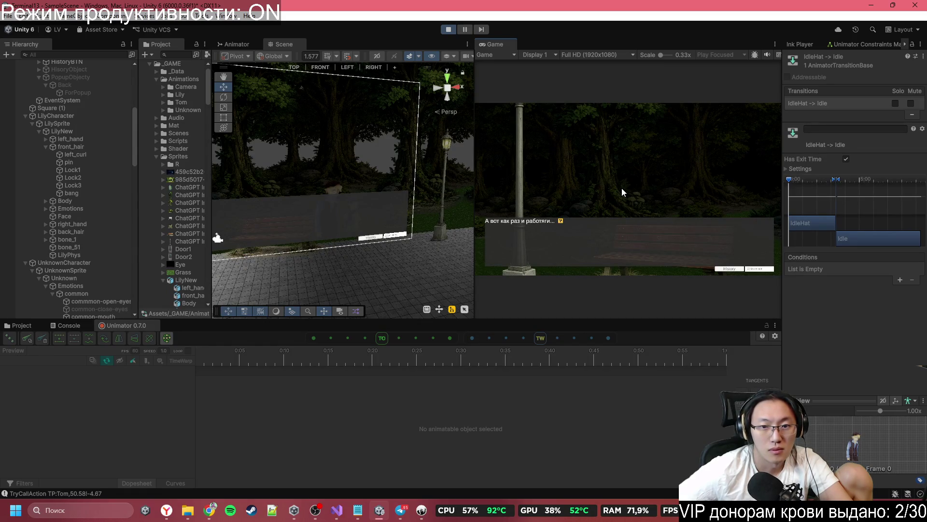
pyautogui.moveTo(343, 183)
pyautogui.mouseDown()
pyautogui.moveTo(289, 192)
pyautogui.moveTo(382, 176)
pyautogui.mouseUp()
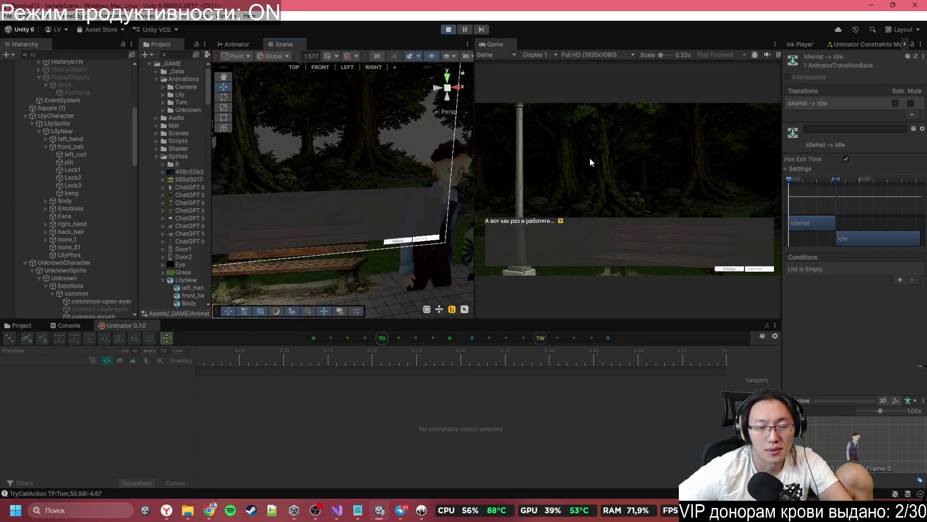
pyautogui.click(624, 157)
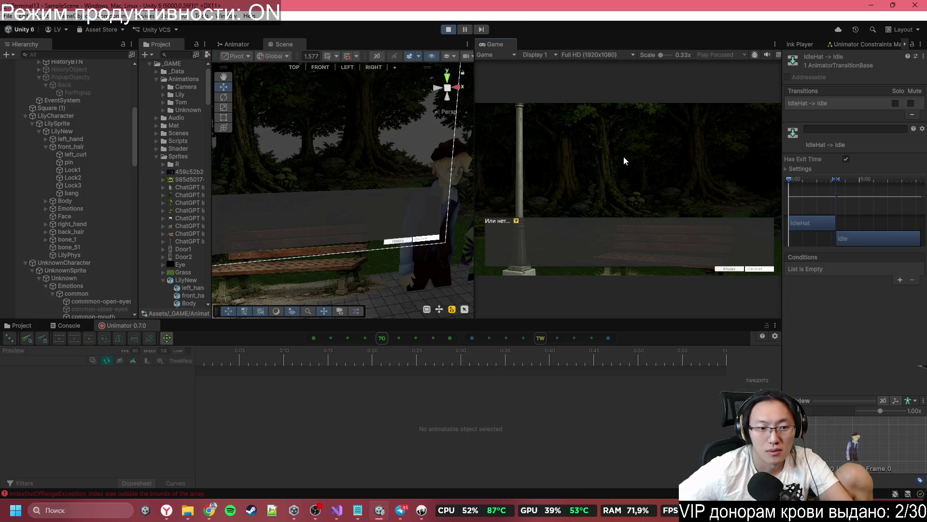
pyautogui.click(123, 492)
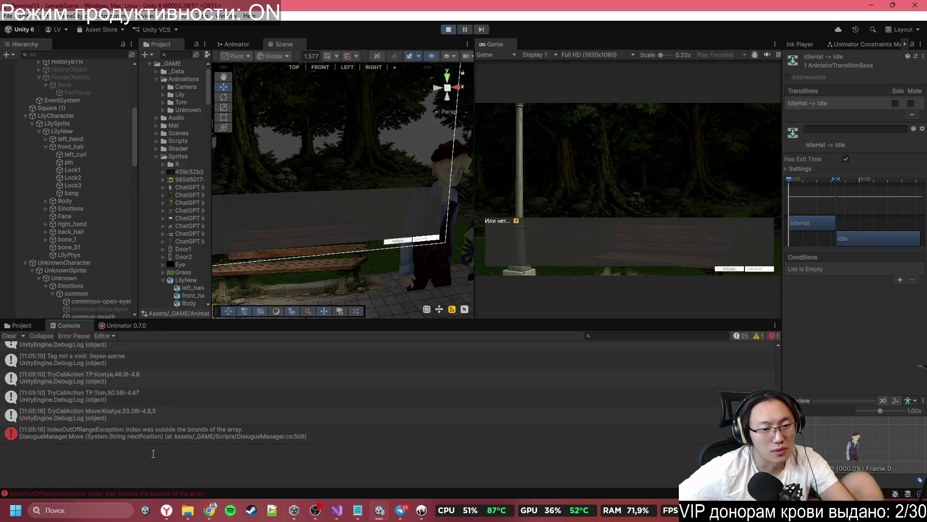
# - Check ===Main===’s Dialogue Manager, then open the error's source at DialogueManager.cs line 506
pyautogui.click(225, 429)
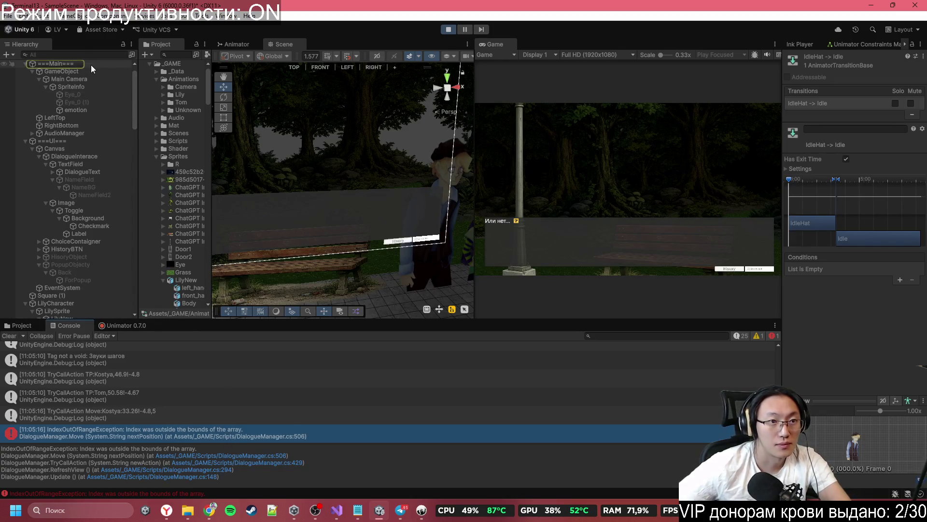
pyautogui.click(90, 65)
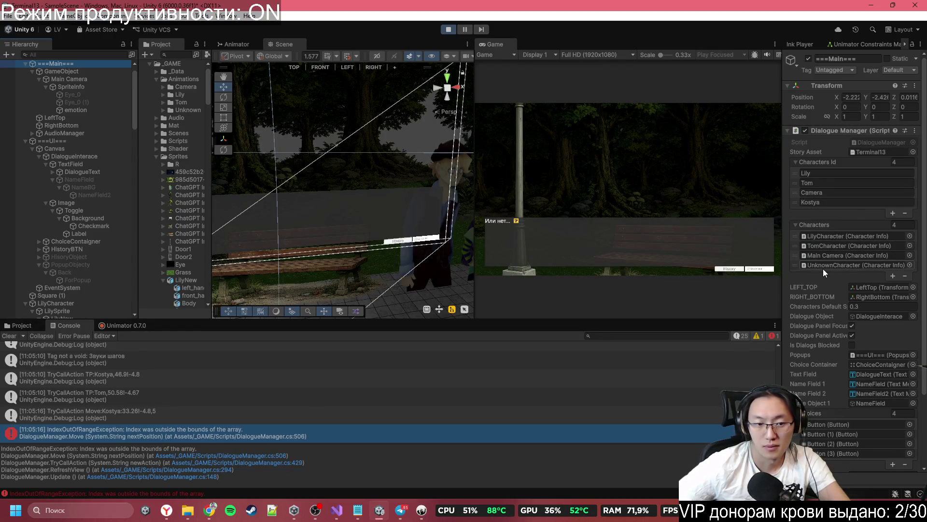
pyautogui.doubleClick(389, 438)
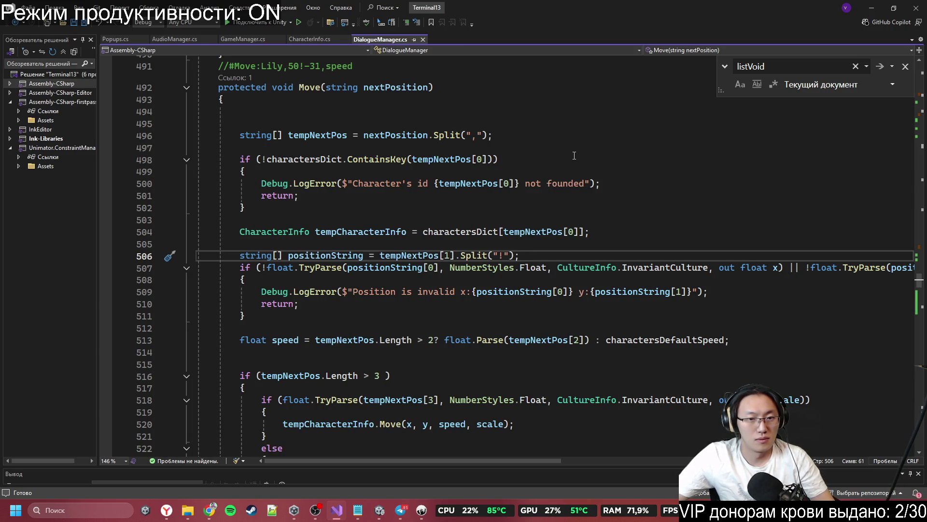
# - Review Move() in DialogueManager.cs, minimize Visual Studio, and bring Terminal13.ink up in Inky
pyautogui.scroll(2, 574, 156)
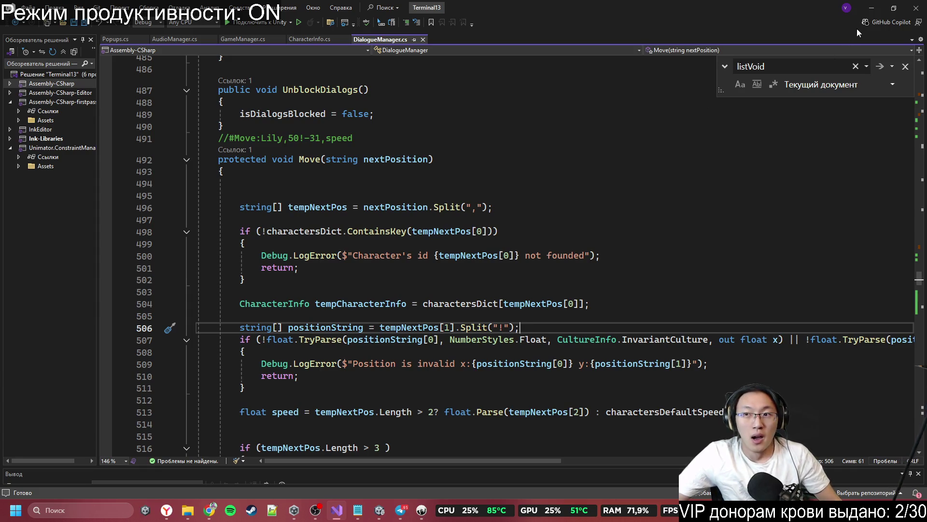
pyautogui.click(872, 8)
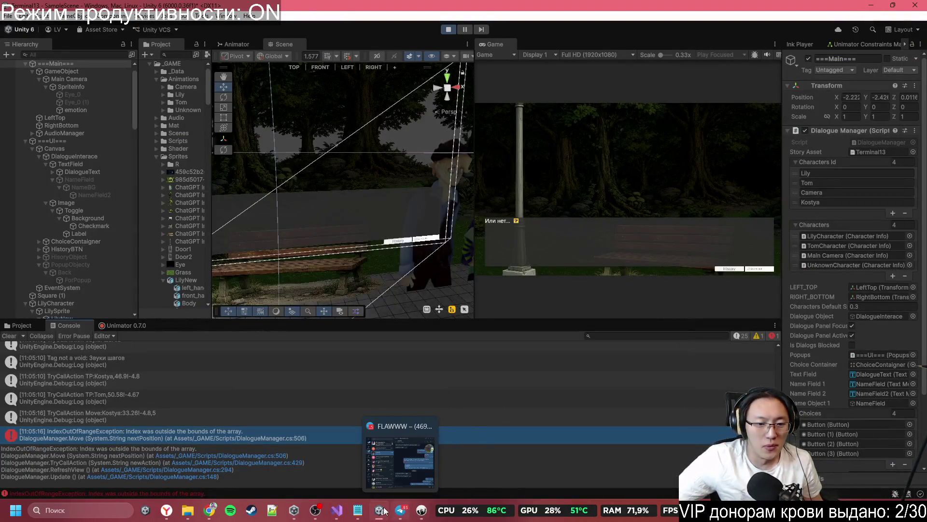
pyautogui.click(337, 508)
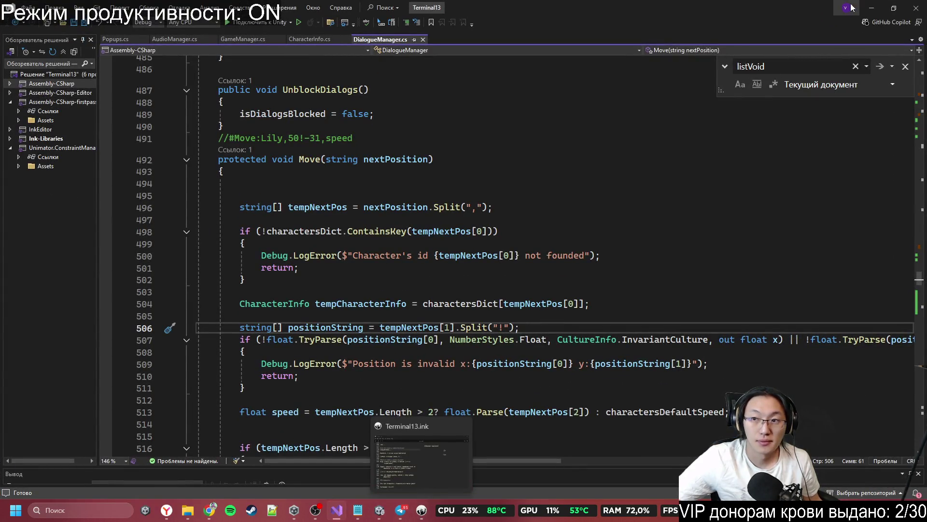
pyautogui.click(872, 7)
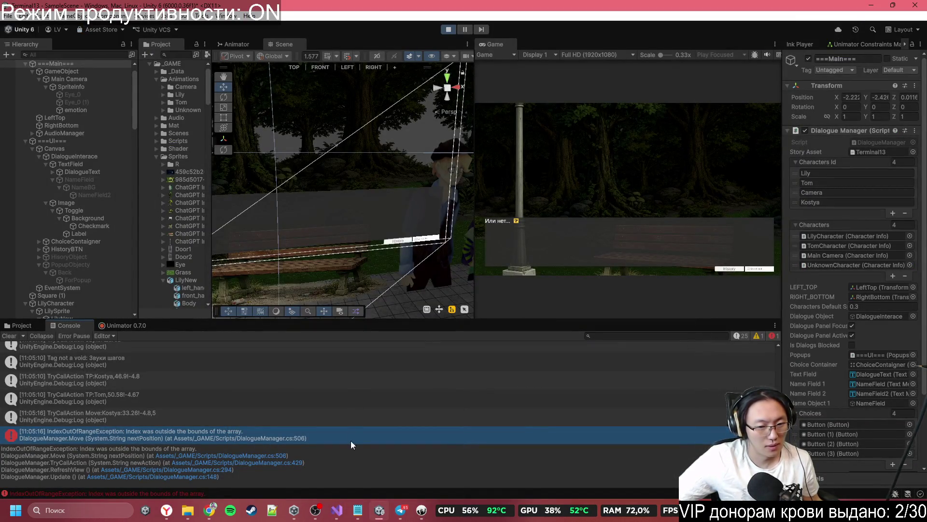
pyautogui.click(418, 512)
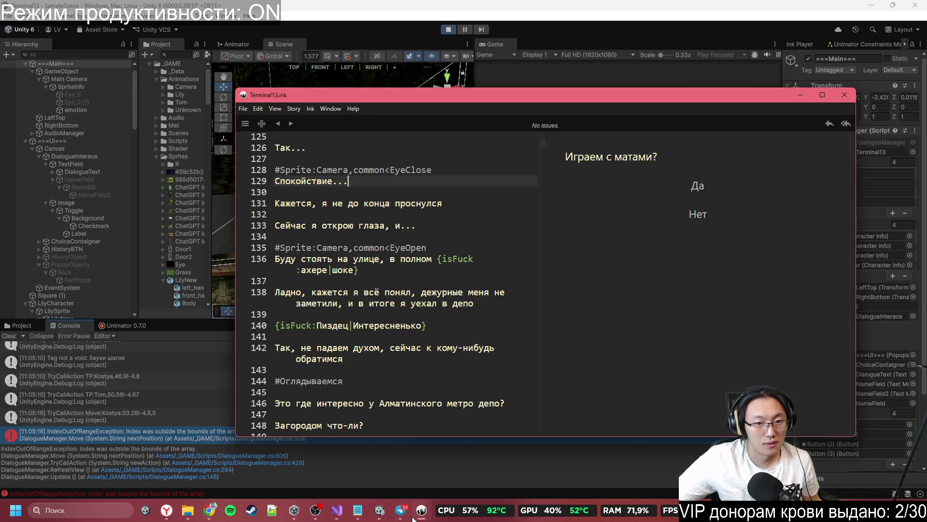
# - Insert 'Tom,' after #Move: in line 156's tag so it names Tom, then return to Unity
pyautogui.scroll(4, 406, 315)
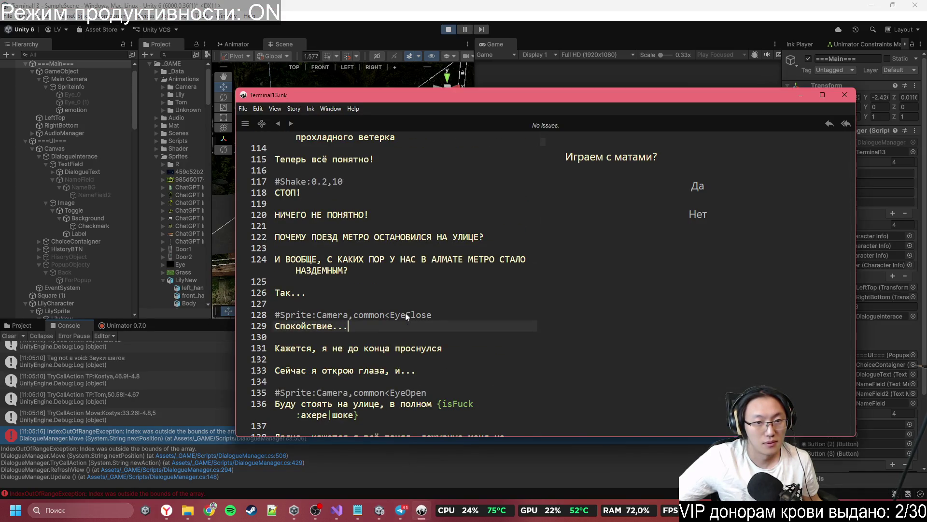
pyautogui.scroll(10, 405, 312)
pyautogui.scroll(10, 405, 312)
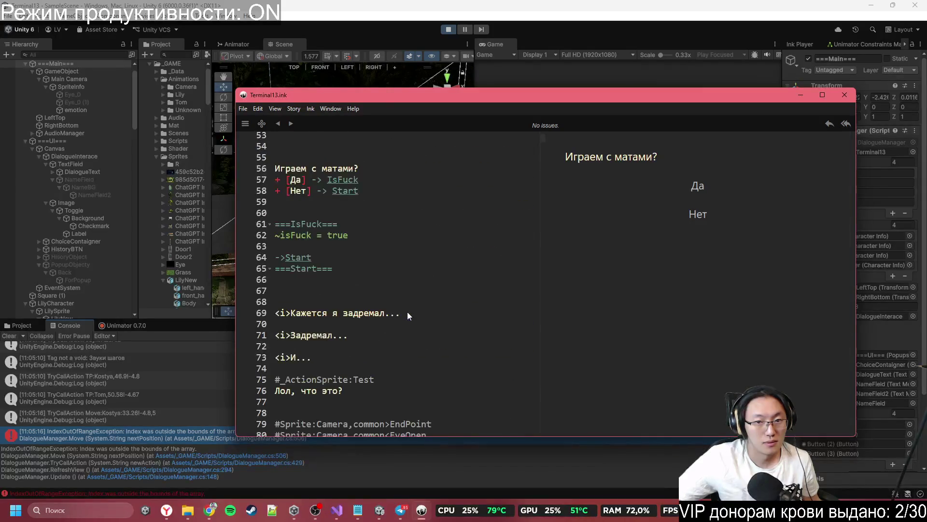
pyautogui.scroll(3, 472, 287)
pyautogui.scroll(-10, 471, 292)
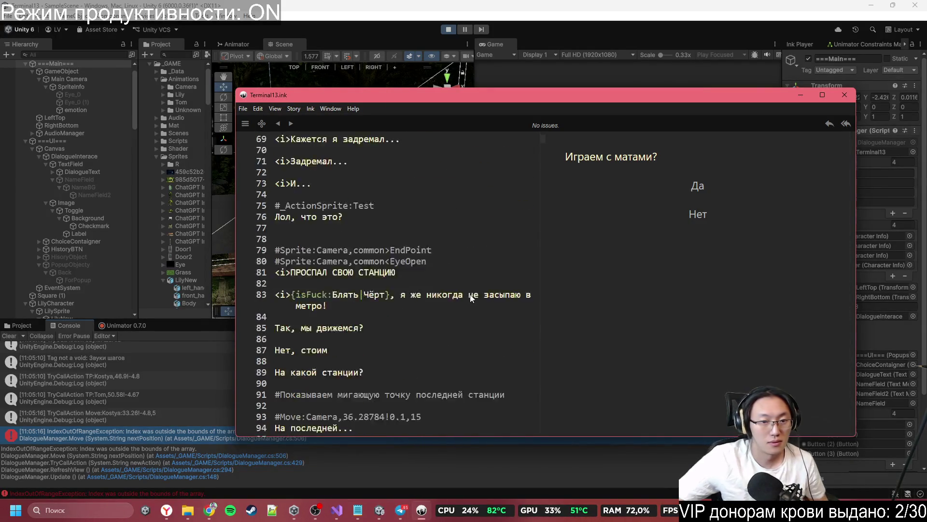
pyautogui.scroll(-4, 350, 321)
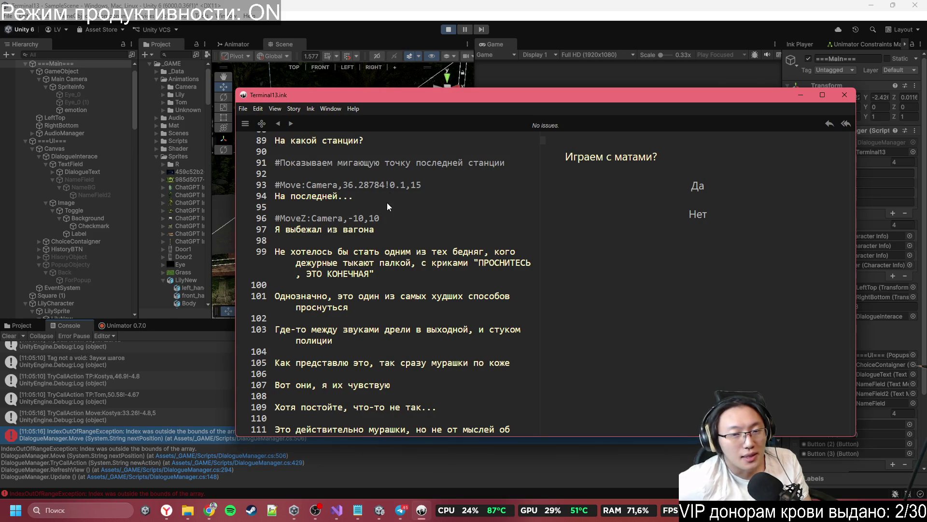
pyautogui.scroll(-8, 355, 339)
pyautogui.click(366, 327)
pyautogui.scroll(-10, 368, 329)
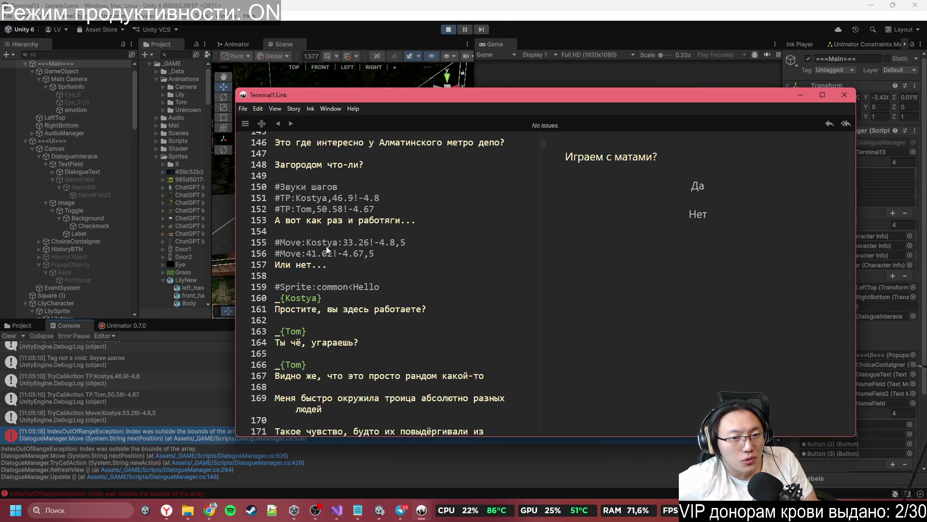
pyautogui.click(305, 254)
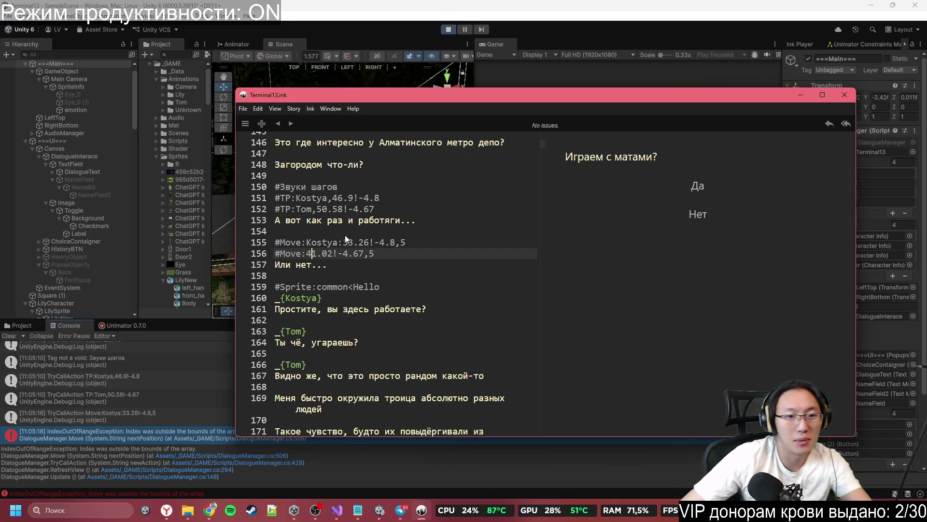
pyautogui.write('To')
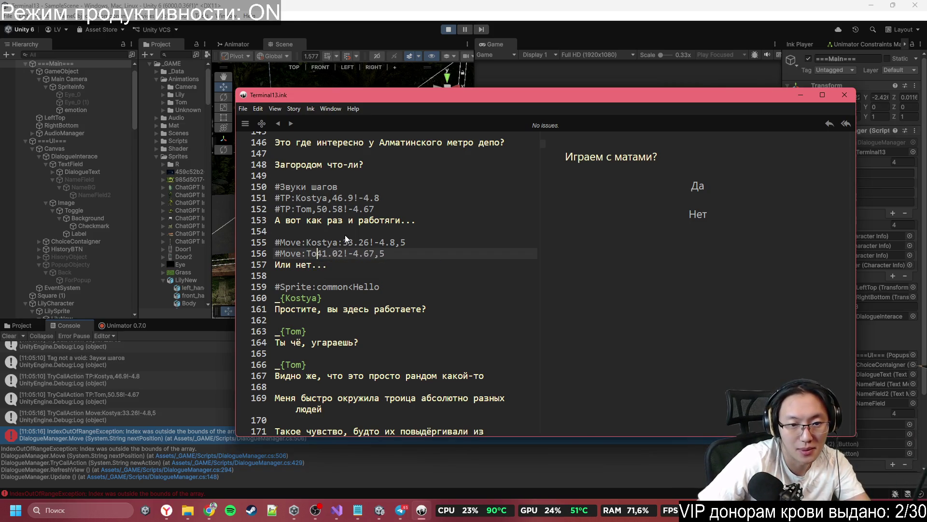
pyautogui.write('m')
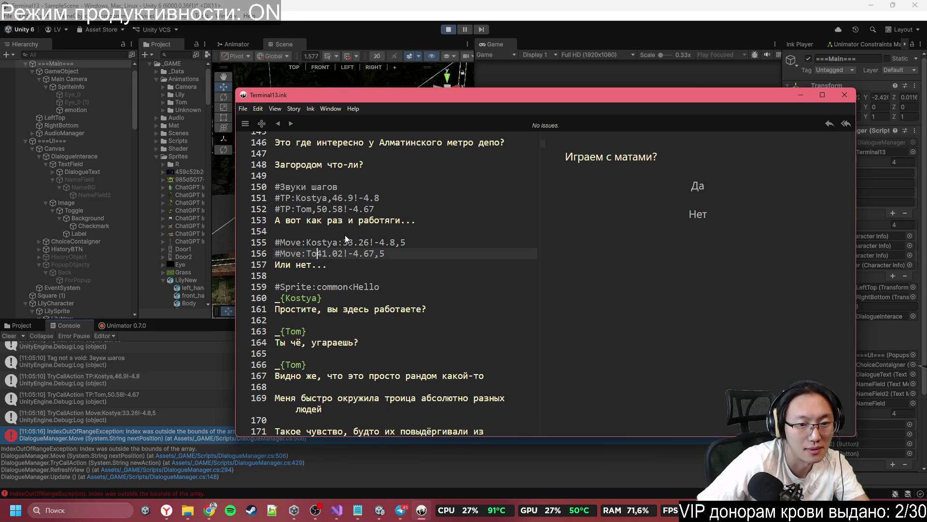
pyautogui.write(',')
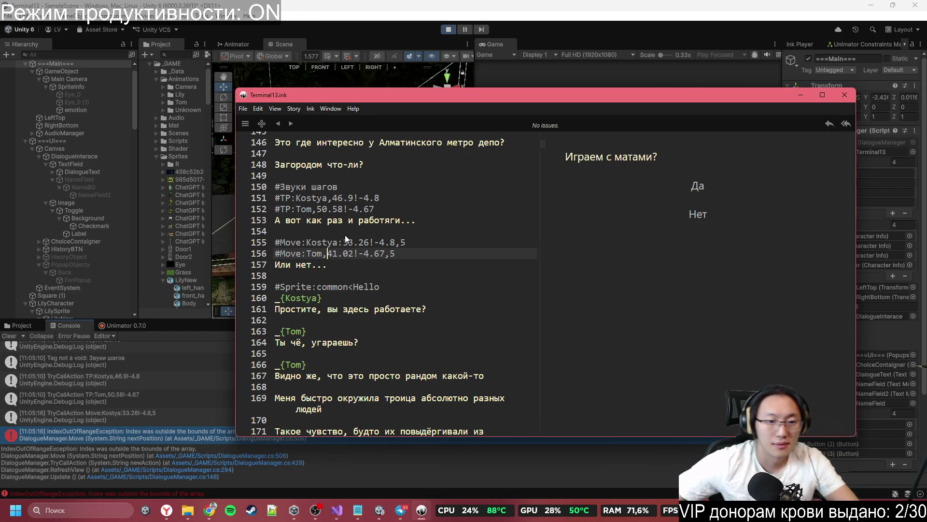
pyautogui.click(359, 220)
pyautogui.click(449, 30)
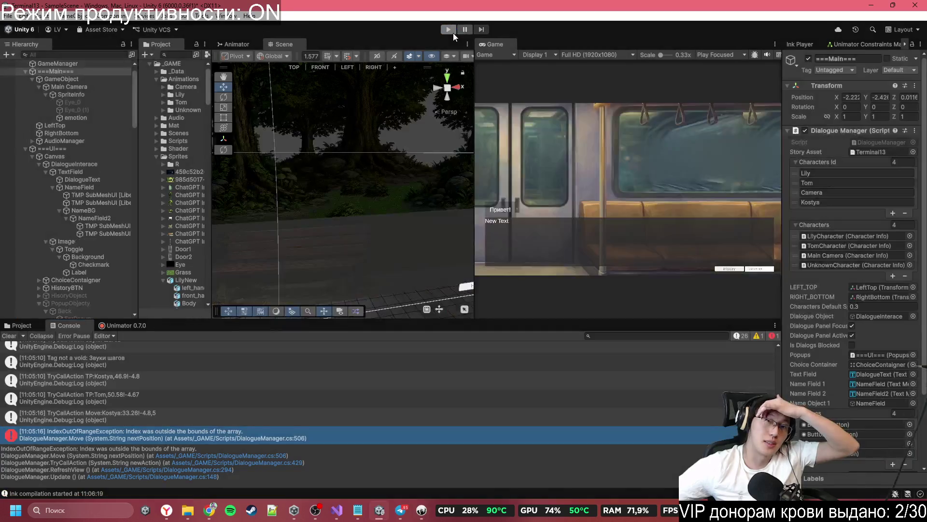
# - Back in Unity, start Play mode and maximize the Game view for play-testing
pyautogui.click(421, 510)
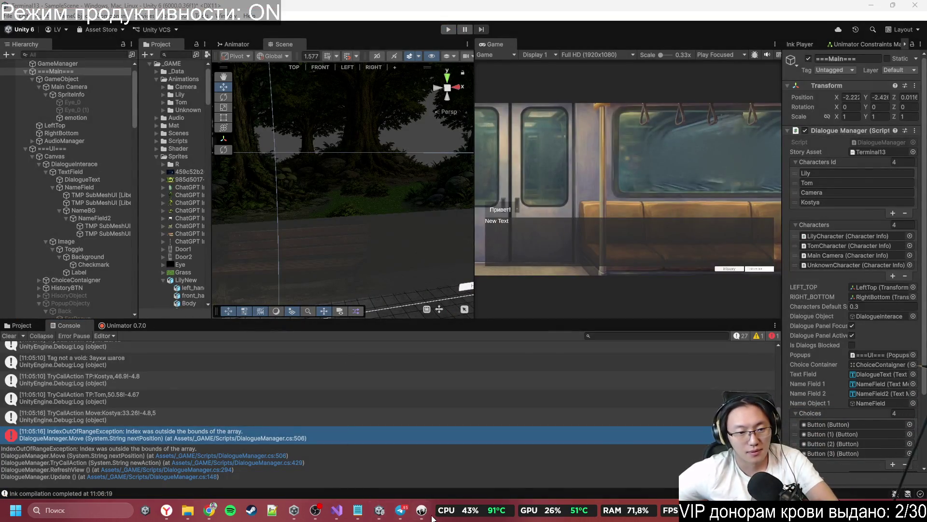
pyautogui.click(466, 5)
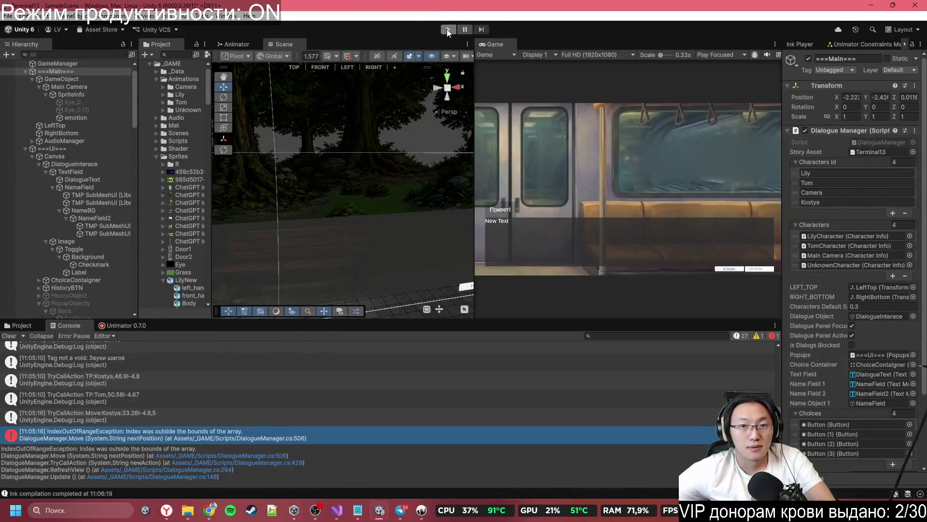
pyautogui.click(447, 29)
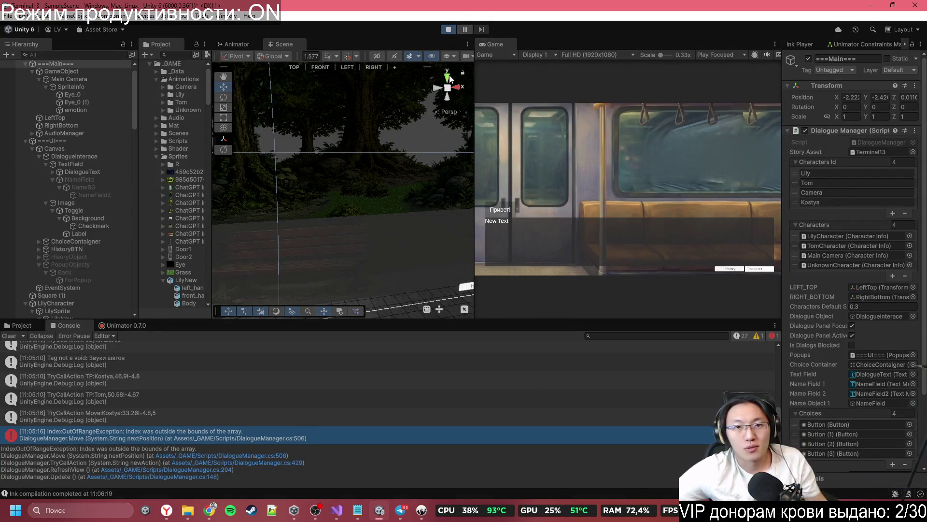
pyautogui.doubleClick(503, 43)
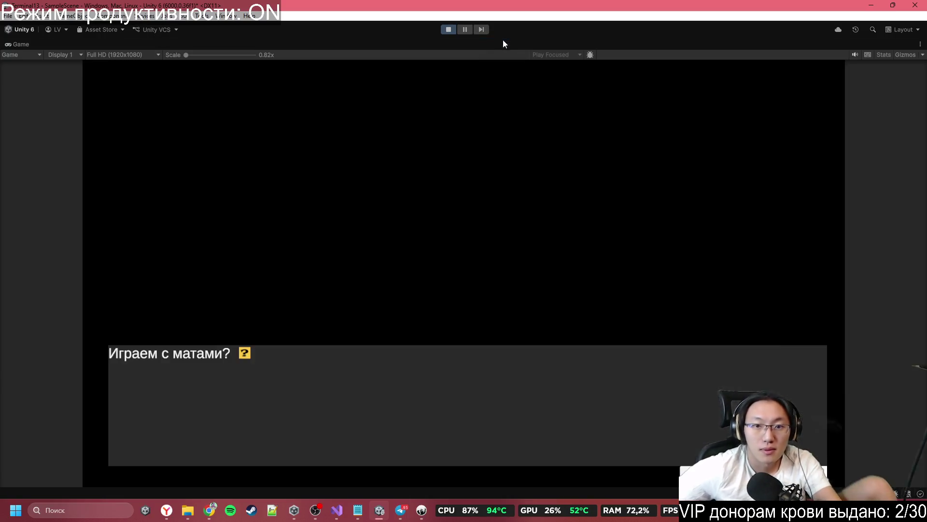
# - Answer Нет to the profanity question and advance through the dumpster and subway dialogue
pyautogui.click(454, 280)
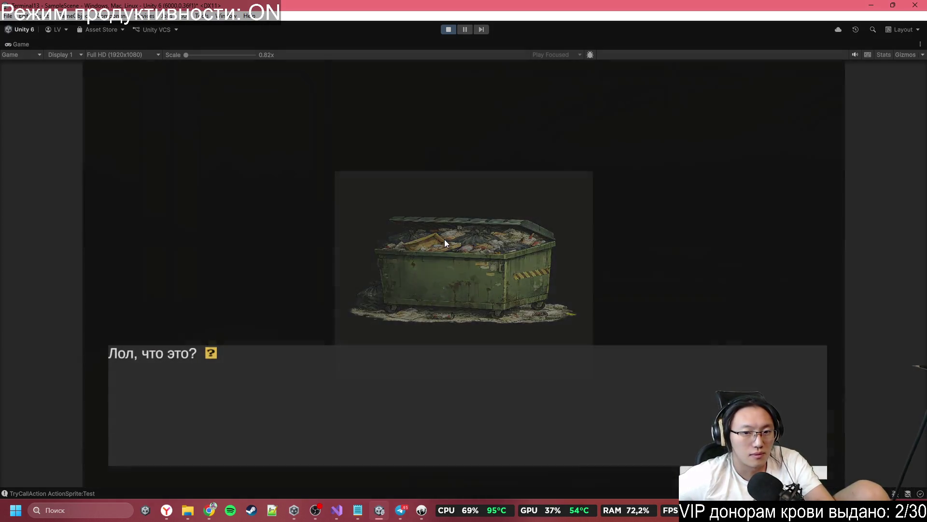
pyautogui.click(445, 239)
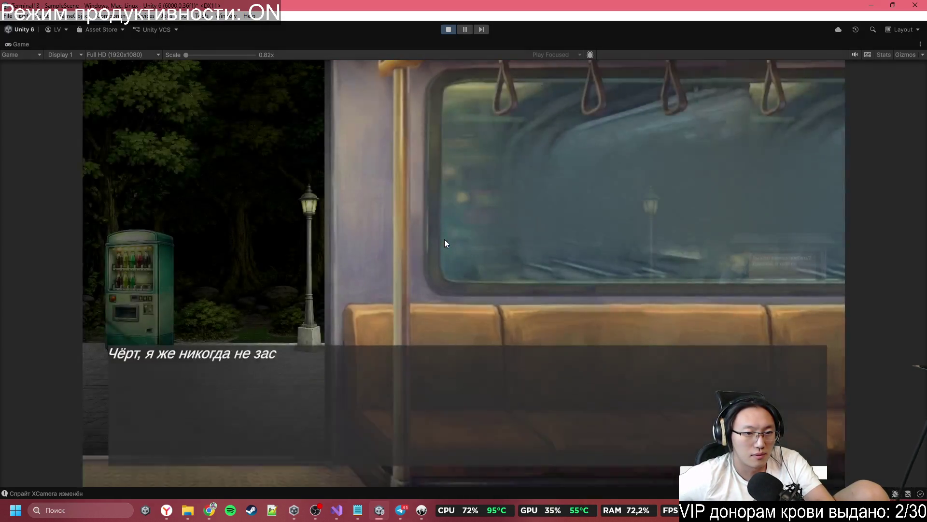
pyautogui.click(442, 238)
pyautogui.click(427, 233)
pyautogui.click(424, 234)
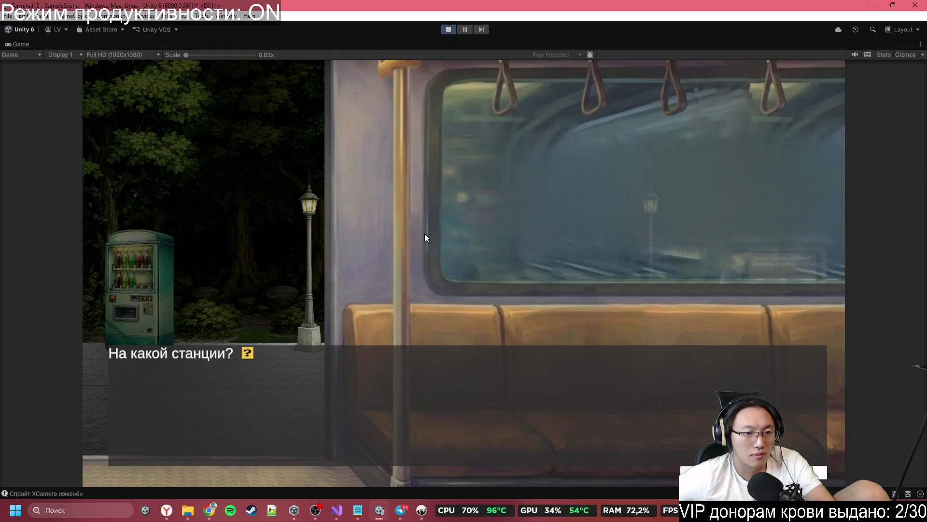
pyautogui.click(425, 233)
pyautogui.click(425, 234)
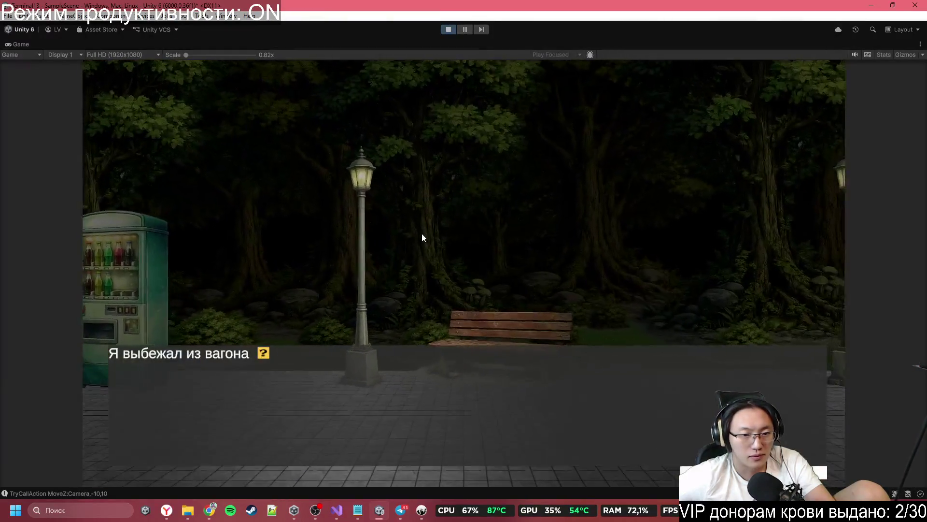
pyautogui.click(422, 233)
pyautogui.click(421, 234)
pyautogui.click(420, 234)
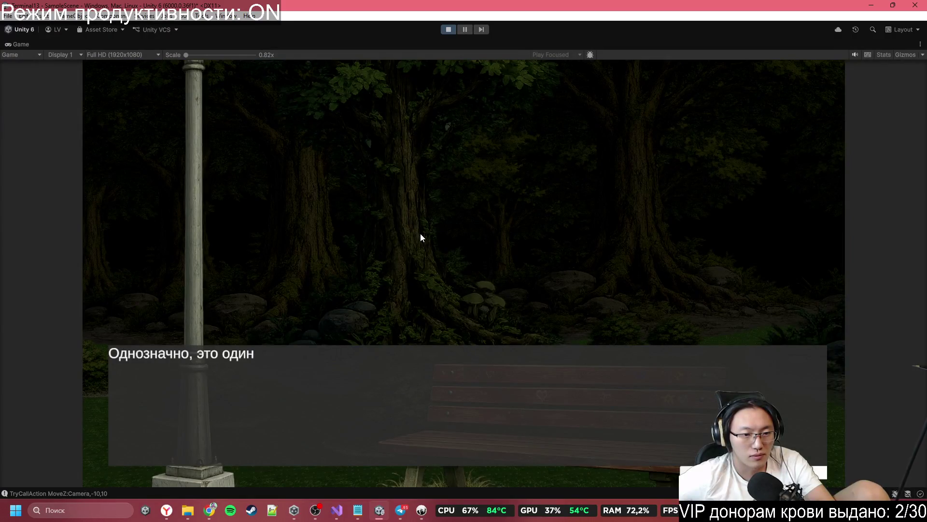
pyautogui.click(420, 233)
pyautogui.click(417, 237)
pyautogui.click(413, 237)
pyautogui.click(413, 237)
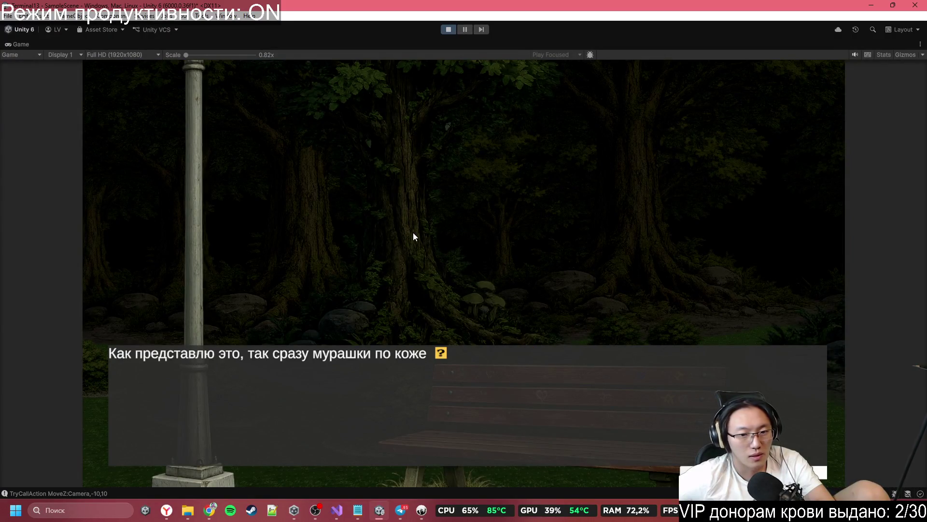
pyautogui.click(413, 236)
pyautogui.click(413, 233)
pyautogui.click(413, 233)
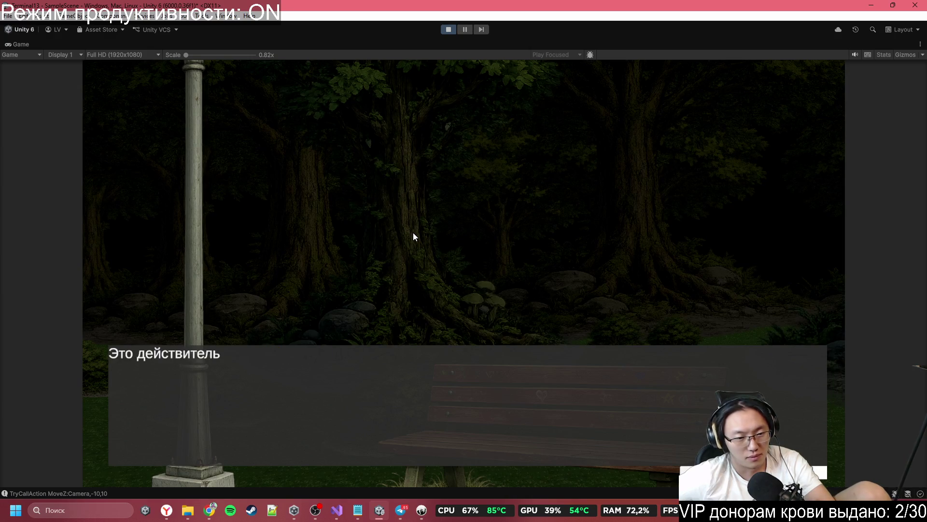
pyautogui.click(413, 233)
pyautogui.click(413, 233)
pyautogui.click(413, 233)
pyautogui.click(413, 233)
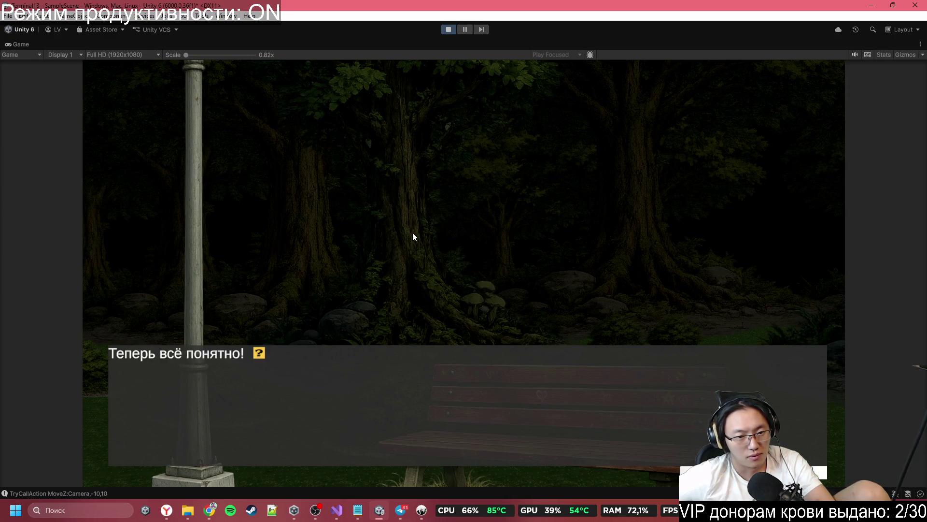
pyautogui.click(413, 234)
pyautogui.click(413, 233)
pyautogui.click(411, 233)
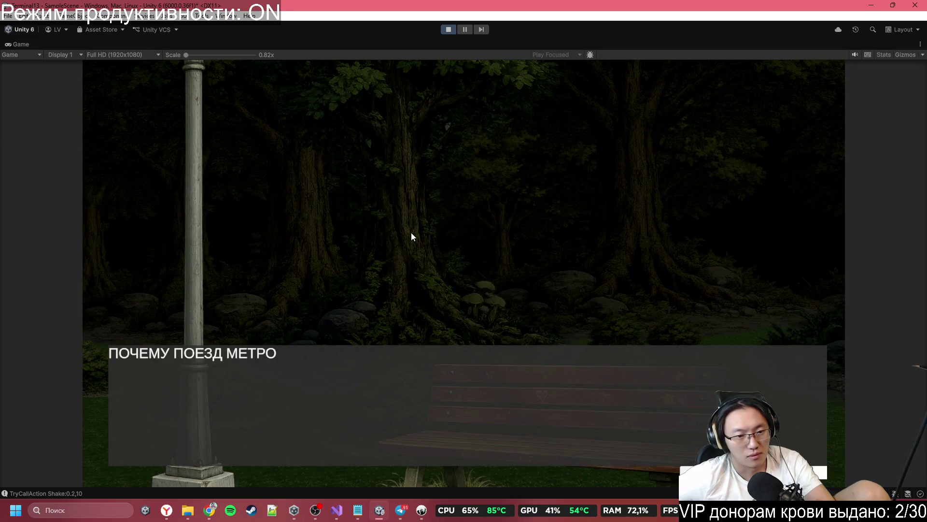
pyautogui.click(410, 233)
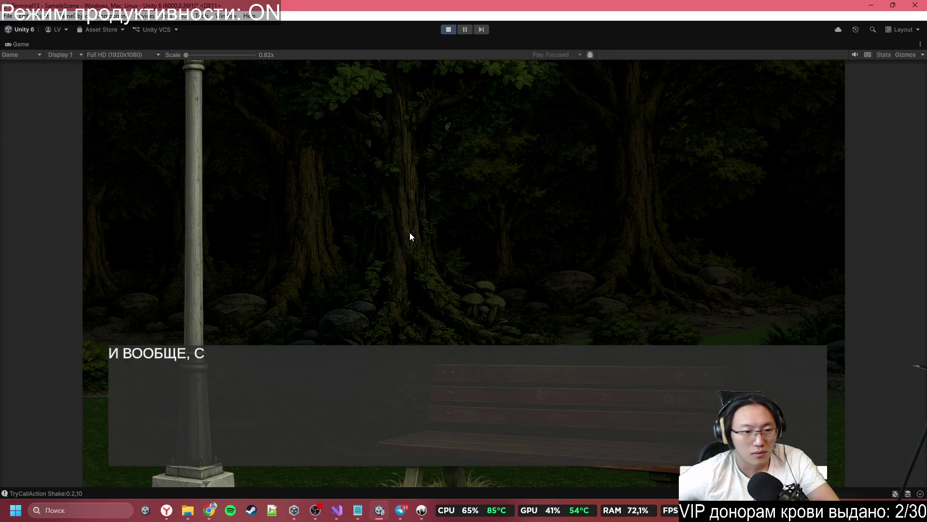
# - Continue through the fade and forest scene to the character moves, then open the Console
pyautogui.click(367, 271)
pyautogui.click(348, 269)
pyautogui.click(342, 264)
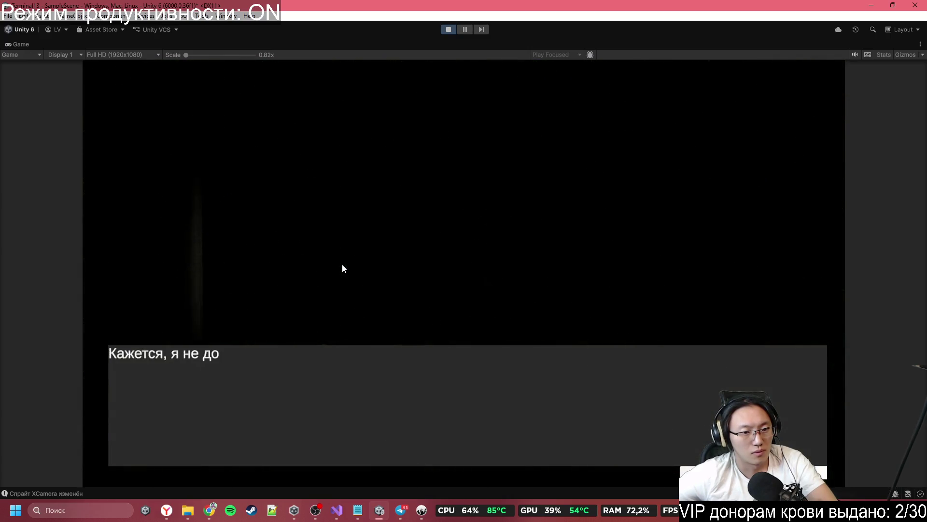
pyautogui.click(342, 263)
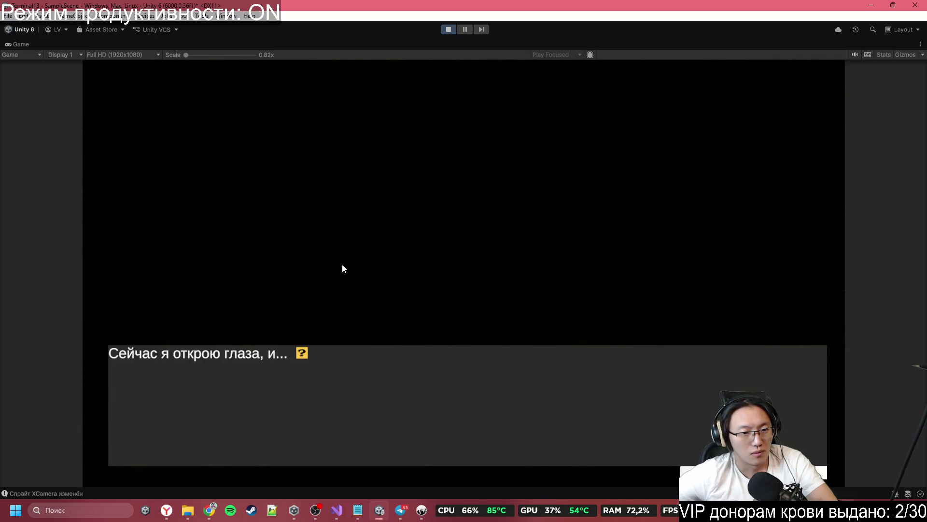
pyautogui.click(343, 264)
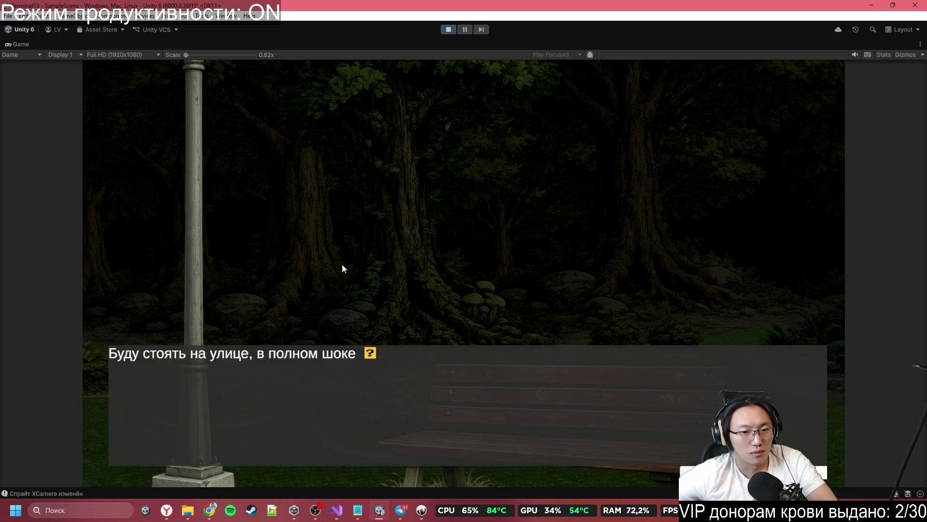
pyautogui.click(342, 265)
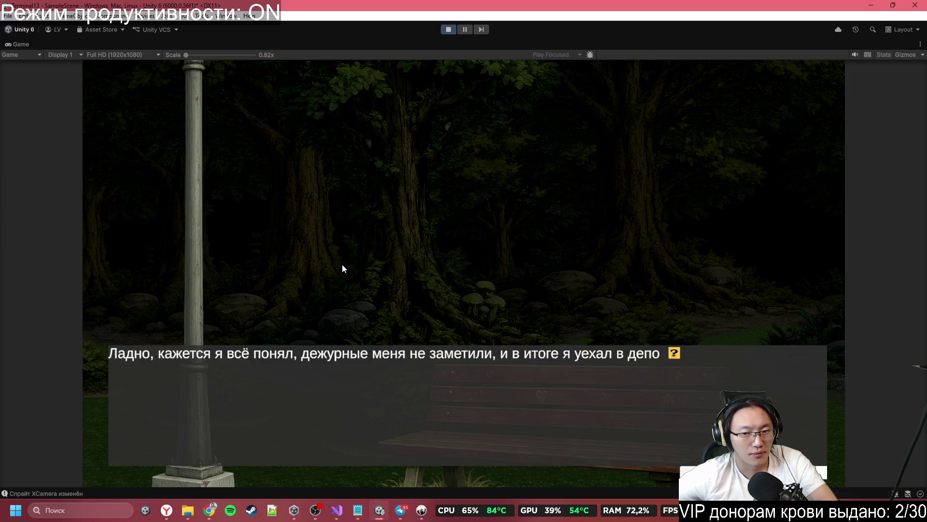
pyautogui.click(343, 265)
pyautogui.click(343, 265)
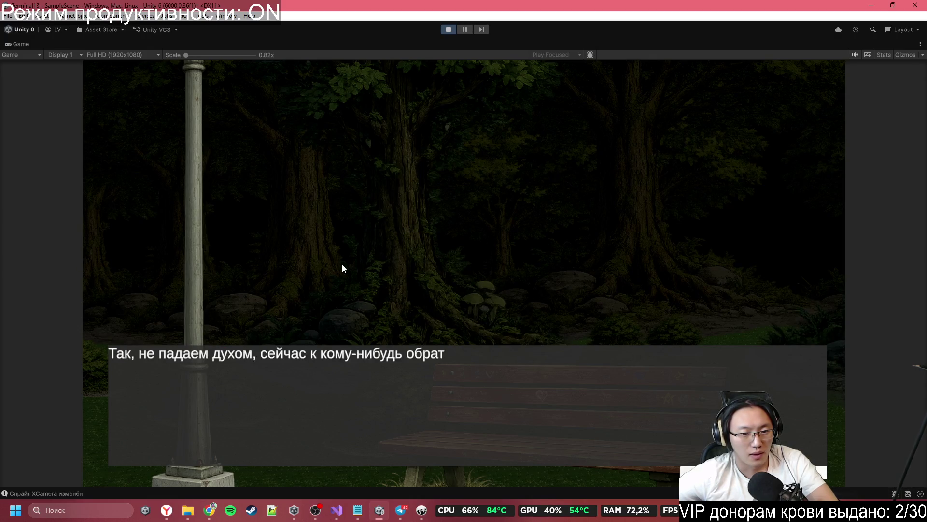
pyautogui.click(343, 264)
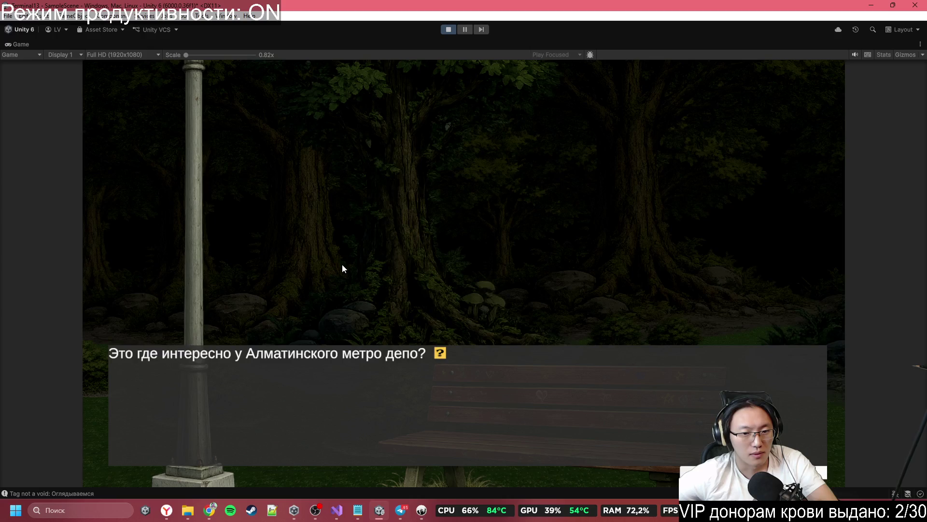
pyautogui.click(343, 264)
pyautogui.click(343, 265)
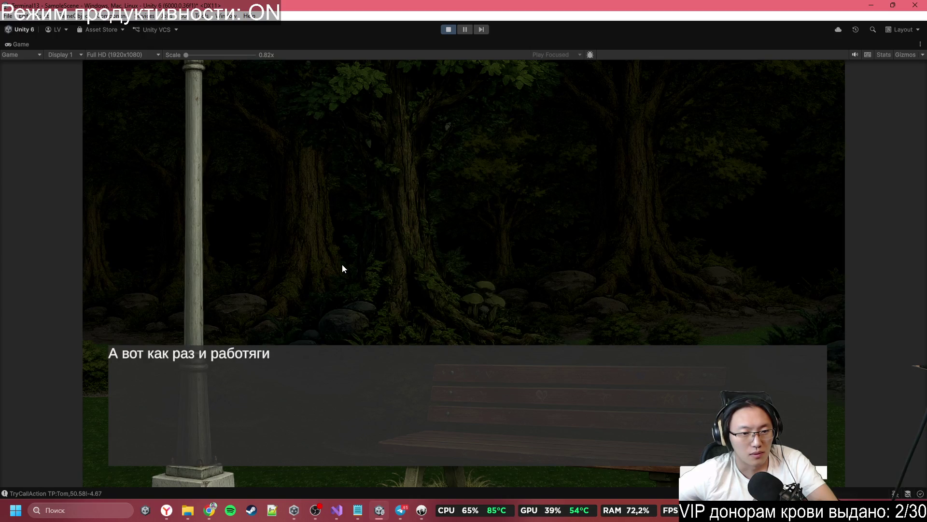
pyautogui.click(343, 264)
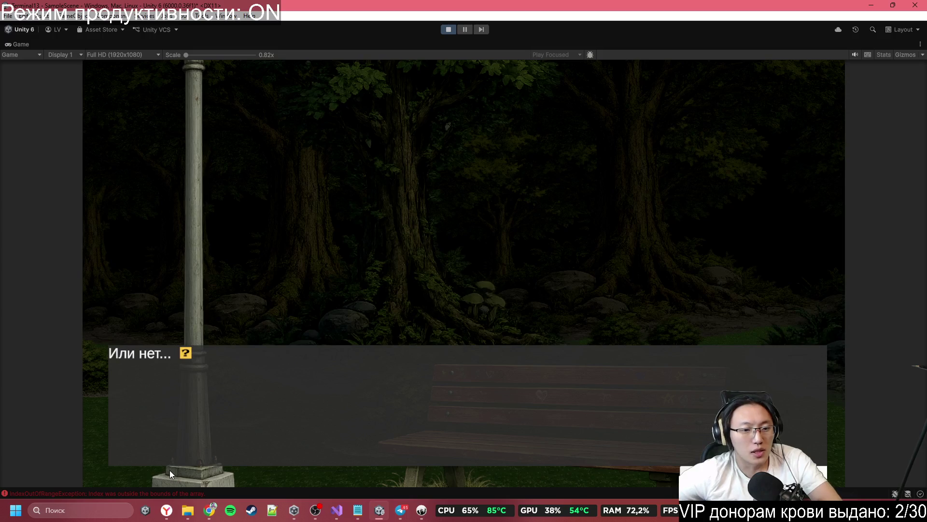
pyautogui.click(175, 493)
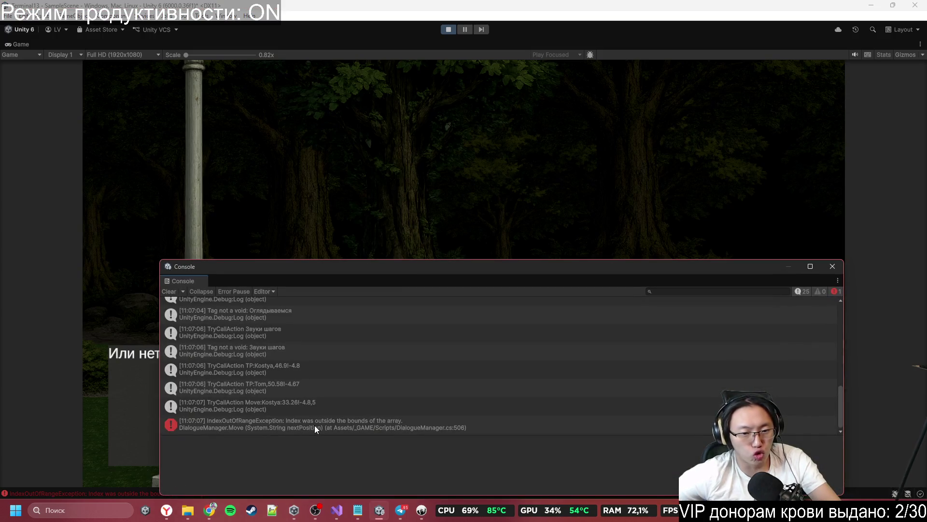
# - Read the stack traces of the Move:Kostya, TP:Tom and IndexOutOfRangeException console entries
pyautogui.click(316, 408)
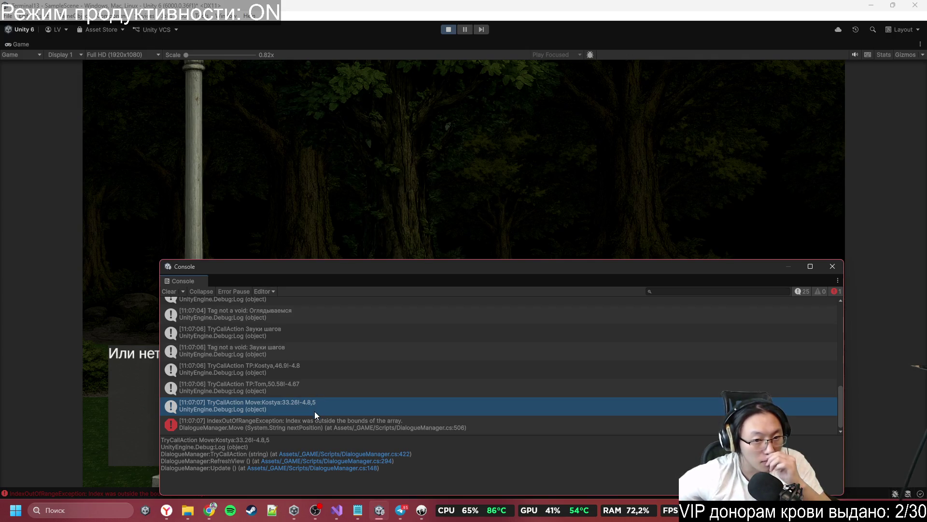
pyautogui.click(346, 390)
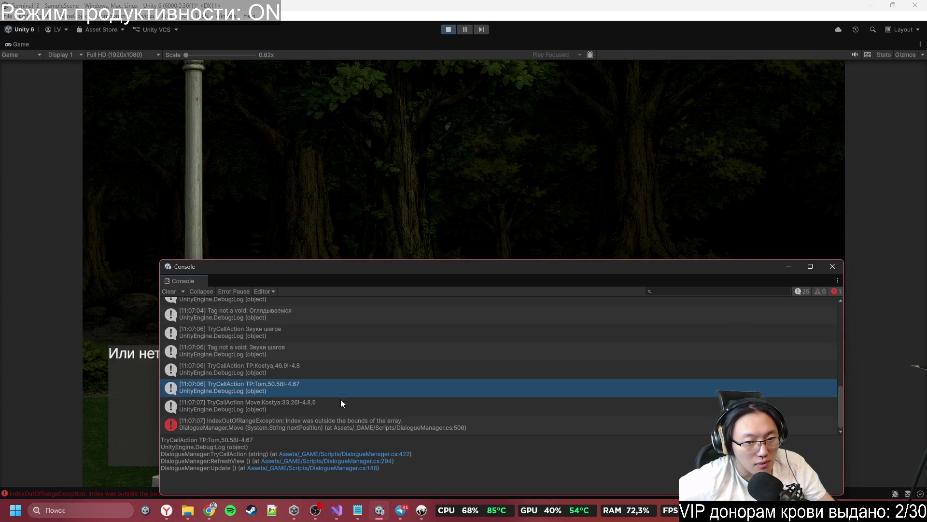
pyautogui.click(349, 408)
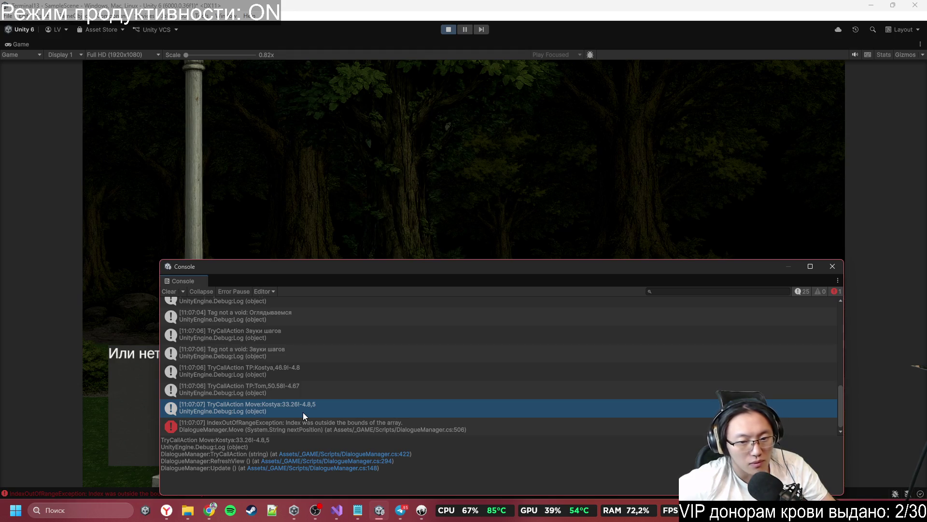
pyautogui.click(335, 431)
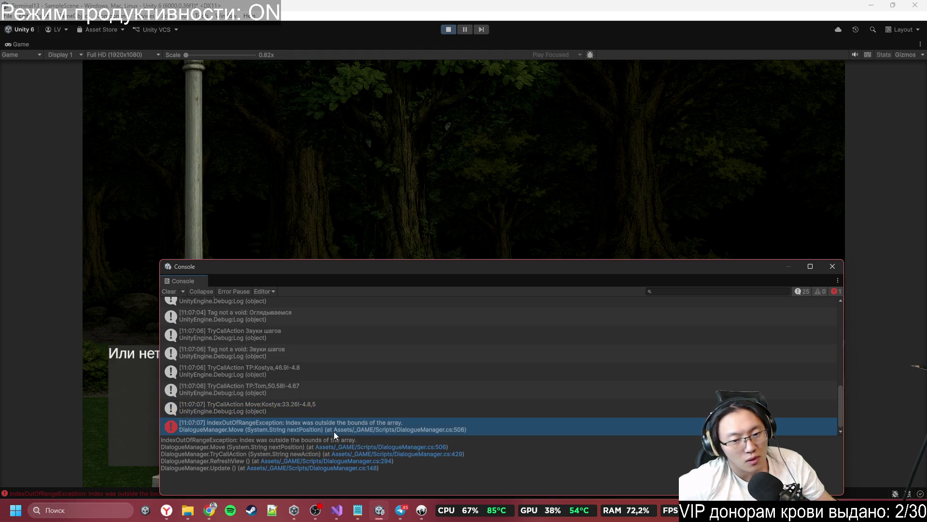
# - Open DialogueManager.cs in Visual Studio at line 429, then at line 506
pyautogui.click(407, 454)
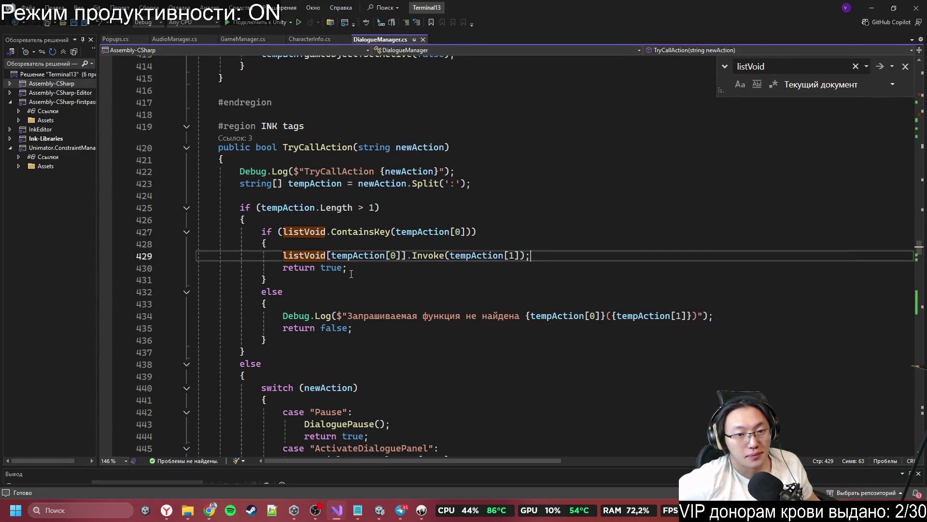
pyautogui.hotkey('alt', 'Tab')
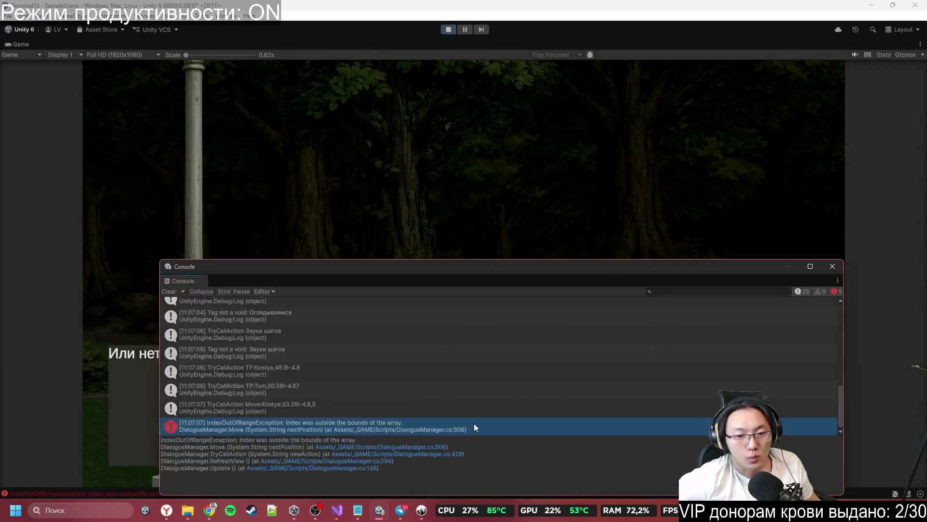
pyautogui.click(424, 447)
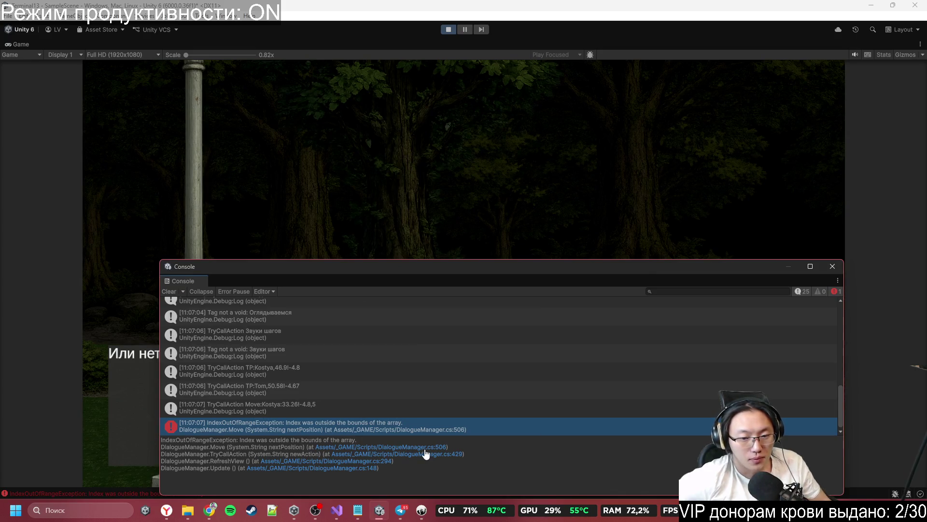
pyautogui.hotkey('alt', 'Tab')
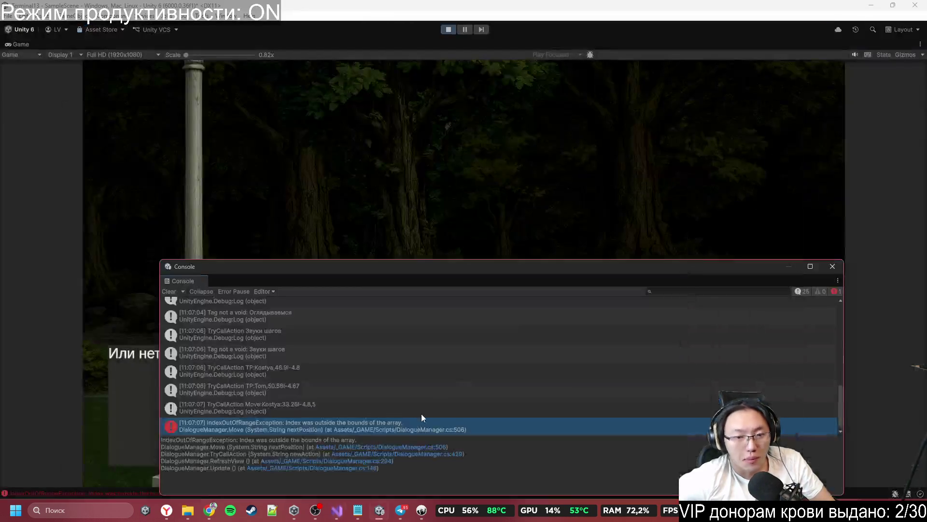
pyautogui.click(386, 448)
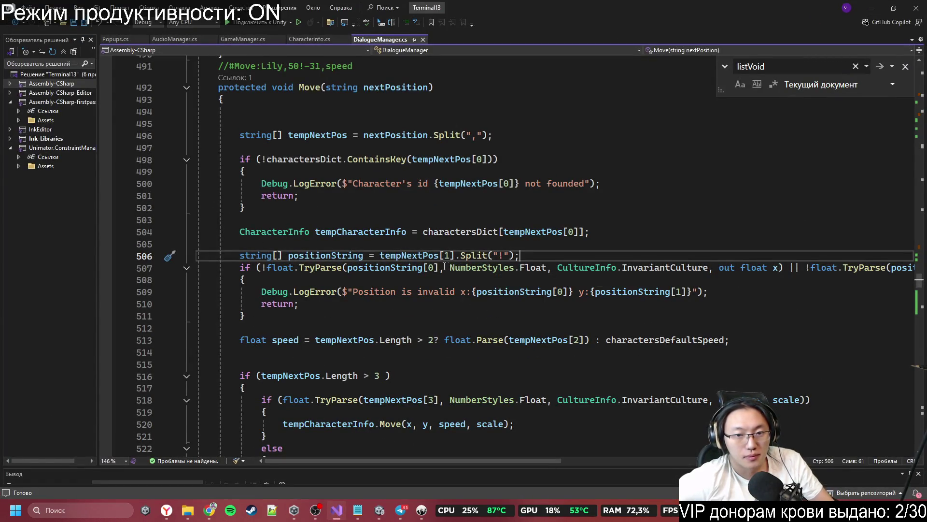
# - Check tempNextPos's type on line 506, then bring Terminal13.ink forward in Inky
pyautogui.moveTo(385, 256)
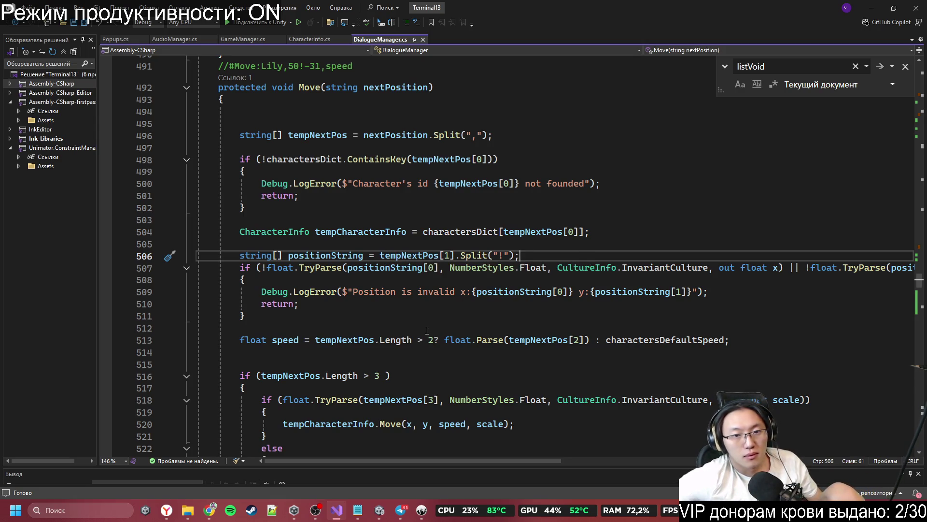
pyautogui.click(422, 510)
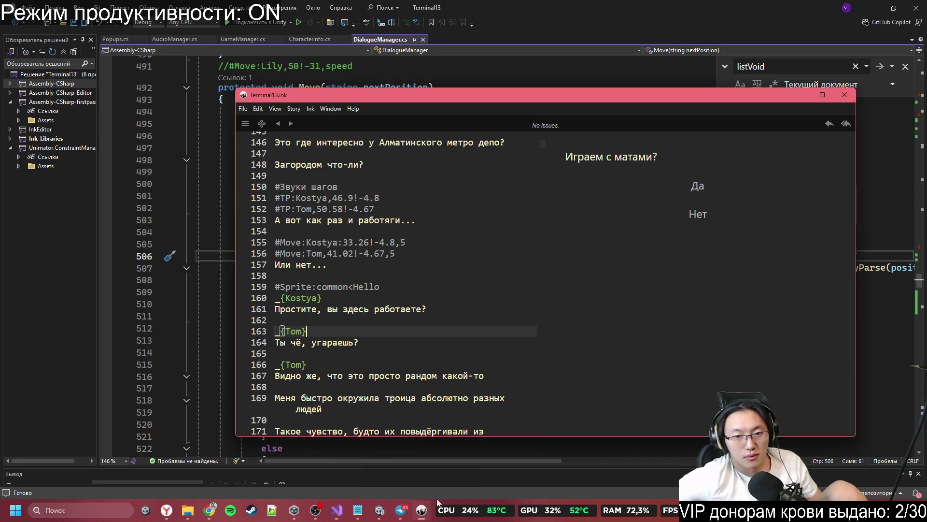
# - Select the Kostya and Tom move tags, trial-paste them after line 95, then undo it
pyautogui.scroll(-5, 422, 324)
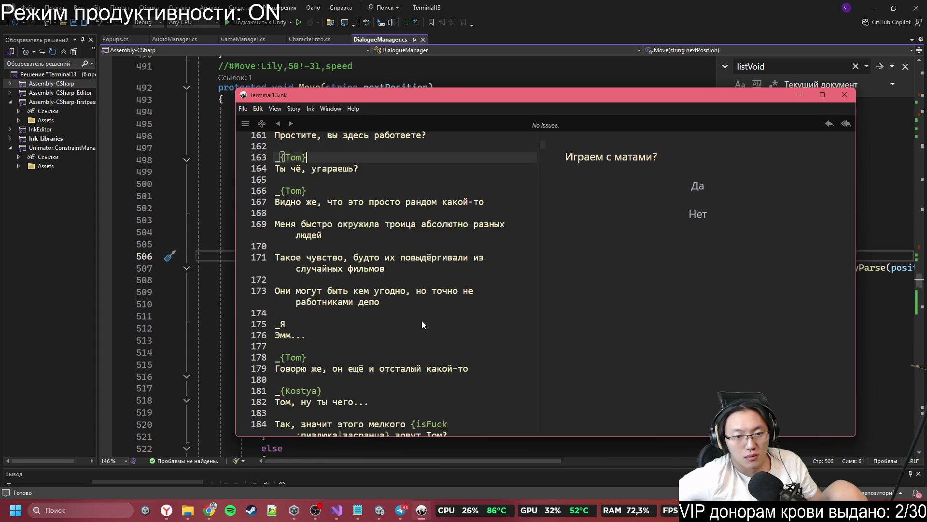
pyautogui.scroll(6, 421, 325)
pyautogui.click(345, 376)
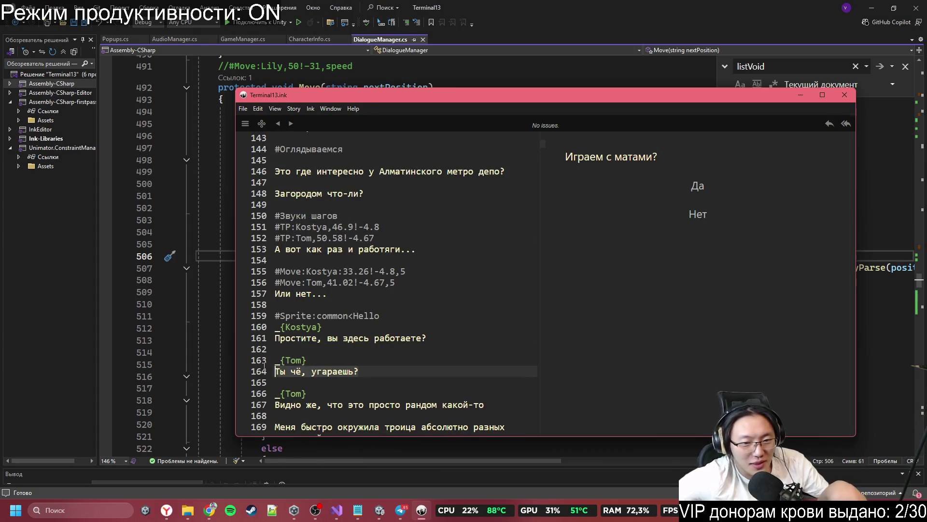
pyautogui.press('Home')
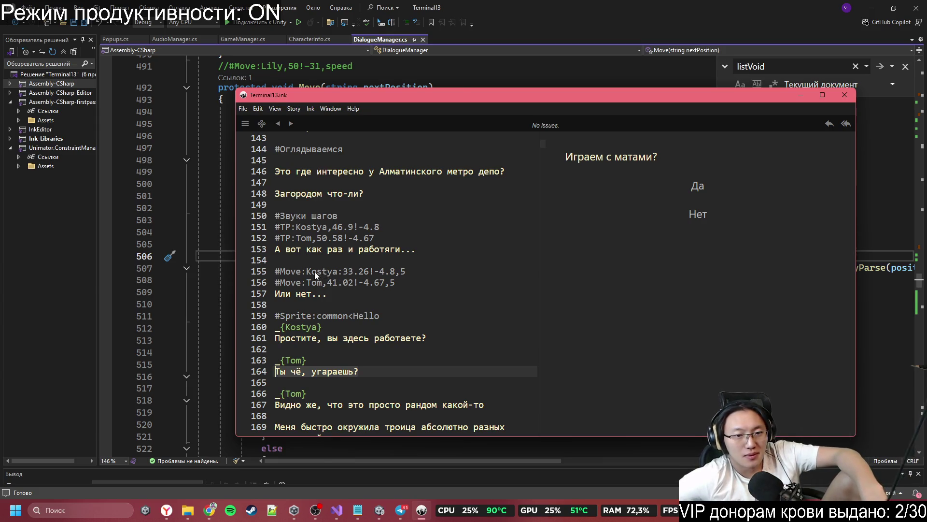
pyautogui.click(279, 272)
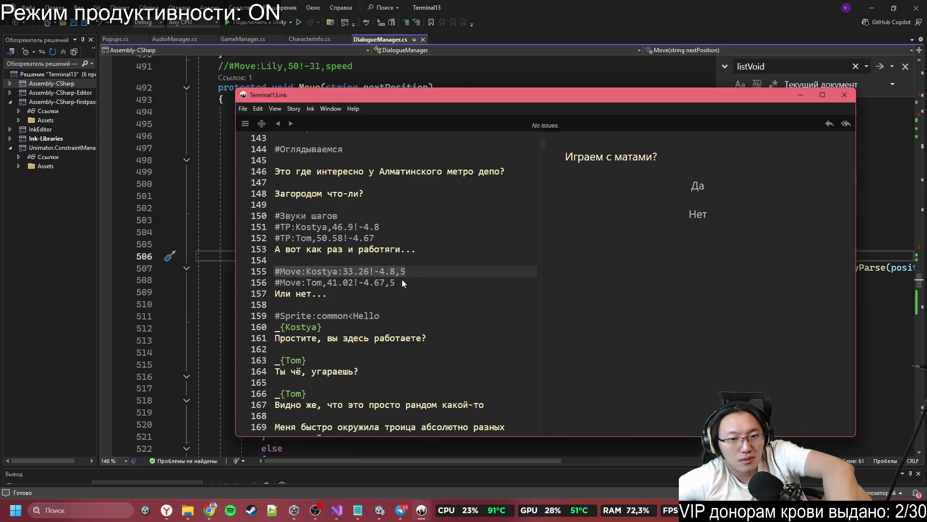
pyautogui.moveTo(404, 283); pyautogui.dragTo(241, 265)
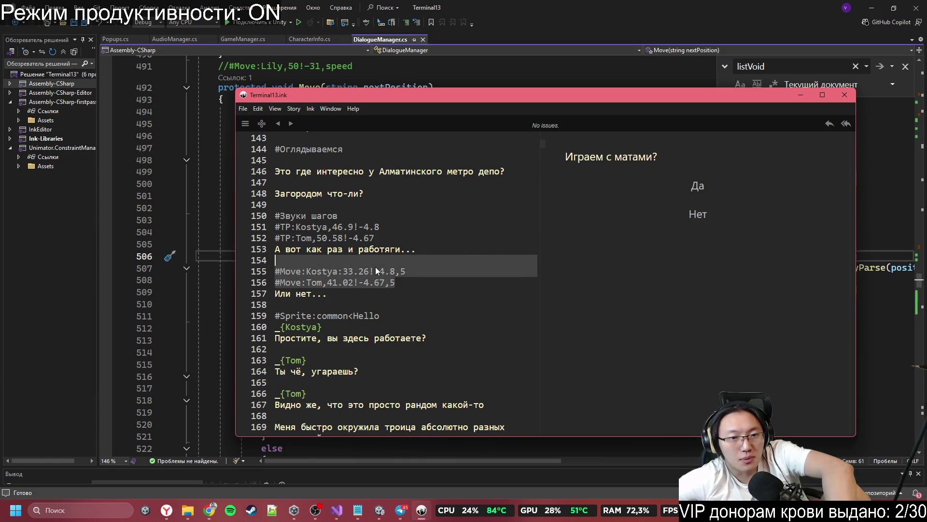
pyautogui.scroll(8, 372, 265)
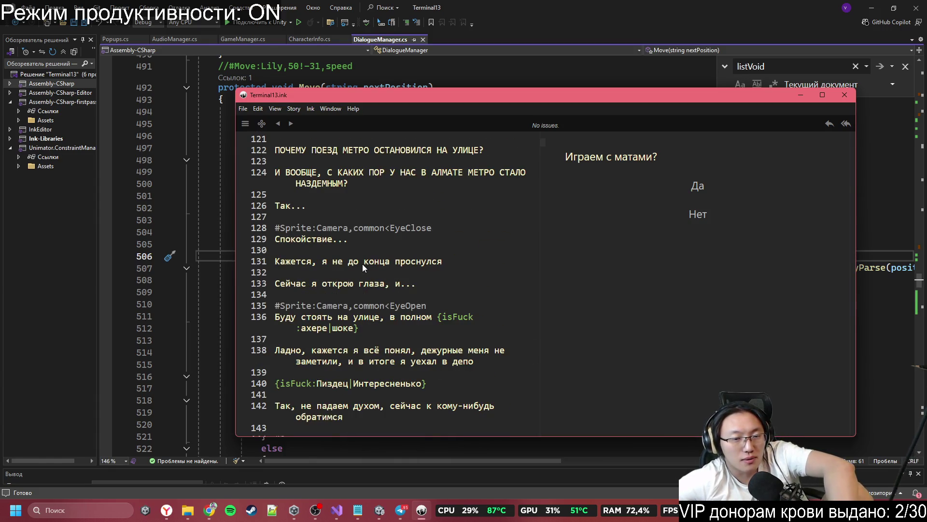
pyautogui.scroll(6, 360, 265)
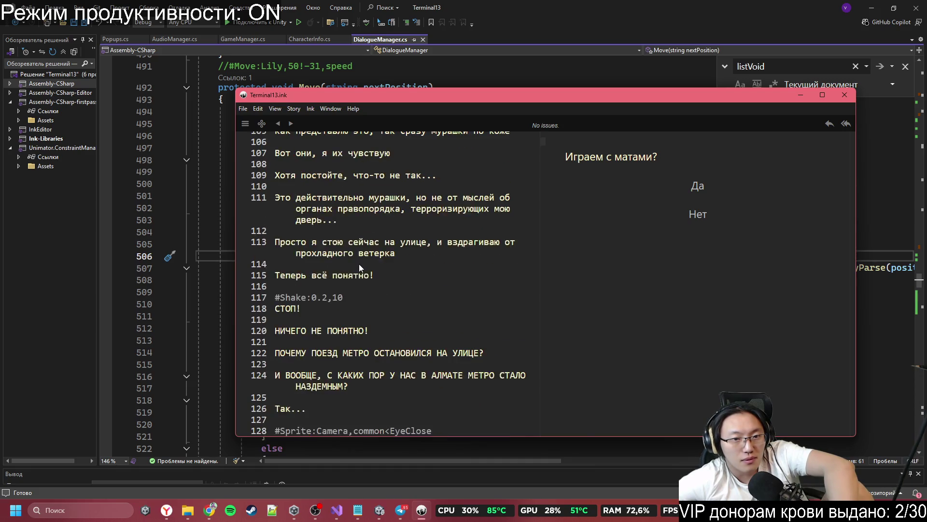
pyautogui.scroll(9, 358, 264)
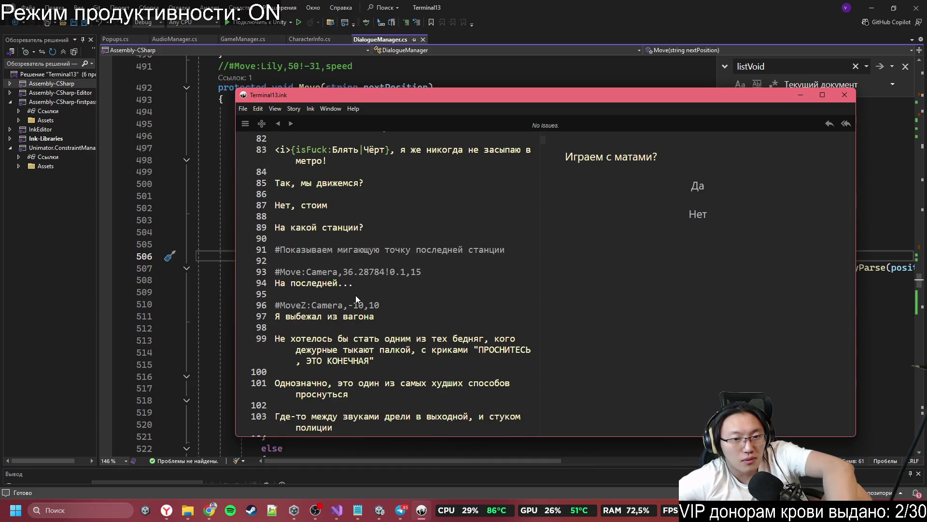
pyautogui.click(355, 295)
pyautogui.hotkey('ctrl', 'v')
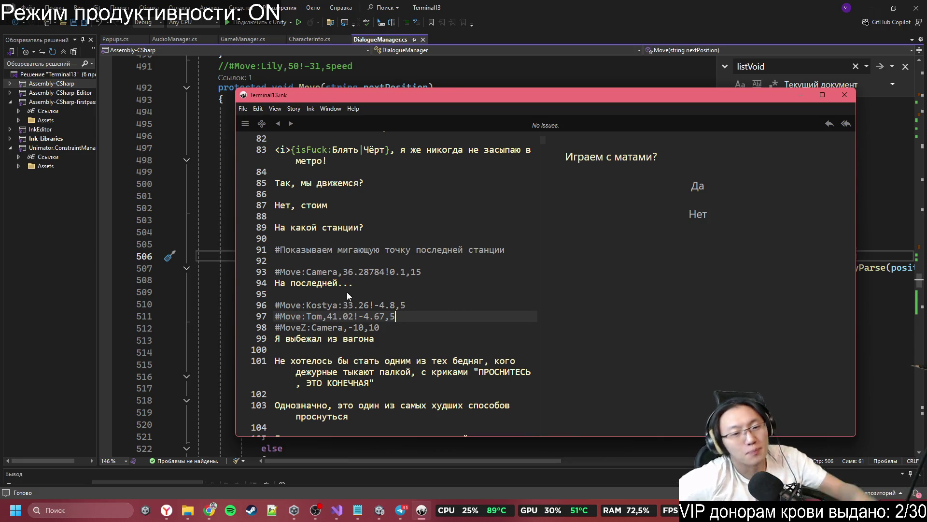
pyautogui.hotkey('ctrl', 'z')
pyautogui.scroll(-20, 380, 296)
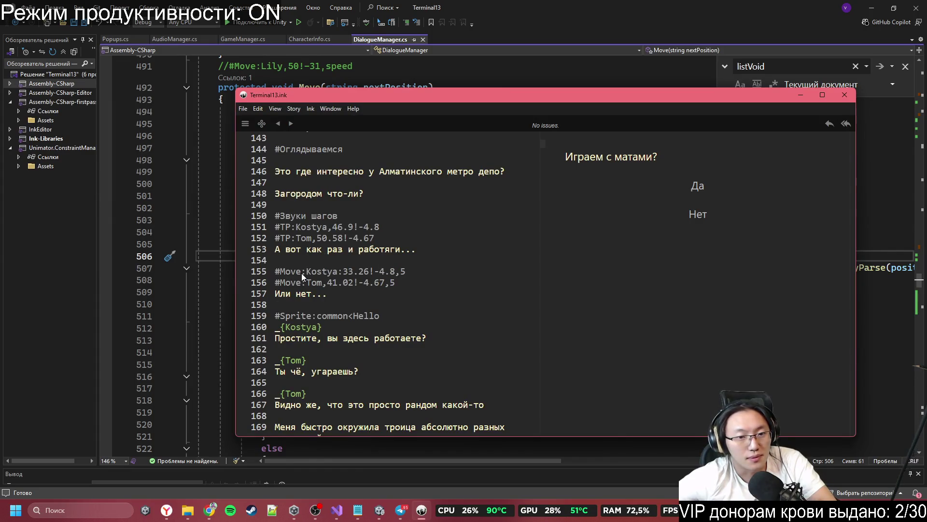
# - Replace the colon after Kostya on line 155 with a comma, then return to Unity
pyautogui.click(344, 271)
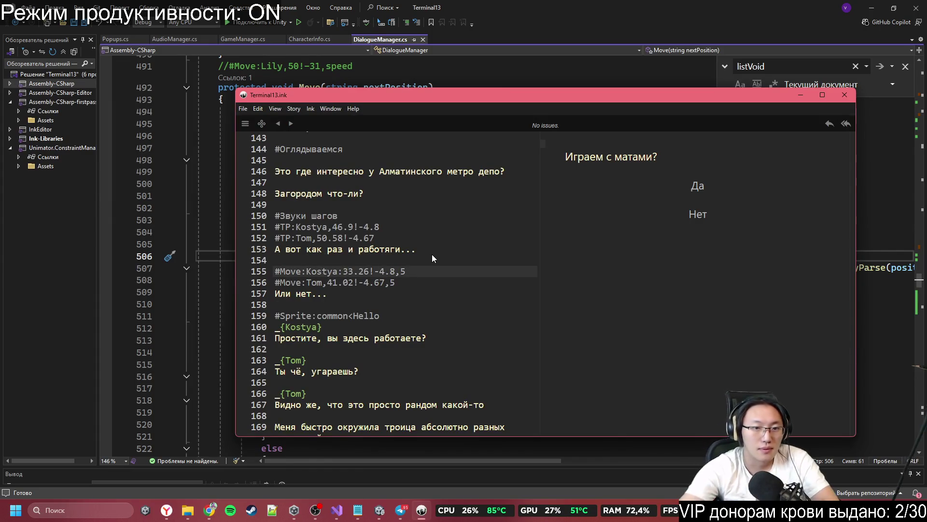
pyautogui.press('BackSpace')
pyautogui.write('m')
pyautogui.press('BackSpace')
pyautogui.write(',')
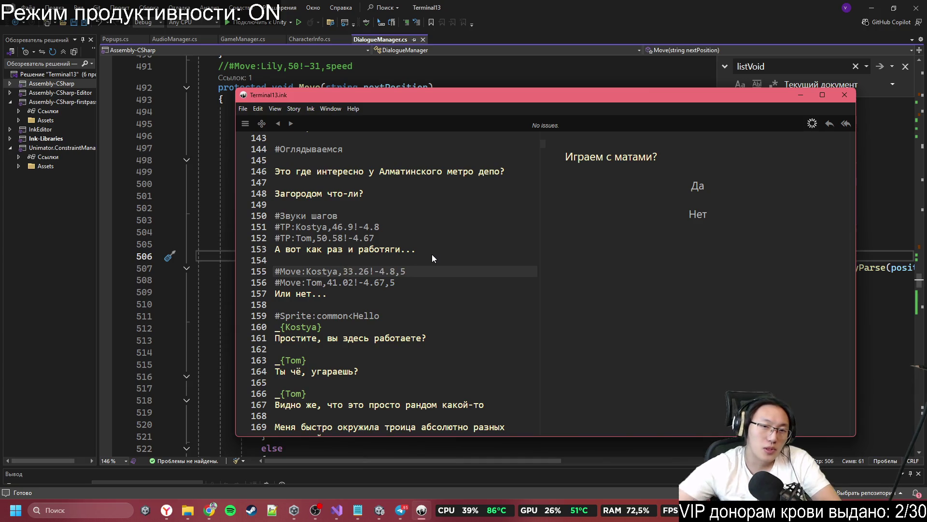
pyautogui.click(402, 160)
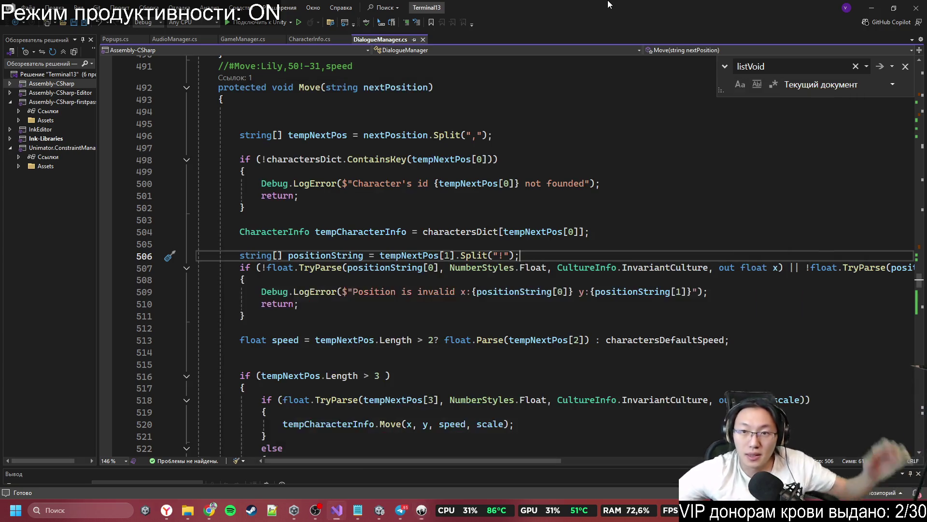
pyautogui.click(332, 513)
pyautogui.click(380, 510)
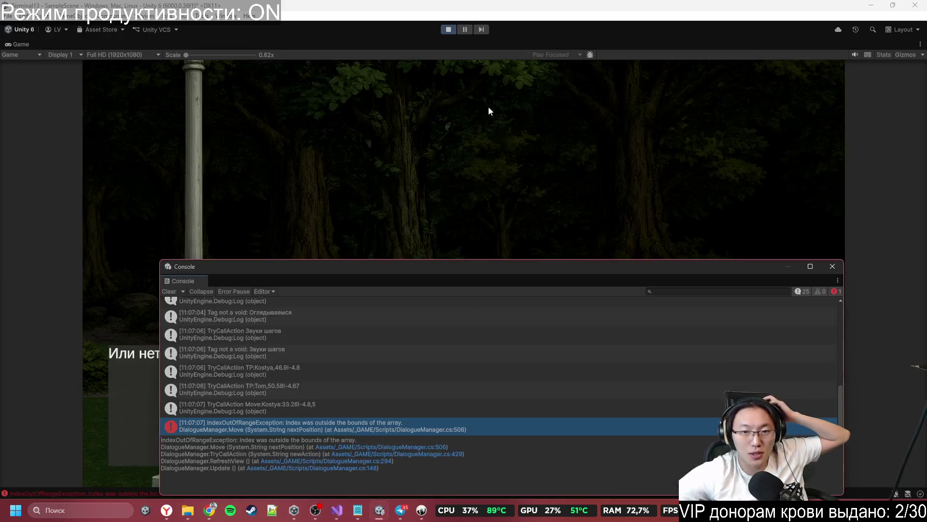
# - Restart Play mode, maximize the Game view and decline the swearing option
pyautogui.click(451, 33)
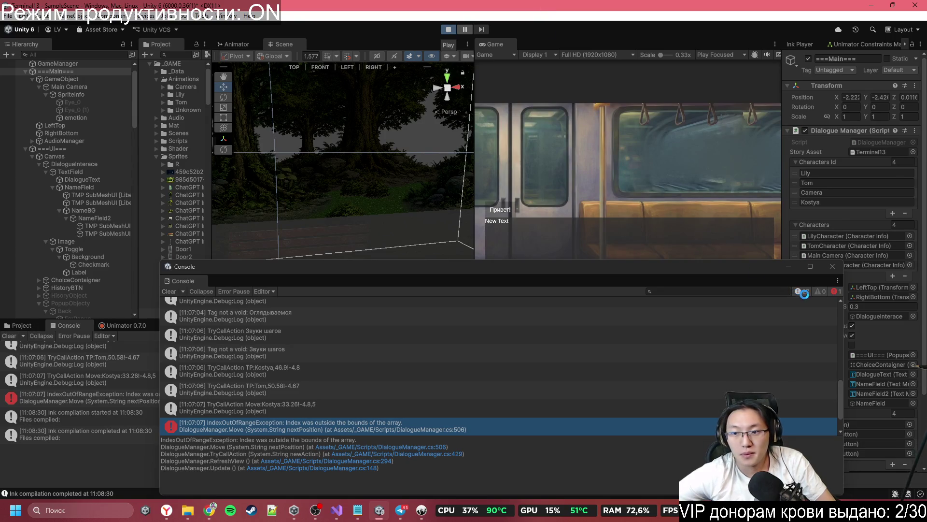
pyautogui.click(829, 267)
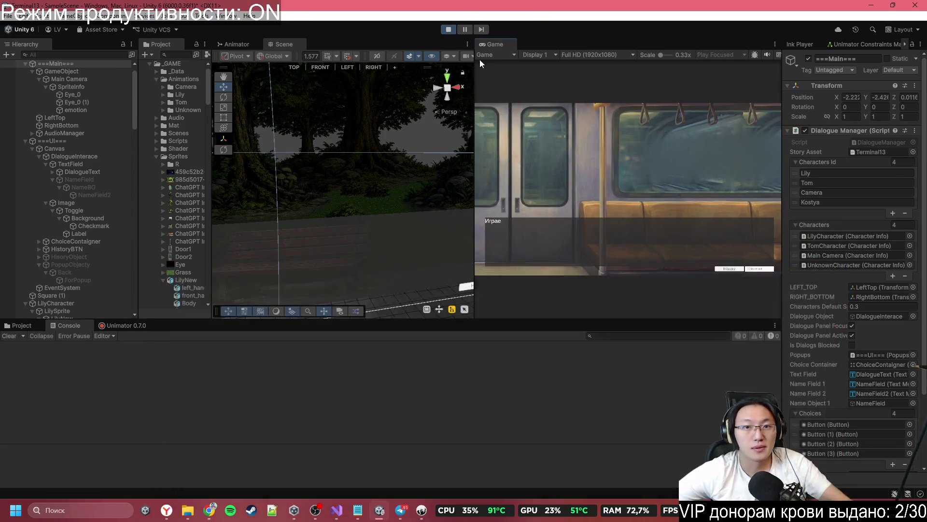
pyautogui.doubleClick(586, 40)
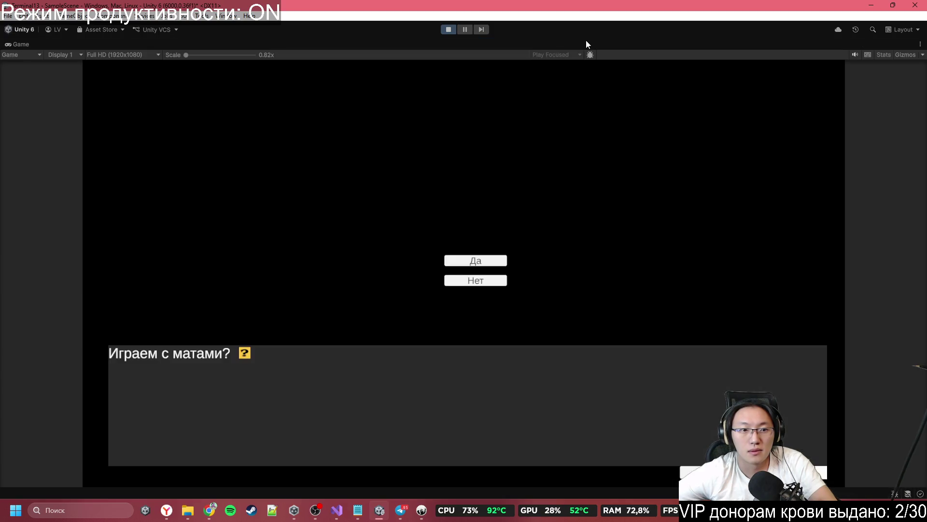
pyautogui.click(482, 281)
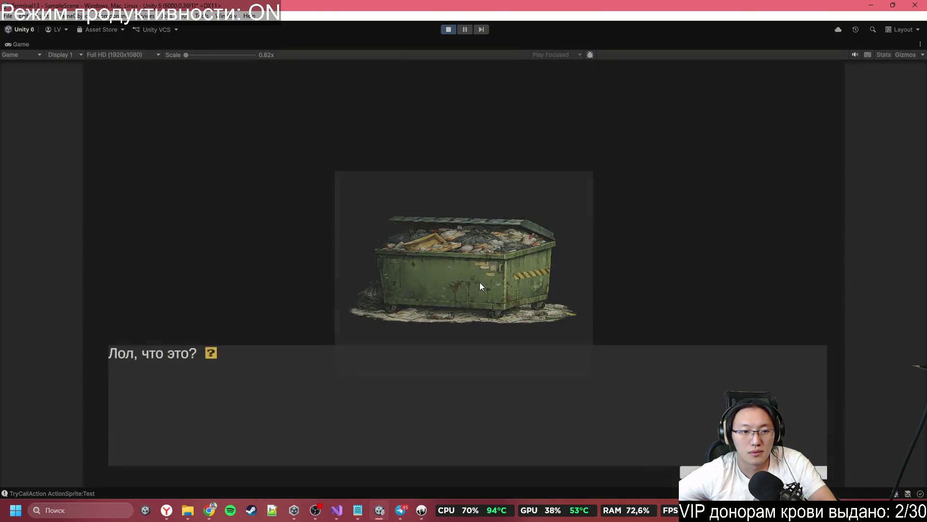
# - Advance the dialogue until Kostya and Tom walk in and speak, then open the error log
pyautogui.click(479, 283)
pyautogui.click(478, 280)
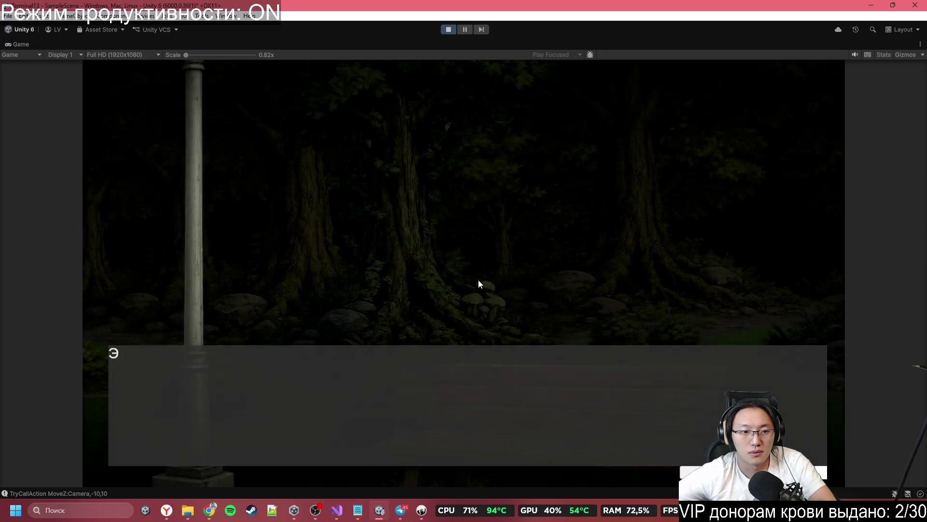
pyautogui.click(478, 279)
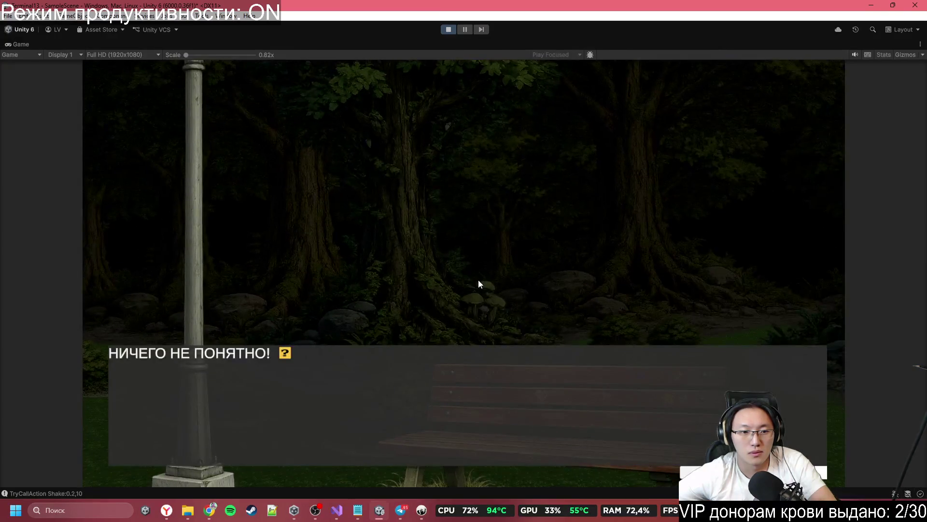
pyautogui.click(478, 280)
pyautogui.click(478, 280)
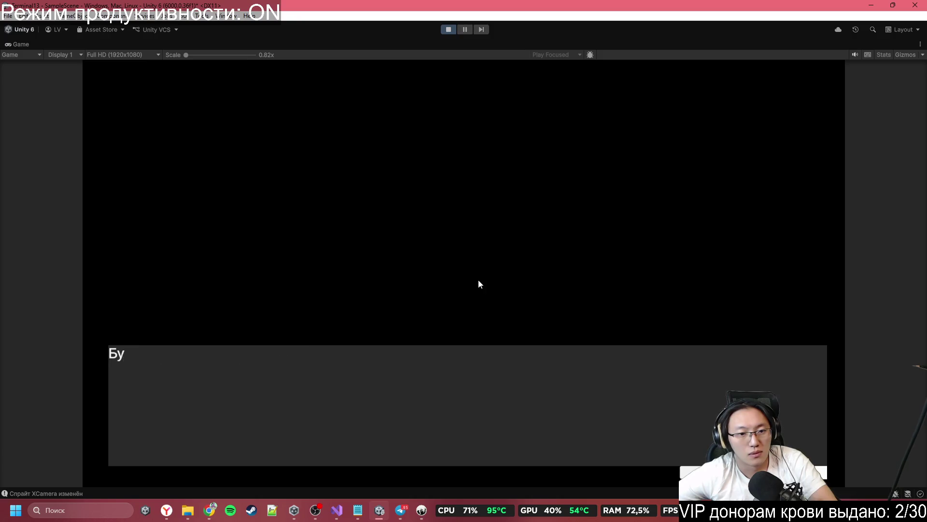
pyautogui.click(479, 279)
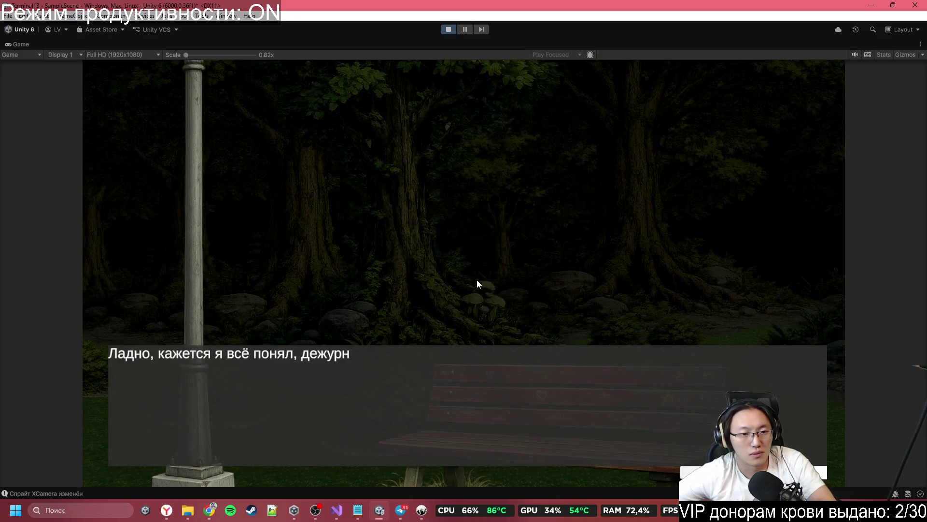
pyautogui.click(477, 279)
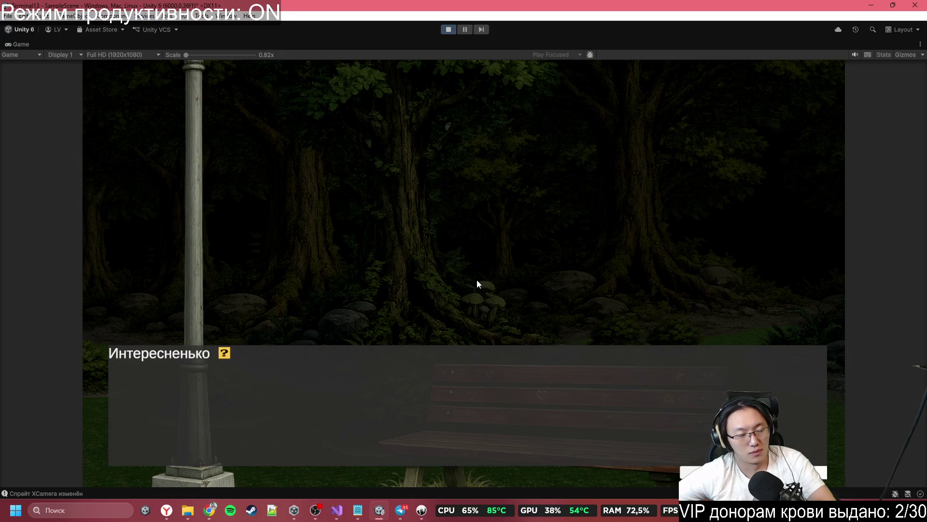
pyautogui.click(477, 279)
pyautogui.click(476, 280)
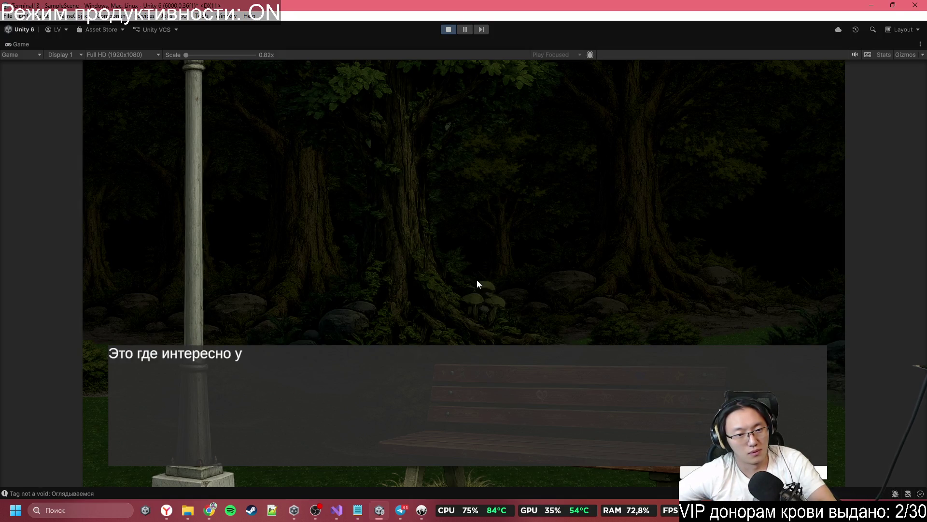
pyautogui.click(477, 280)
pyautogui.click(476, 280)
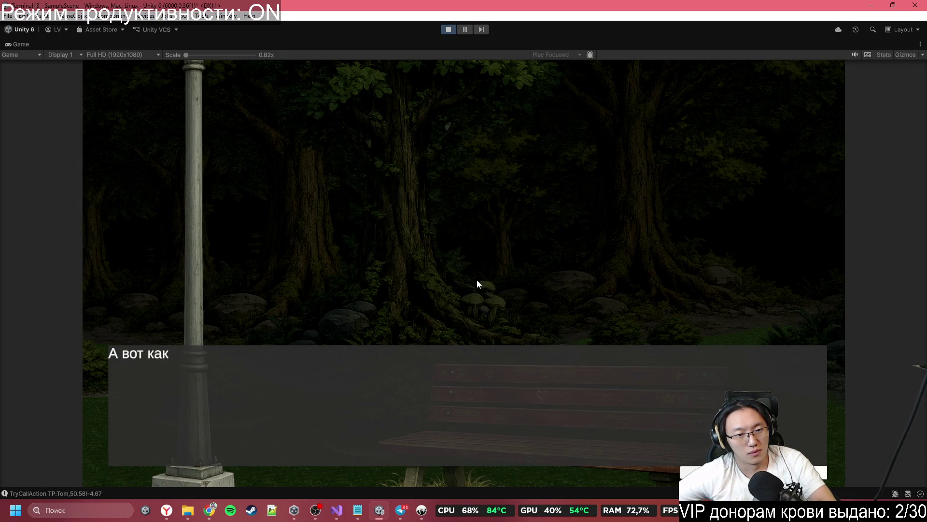
pyautogui.click(476, 279)
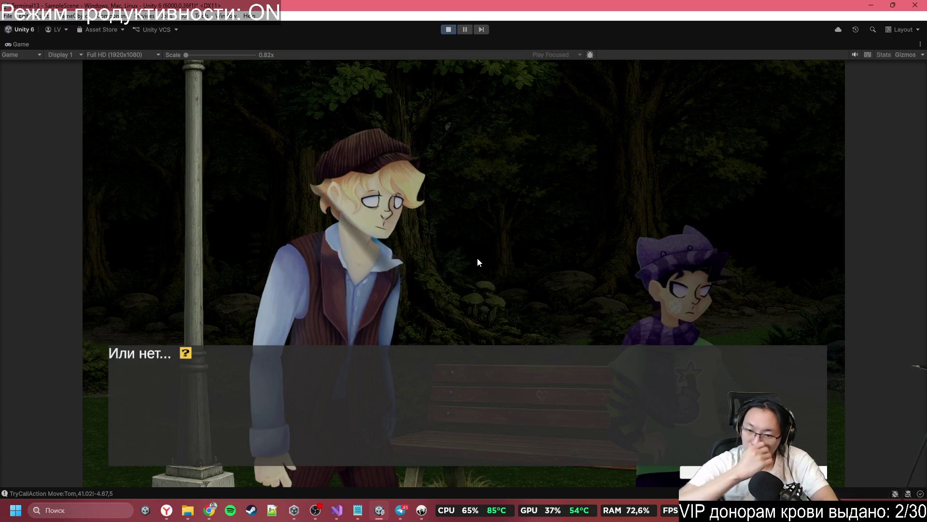
pyautogui.click(478, 257)
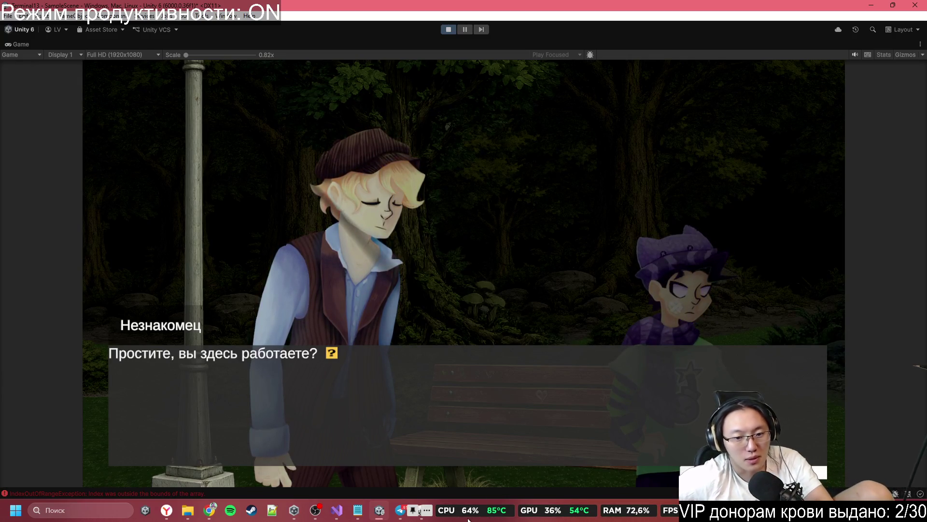
pyautogui.click(249, 493)
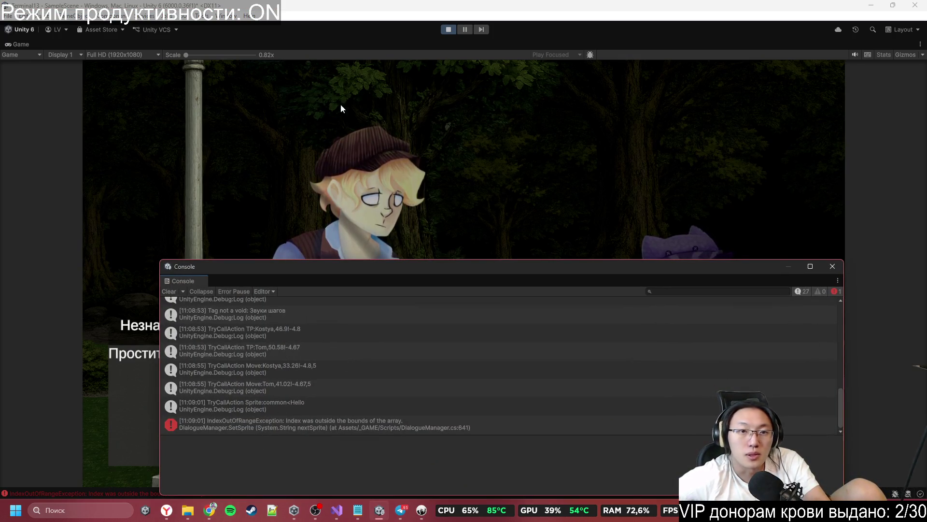
# - Restore the editor layout and inspect UnknownCharacter and UnknownSprite from the Hierarchy
pyautogui.doubleClick(387, 45)
pyautogui.scroll(-10, 92, 233)
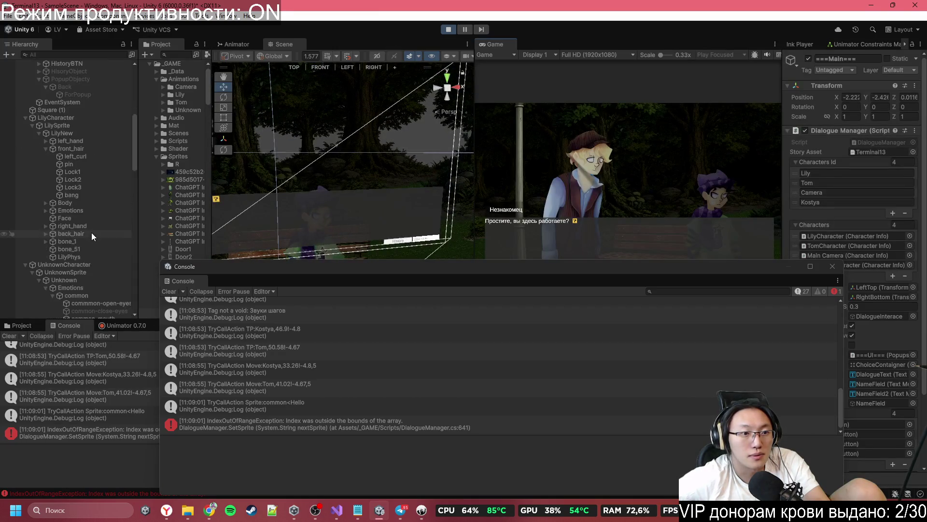
pyautogui.click(52, 91)
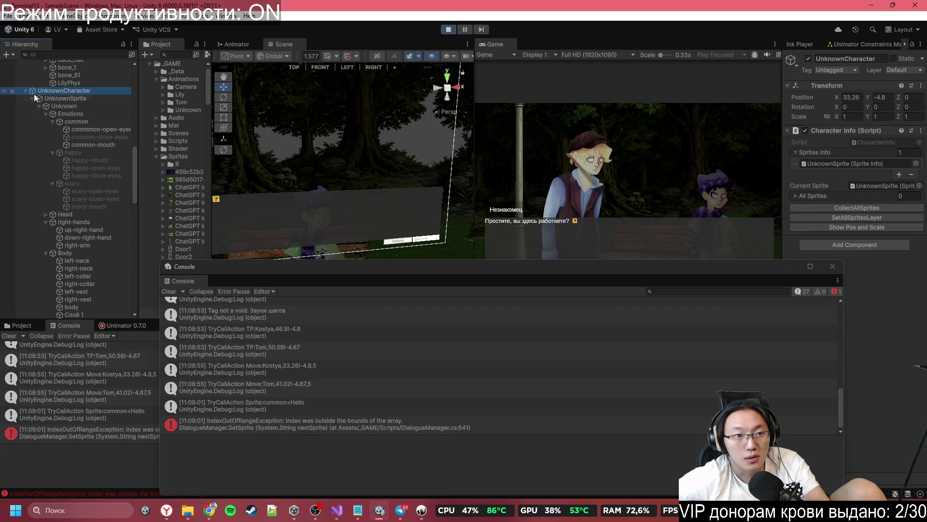
pyautogui.click(49, 100)
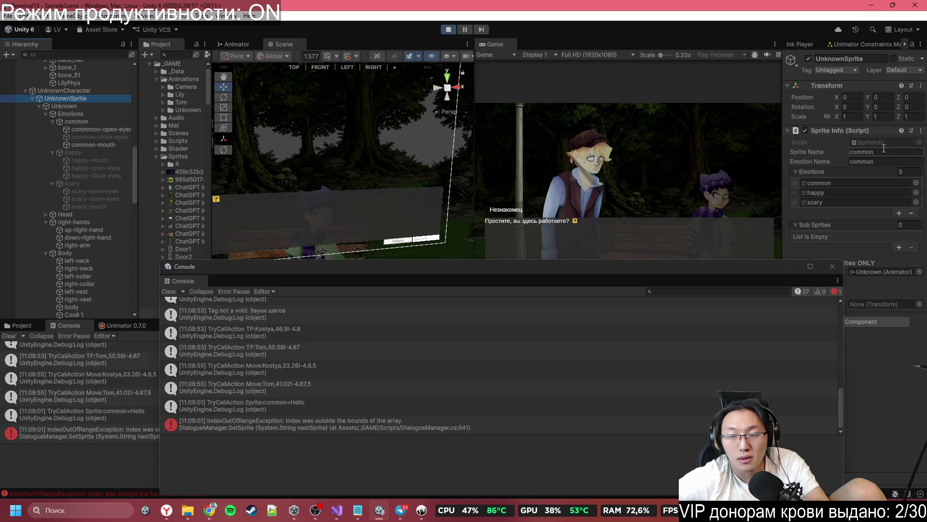
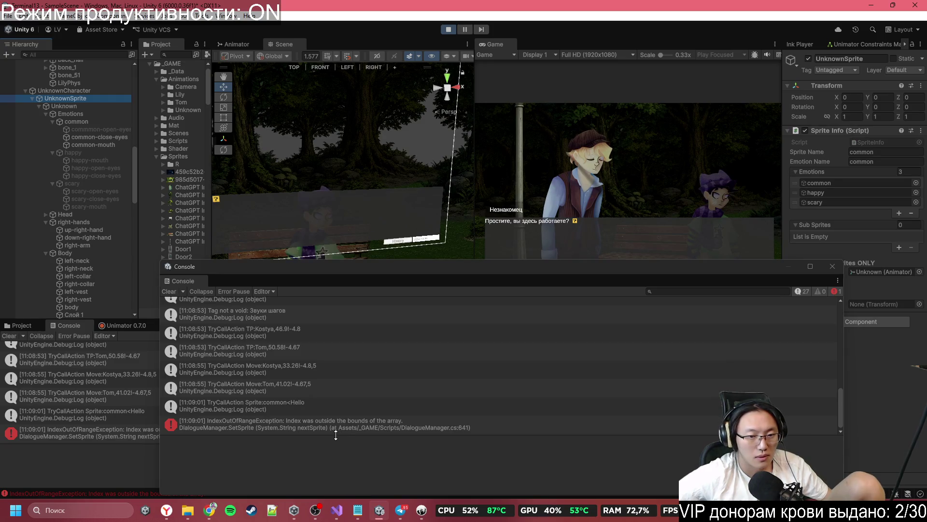
# - In Inky, insert 'Kostya,' into line 159's tag so it reads #Sprite:Kostya,common<Hello
pyautogui.click(422, 510)
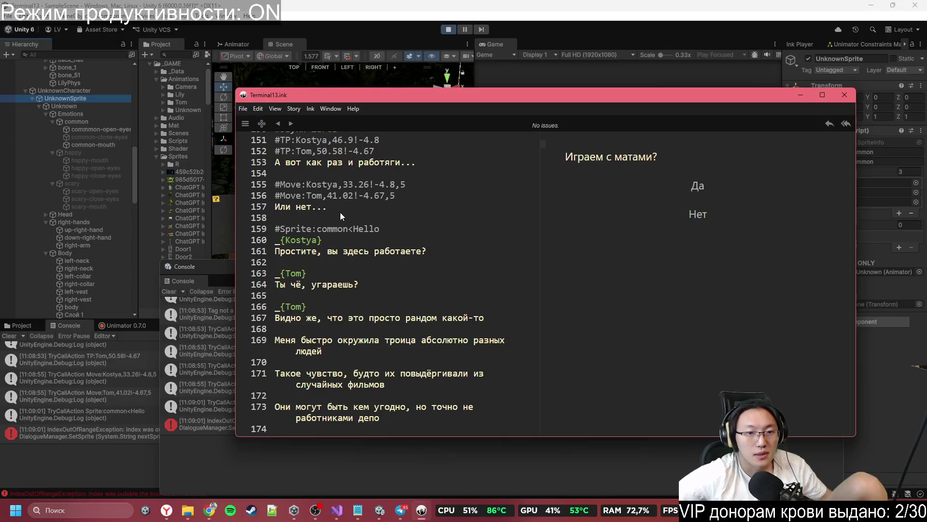
pyautogui.click(317, 227)
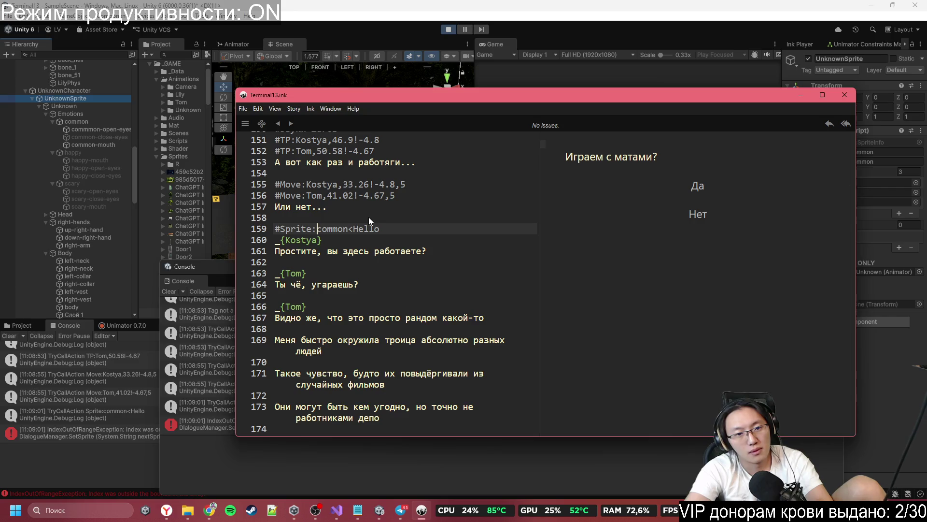
pyautogui.write('Kostua')
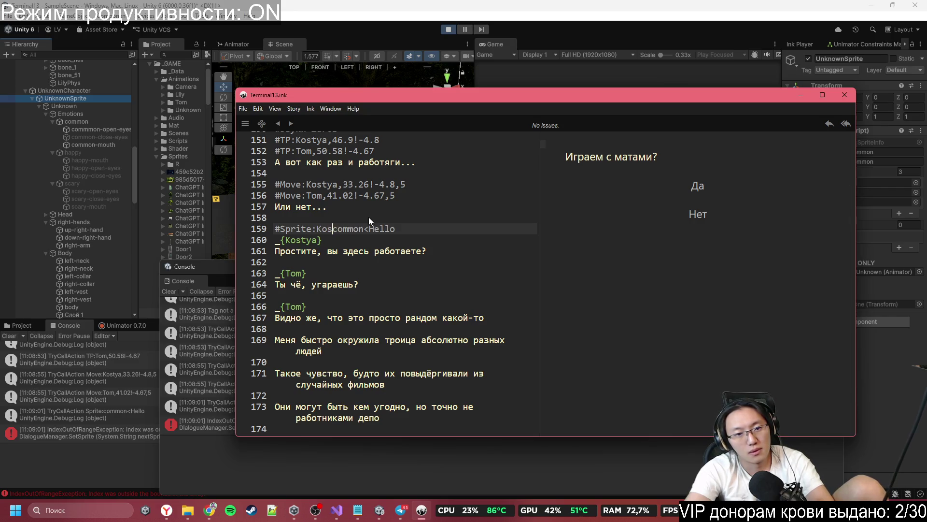
pyautogui.press('BackSpace')
pyautogui.write('ya')
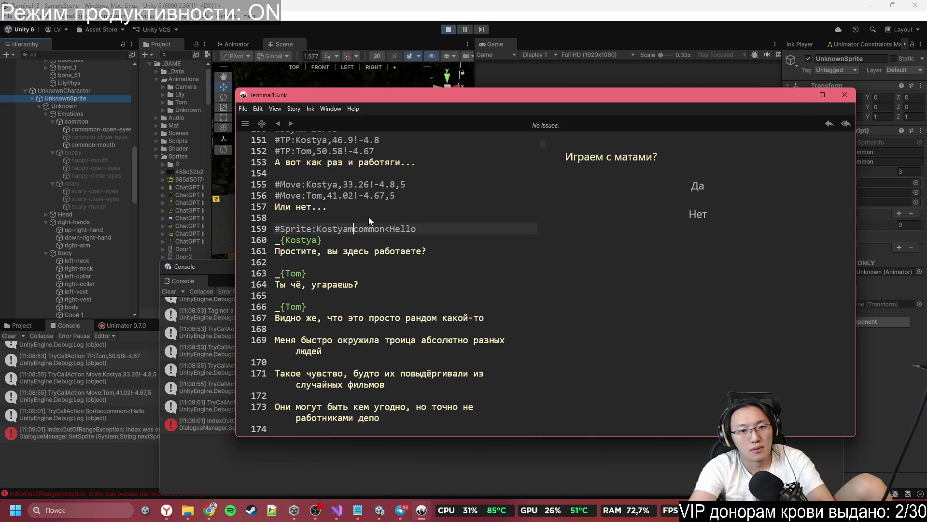
pyautogui.press('BackSpace')
pyautogui.write(',')
pyautogui.click(568, 4)
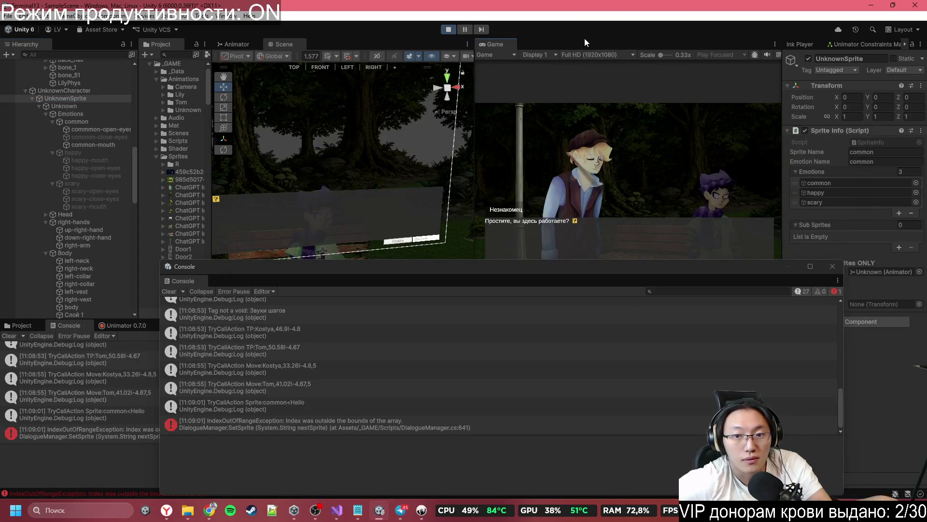
# - Maximize the Game view, clear the Console's logged errors, and close the Console
pyautogui.hotkey('shift', 'space')
pyautogui.click(832, 265)
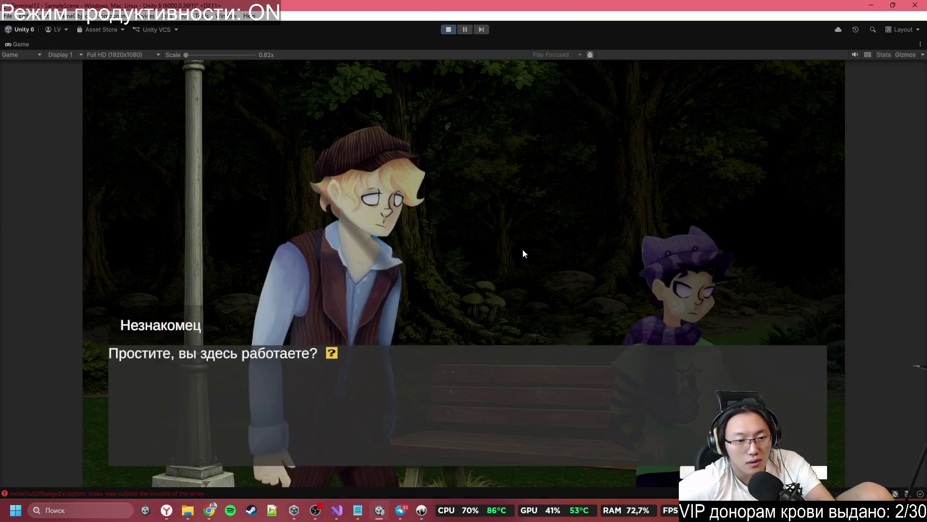
pyautogui.hotkey('ctrl', 'shift', 'c')
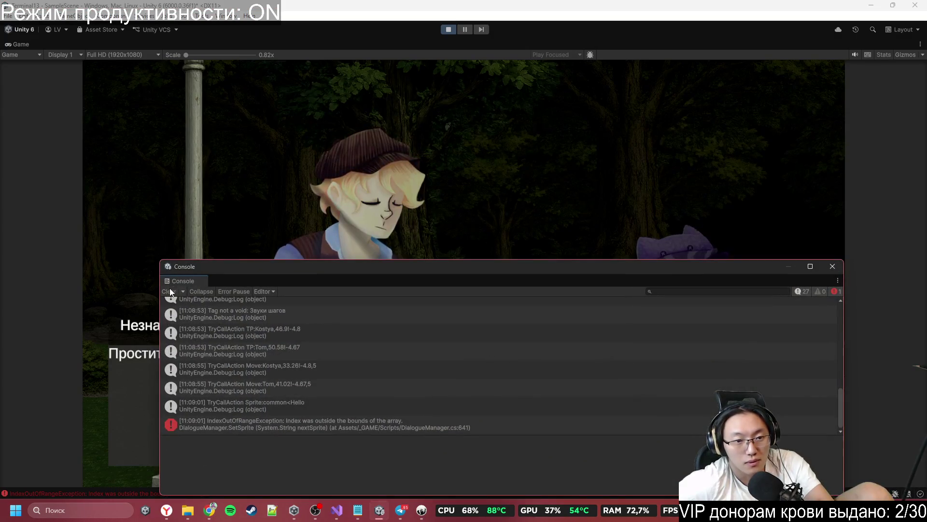
pyautogui.click(168, 291)
pyautogui.click(839, 268)
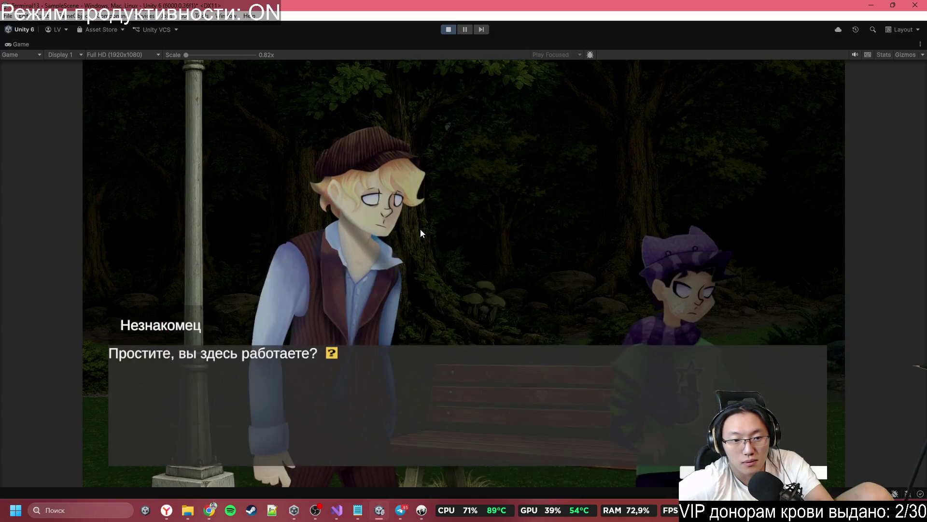
# - Play through the forest dialogue from the stranger's question to Tom's lines, then stop and restart
pyautogui.click(392, 219)
pyautogui.click(358, 210)
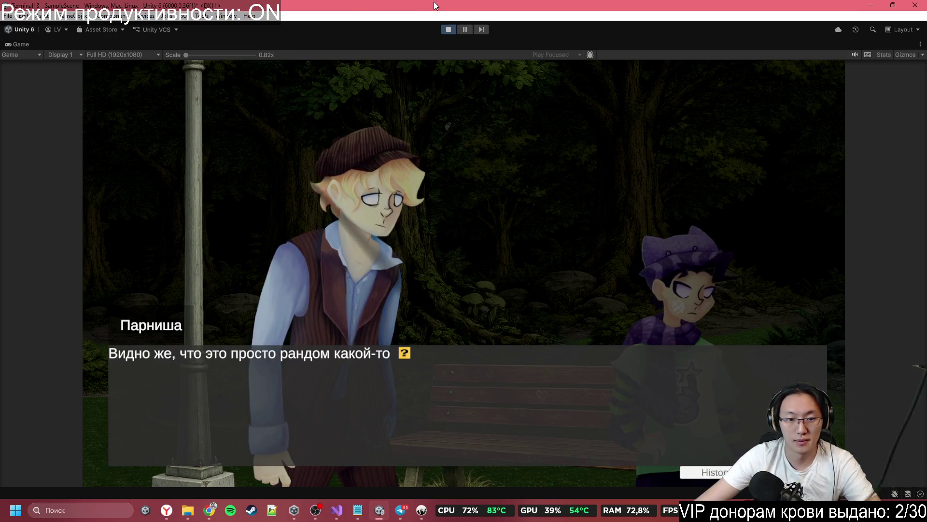
pyautogui.click(325, 360)
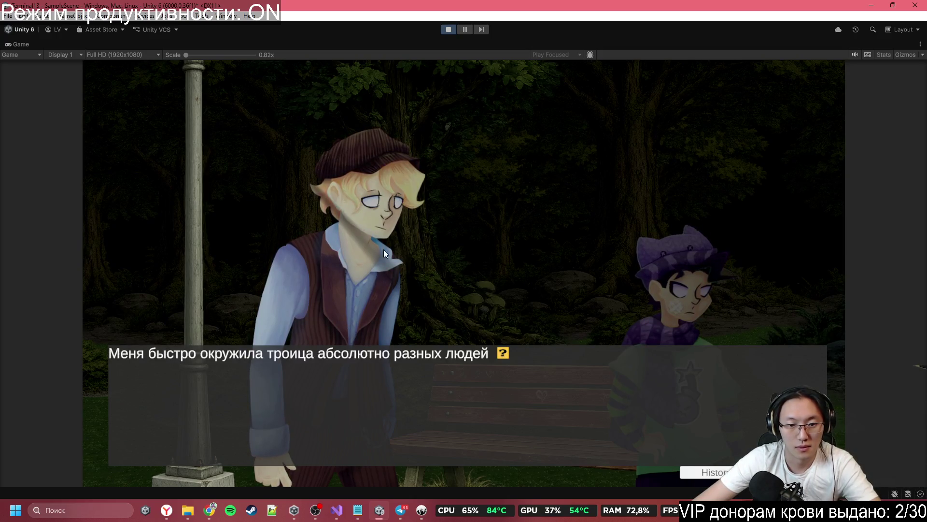
pyautogui.click(488, 266)
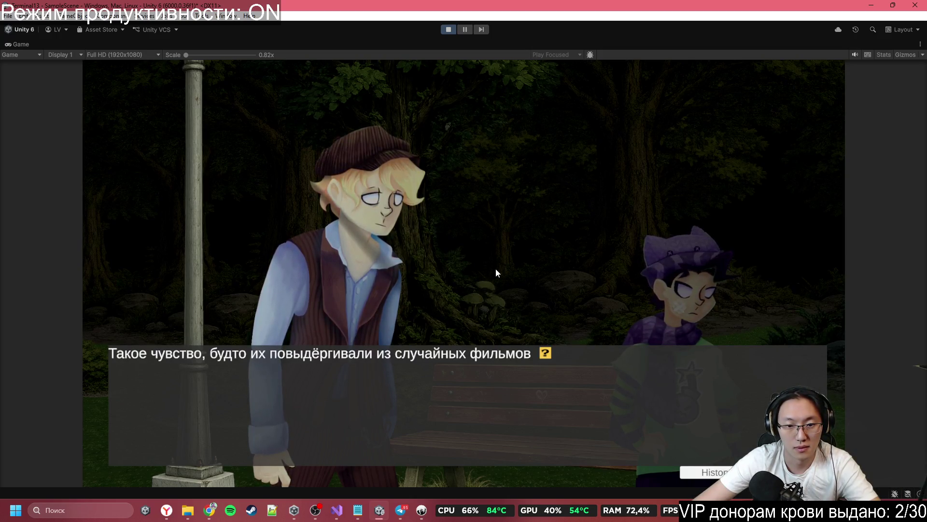
pyautogui.click(495, 268)
pyautogui.click(495, 269)
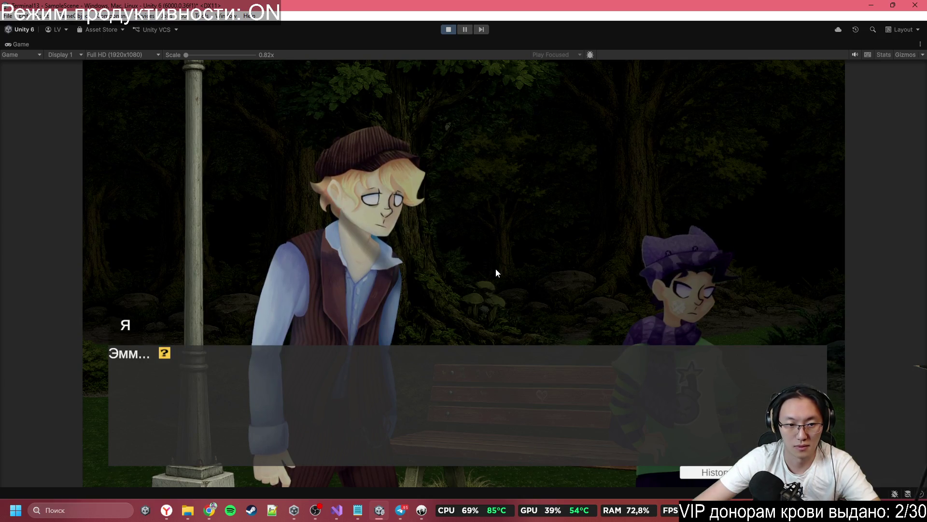
pyautogui.click(496, 273)
pyautogui.click(496, 273)
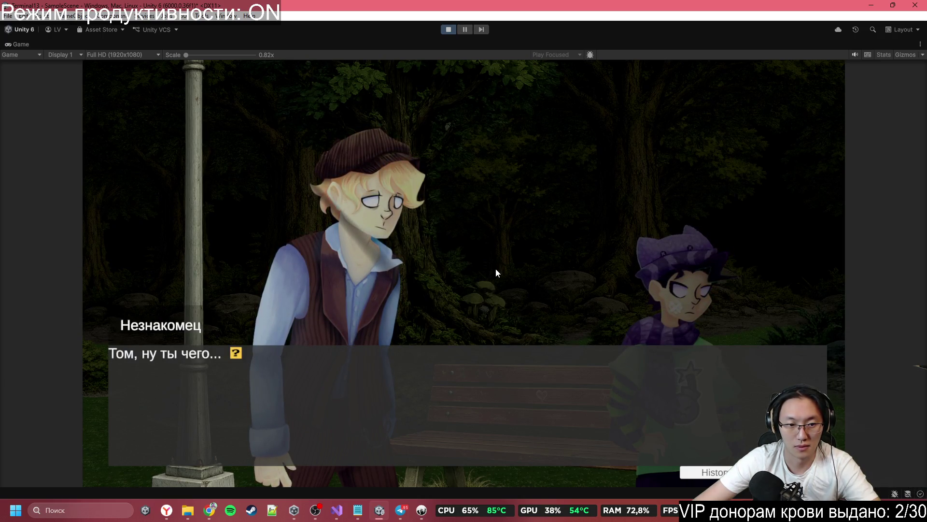
pyautogui.click(496, 270)
pyautogui.click(495, 269)
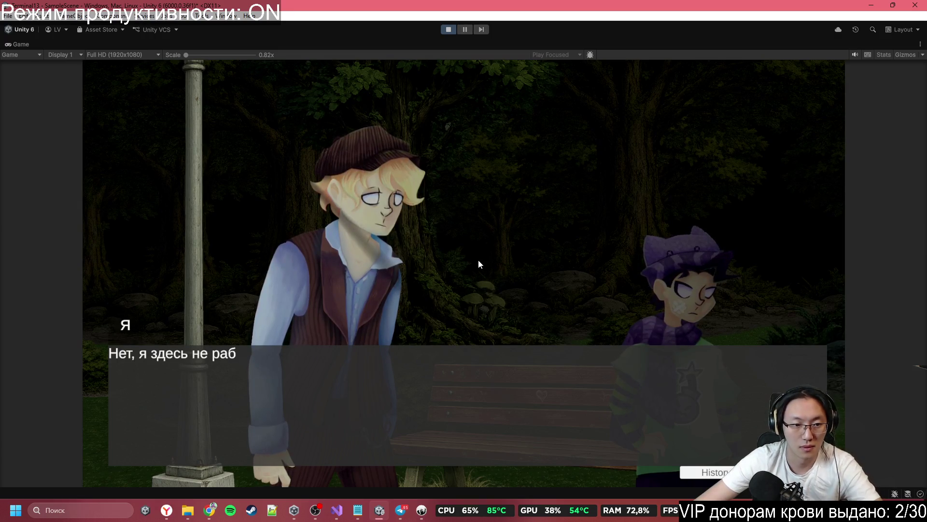
pyautogui.click(473, 260)
pyautogui.click(472, 260)
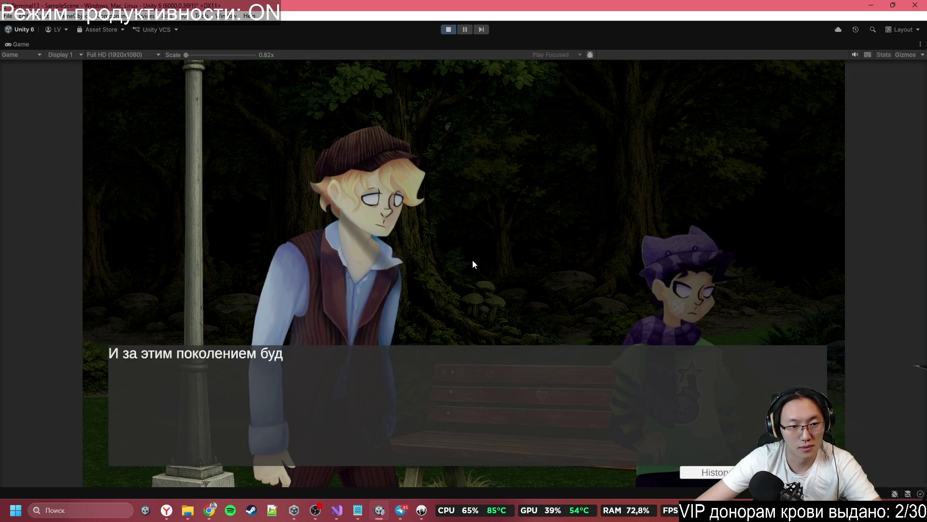
pyautogui.click(472, 259)
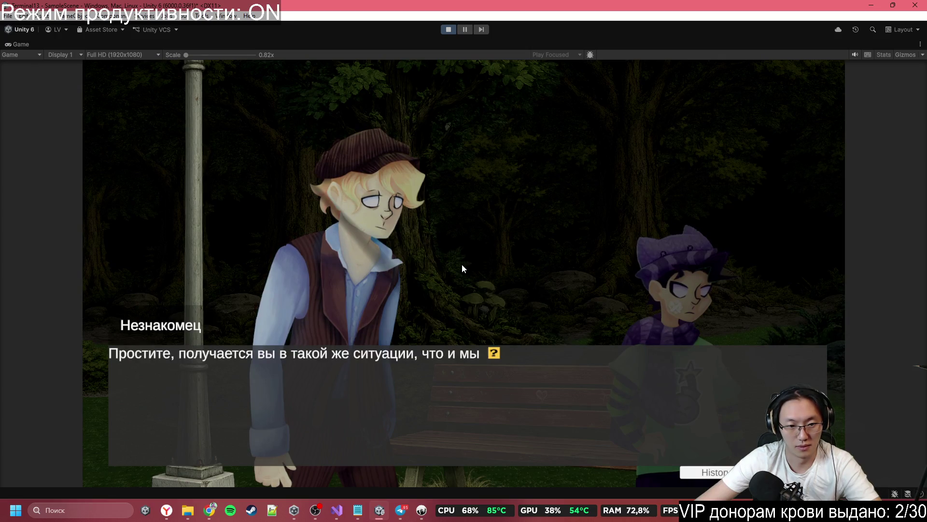
pyautogui.click(461, 269)
pyautogui.click(458, 269)
pyautogui.click(457, 265)
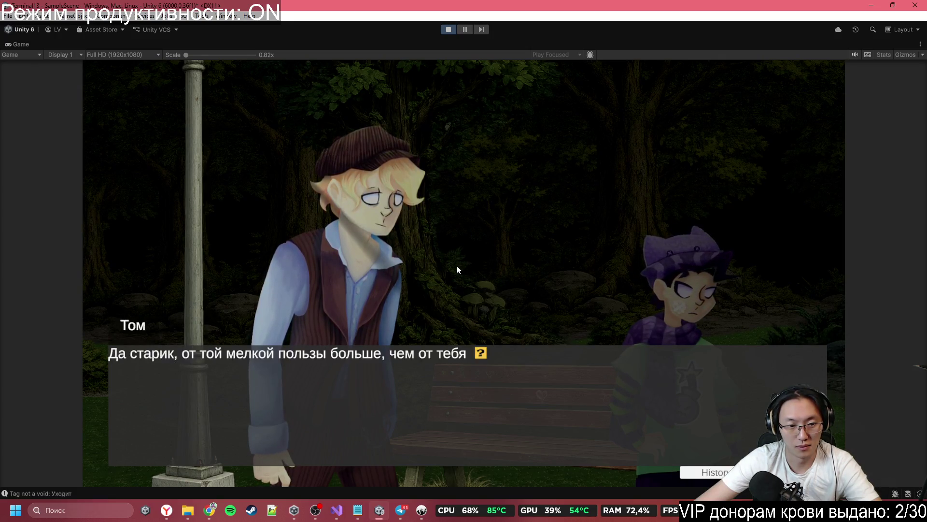
pyautogui.click(456, 265)
pyautogui.click(453, 33)
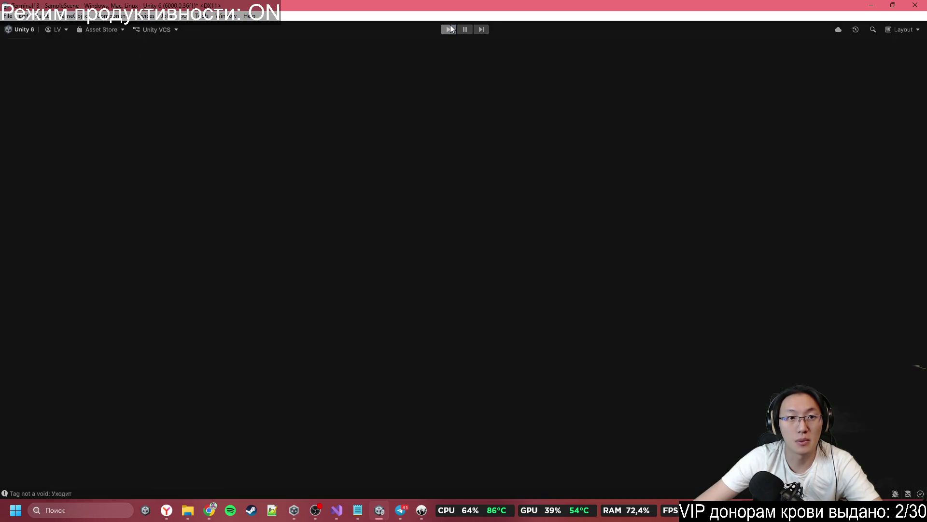
pyautogui.click(449, 30)
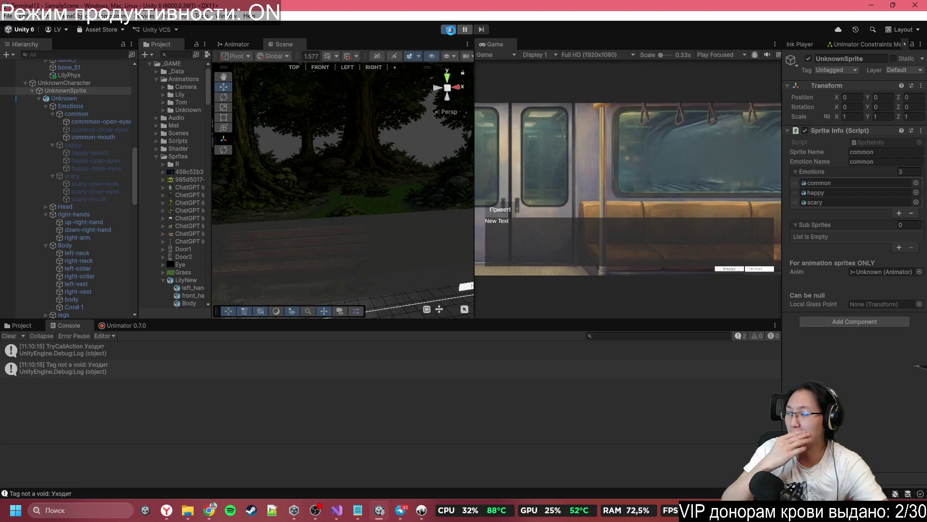
# - Restart Play mode, maximize the Game view, and answer Да at the first choice
pyautogui.click(451, 30)
pyautogui.click(451, 30)
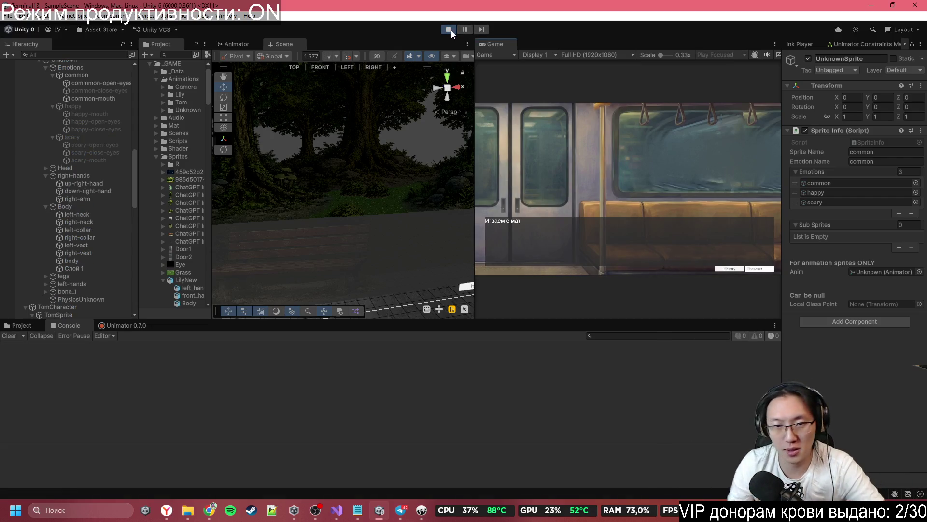
pyautogui.doubleClick(516, 42)
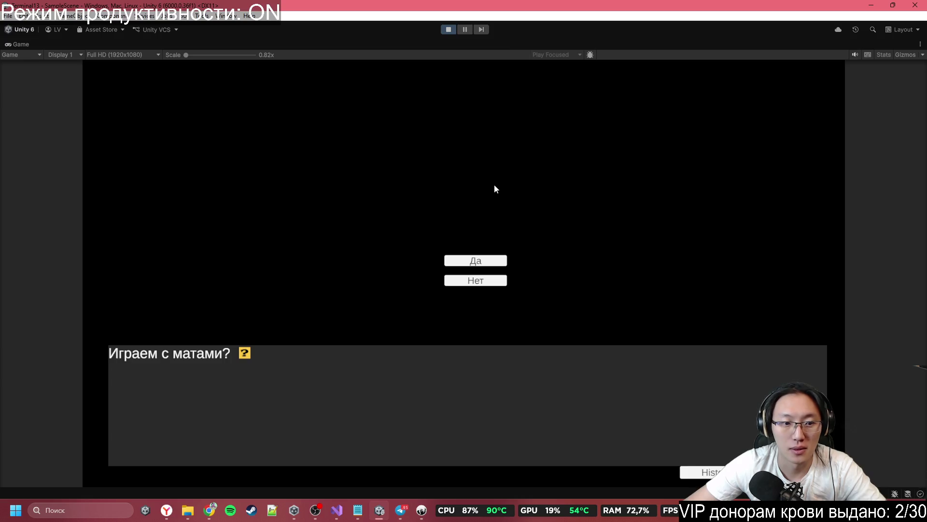
pyautogui.click(466, 281)
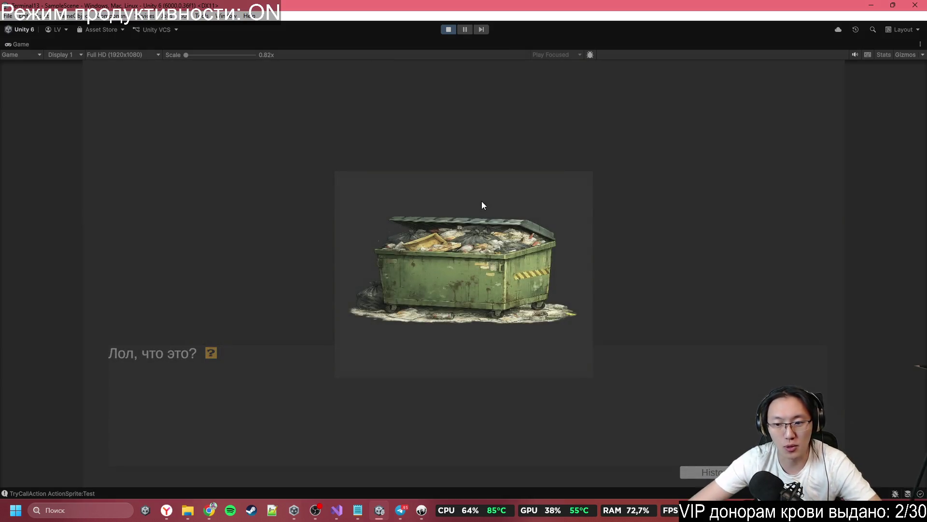
# - Advance through the train, dark park and forest lines to «Простите, вы здесь работаете?»
pyautogui.click(482, 201)
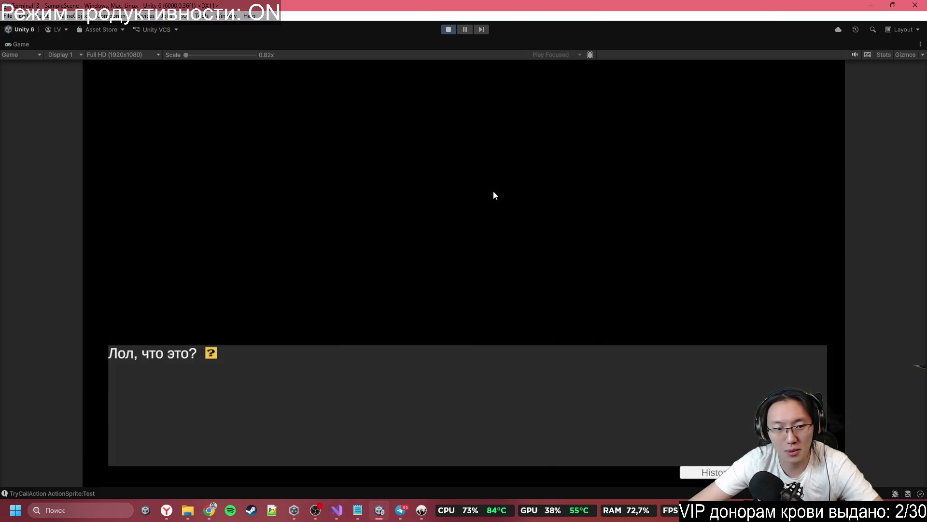
pyautogui.click(493, 192)
pyautogui.click(494, 192)
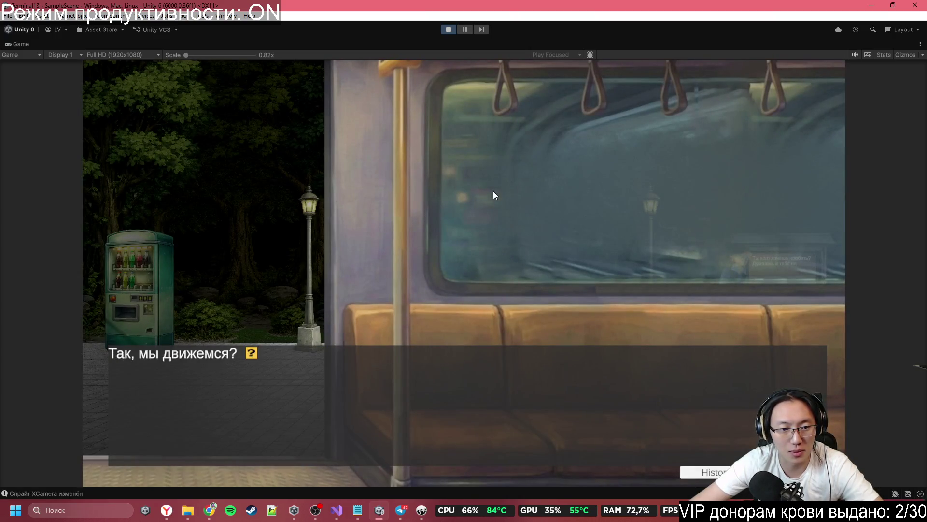
pyautogui.click(494, 191)
pyautogui.click(494, 192)
pyautogui.click(494, 191)
pyautogui.click(493, 191)
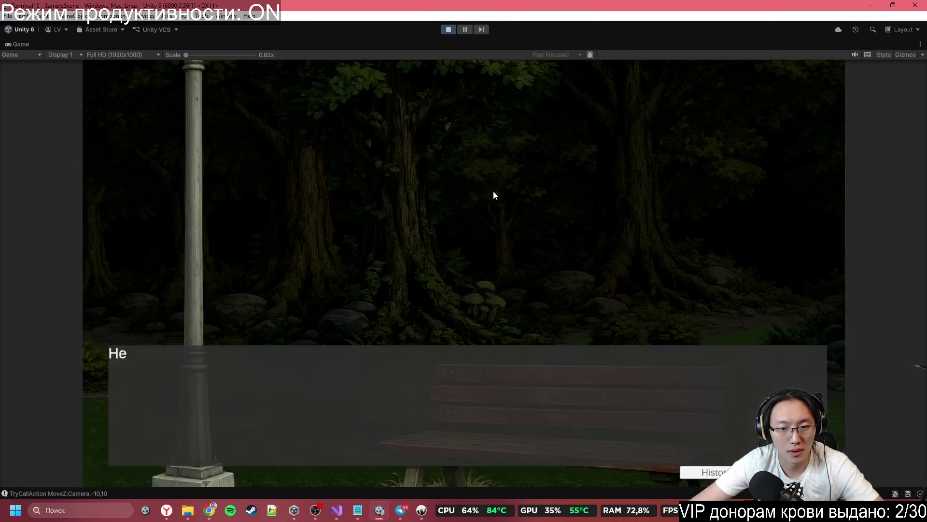
pyautogui.click(494, 192)
pyautogui.click(494, 192)
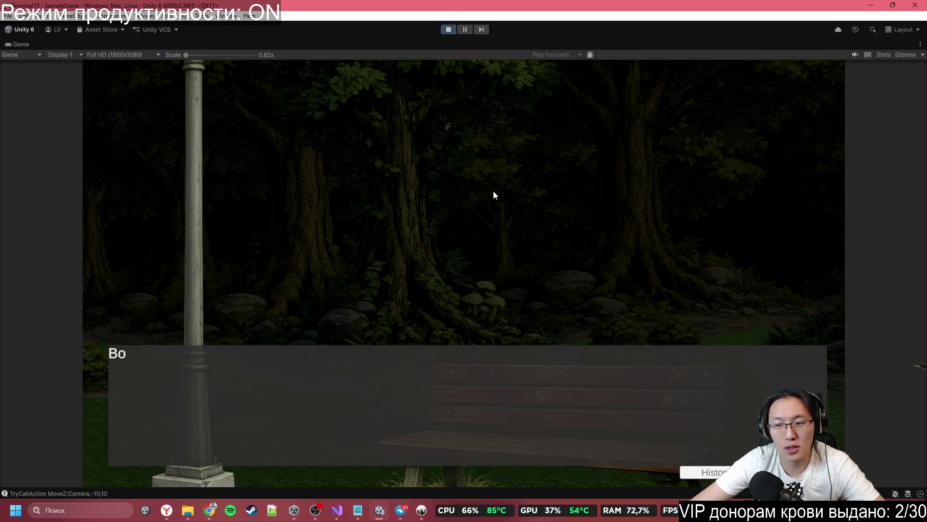
pyautogui.click(493, 192)
pyautogui.click(494, 192)
pyautogui.click(494, 191)
pyautogui.click(494, 192)
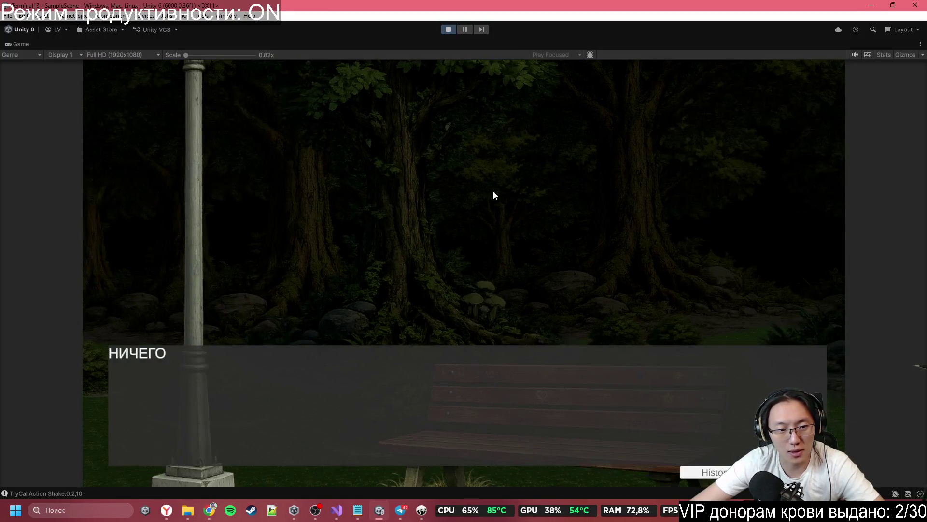
pyautogui.click(494, 192)
pyautogui.click(494, 192)
pyautogui.click(493, 191)
pyautogui.click(494, 192)
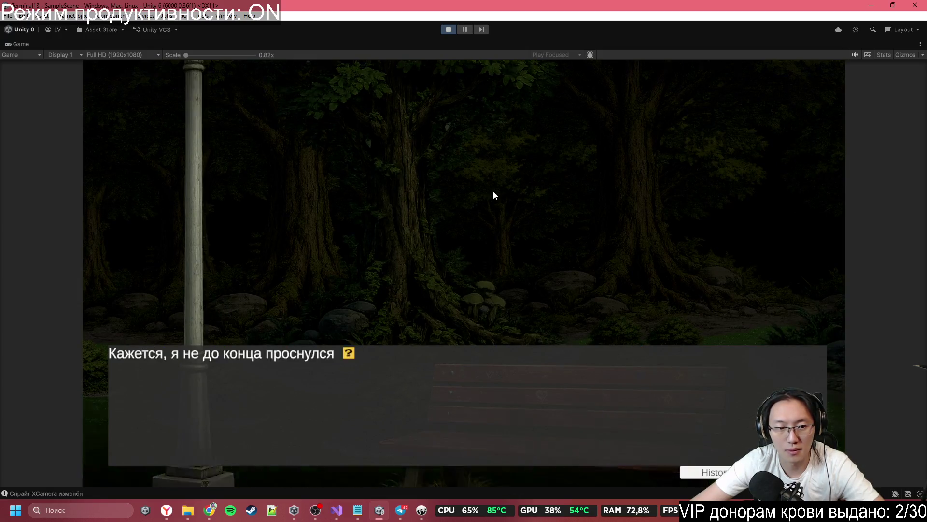
pyautogui.click(494, 192)
pyautogui.click(494, 192)
pyautogui.click(493, 192)
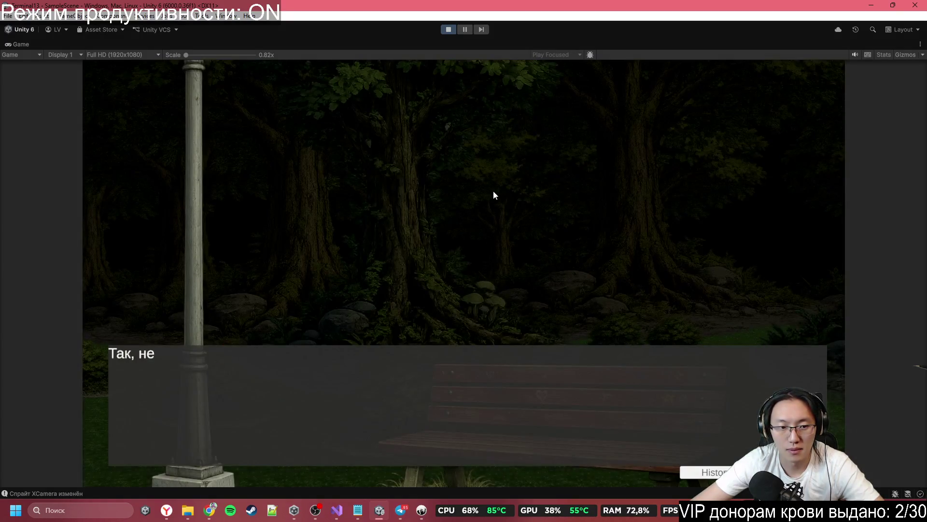
pyautogui.click(494, 192)
pyautogui.click(494, 192)
pyautogui.click(494, 191)
pyautogui.click(493, 192)
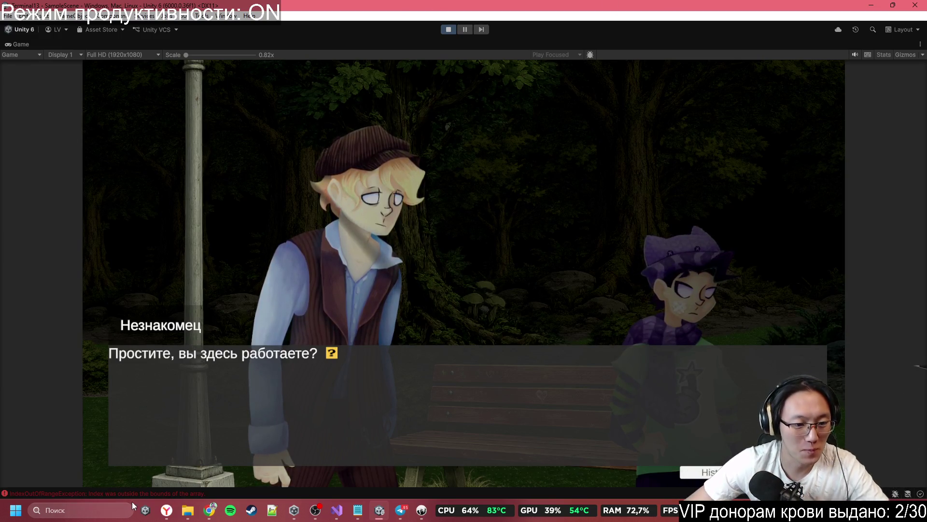
# - Stop Play mode, check line 165 in Inky, and let Unity recompile the Ink story
pyautogui.click(196, 491)
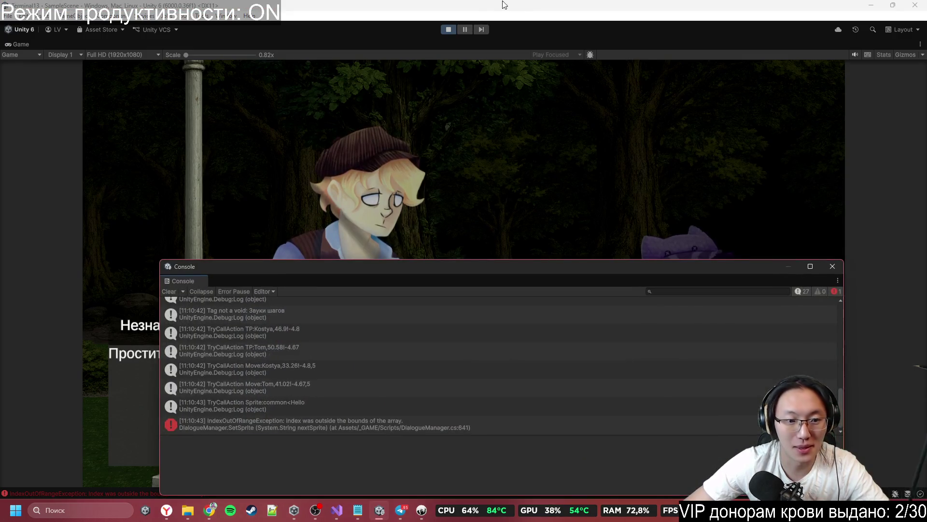
pyautogui.click(448, 29)
pyautogui.hotkey('alt', 'Tab')
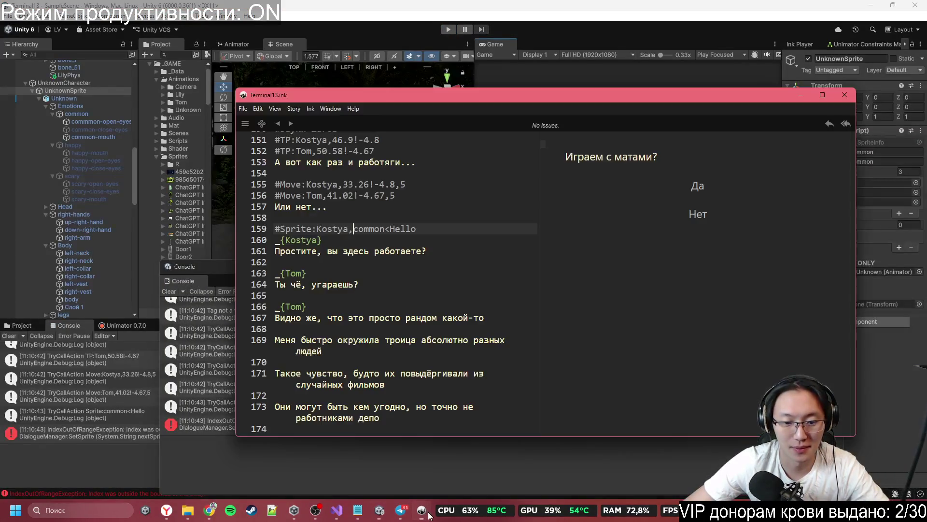
pyautogui.click(441, 304)
pyautogui.click(379, 295)
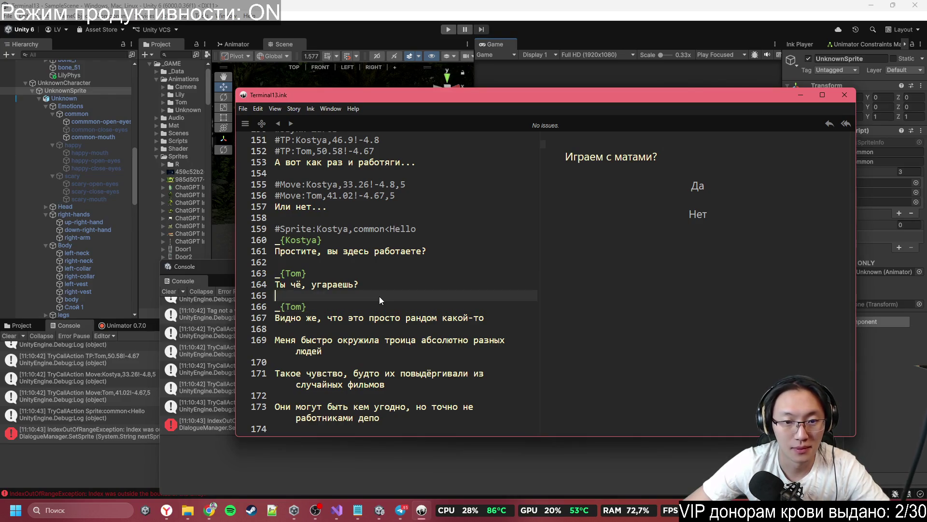
pyautogui.click(219, 262)
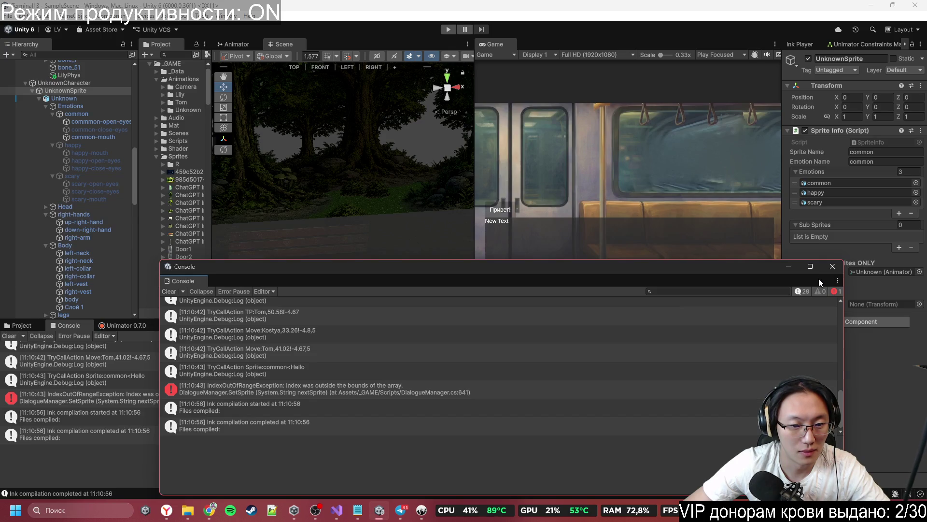
pyautogui.click(832, 266)
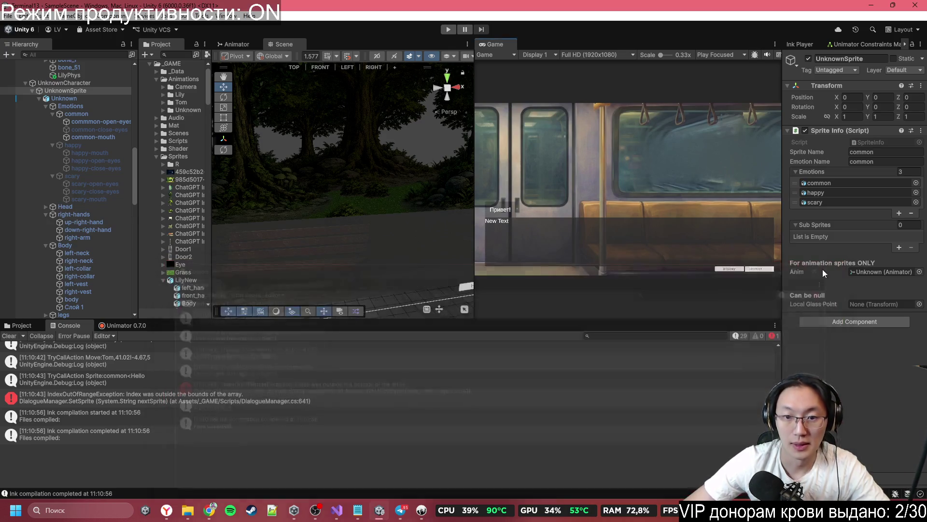
pyautogui.click(872, 5)
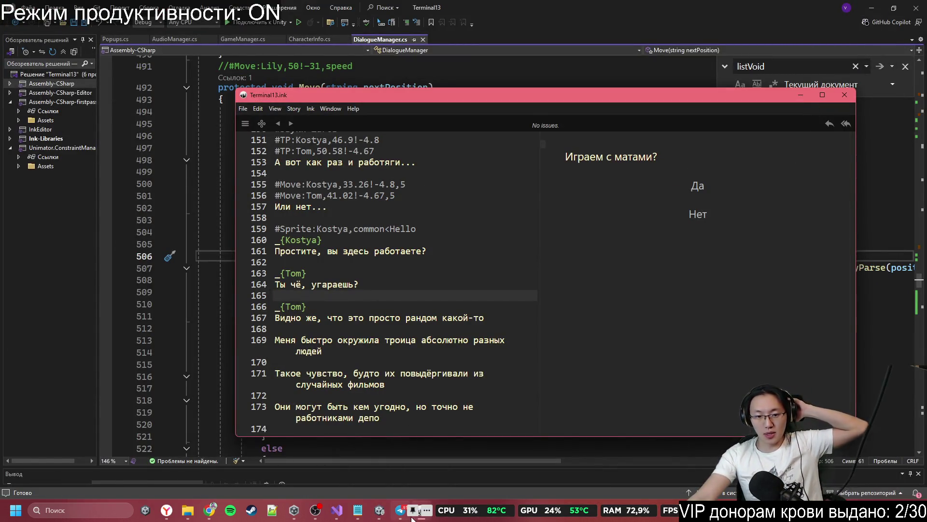
# - Snap Inky to the left half with a wider script pane and minimize Visual Studio
pyautogui.moveTo(399, 515)
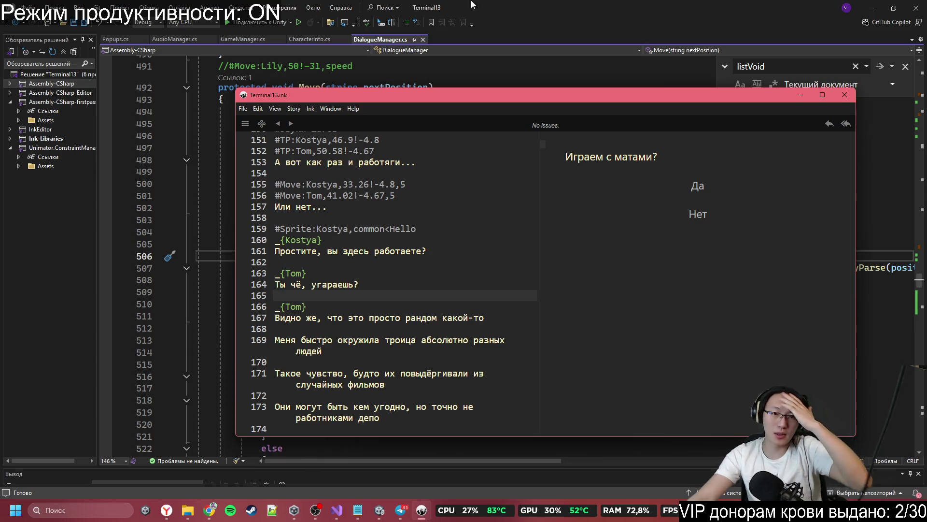
pyautogui.moveTo(680, 94); pyautogui.dragTo(1, 119)
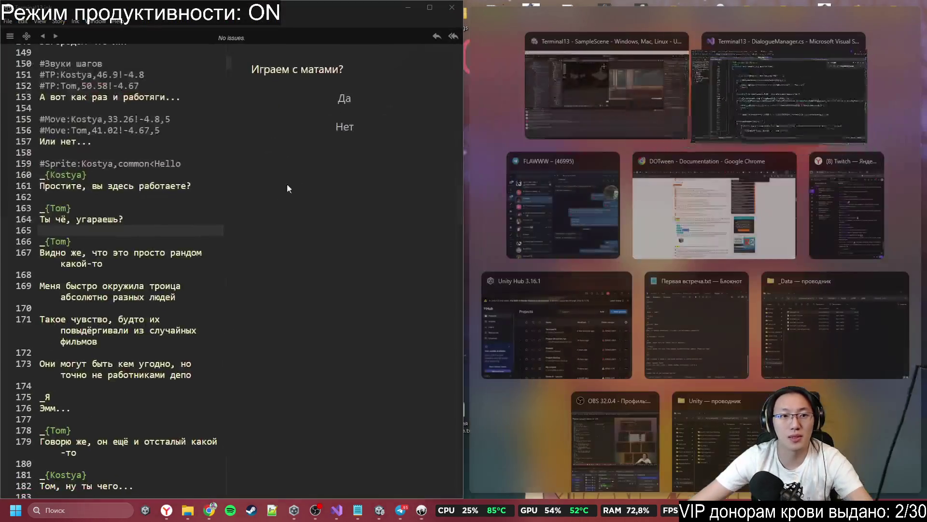
pyautogui.click(230, 142)
pyautogui.moveTo(230, 142); pyautogui.dragTo(442, 142)
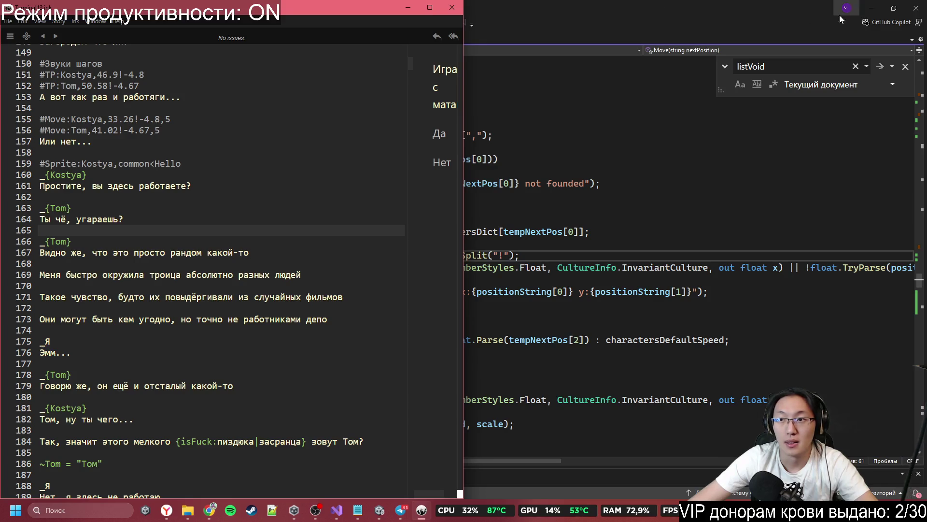
pyautogui.click(871, 8)
pyautogui.click(209, 511)
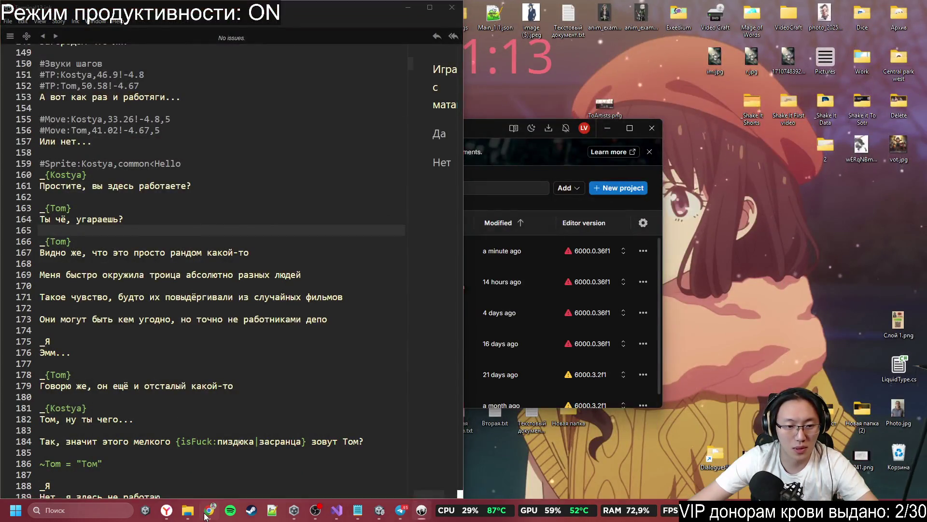
pyautogui.moveTo(845, 10)
pyautogui.mouseDown()
pyautogui.moveTo(817, 15)
pyautogui.moveTo(815, 149)
pyautogui.moveTo(863, 169)
pyautogui.moveTo(925, 223)
pyautogui.mouseUp()
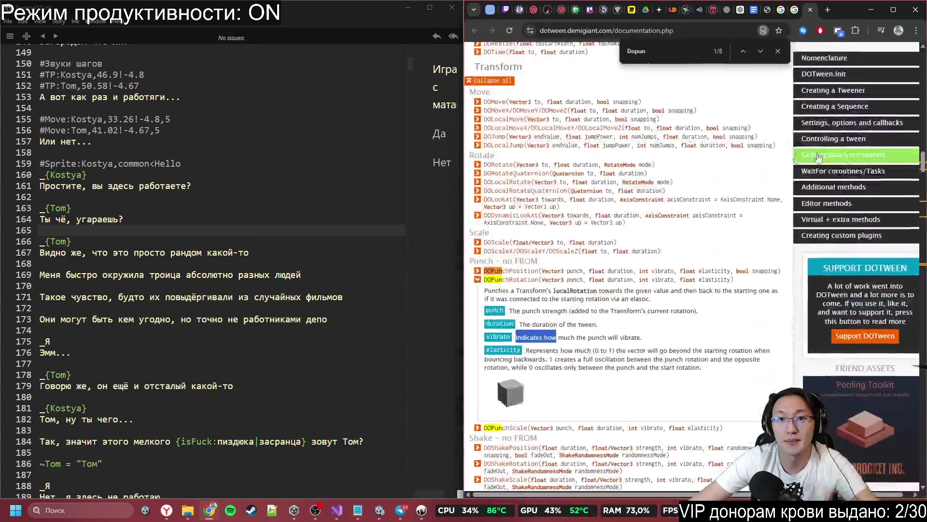
# - Dock Chrome on the right half, close the DOTween tab, and scroll the Terminal#13 Google Doc
pyautogui.click(663, 130)
pyautogui.click(810, 10)
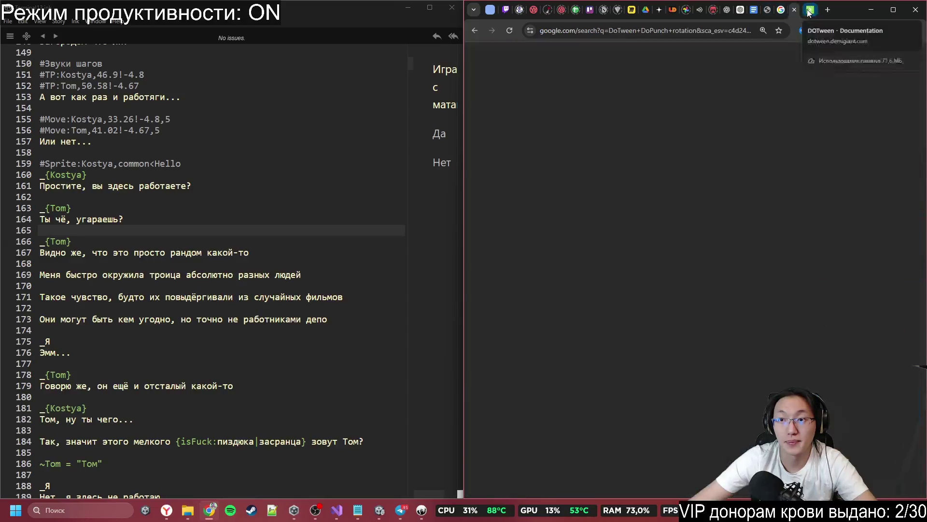
pyautogui.click(772, 10)
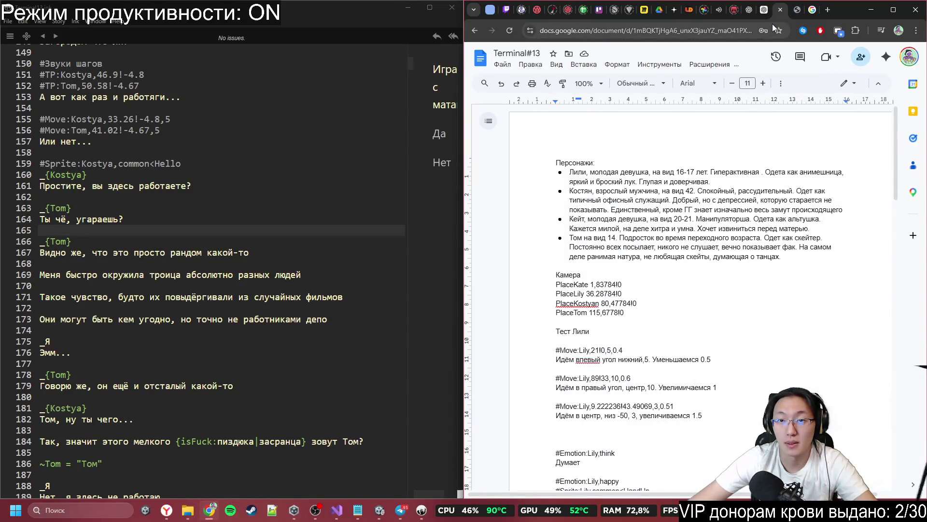
pyautogui.scroll(-2, 686, 161)
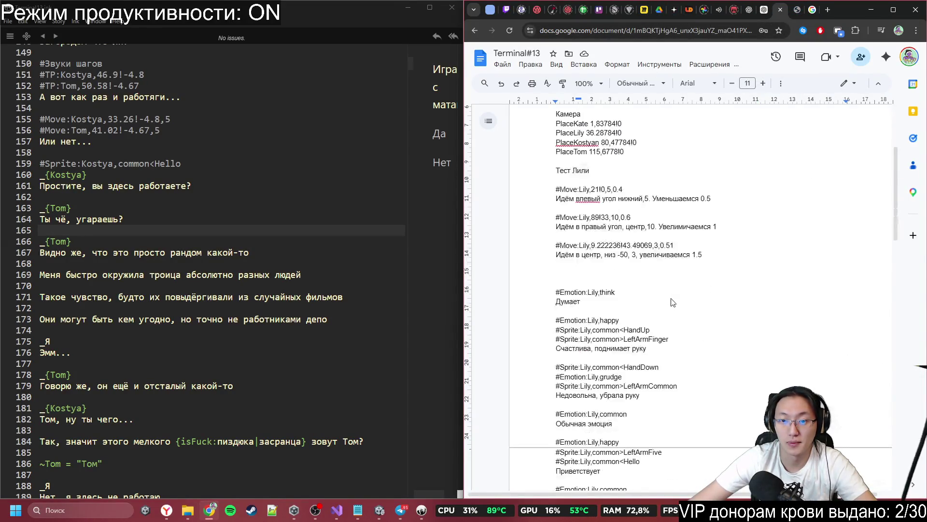
# - On the Miro board, shrink the wide Герой просыпается note into a smaller square
pyautogui.click(644, 10)
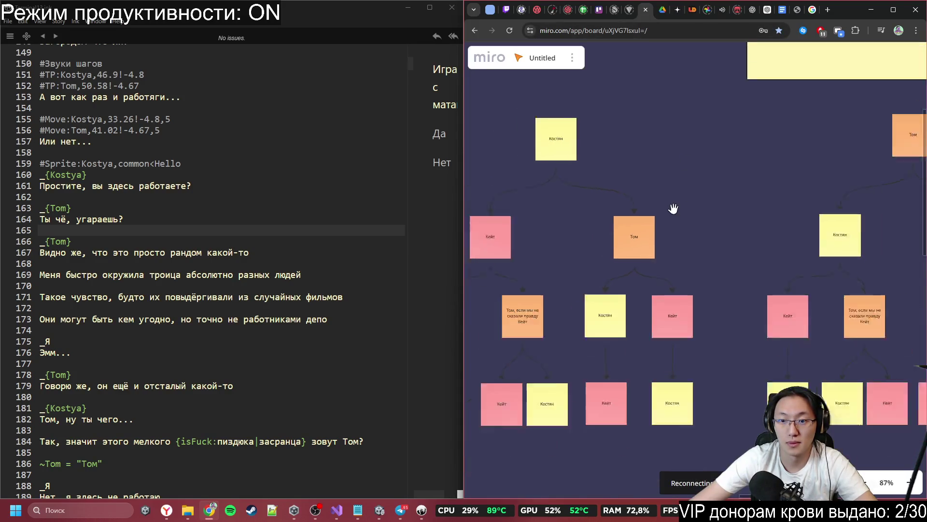
pyautogui.click(606, 292)
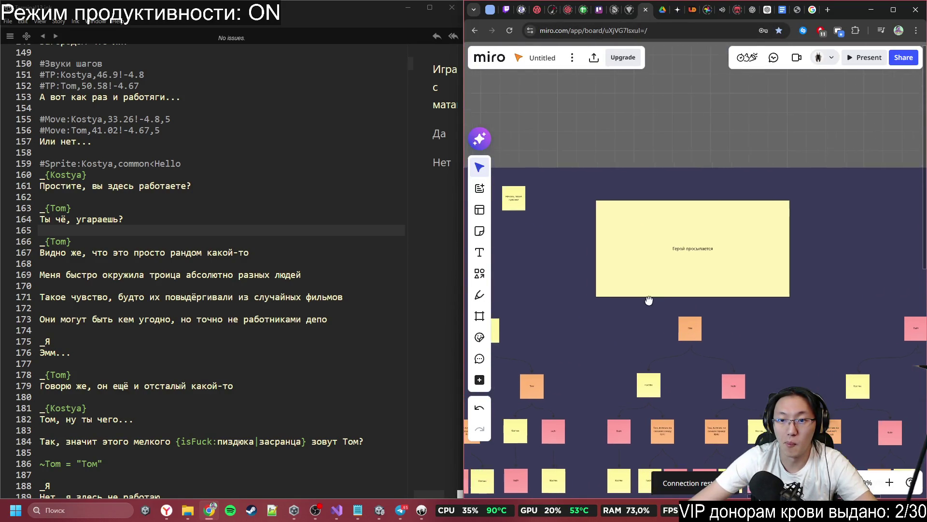
pyautogui.moveTo(791, 298); pyautogui.dragTo(683, 264)
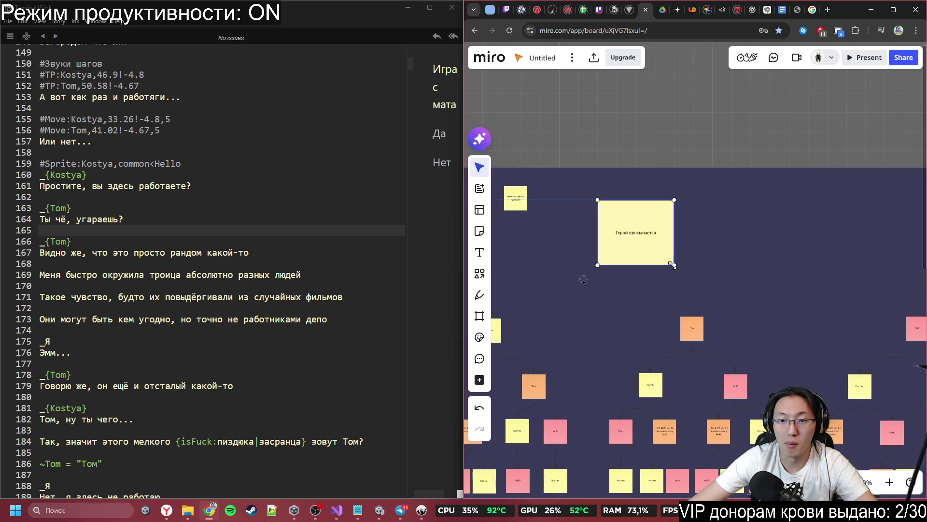
# - Replace the note's text with Костя followed by blank lines, left-aligned
pyautogui.doubleClick(642, 221)
pyautogui.hotkey('ctrl', 'a')
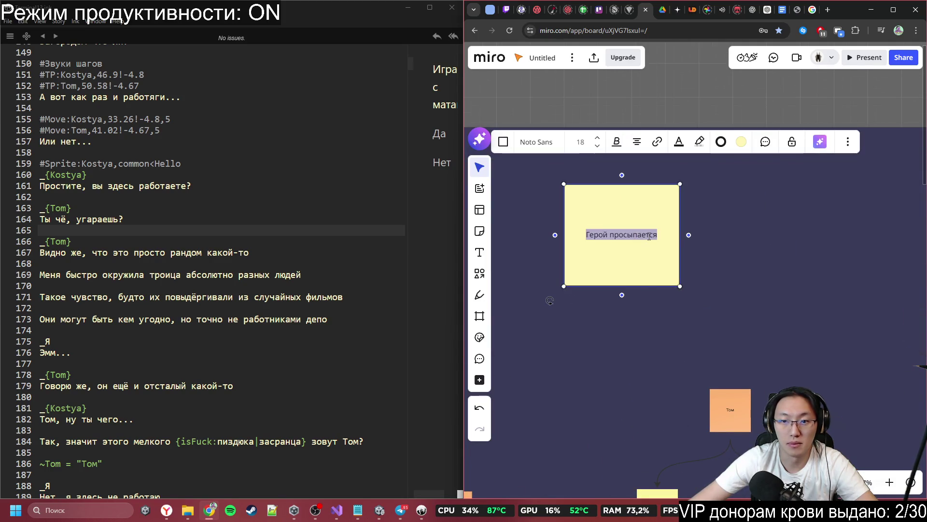
pyautogui.press('BackSpace')
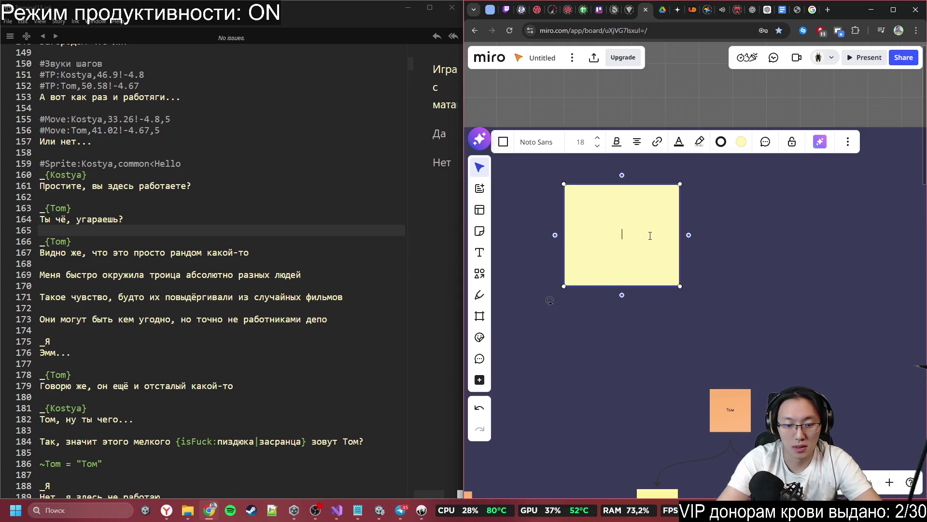
pyautogui.write('Ko')
pyautogui.write('я')
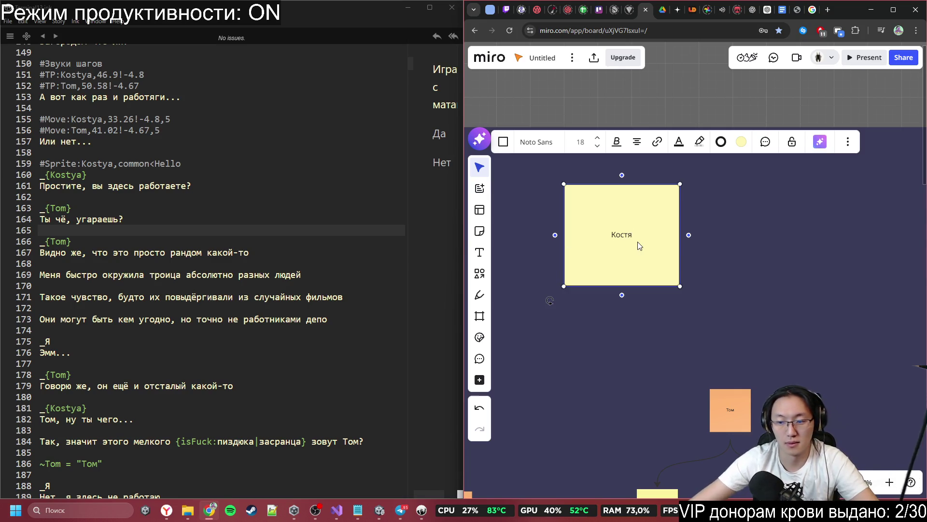
pyautogui.press('Return')
pyautogui.press('Return')
pyautogui.hotkey('ctrl', 'a')
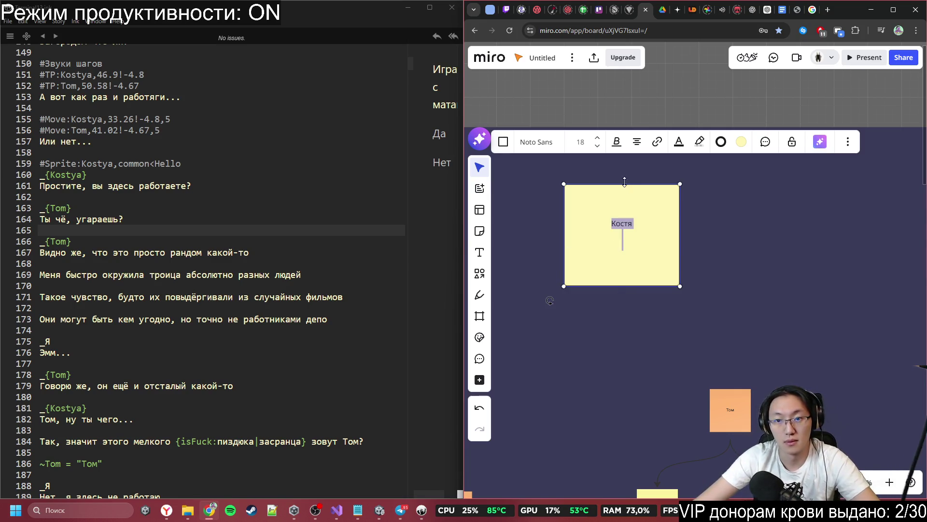
pyautogui.click(637, 141)
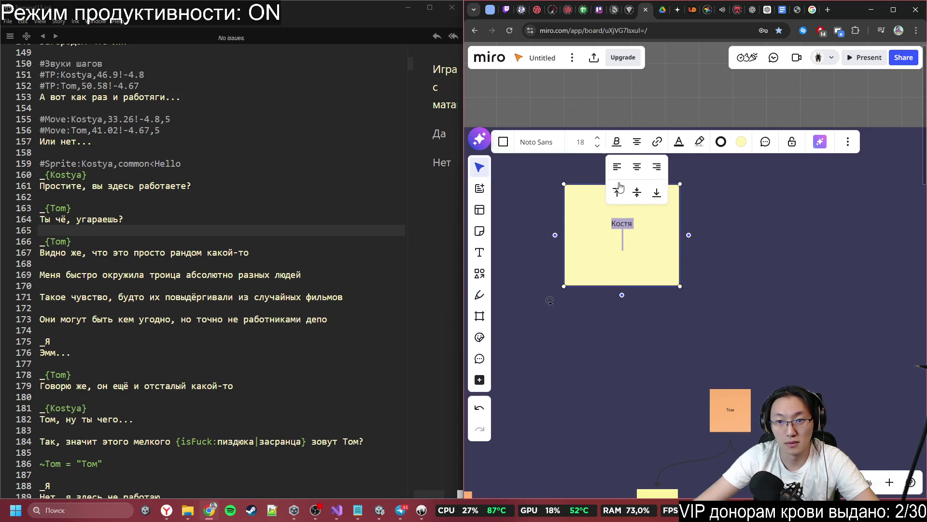
pyautogui.click(618, 167)
pyautogui.click(715, 252)
# - Stretch the Костя note into a tall column and align its text to the top
pyautogui.click(625, 255)
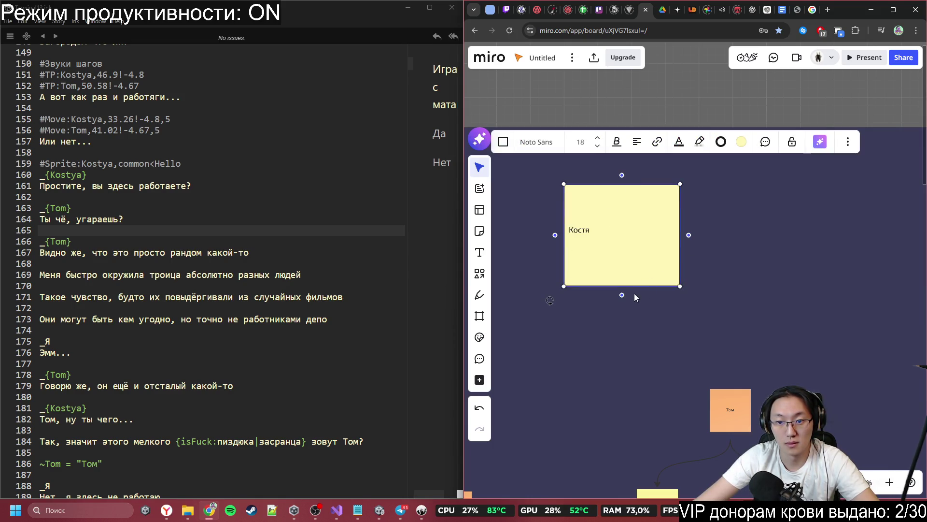
pyautogui.moveTo(622, 286); pyautogui.dragTo(622, 414)
pyautogui.moveTo(634, 329); pyautogui.dragTo(621, 276)
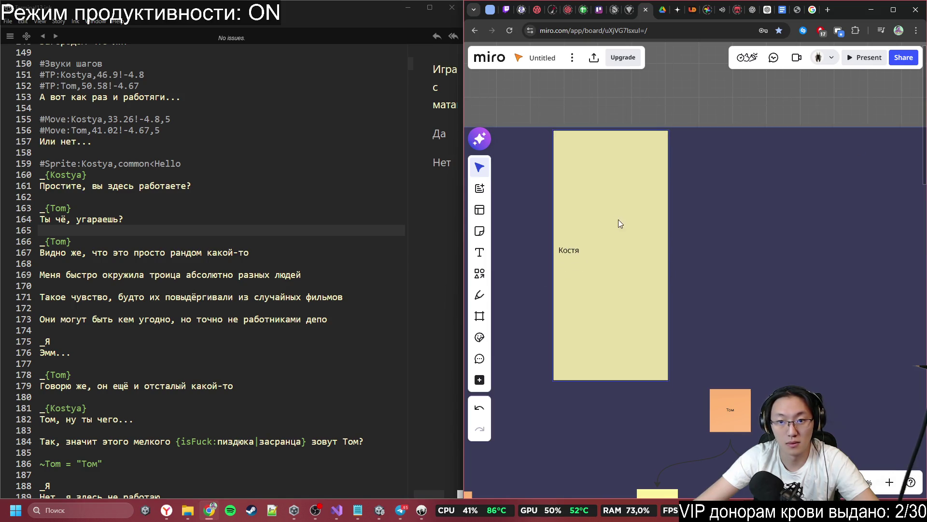
pyautogui.click(635, 92)
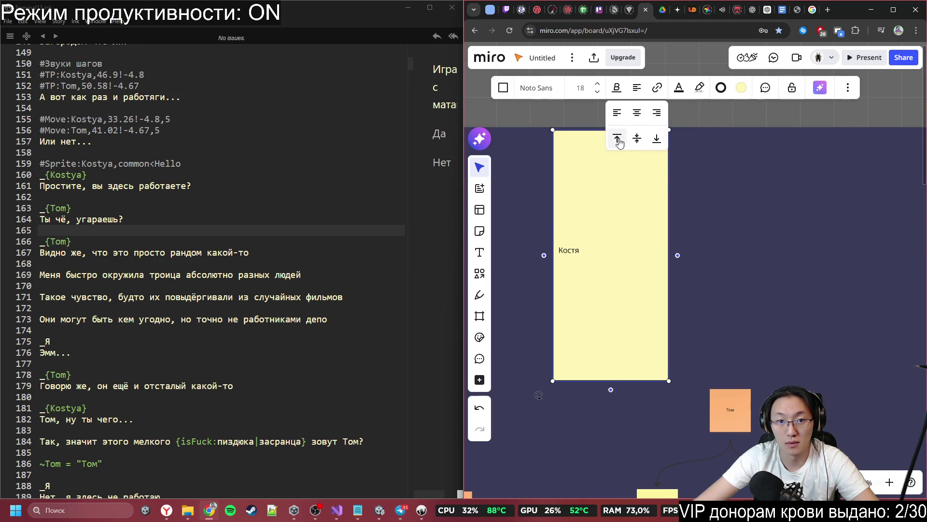
pyautogui.click(615, 136)
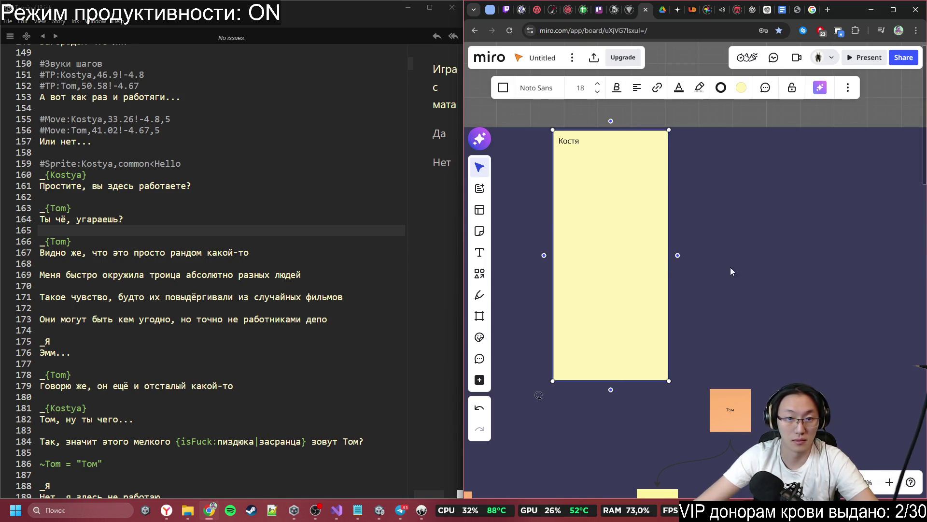
pyautogui.click(363, 517)
pyautogui.click(363, 517)
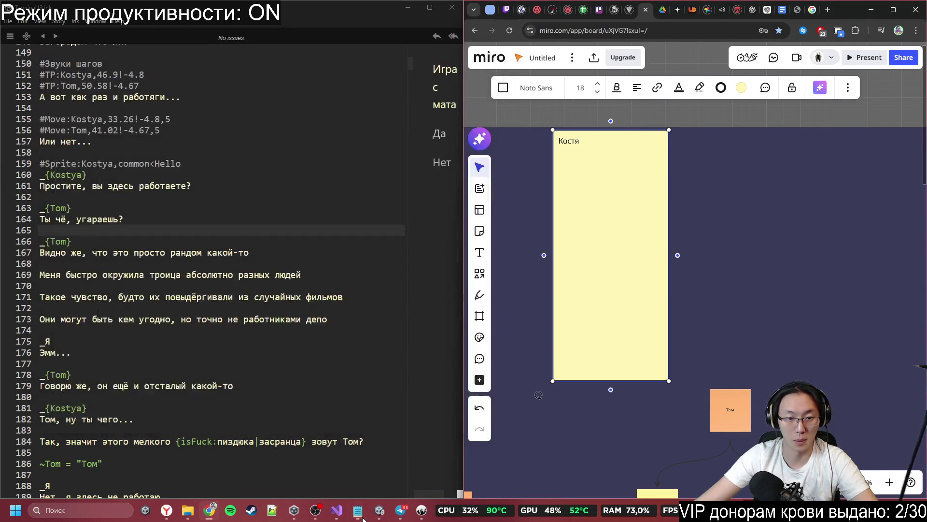
# - Rearrange windows so the Unity editor sits beside the Miro board instead of Inky
pyautogui.click(407, 10)
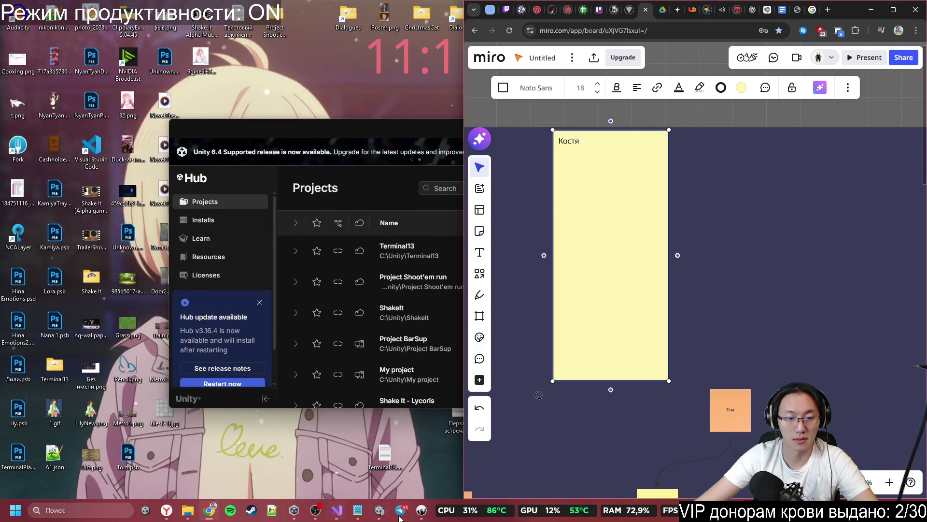
pyautogui.moveTo(422, 513)
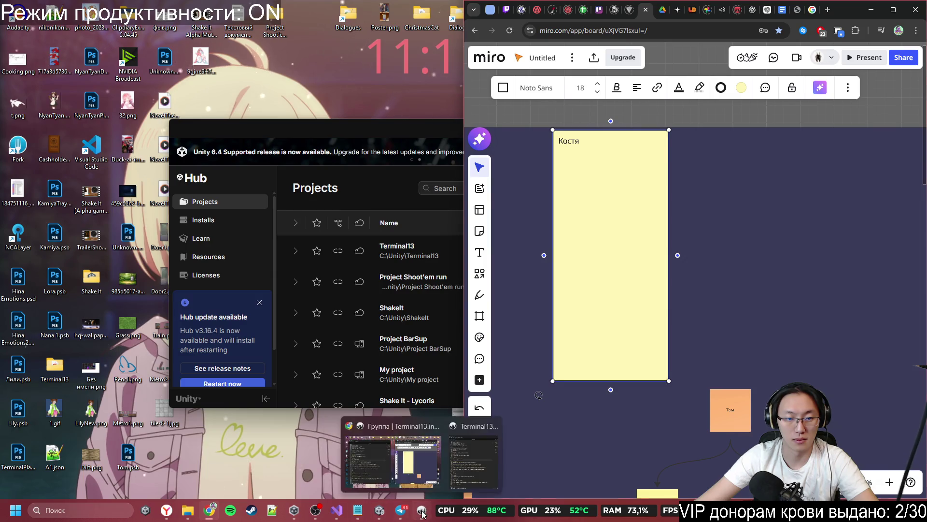
pyautogui.click(392, 459)
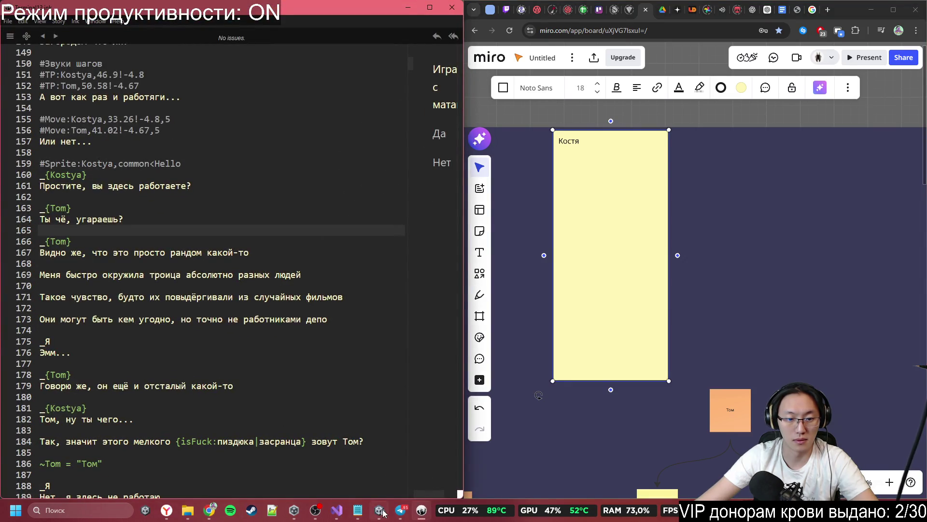
pyautogui.click(380, 509)
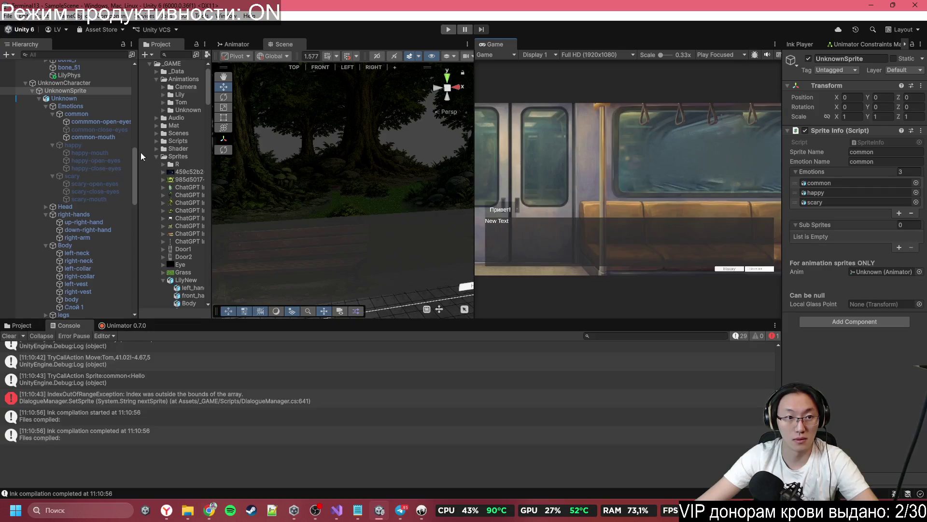
pyautogui.hotkey('alt', 'Tab')
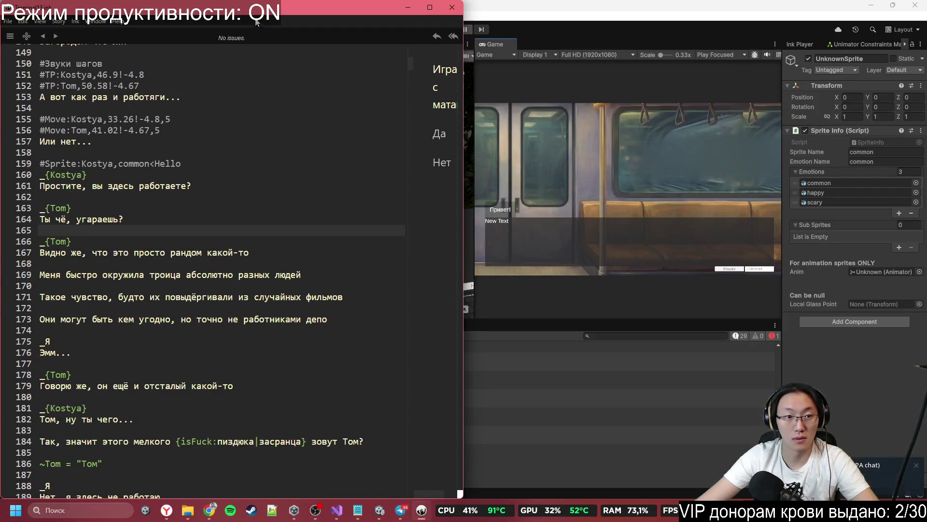
pyautogui.hotkey('alt', 'Tab')
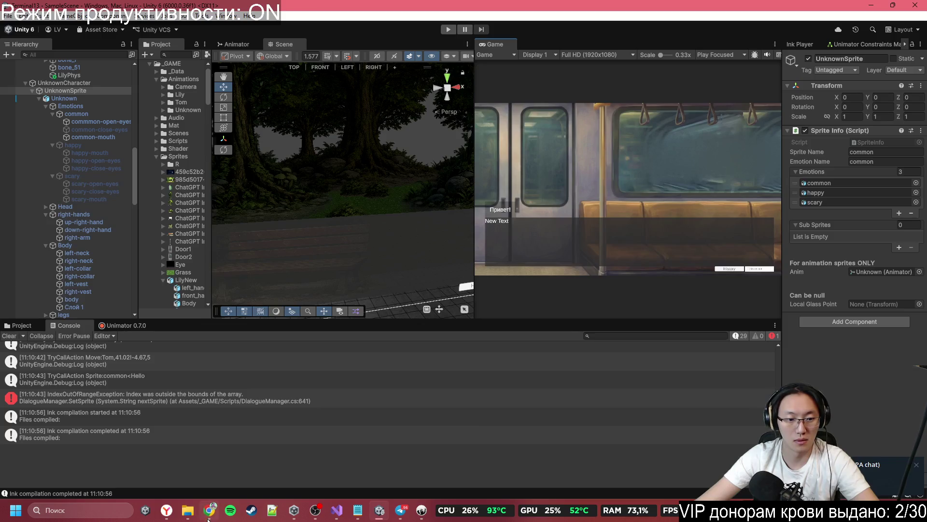
pyautogui.click(207, 519)
pyautogui.click(595, 148)
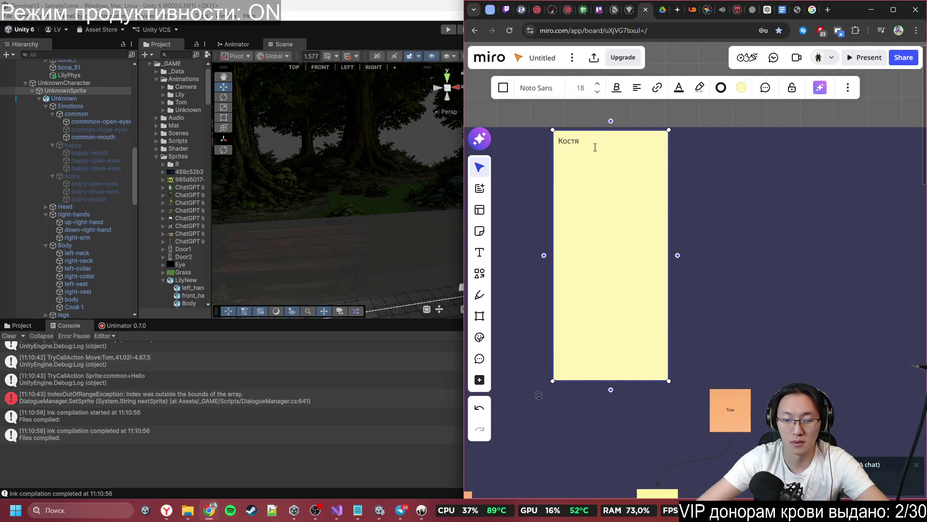
# - Add '#Sprite:Kostya,common<Hello' beneath Костя and widen the note so it fits on one line
pyautogui.press('Return')
pyautogui.press('BackSpace')
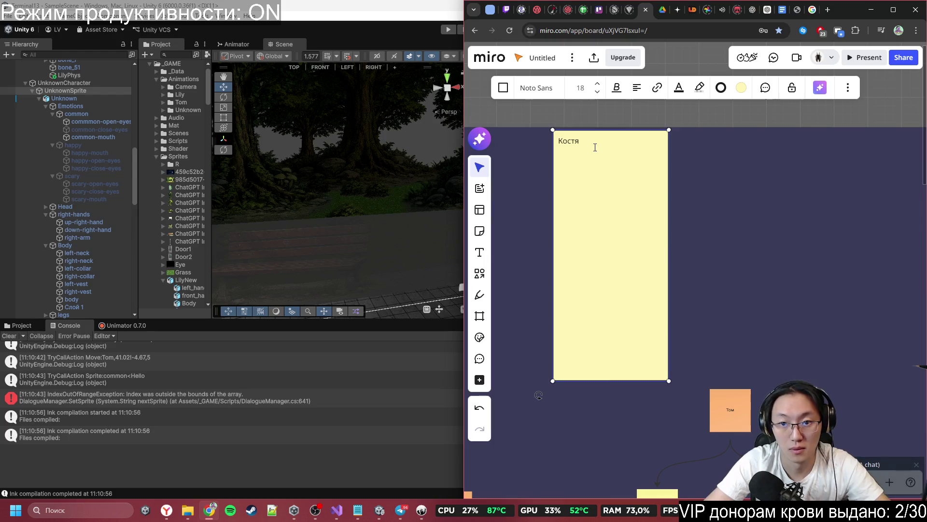
pyautogui.write('#Sprite:K')
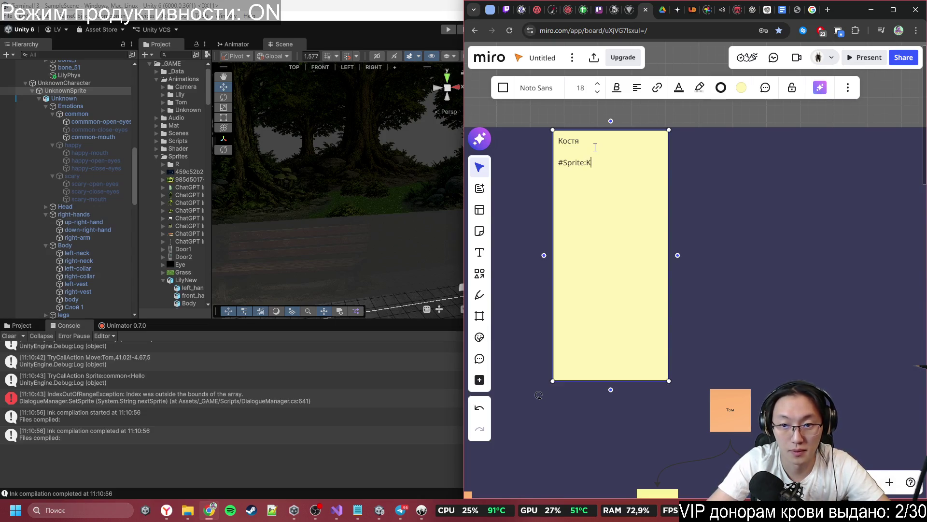
pyautogui.write('ostya')
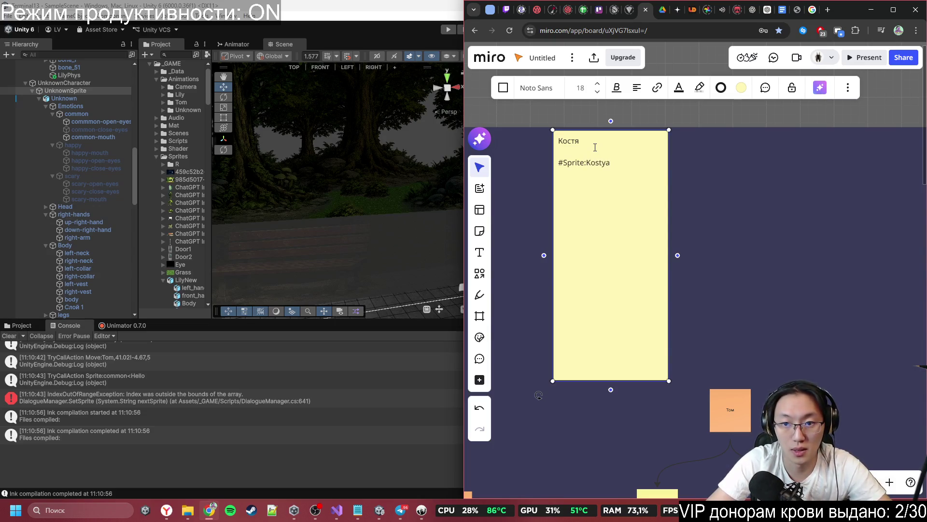
pyautogui.write(',common<Hel')
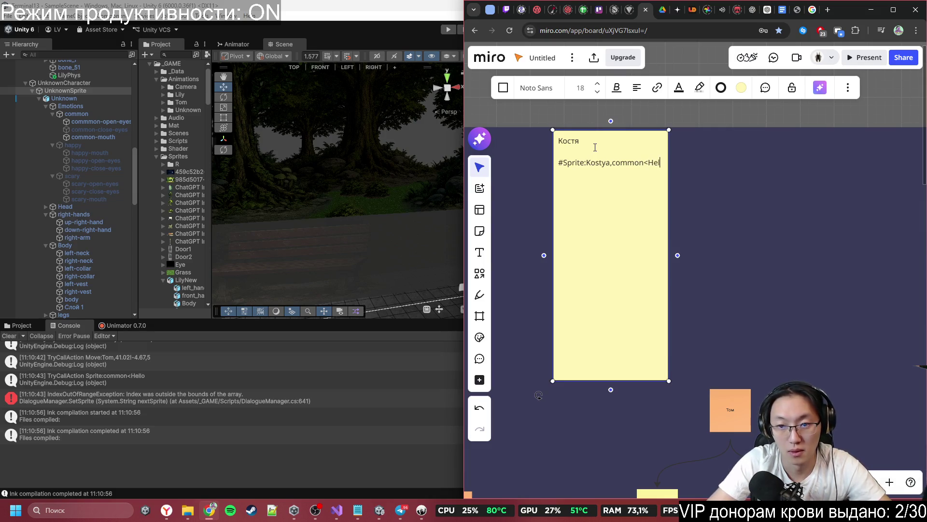
pyautogui.write('o')
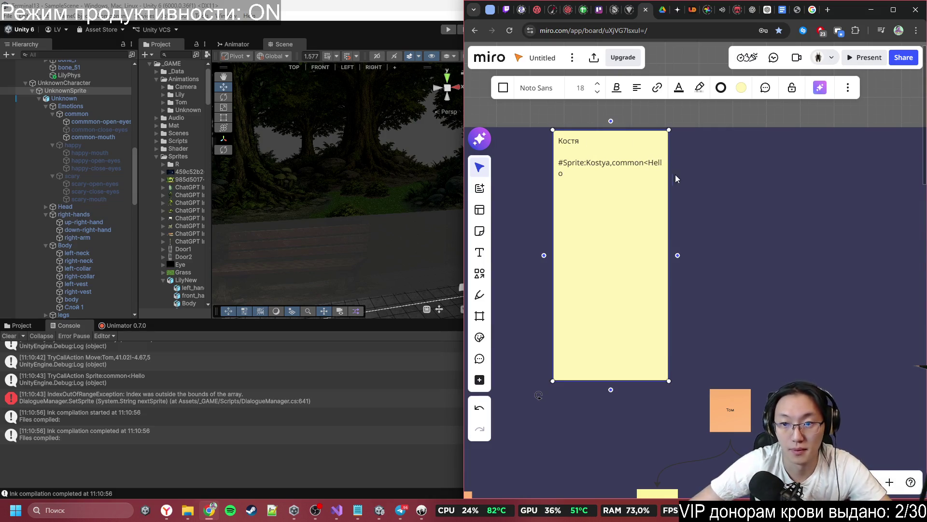
pyautogui.moveTo(670, 180); pyautogui.dragTo(788, 182)
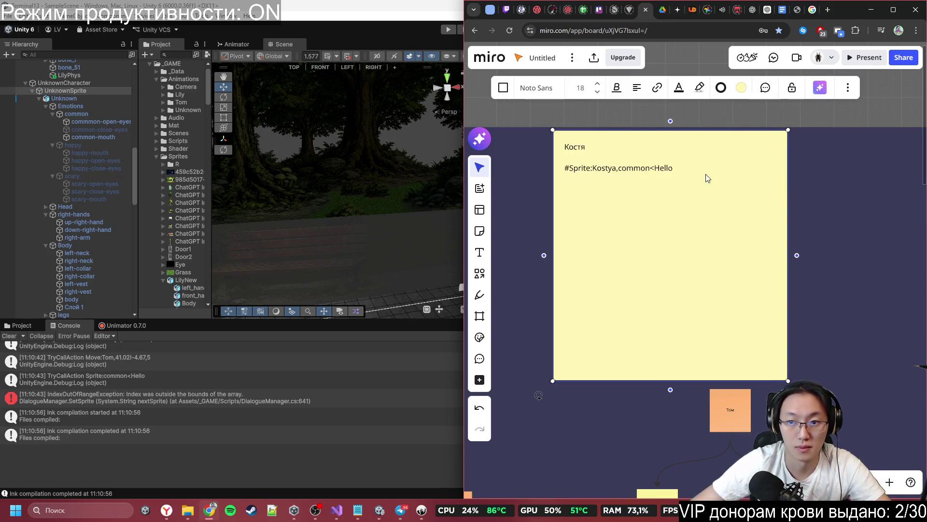
# - Add #Emotion:Kostya lines for common, happy and scary, annotating common as обычная унылая
pyautogui.press('Return')
pyautogui.write('#')
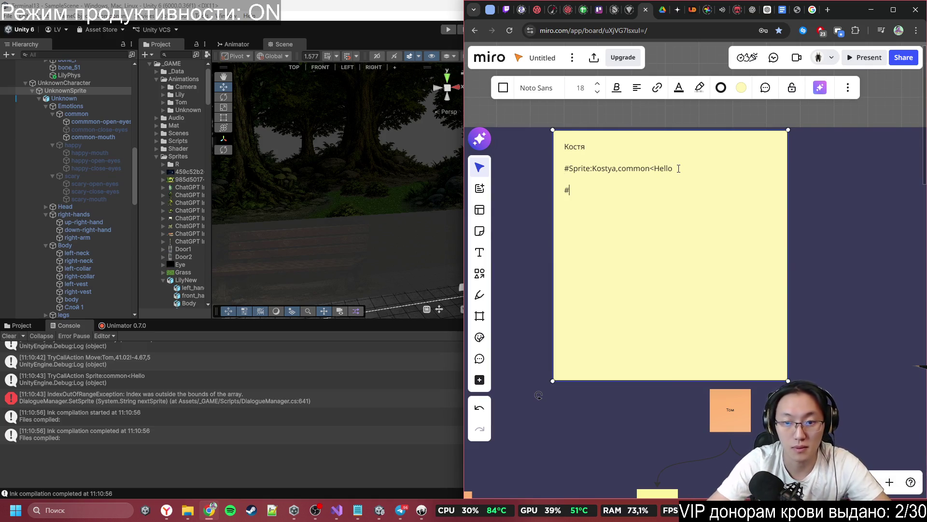
pyautogui.write('Emotion:')
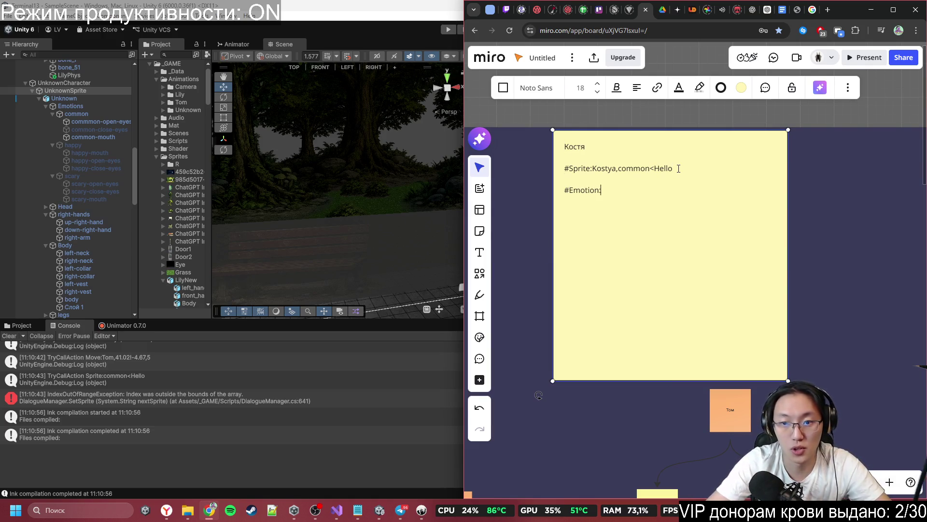
pyautogui.write('Kostya,common')
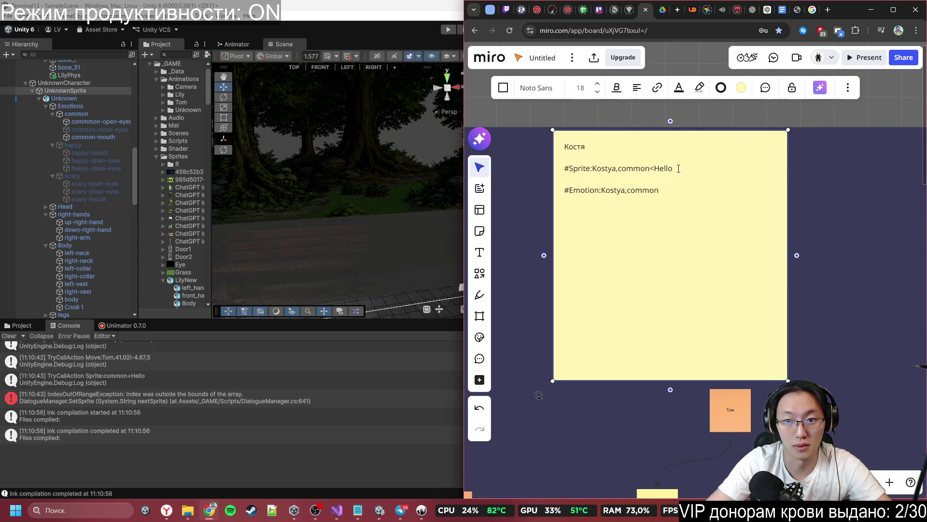
pyautogui.press('Return')
pyautogui.write('#')
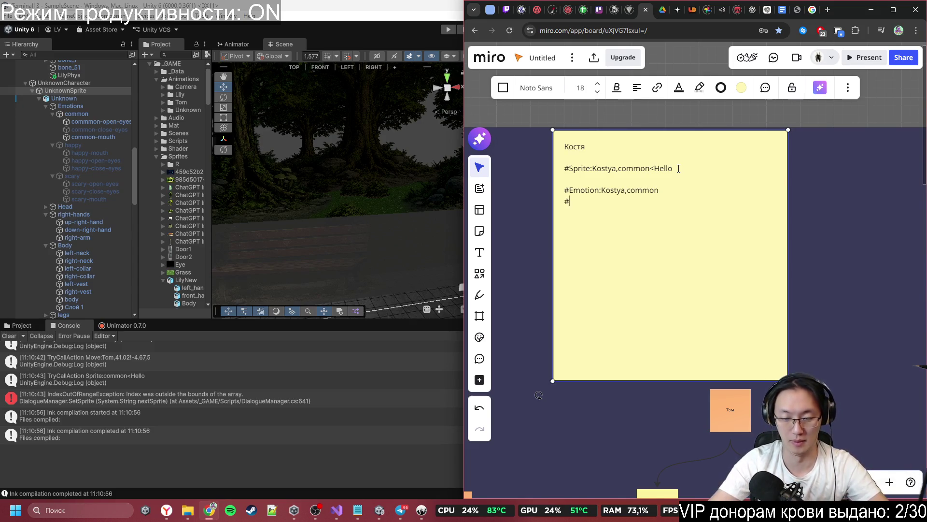
pyautogui.write('Emotion:')
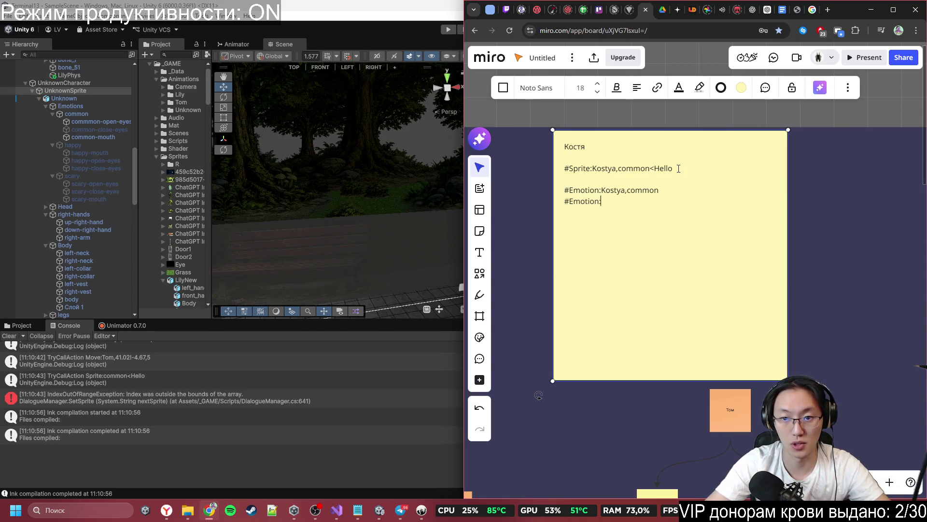
pyautogui.write('Kosy')
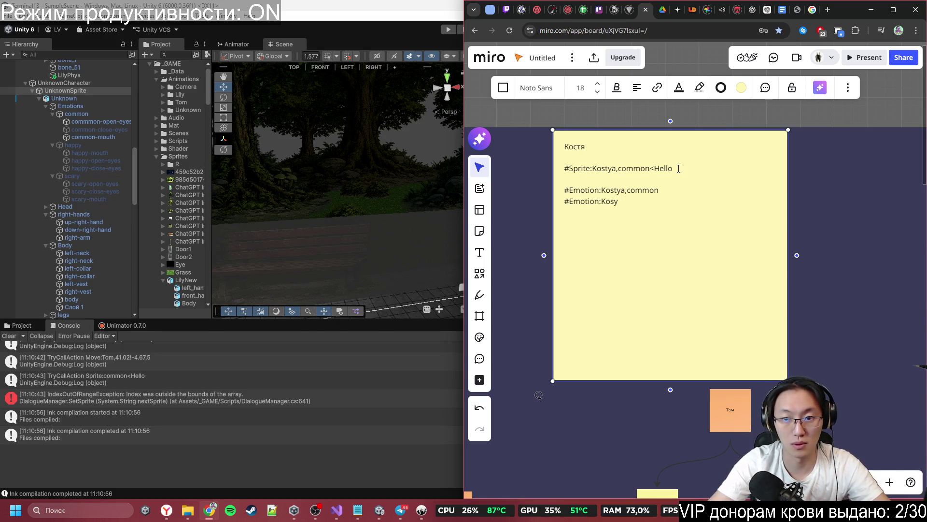
pyautogui.write('tay')
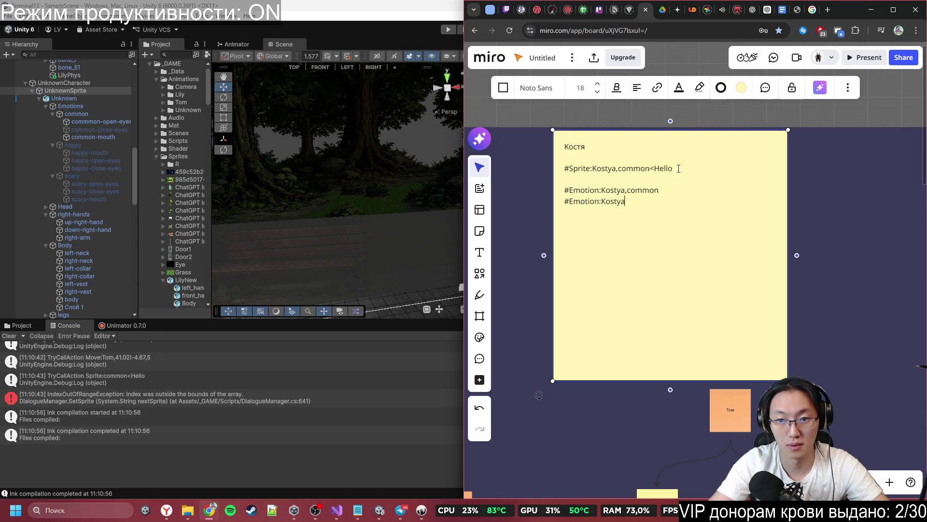
pyautogui.write('appy')
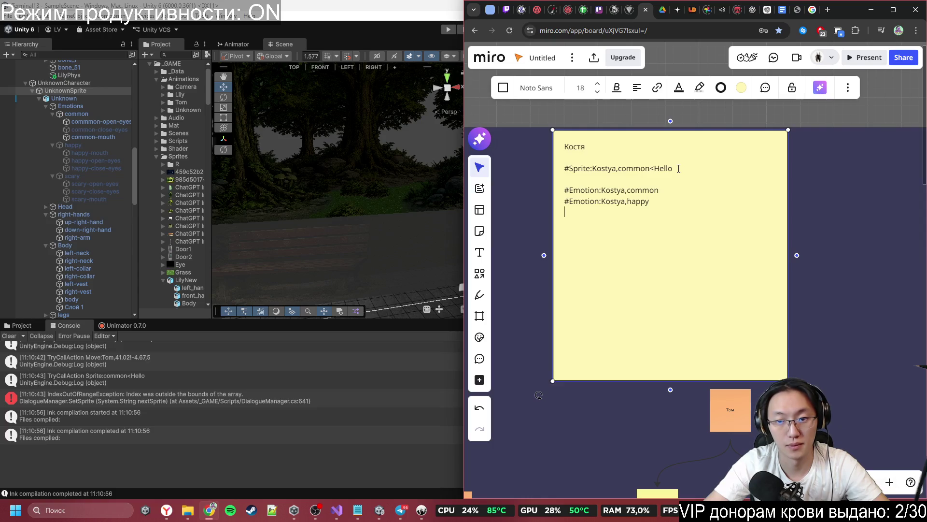
pyautogui.press('Return')
pyautogui.write('#Emot')
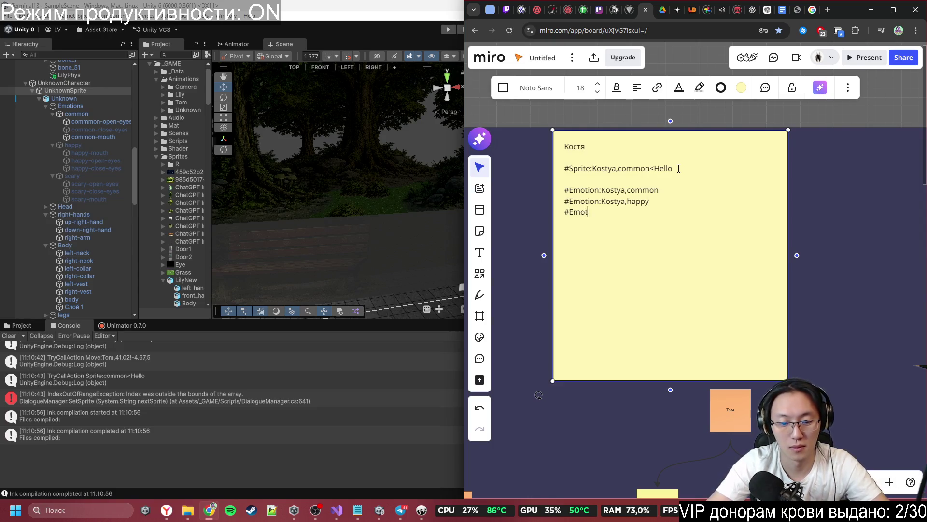
pyautogui.write('u')
pyautogui.write('n:')
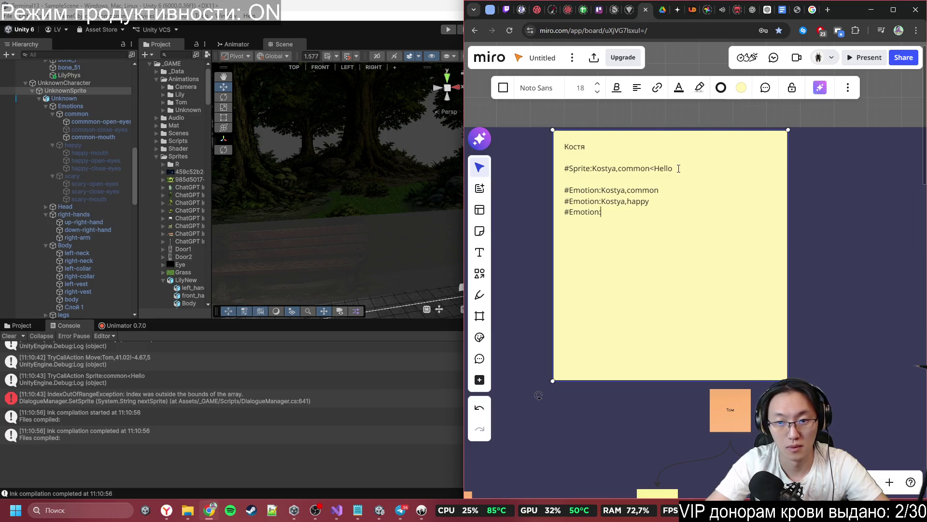
pyautogui.write('Kosta')
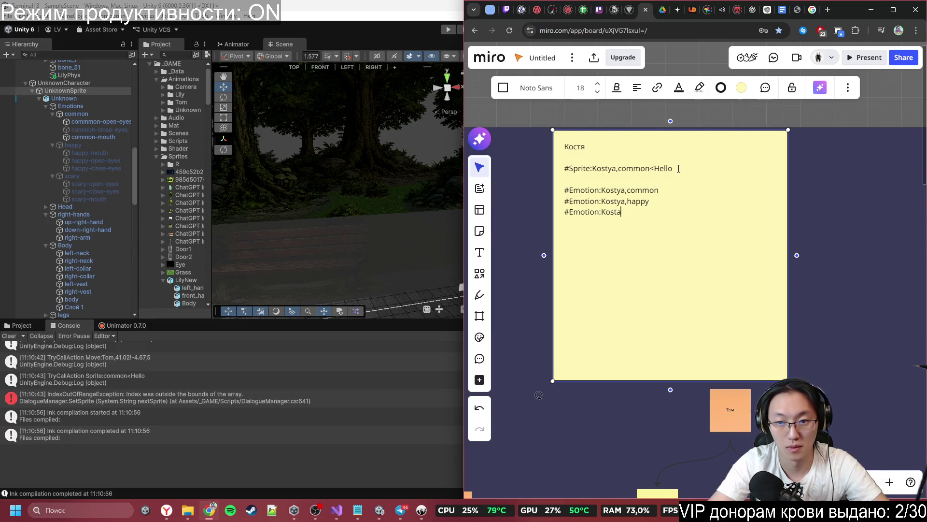
pyautogui.press('BackSpace')
pyautogui.write('ya,scat')
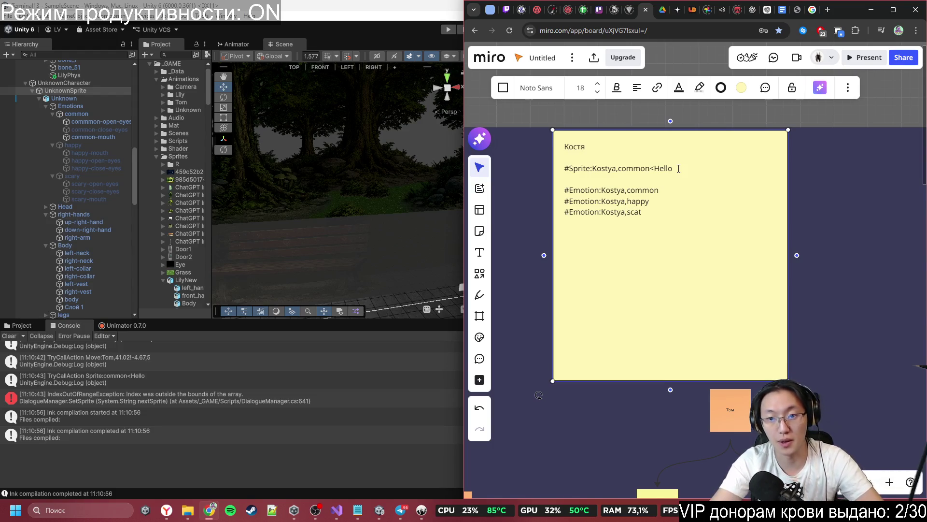
pyautogui.write('y')
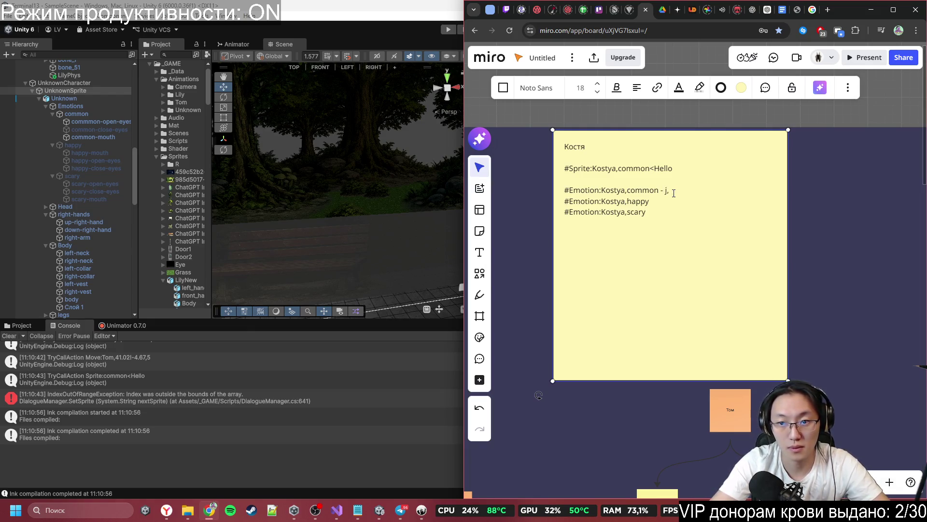
pyautogui.write('обычная унылая')
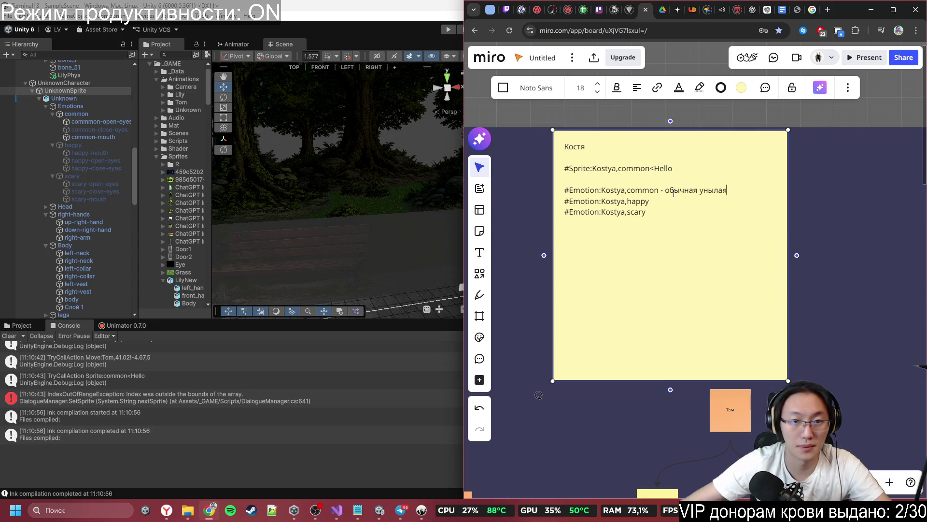
pyautogui.click(88, 109)
pyautogui.doubleClick(94, 114)
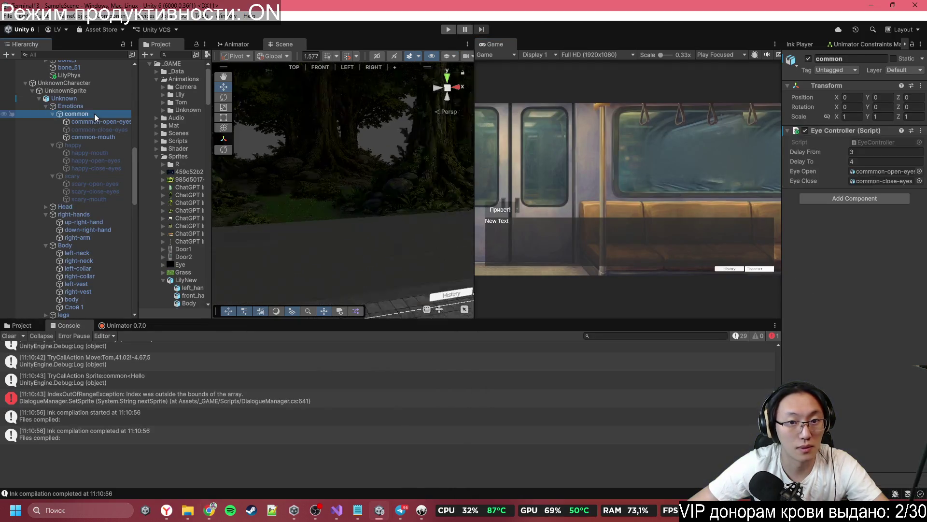
# - Switch the scene view to 2D and swap the active emotion from common to happy
pyautogui.scroll(-5, 329, 169)
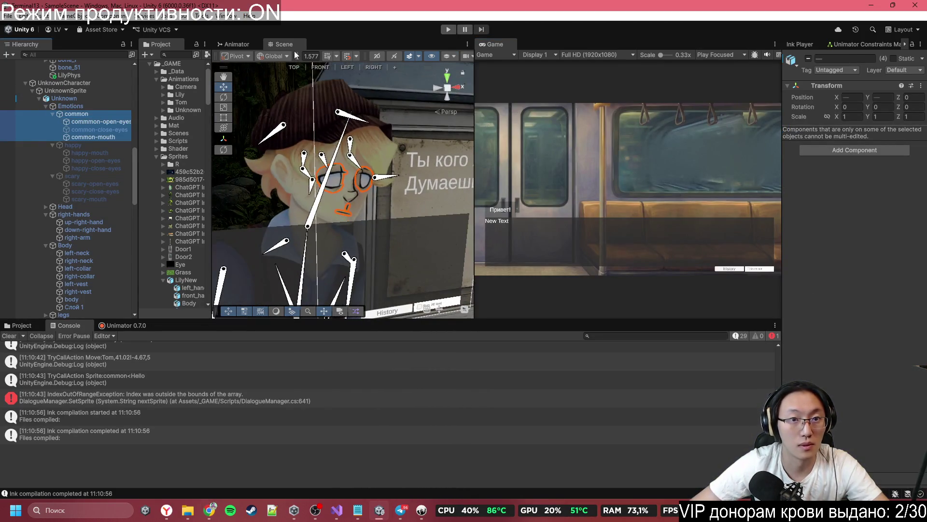
pyautogui.click(377, 56)
pyautogui.press('t')
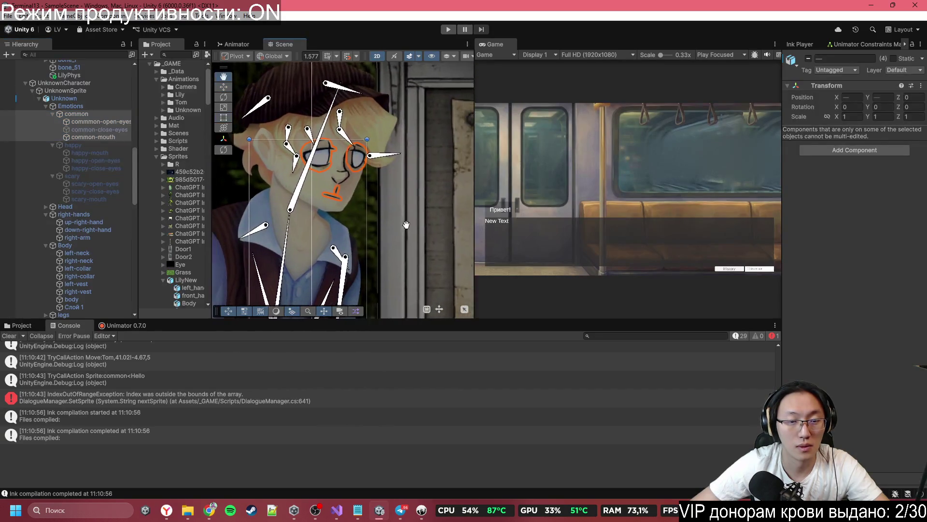
pyautogui.click(93, 115)
pyautogui.hotkey('alt', 'shift', 'a')
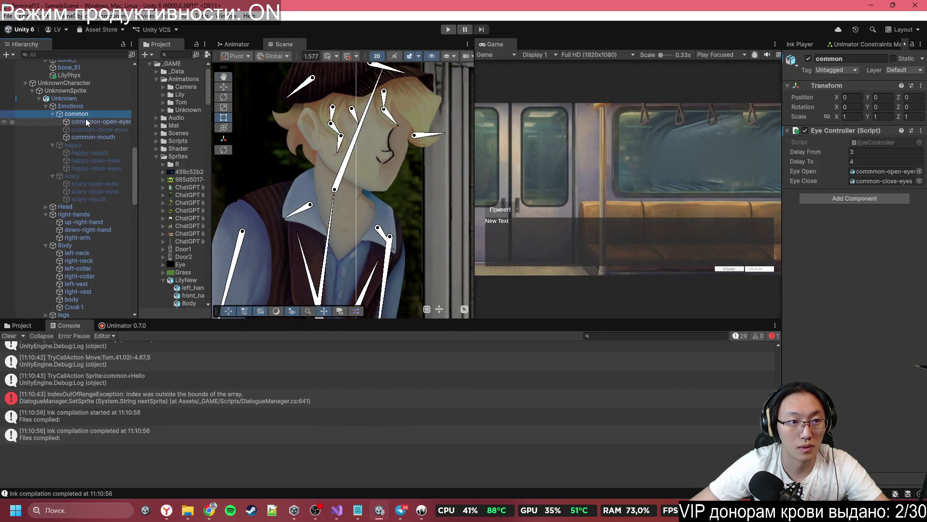
pyautogui.click(73, 146)
pyautogui.hotkey('alt', 'shift', 'a')
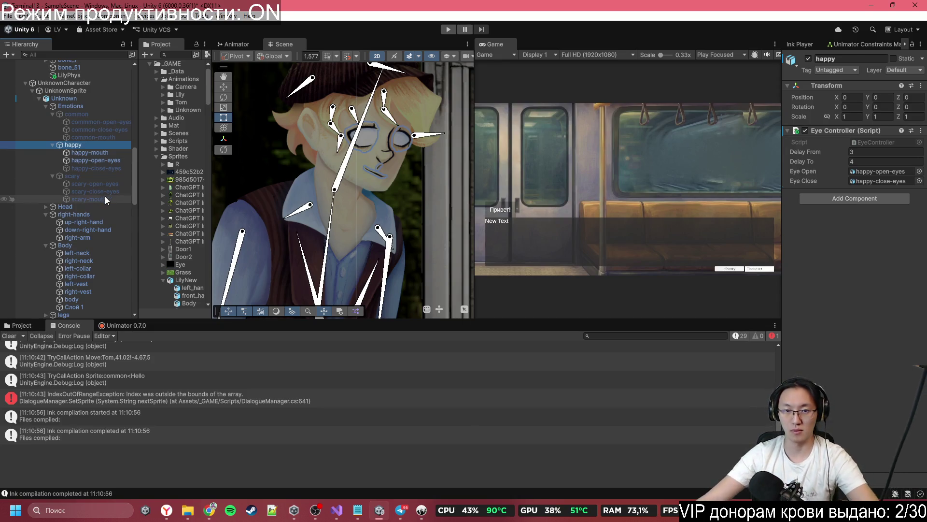
# - Write happy as 'улыбка' and, after previewing scary, 'злая улыбка' on the Kostya note
pyautogui.hotkey('alt', 'Tab')
pyautogui.click(701, 200)
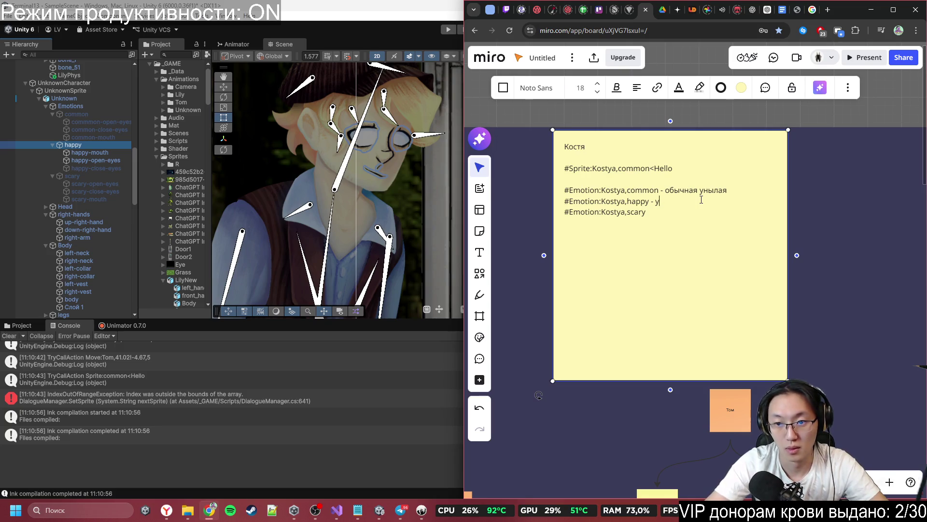
pyautogui.write('лыбка')
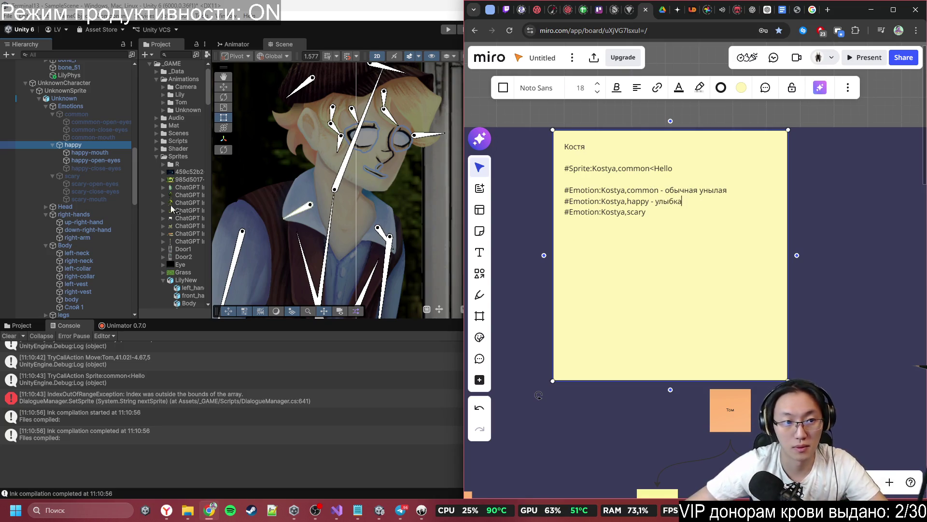
pyautogui.click(91, 144)
pyautogui.click(73, 176)
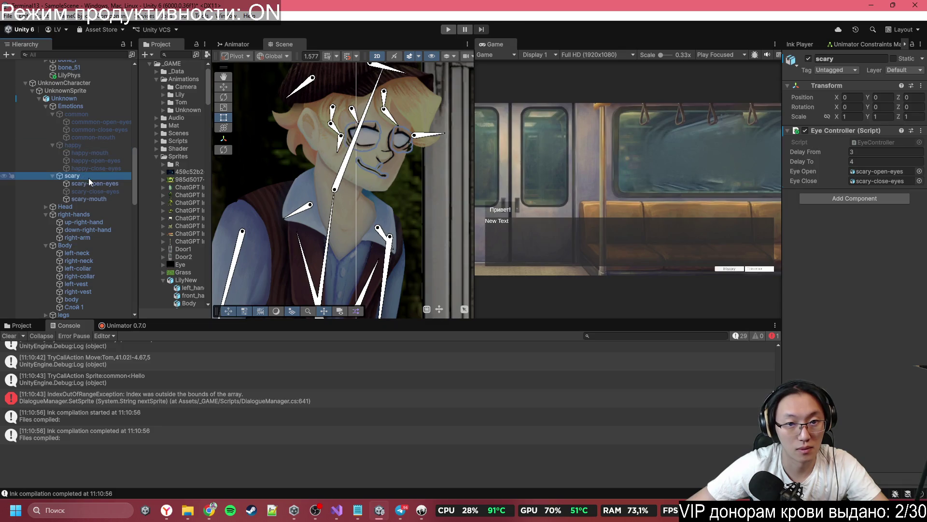
pyautogui.hotkey('alt', 'Tab')
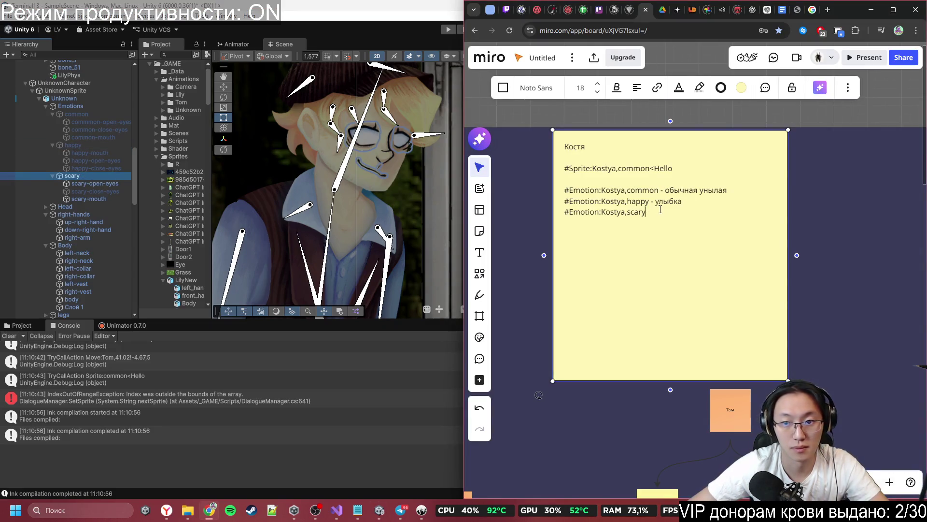
pyautogui.write(' - зл')
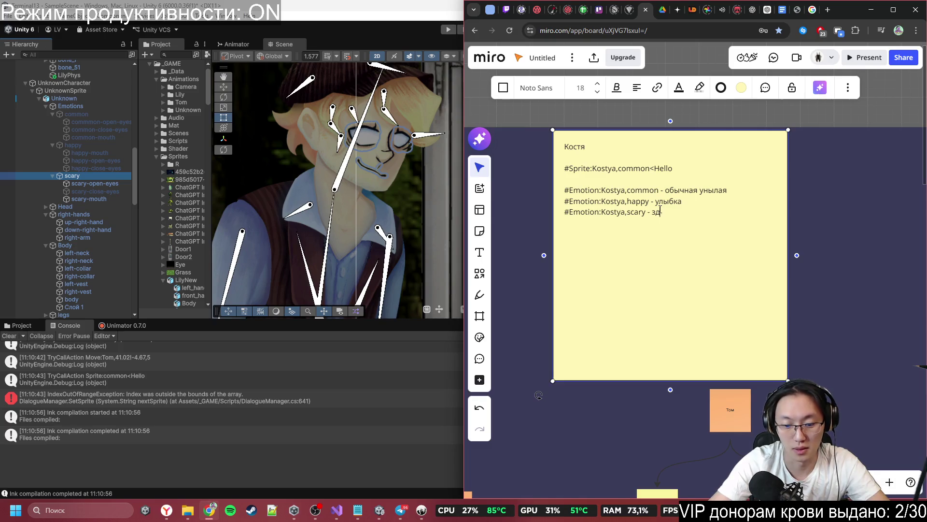
pyautogui.write('ая улыбка')
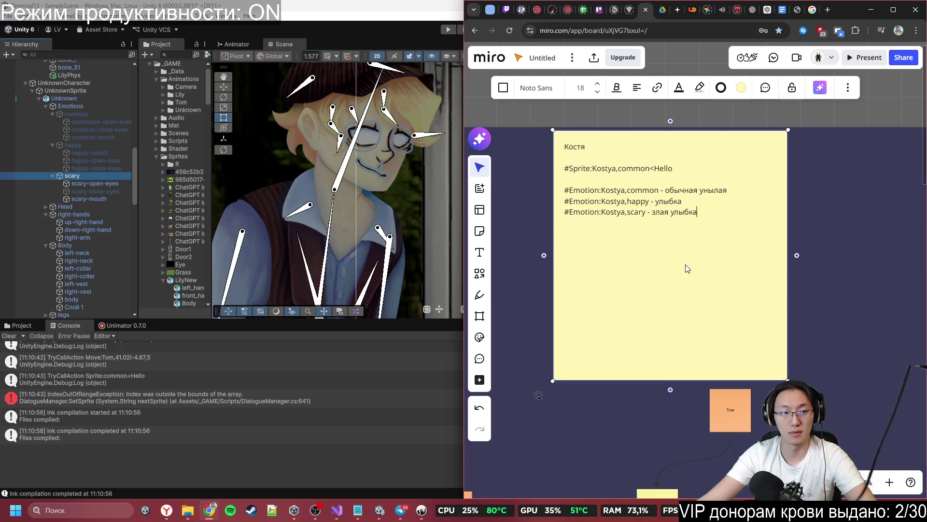
pyautogui.press('Escape')
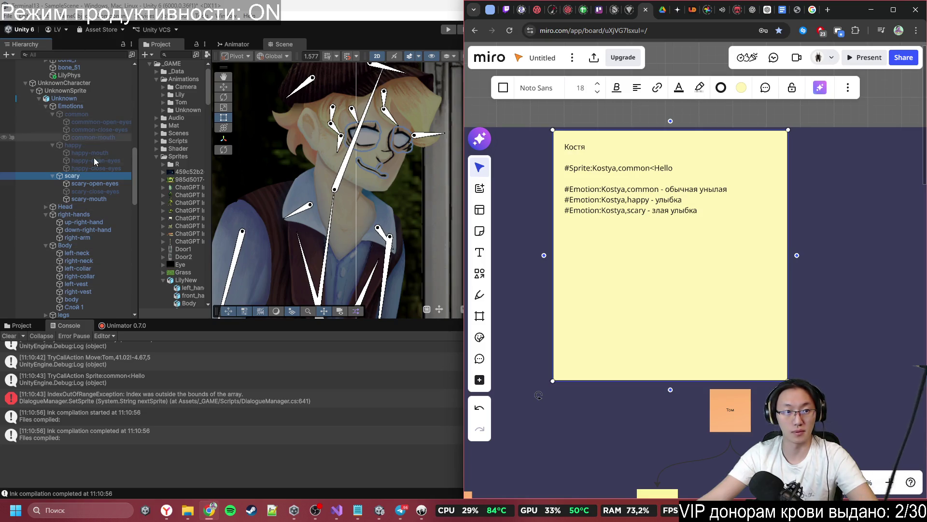
# - Preview the common emotion, then narrow the Kostya sticky note so its text wraps
pyautogui.click(82, 114)
pyautogui.hotkey('alt', 'Tab')
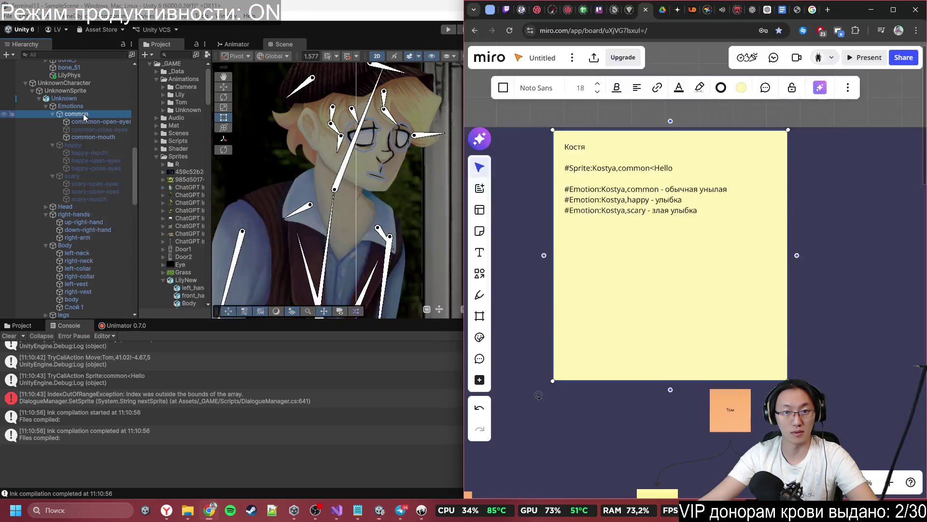
pyautogui.click(678, 212)
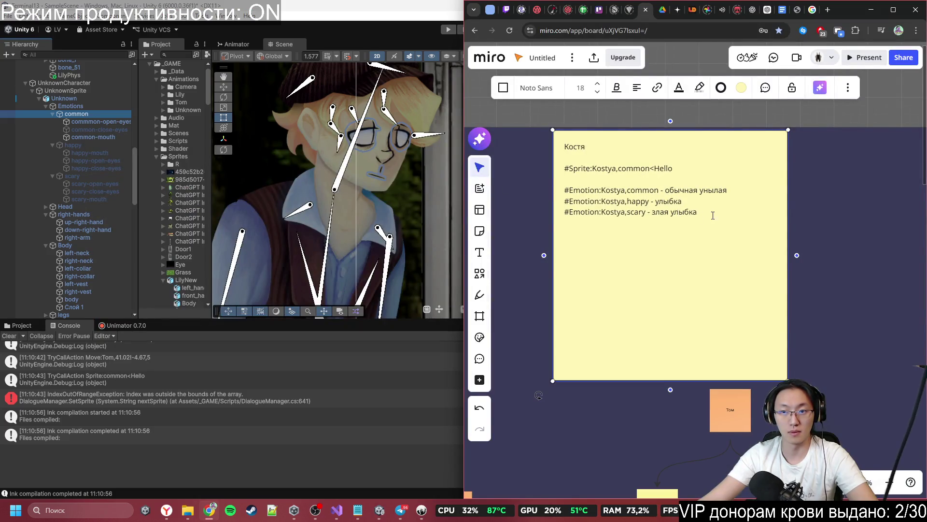
pyautogui.moveTo(787, 229); pyautogui.dragTo(775, 229)
pyautogui.scroll(-3, 773, 207)
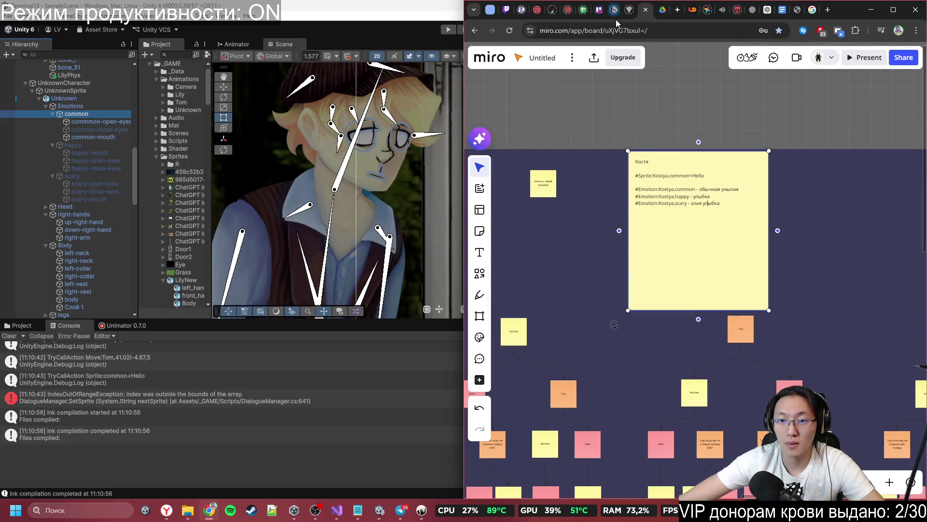
pyautogui.moveTo(769, 193); pyautogui.dragTo(741, 194)
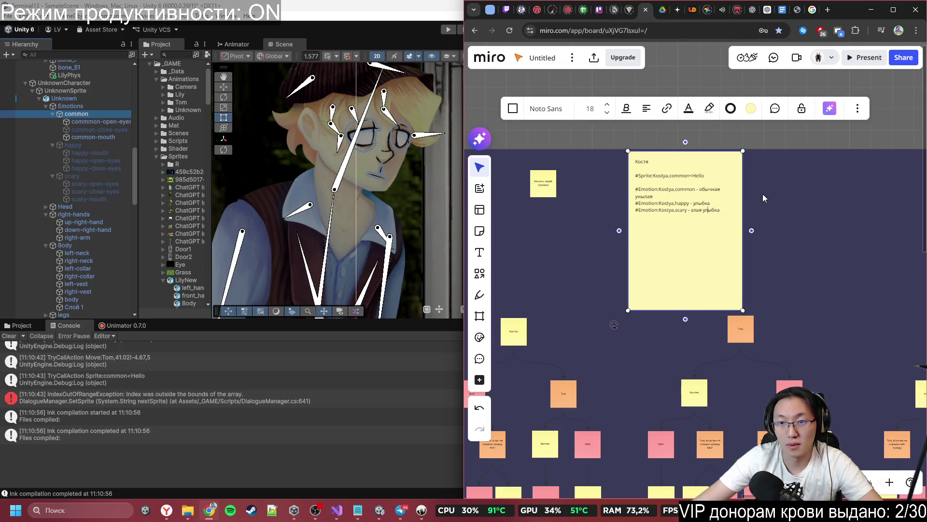
pyautogui.scroll(3, 741, 203)
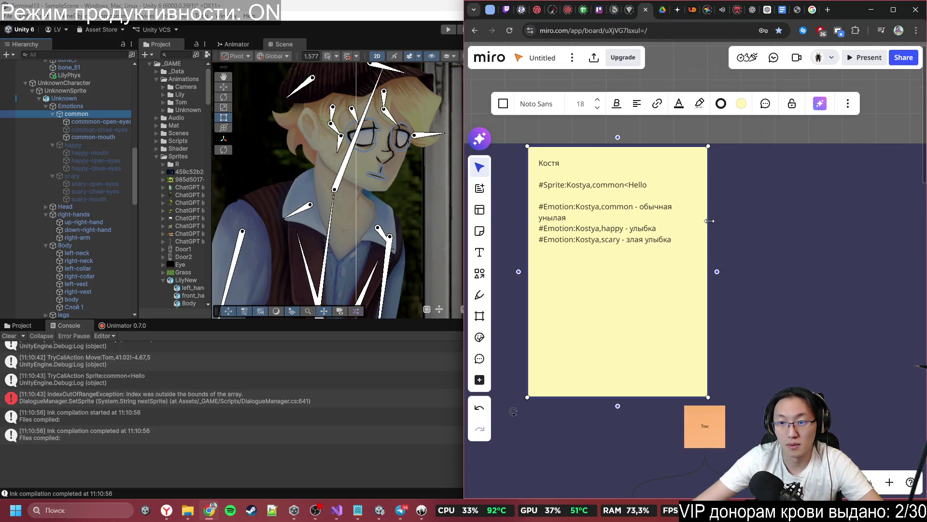
pyautogui.moveTo(709, 221)
pyautogui.mouseDown()
pyautogui.moveTo(726, 222)
pyautogui.moveTo(679, 225)
pyautogui.mouseUp()
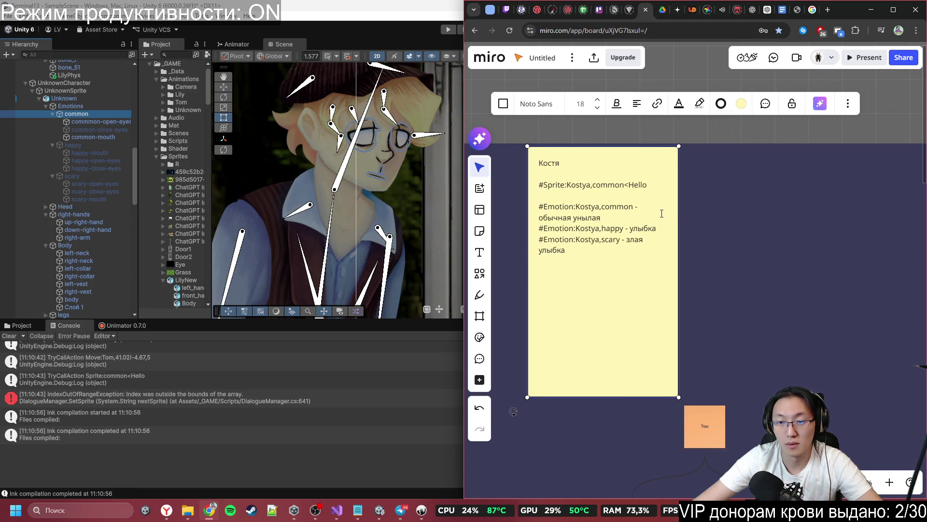
# - Duplicate the Kostya sticky note
pyautogui.hotkey('ctrl', 'd')
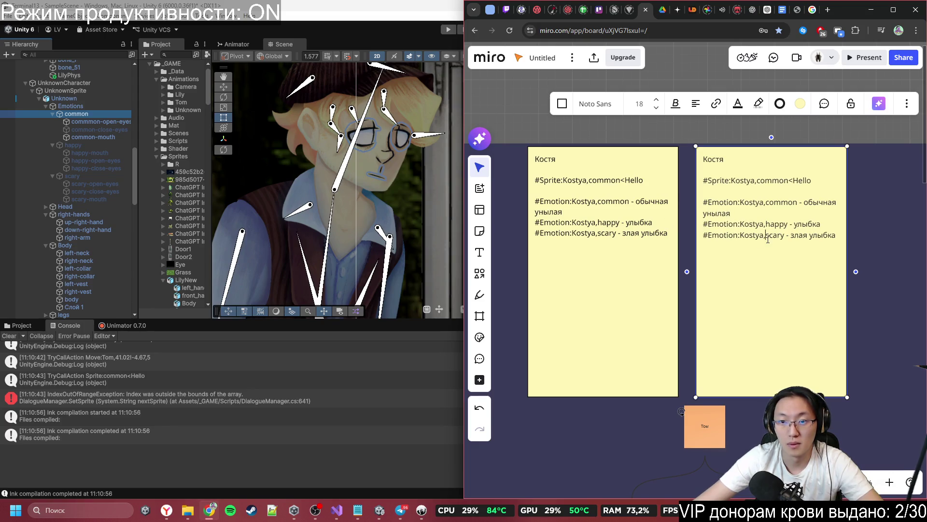
pyautogui.scroll(1, 773, 236)
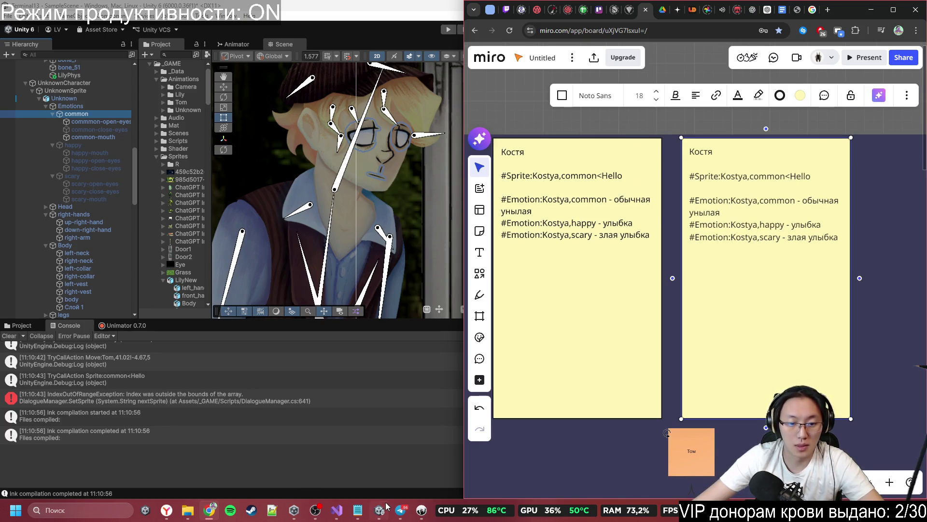
pyautogui.moveTo(379, 509)
pyautogui.click(783, 14)
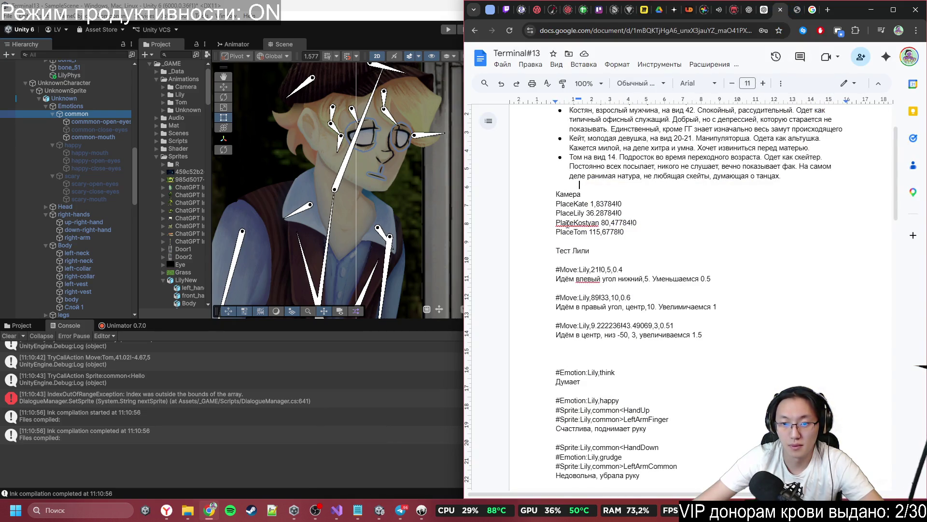
# - Scroll through the Terminal#13 document and select the #Emotion:Lily,happy tag line
pyautogui.scroll(2, 567, 223)
pyautogui.scroll(-4, 564, 306)
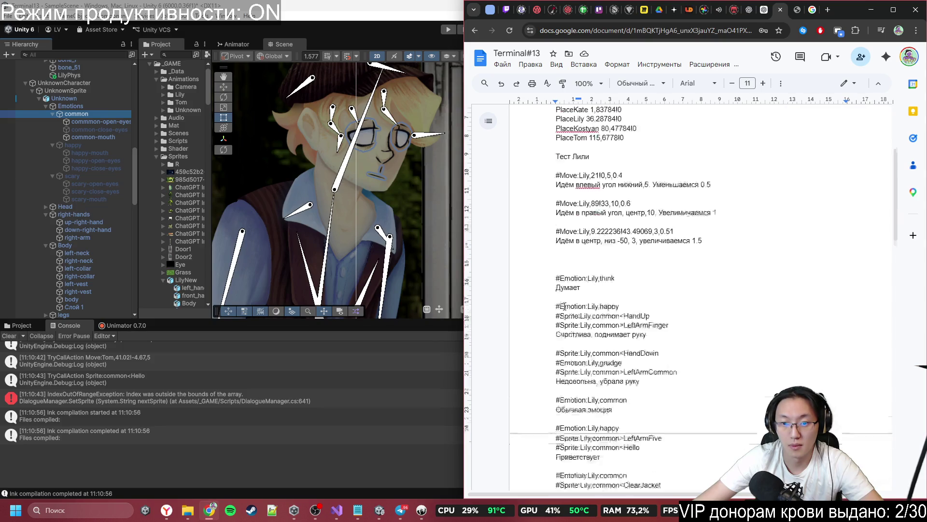
pyautogui.scroll(-2, 563, 306)
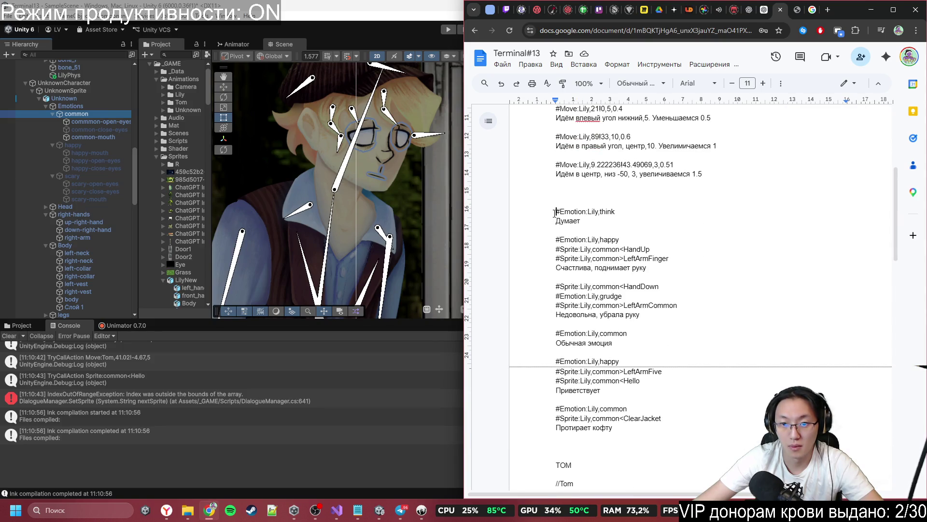
pyautogui.moveTo(554, 240); pyautogui.dragTo(572, 249)
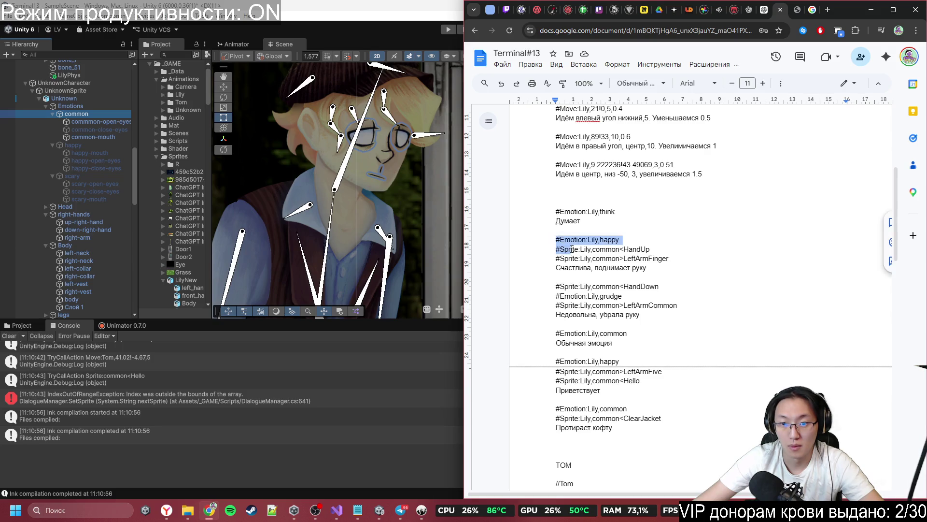
pyautogui.scroll(-5, 575, 251)
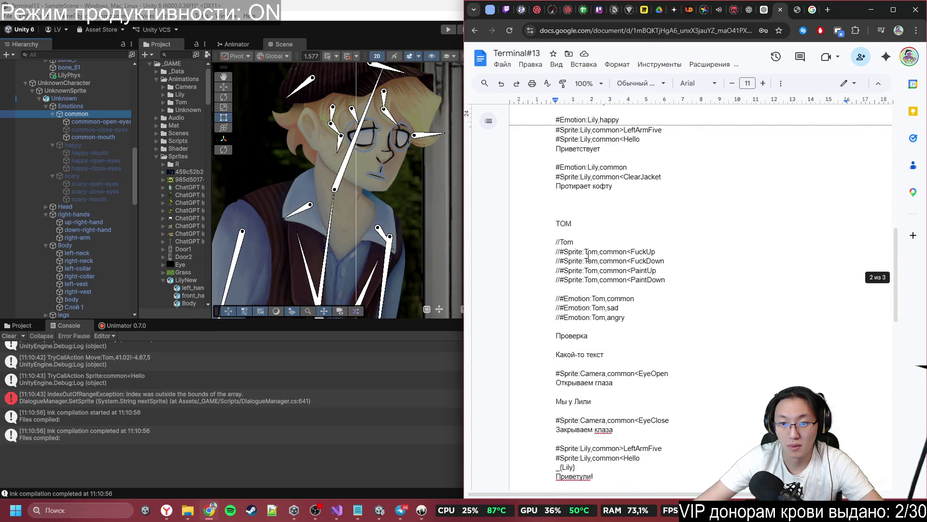
pyautogui.scroll(6, 570, 245)
pyautogui.scroll(2, 567, 241)
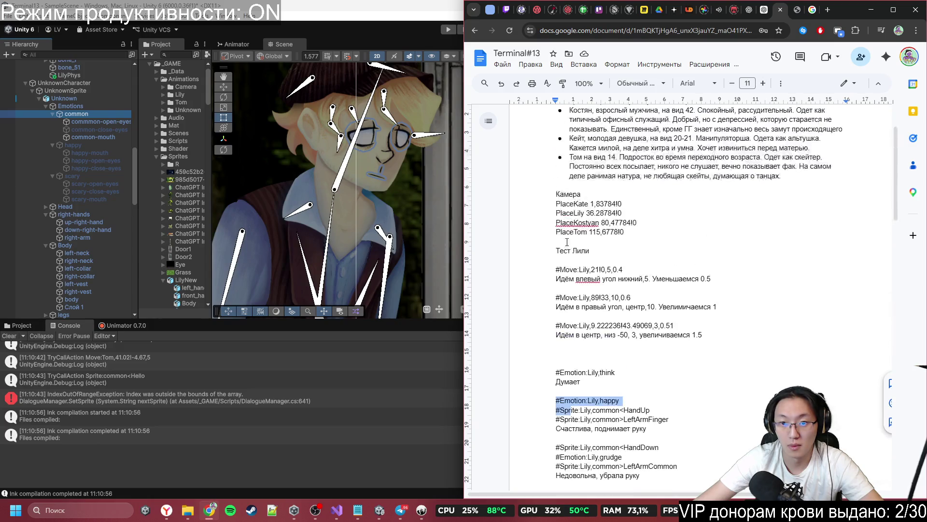
pyautogui.scroll(2, 559, 252)
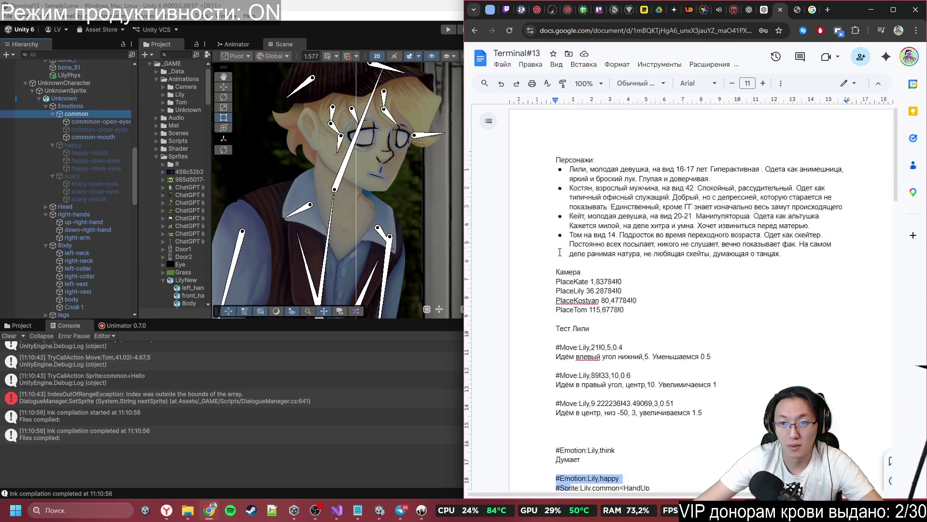
pyautogui.click(380, 510)
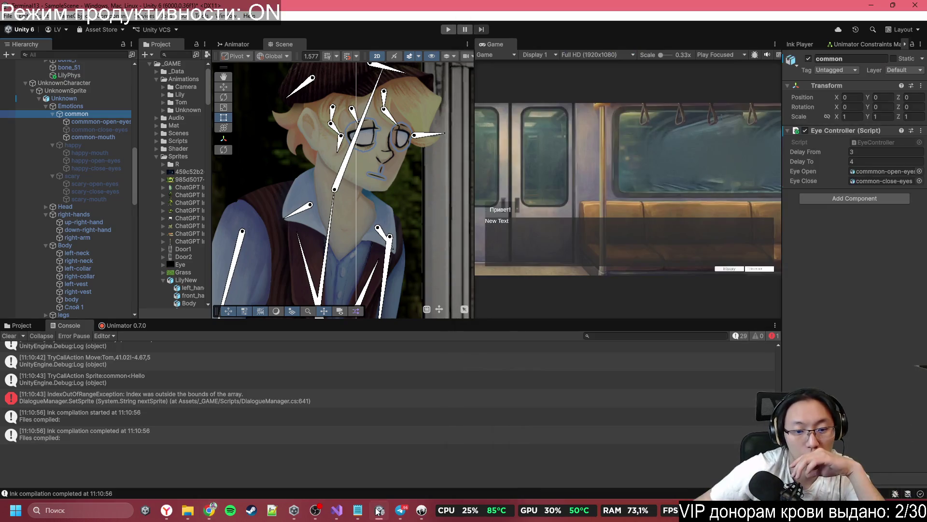
# - Select the commented Lily reference lines 38–51 in Inky and uncomment them
pyautogui.click(421, 509)
pyautogui.scroll(6, 221, 332)
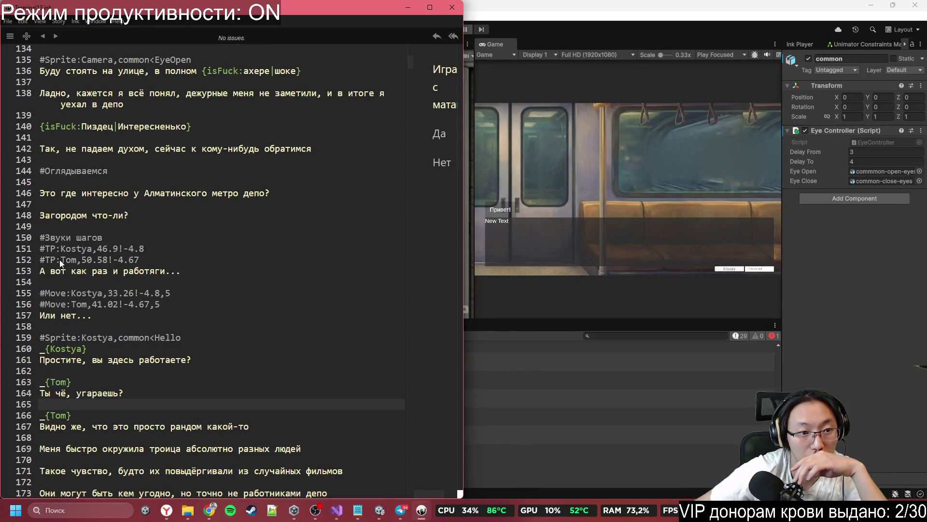
pyautogui.scroll(20, 59, 260)
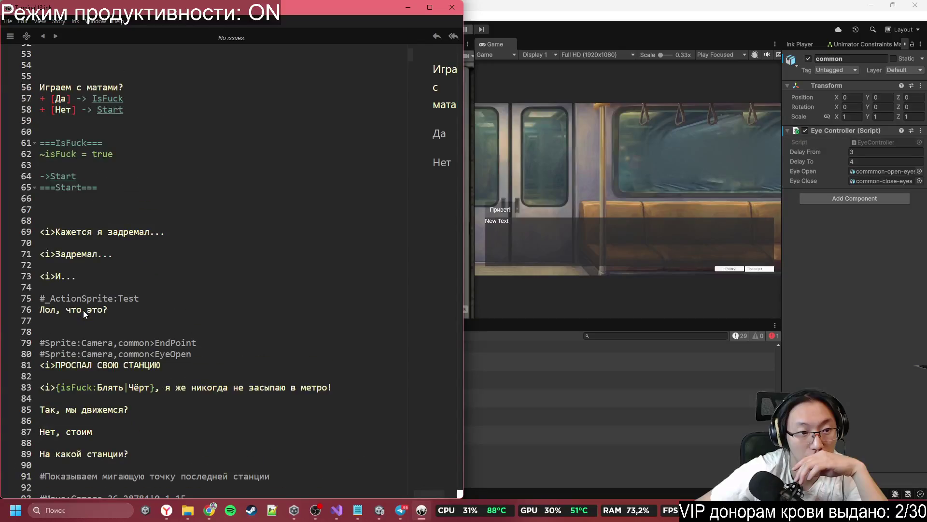
pyautogui.scroll(9, 83, 310)
pyautogui.moveTo(152, 322)
pyautogui.mouseDown()
pyautogui.moveTo(54, 222)
pyautogui.moveTo(36, 178)
pyautogui.moveTo(49, 199)
pyautogui.moveTo(41, 323)
pyautogui.mouseUp()
pyautogui.click(51, 178)
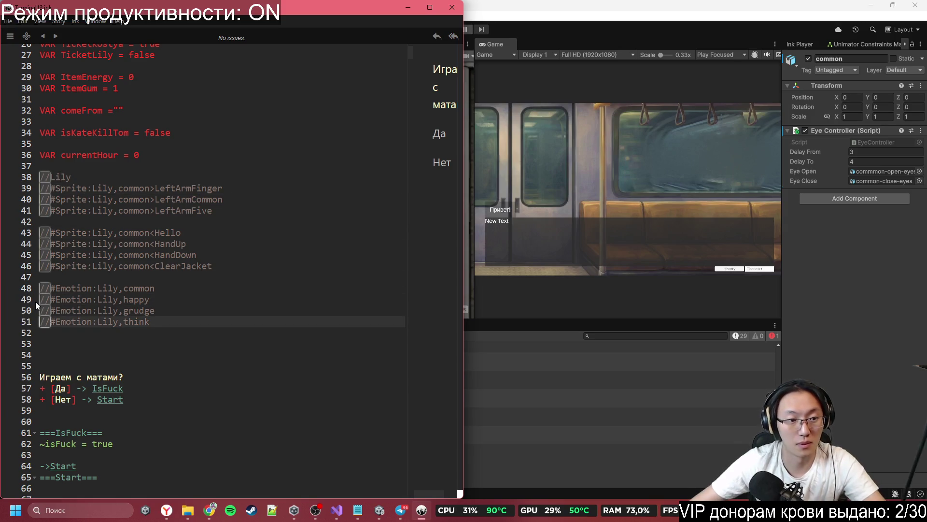
pyautogui.press('Delete')
# - Delete the Lily sprite and emotion lines and the empty lines they leave behind
pyautogui.click(176, 317)
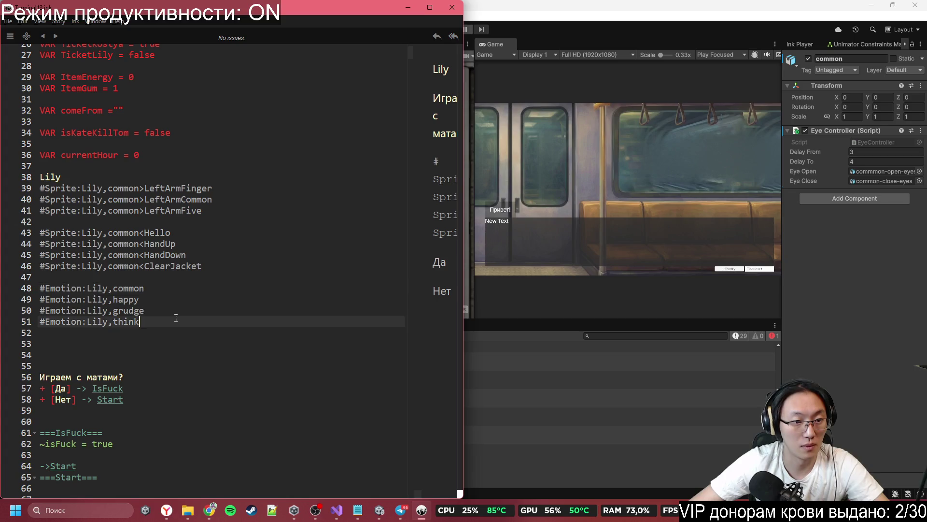
pyautogui.moveTo(175, 317)
pyautogui.mouseDown()
pyautogui.moveTo(44, 186)
pyautogui.moveTo(11, 175)
pyautogui.mouseUp()
pyautogui.hotkey('ctrl', 'c')
pyautogui.press('Delete')
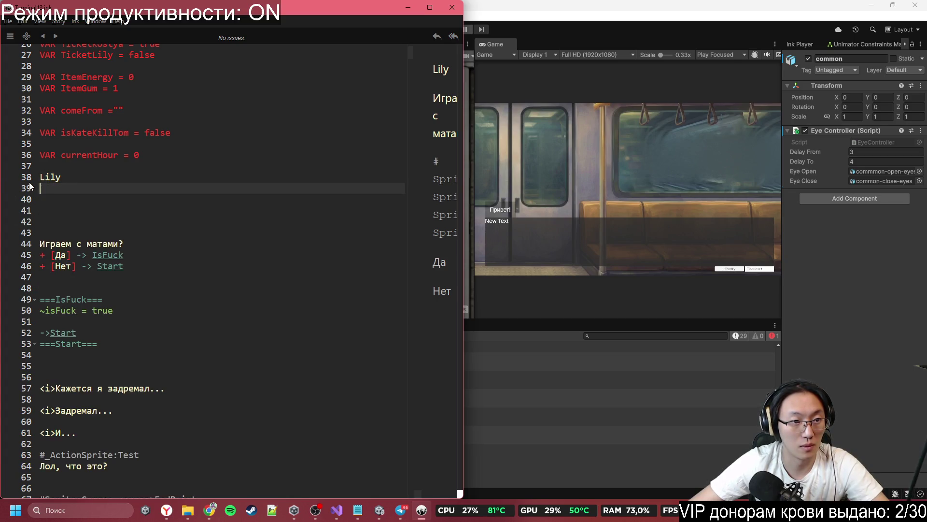
pyautogui.press('Up')
pyautogui.press('Up')
pyautogui.press('Down')
pyautogui.press('Delete')
pyautogui.press('Delete')
pyautogui.press('Delete')
pyautogui.click(70, 220)
pyautogui.press('BackSpace')
pyautogui.press('BackSpace')
pyautogui.press('BackSpace')
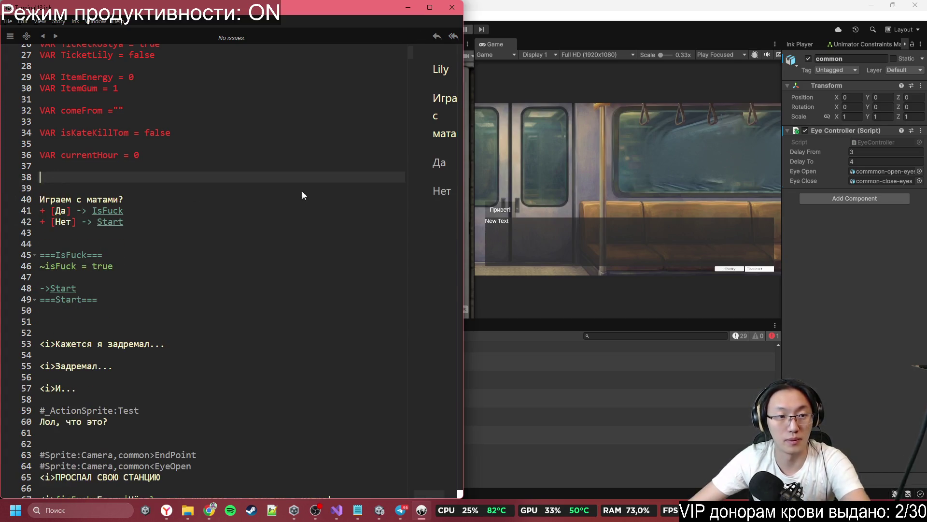
pyautogui.hotkey('alt', 'Tab')
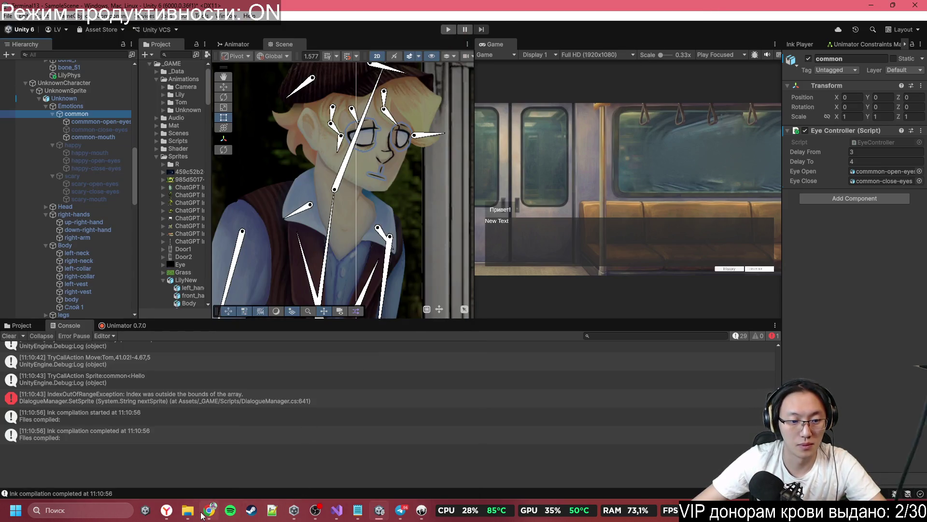
# - Replace the right sticky note's Kostya text with the pasted Lily tag lines
pyautogui.click(203, 515)
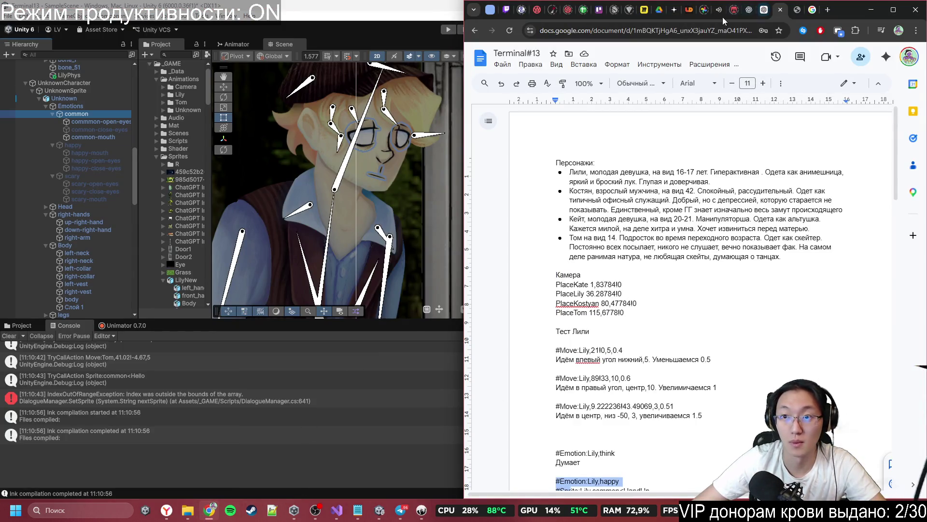
pyautogui.click(646, 12)
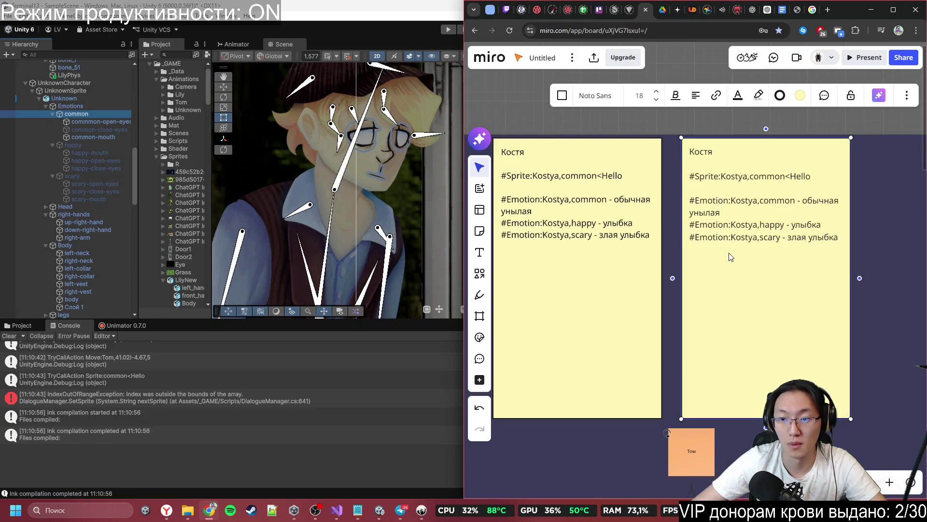
pyautogui.hotkey('ctrl', 'v')
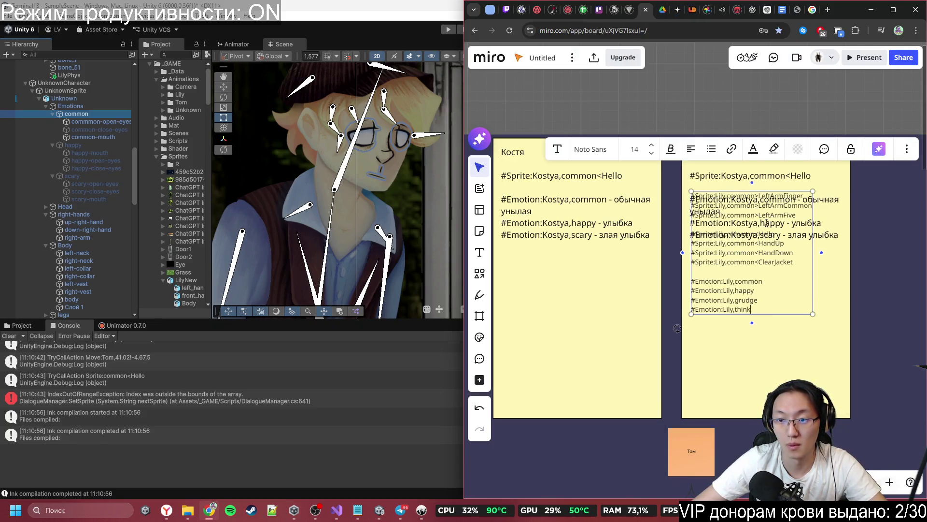
pyautogui.click(814, 382)
pyautogui.hotkey('ctrl', 'z')
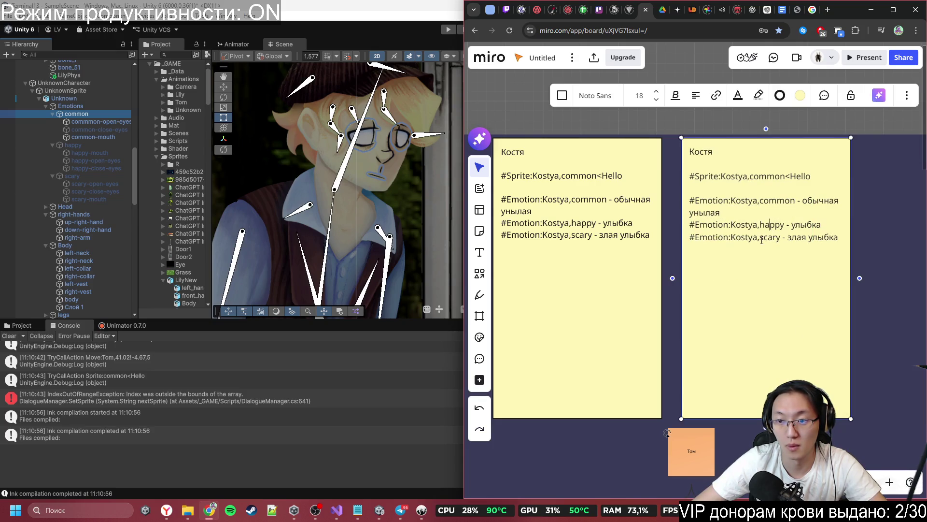
pyautogui.hotkey('ctrl', 'a')
pyautogui.hotkey('ctrl', 'v')
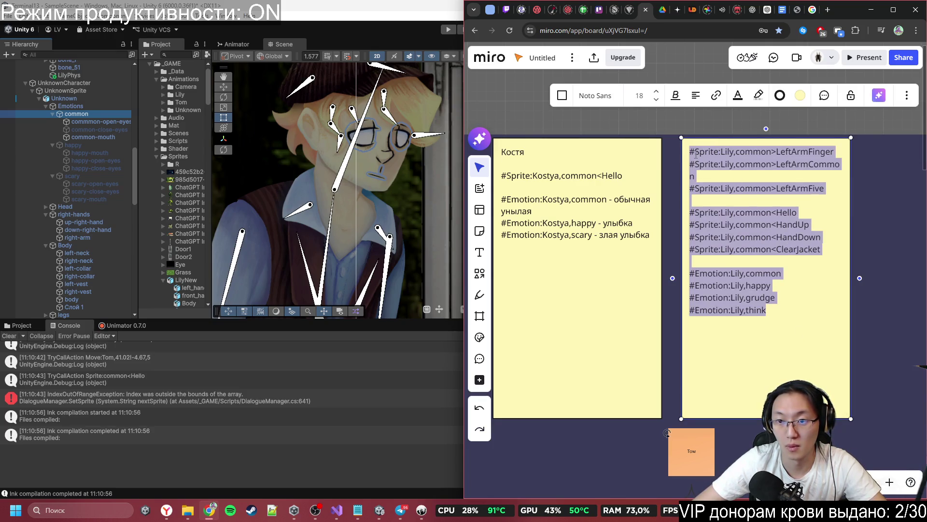
# - Add a 'Lily' heading line above the tags in the note
pyautogui.click(696, 155)
pyautogui.press('Return')
pyautogui.press('Return')
pyautogui.press('Up')
pyautogui.press('Up')
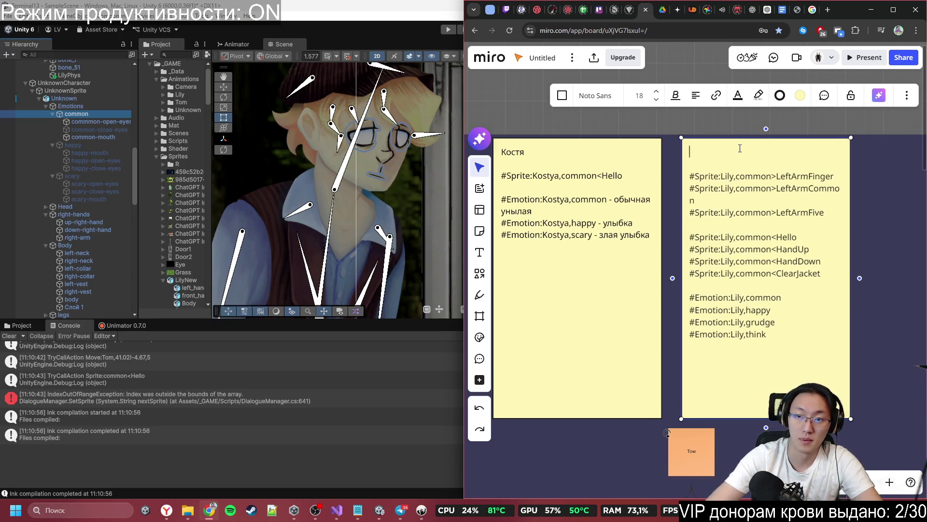
pyautogui.write('Дш')
pyautogui.press('BackSpace')
pyautogui.press('BackSpace')
pyautogui.press('BackSpace')
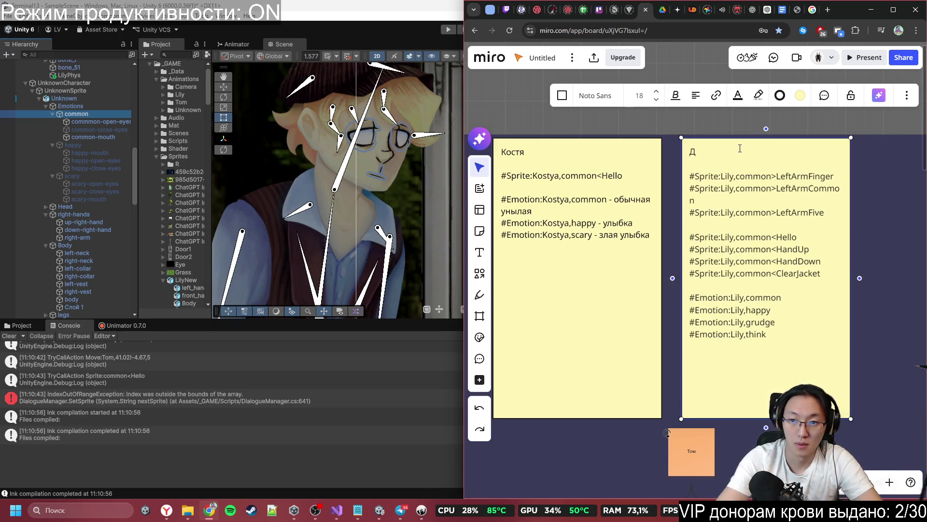
pyautogui.write('Lily')
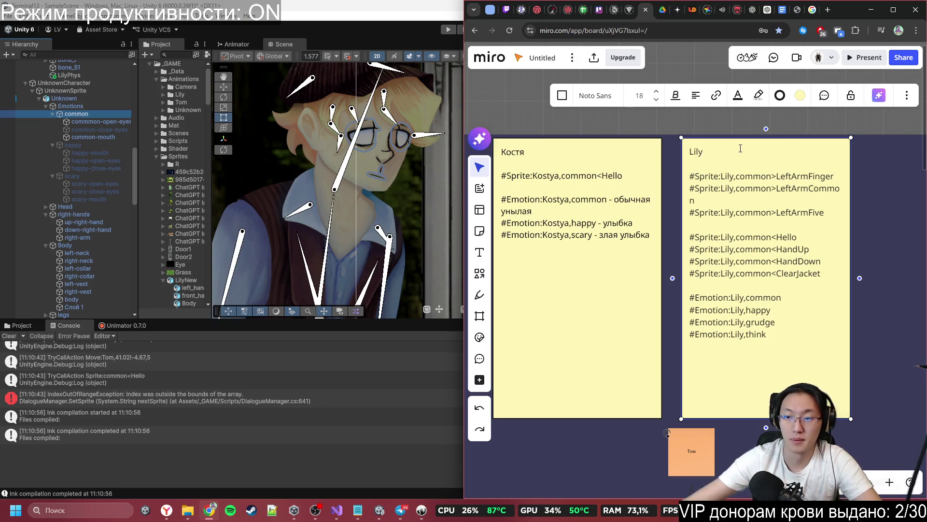
# - Widen the Lily sticky note slightly
pyautogui.moveTo(854, 198)
pyautogui.mouseDown()
pyautogui.moveTo(925, 201)
pyautogui.moveTo(902, 205)
pyautogui.mouseUp()
pyautogui.scroll(-2, 865, 198)
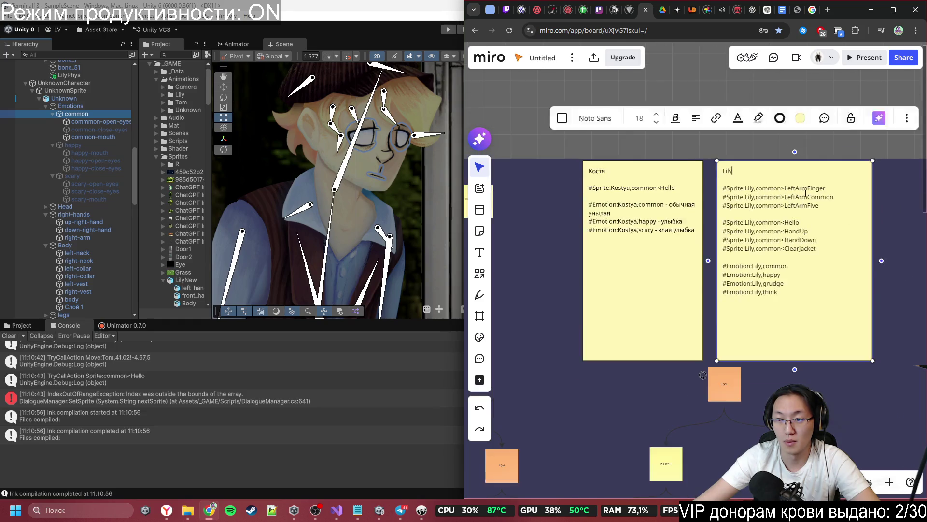
pyautogui.scroll(2, 846, 196)
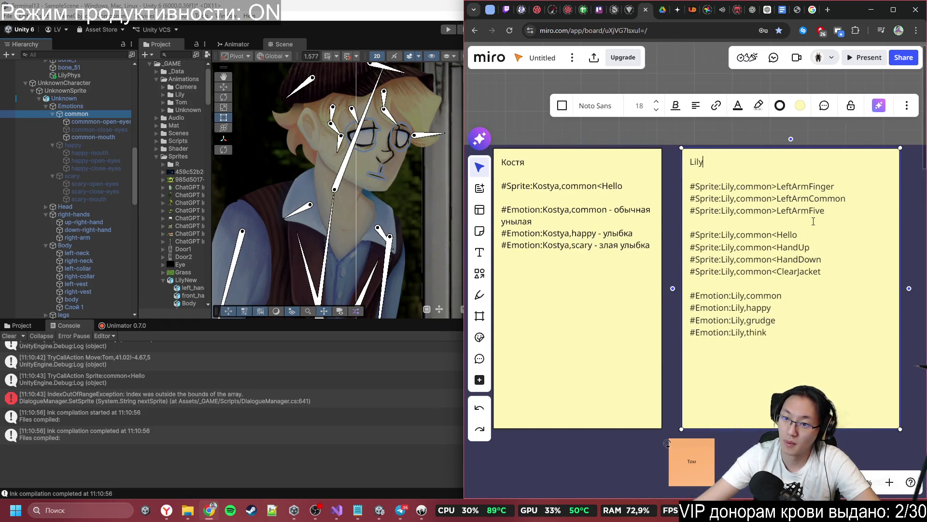
pyautogui.scroll(-1, 814, 221)
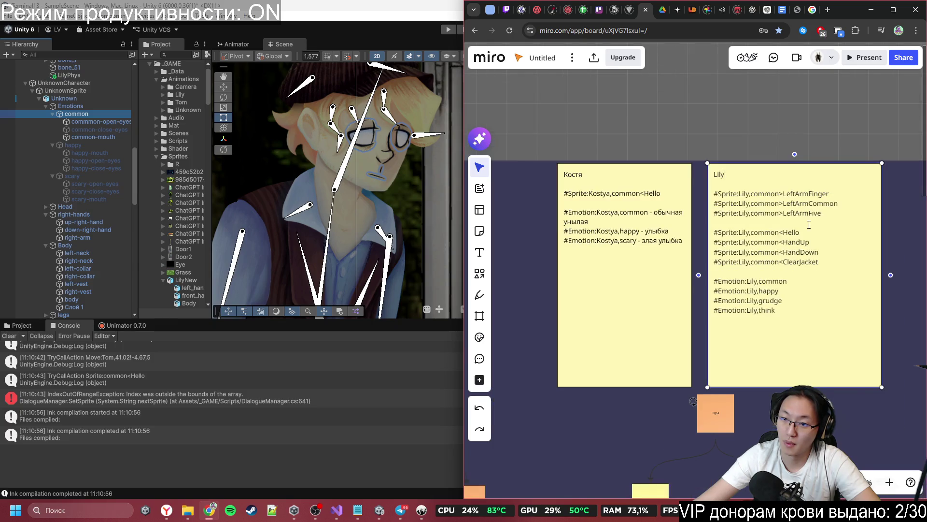
pyautogui.scroll(-1, 794, 222)
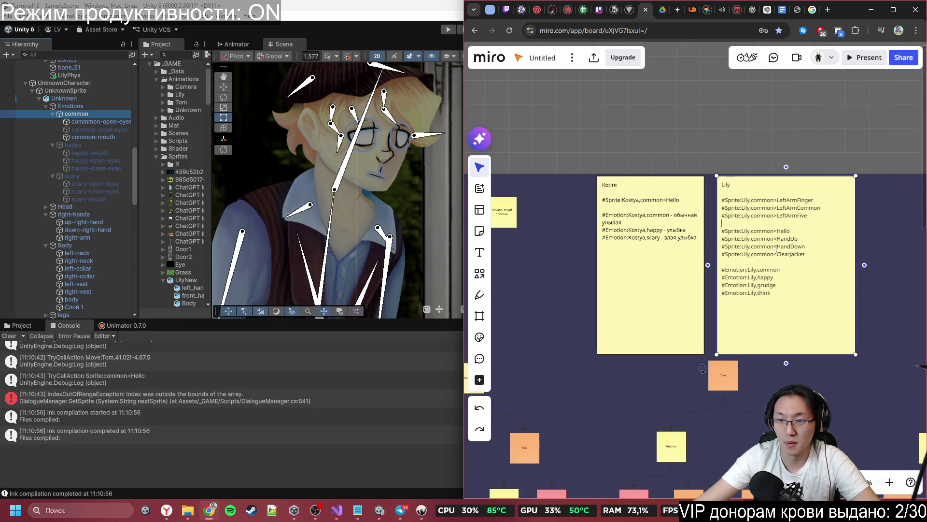
pyautogui.scroll(-1, 814, 205)
pyautogui.click(814, 205)
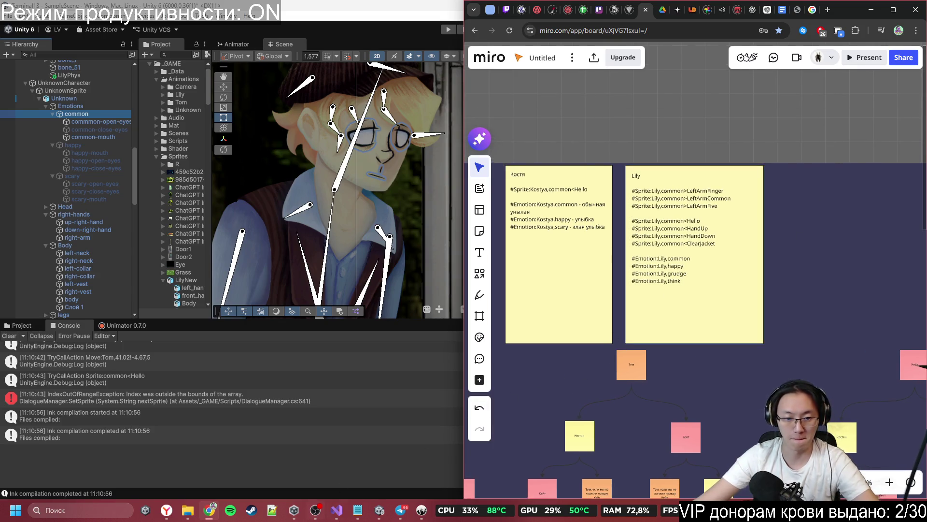
# - In the Google Docs script, select Tom's lines from //Tom to angry
pyautogui.moveTo(380, 518)
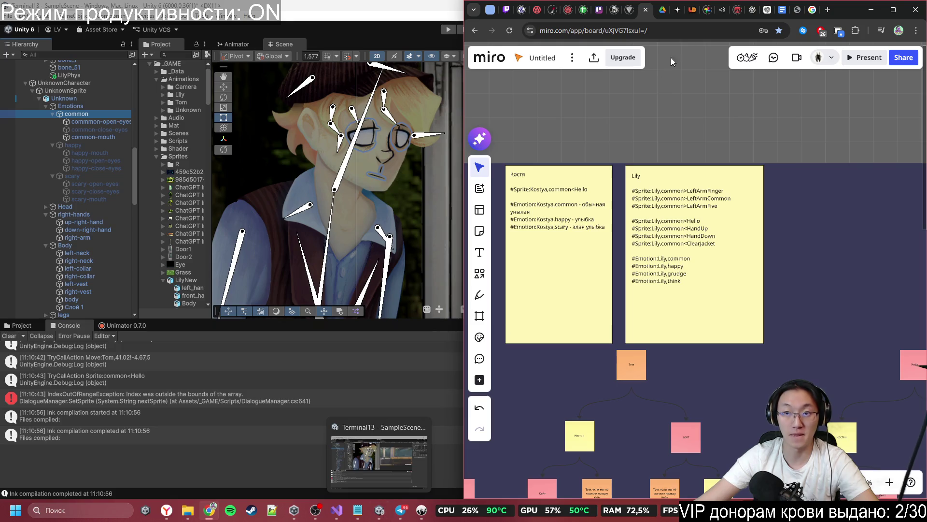
pyautogui.click(778, 10)
pyautogui.scroll(-15, 583, 279)
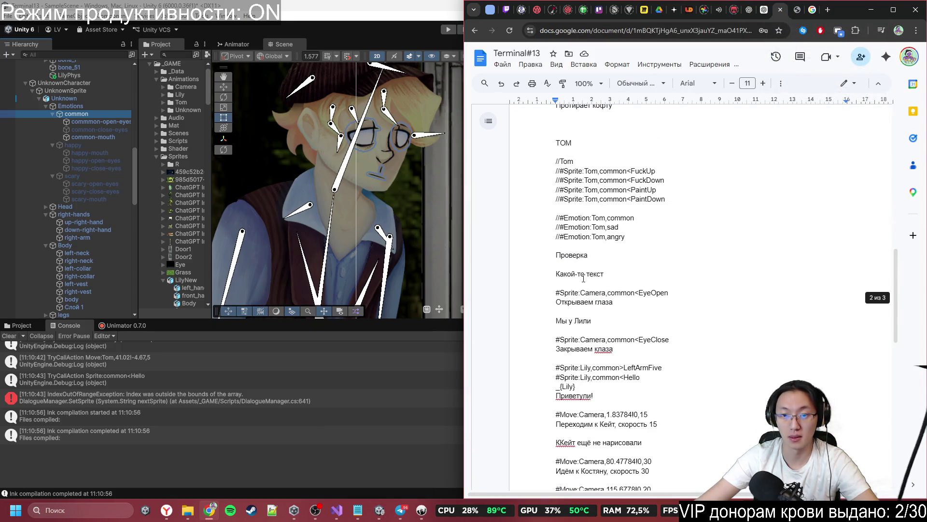
pyautogui.moveTo(556, 161); pyautogui.dragTo(664, 236)
pyautogui.hotkey('ctrl', 'c')
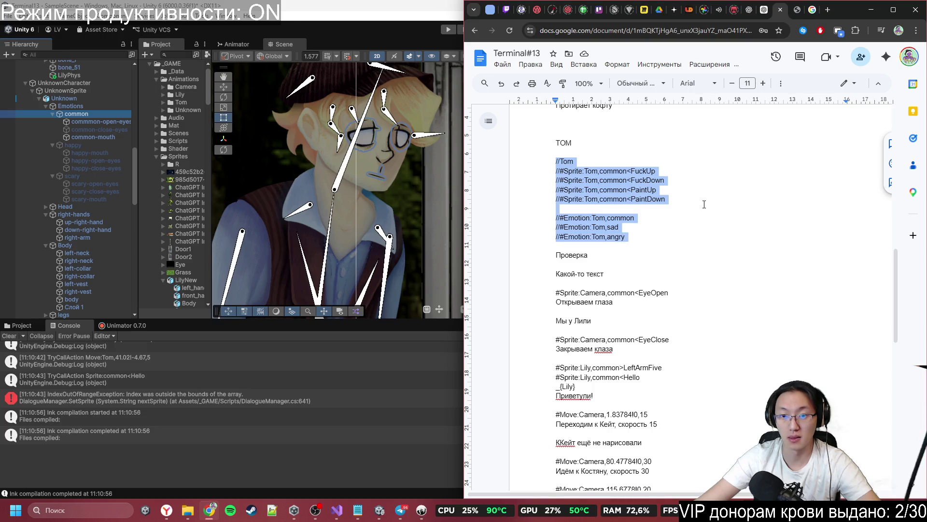
pyautogui.click(878, 8)
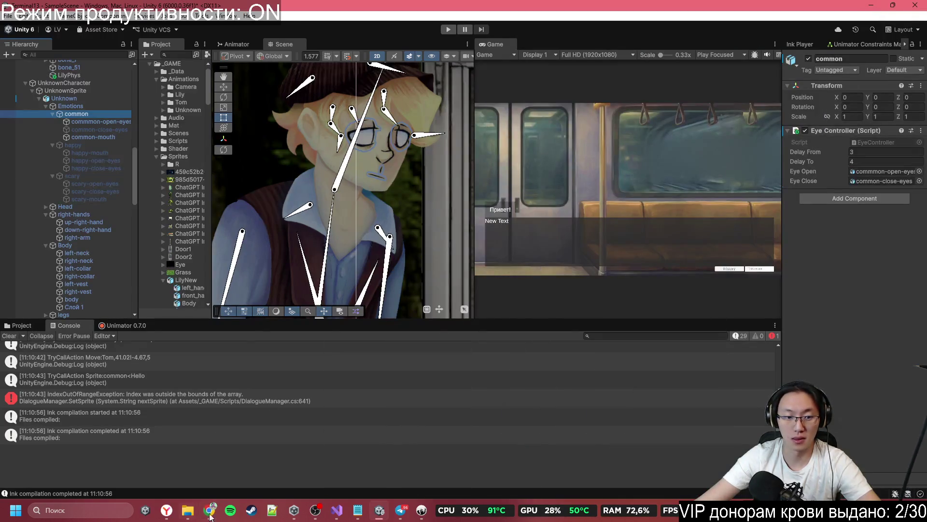
pyautogui.click(211, 516)
# - Extend the dark-blue background frame's top edge upward on the Miro board
pyautogui.click(639, 13)
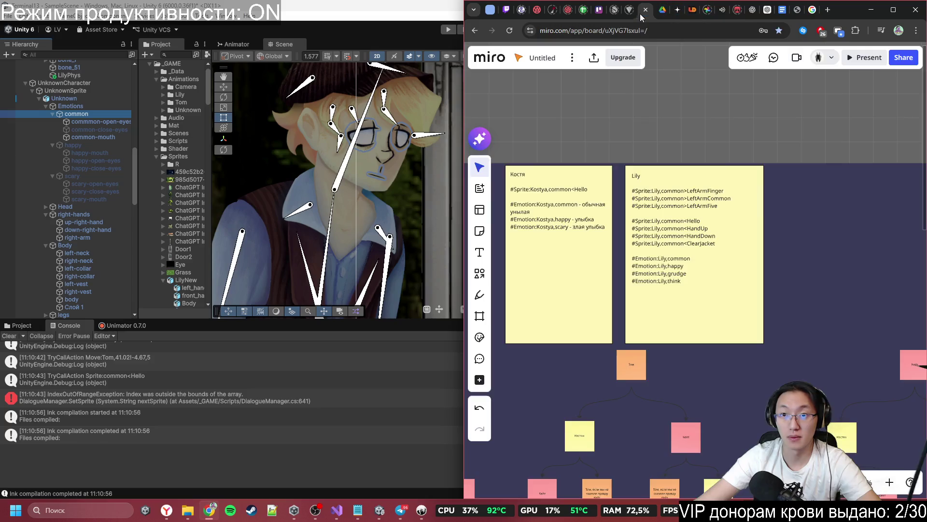
pyautogui.click(728, 256)
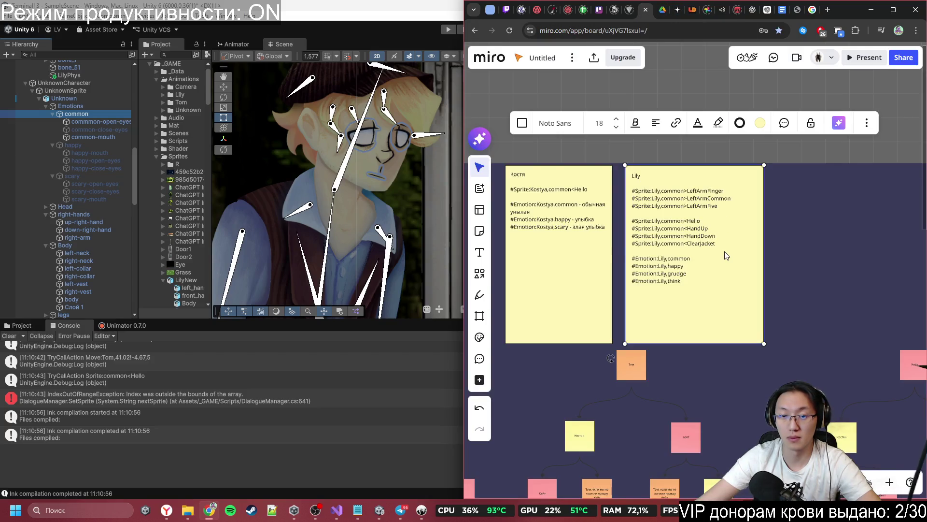
pyautogui.scroll(-5, 728, 256)
pyautogui.click(780, 213)
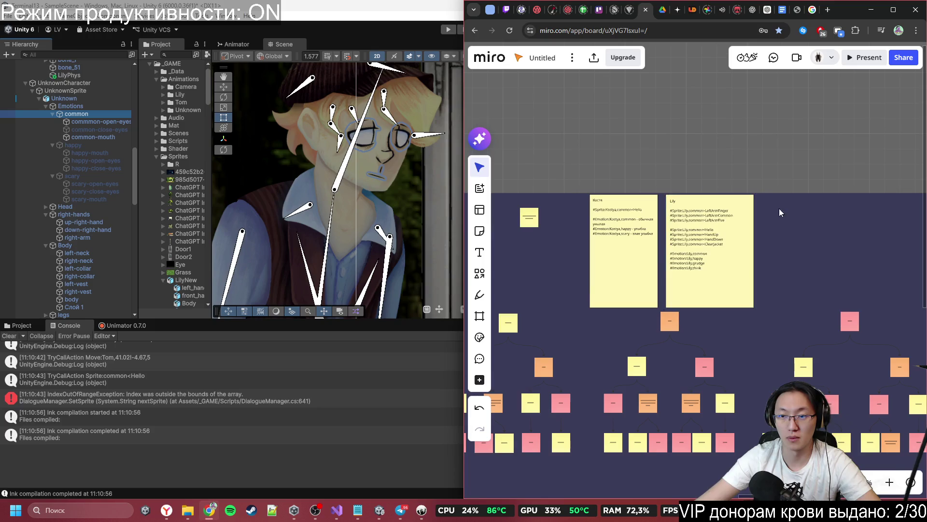
pyautogui.click(782, 200)
pyautogui.moveTo(784, 195); pyautogui.dragTo(784, 83)
pyautogui.moveTo(566, 124); pyautogui.dragTo(628, 186)
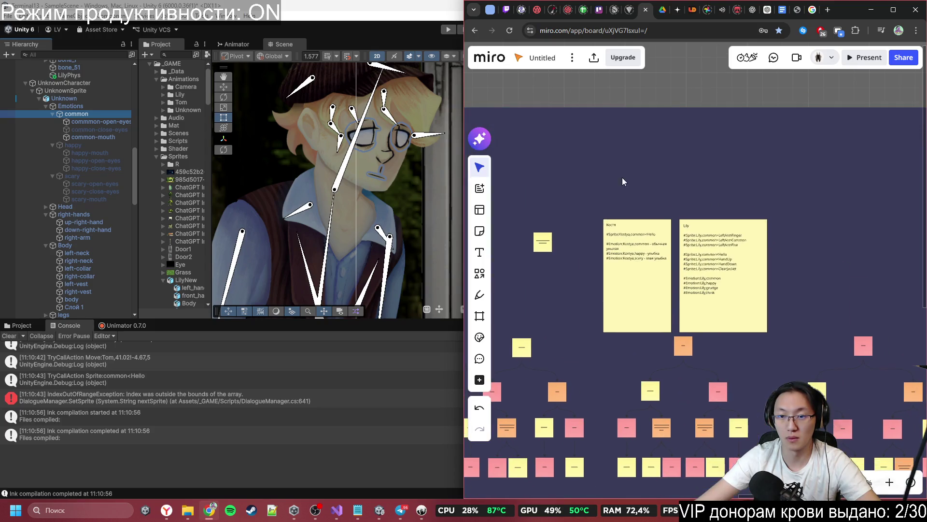
# - Move the Kostya and Lily notes higher on the board
pyautogui.moveTo(714, 198); pyautogui.dragTo(618, 285)
pyautogui.moveTo(707, 274); pyautogui.dragTo(705, 212)
pyautogui.scroll(3, 705, 209)
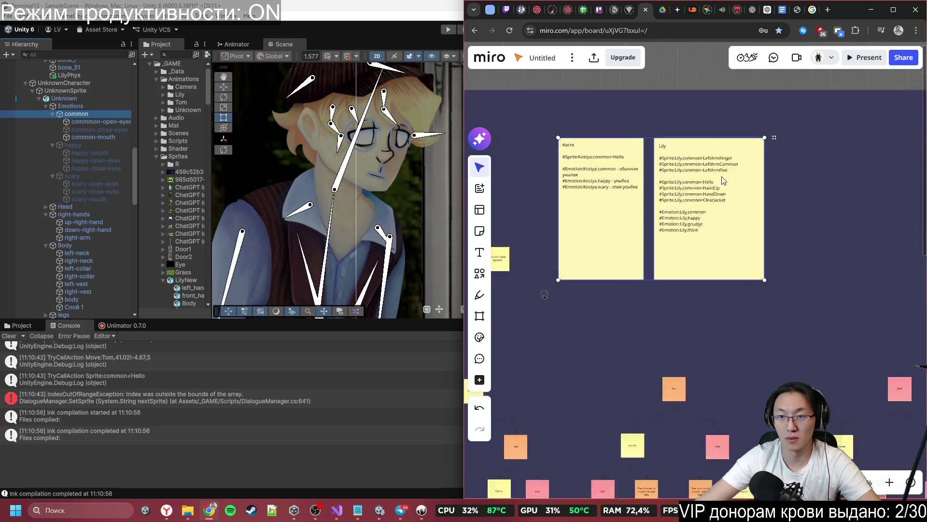
pyautogui.scroll(-3, 762, 237)
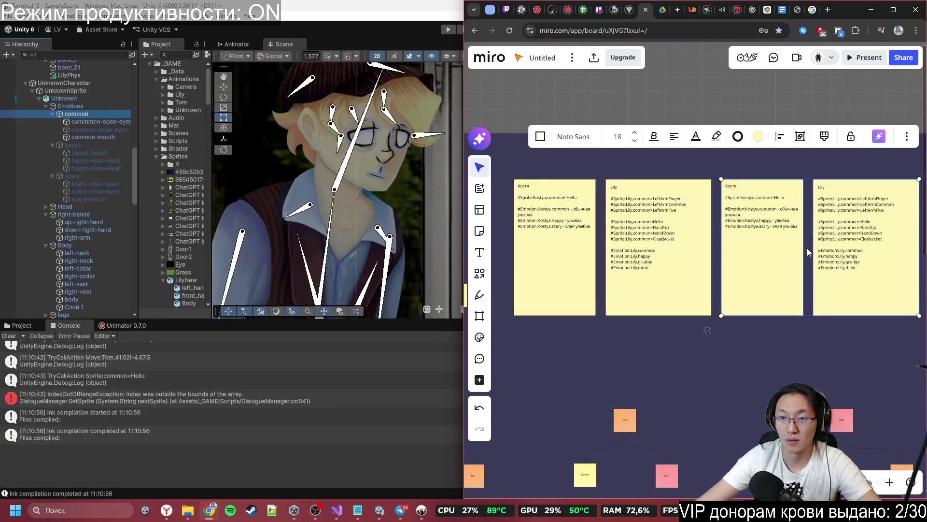
# - Duplicate the Lily note beside it and replace its text with Tom's lines
pyautogui.click(682, 298)
pyautogui.hotkey('ctrl', 'd')
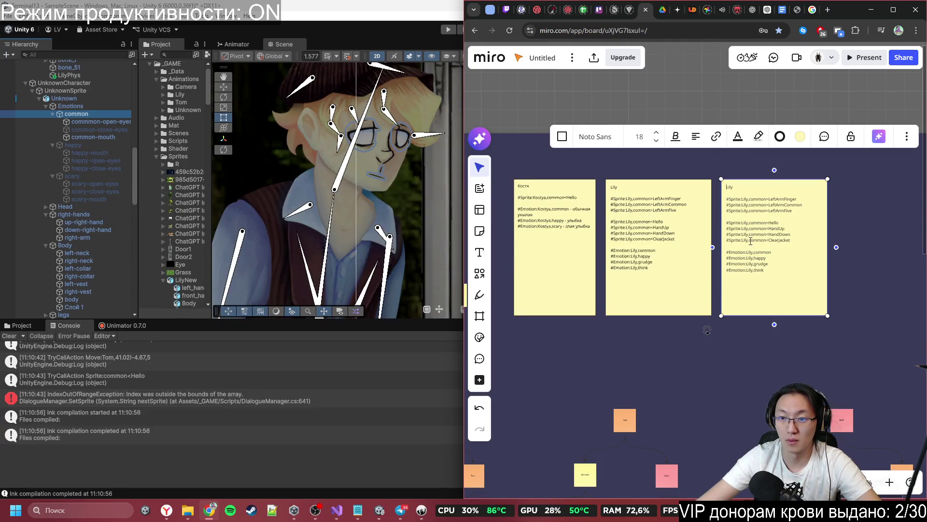
pyautogui.moveTo(760, 263)
pyautogui.mouseDown()
pyautogui.moveTo(724, 202)
pyautogui.moveTo(777, 288)
pyautogui.moveTo(775, 269)
pyautogui.moveTo(714, 200)
pyautogui.mouseUp()
pyautogui.click(770, 269)
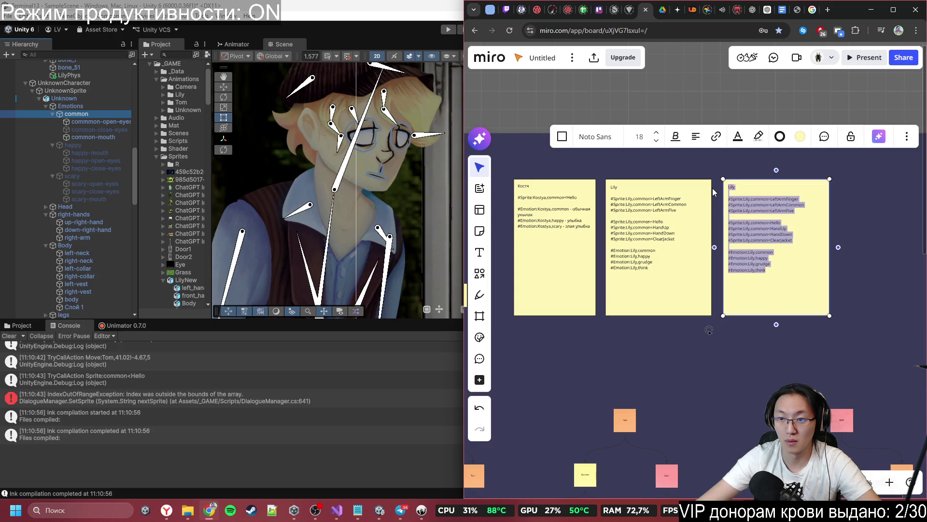
pyautogui.hotkey('ctrl', 'v')
# - Uncomment Tom's four sprite lines and common, sad and angry emotion lines
pyautogui.click(732, 193)
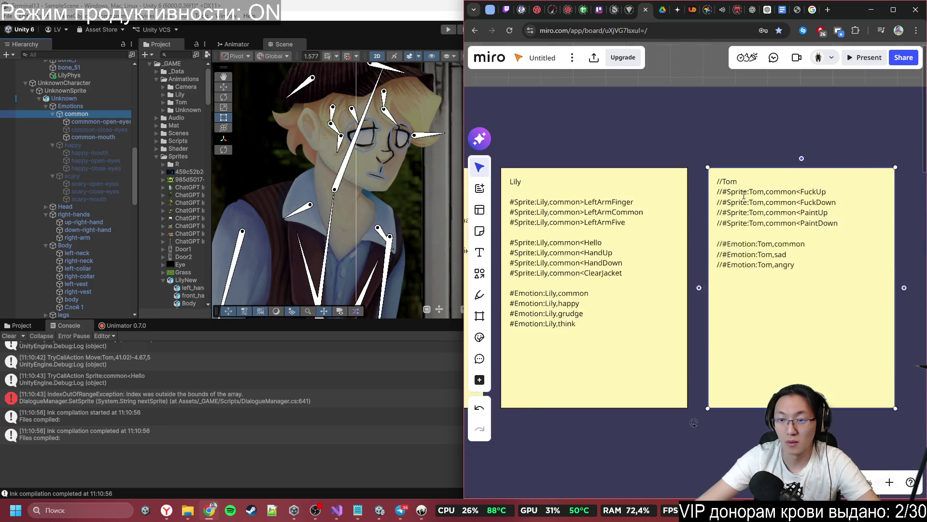
pyautogui.scroll(5, 733, 193)
pyautogui.moveTo(718, 193)
pyautogui.mouseDown()
pyautogui.moveTo(821, 283)
pyautogui.moveTo(719, 192)
pyautogui.mouseUp()
pyautogui.press('BackSpace')
pyautogui.press('BackSpace')
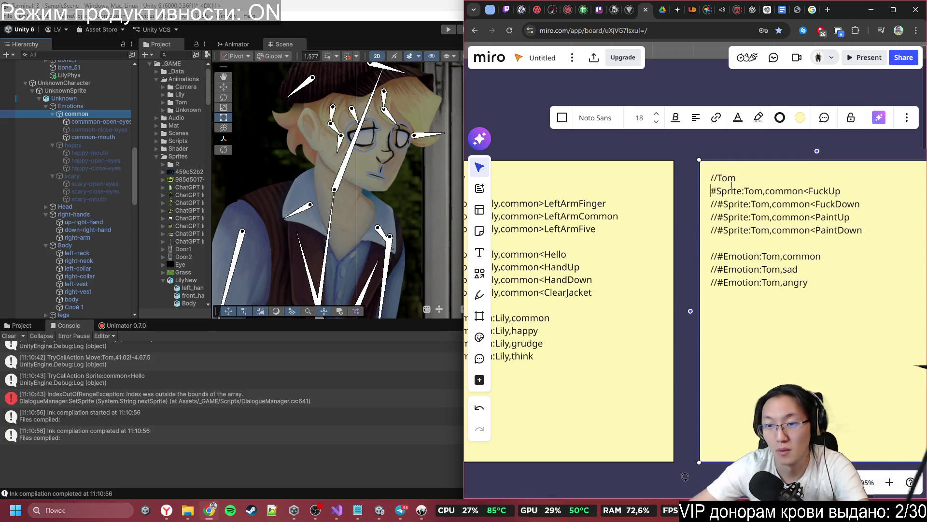
pyautogui.press('Down')
pyautogui.press('Delete')
pyautogui.press('Delete')
pyautogui.press('Down')
pyautogui.press('Delete')
pyautogui.press('Delete')
pyautogui.press('Down')
pyautogui.press('Delete')
pyautogui.press('Delete')
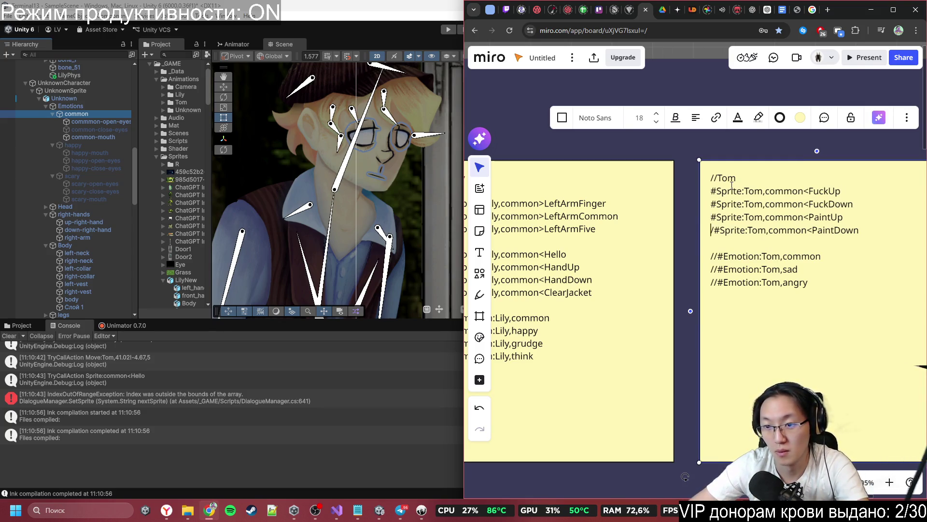
pyautogui.press('Down')
pyautogui.press('Down')
pyautogui.press('Delete')
pyautogui.press('Delete')
pyautogui.press('Down')
pyautogui.press('Delete')
pyautogui.press('Delete')
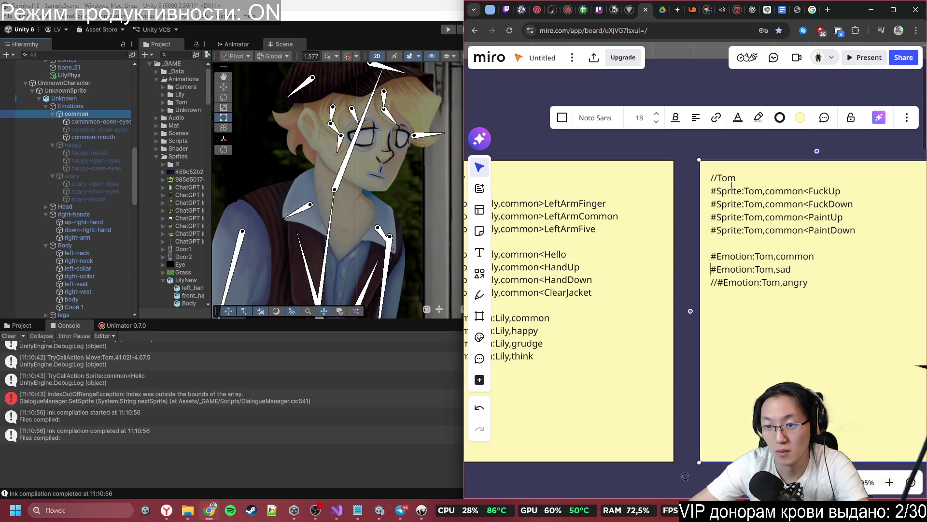
pyautogui.press('Down')
pyautogui.press('Delete')
pyautogui.press('Delete')
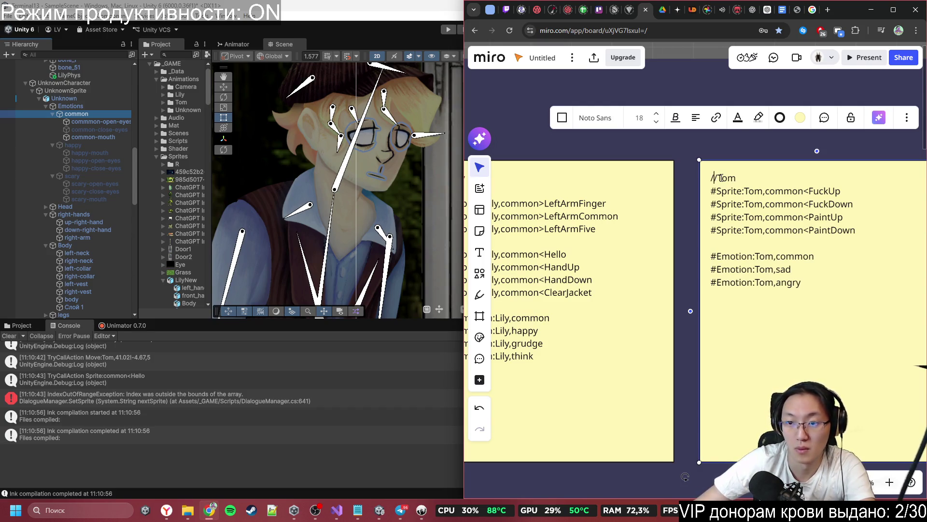
# - Strip the // from the Tom heading, add a blank line, and centre all three notes
pyautogui.press('BackSpace')
pyautogui.press('BackSpace')
pyautogui.press('End')
pyautogui.press('Return')
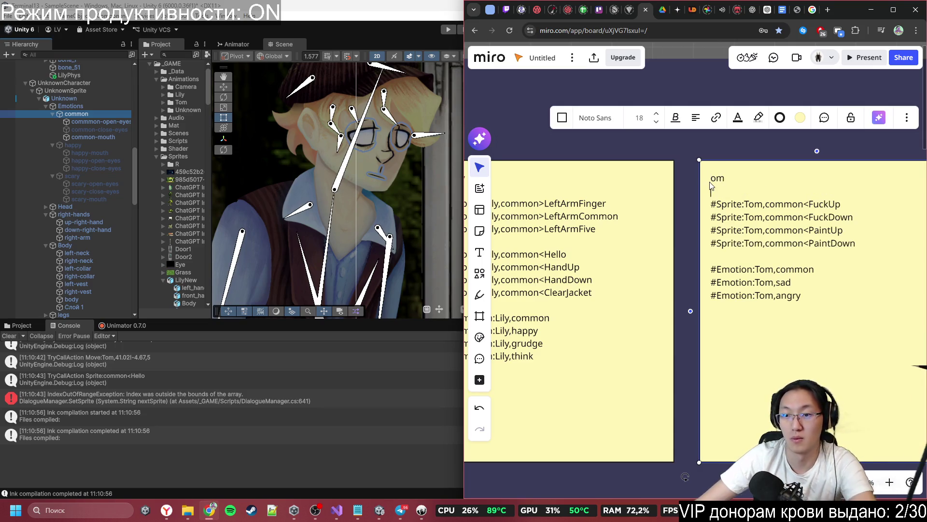
pyautogui.click(713, 182)
pyautogui.write('T')
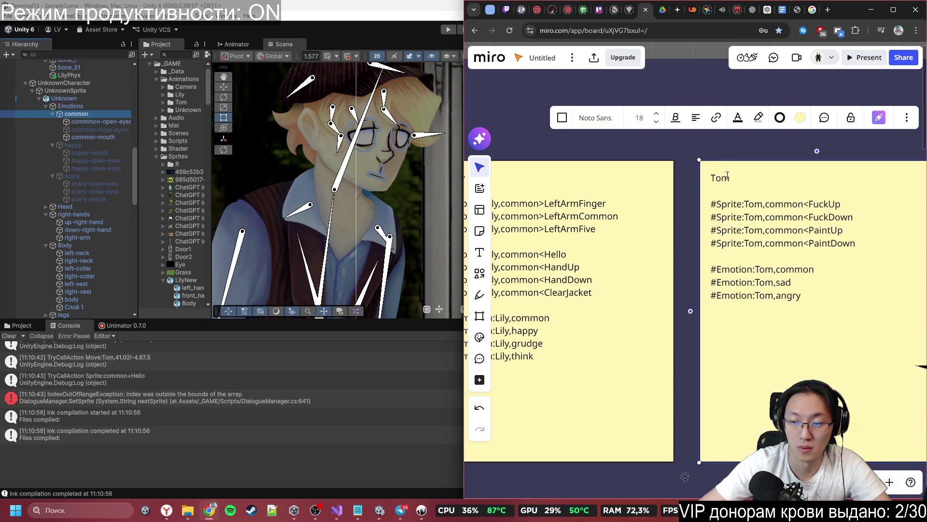
pyautogui.scroll(-5, 803, 166)
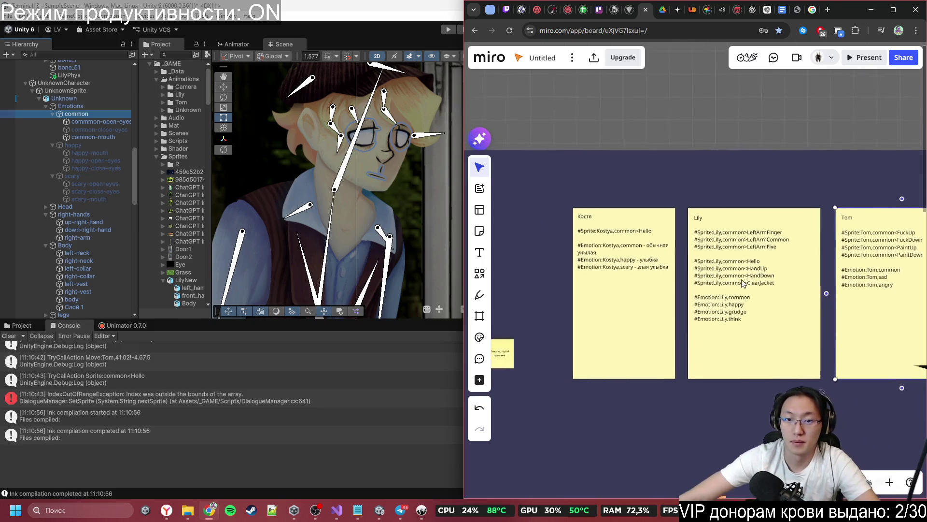
pyautogui.moveTo(704, 251); pyautogui.dragTo(682, 225)
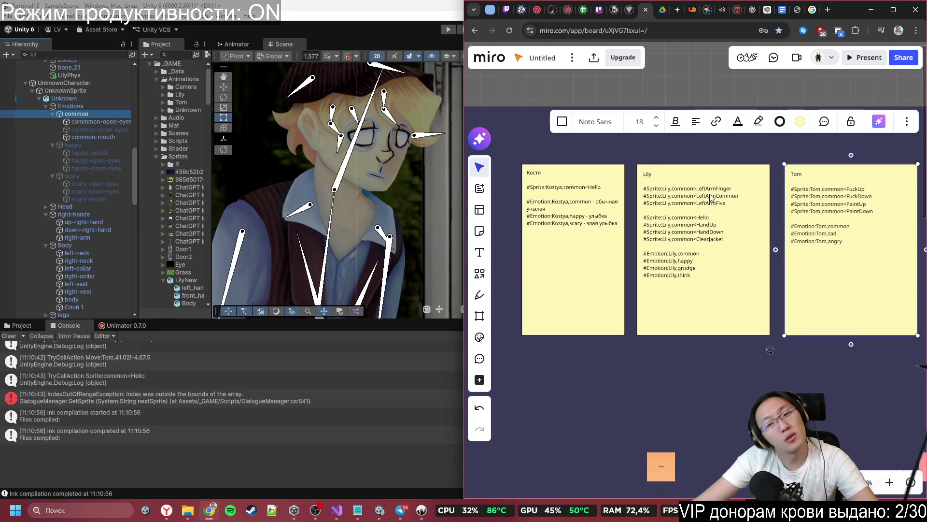
# - Return to the Inky script and scroll down to the Kostya–Tom exchange at lines 143–173
pyautogui.click(345, 14)
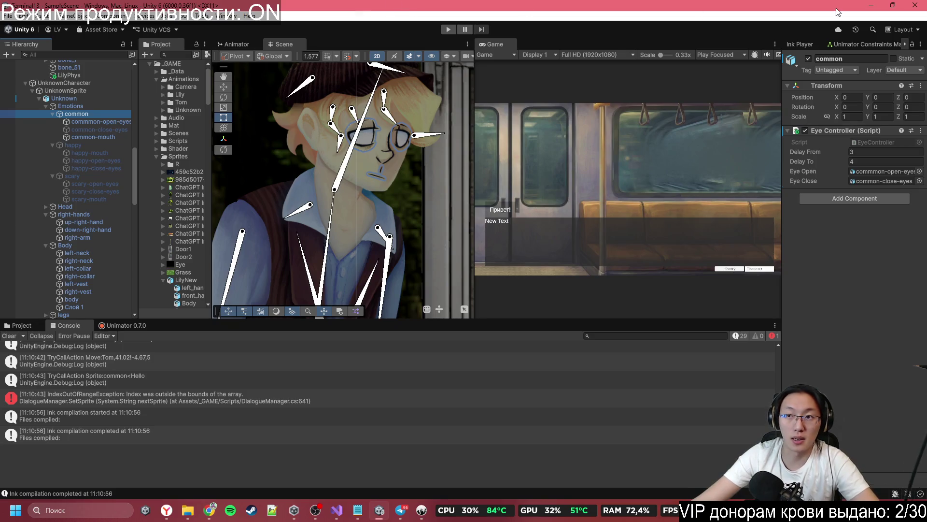
pyautogui.click(871, 6)
pyautogui.click(153, 262)
pyautogui.scroll(-5, 201, 351)
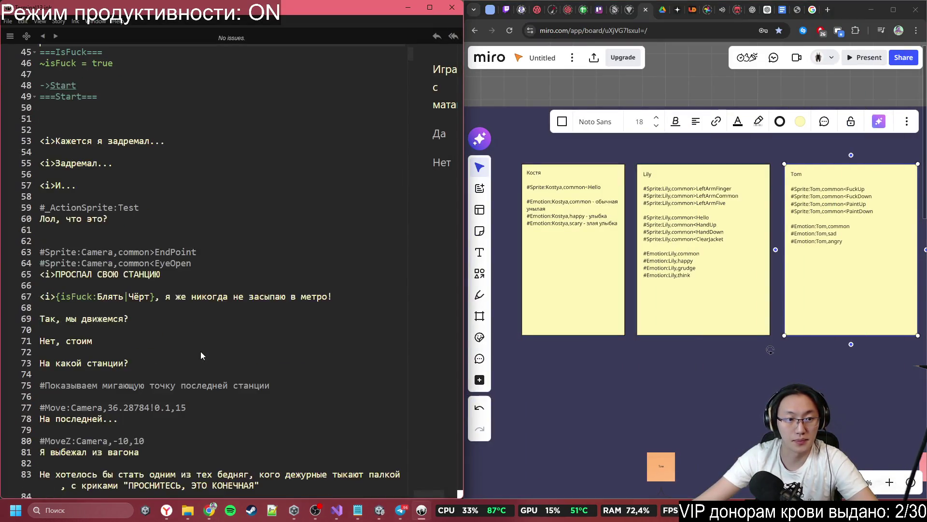
pyautogui.scroll(-5, 201, 348)
pyautogui.scroll(-14, 200, 296)
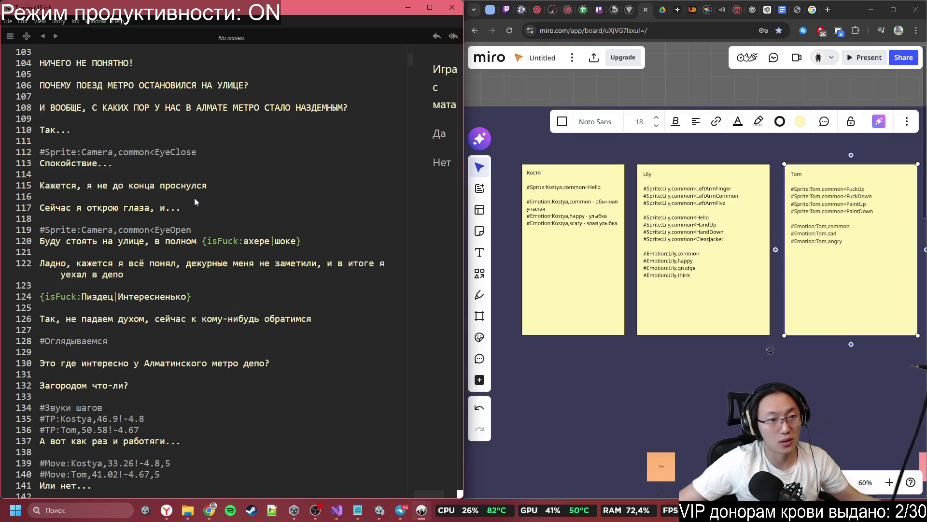
pyautogui.scroll(-1, 197, 203)
pyautogui.scroll(5, 201, 211)
pyautogui.scroll(-3, 201, 207)
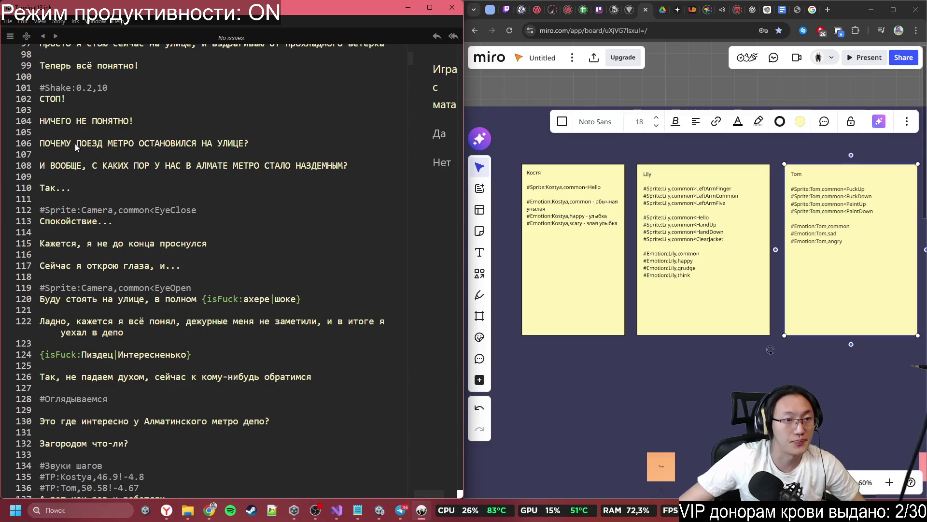
pyautogui.scroll(-4, 185, 177)
pyautogui.scroll(-7, 187, 177)
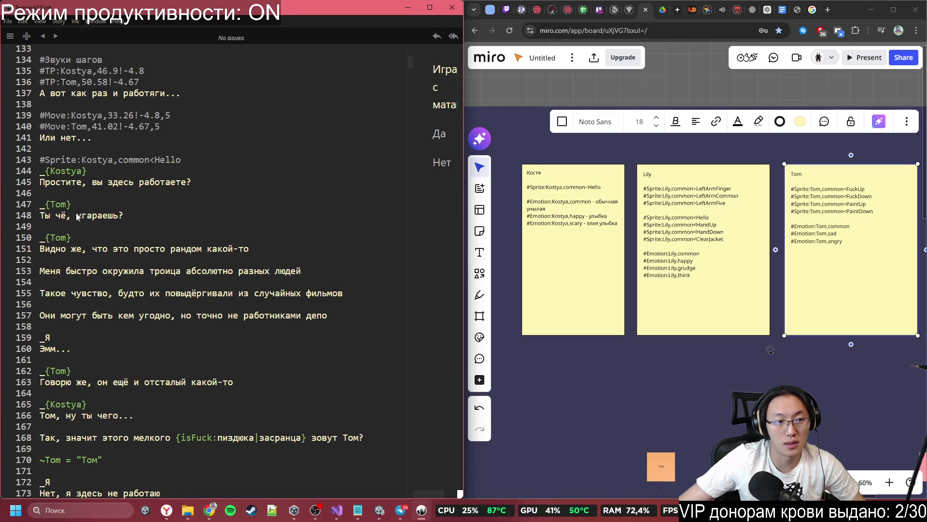
pyautogui.tripleClick(861, 232)
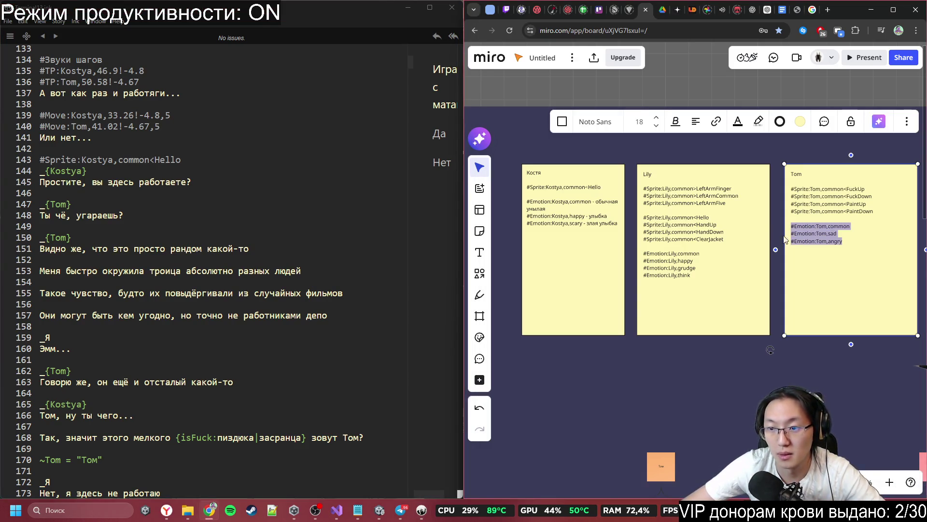
# - Copy #Emotion:Tom,angry from the Tom note and paste it above Tom's first reply
pyautogui.hotkey('shift', 'Down')
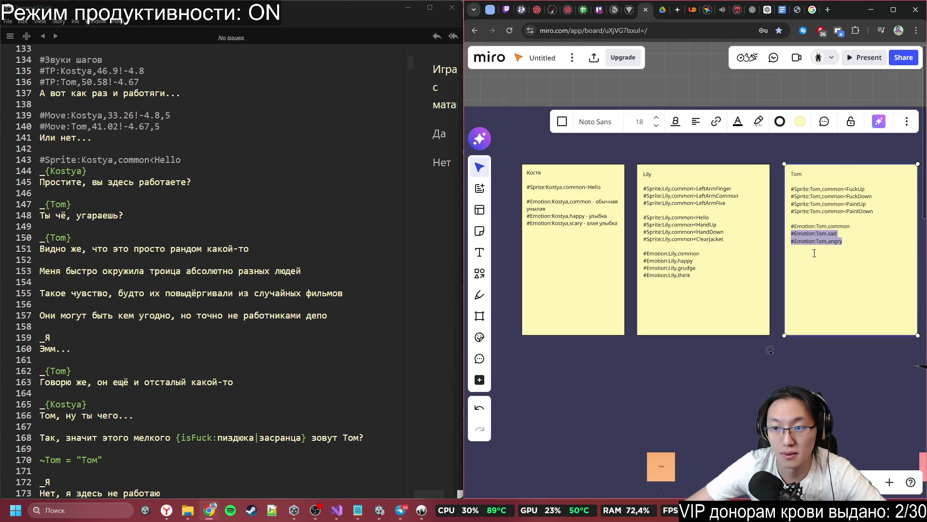
pyautogui.moveTo(814, 252); pyautogui.dragTo(785, 225)
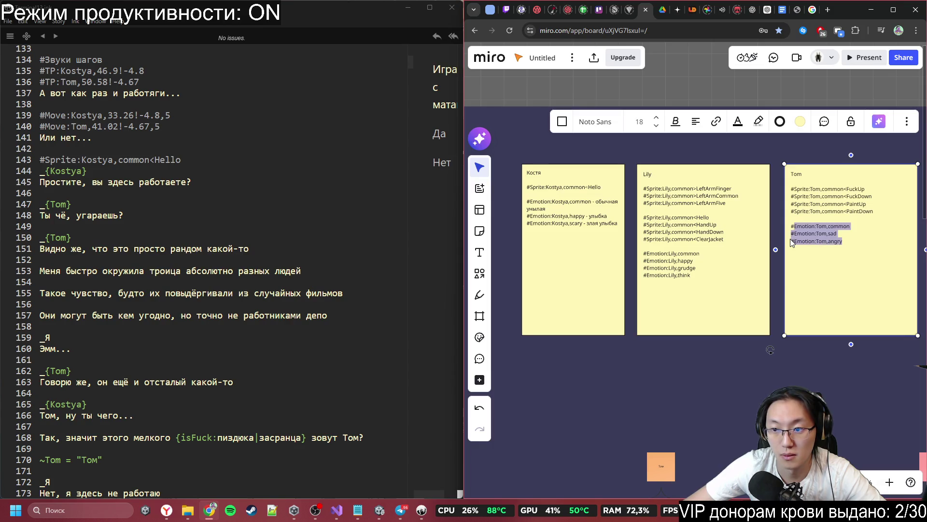
pyautogui.keyDown('shift'); pyautogui.click(792, 241); pyautogui.keyUp('shift')
pyautogui.click(190, 207)
pyautogui.click(194, 193)
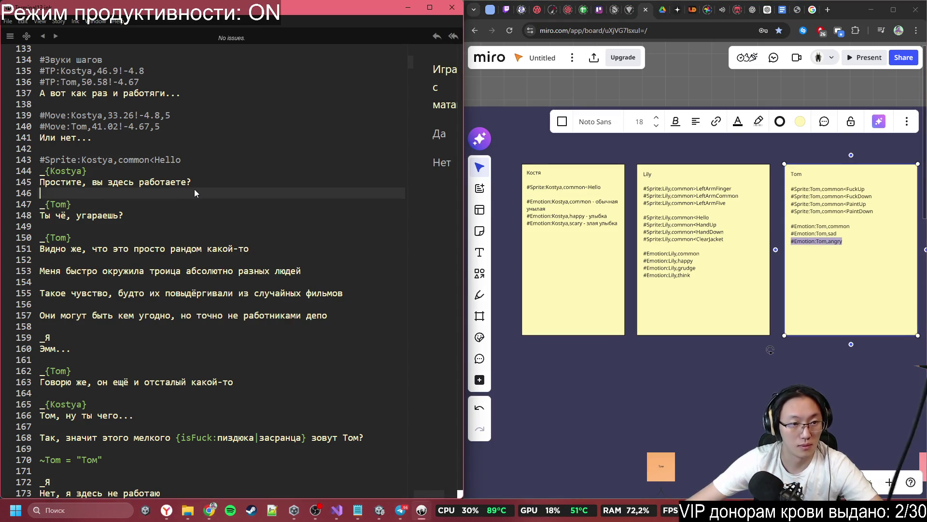
pyautogui.press('Return')
pyautogui.write('#Emotion:Tom,angry')
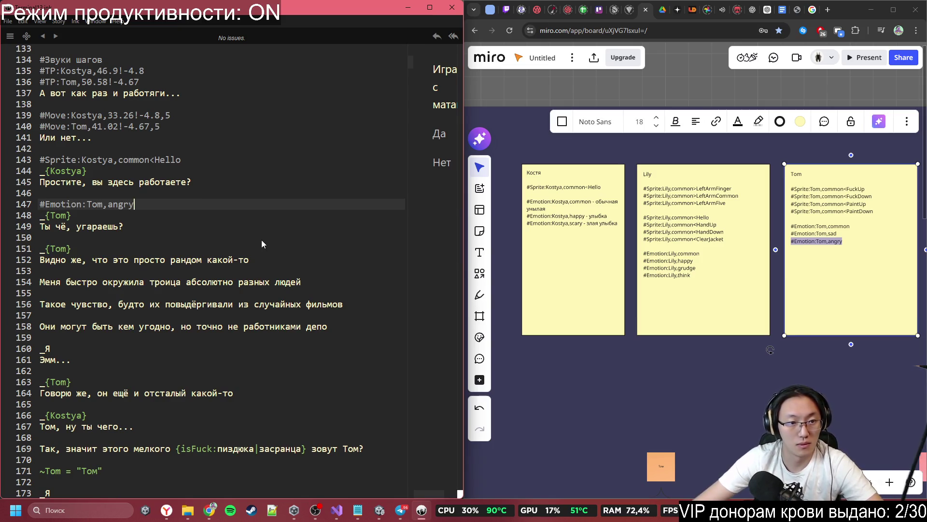
# - Copy #Emotion:Tom,common from the Tom note and paste it above Tom's second reply
pyautogui.click(197, 246)
pyautogui.click(204, 237)
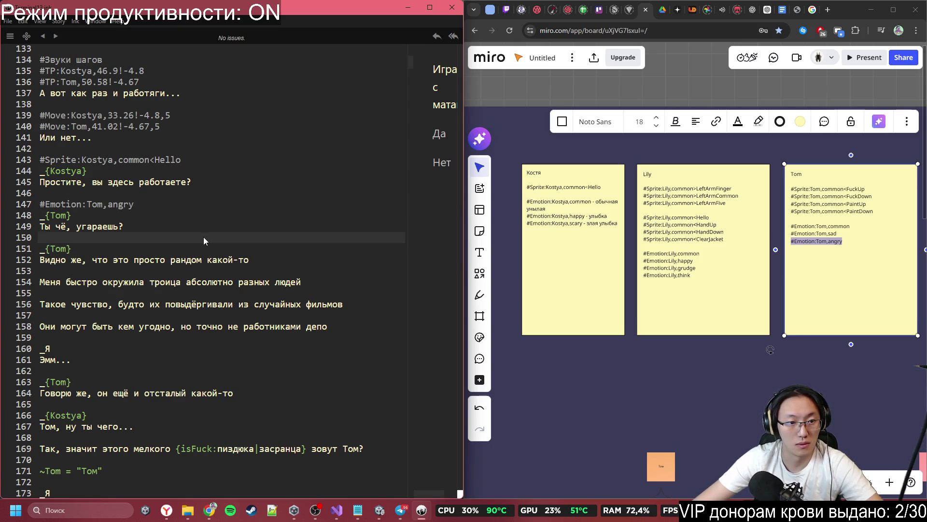
pyautogui.click(168, 294)
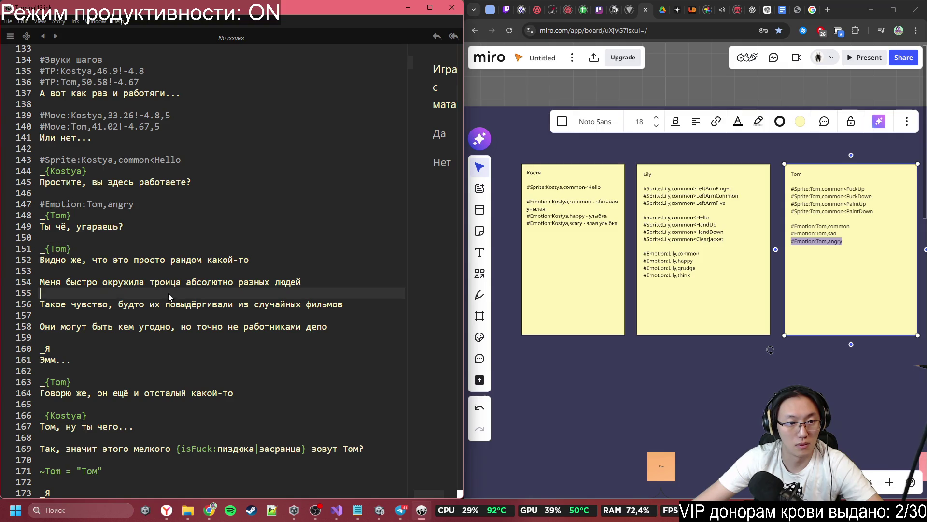
pyautogui.click(167, 315)
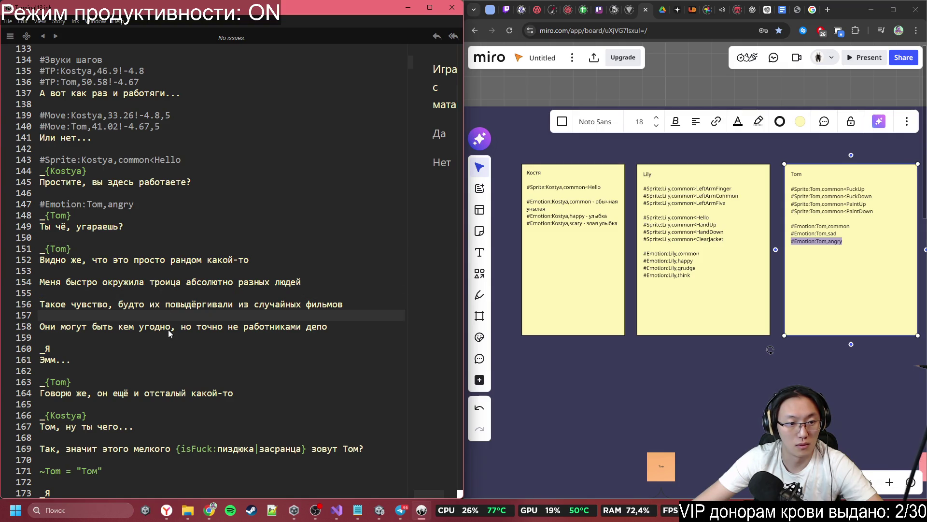
pyautogui.click(122, 237)
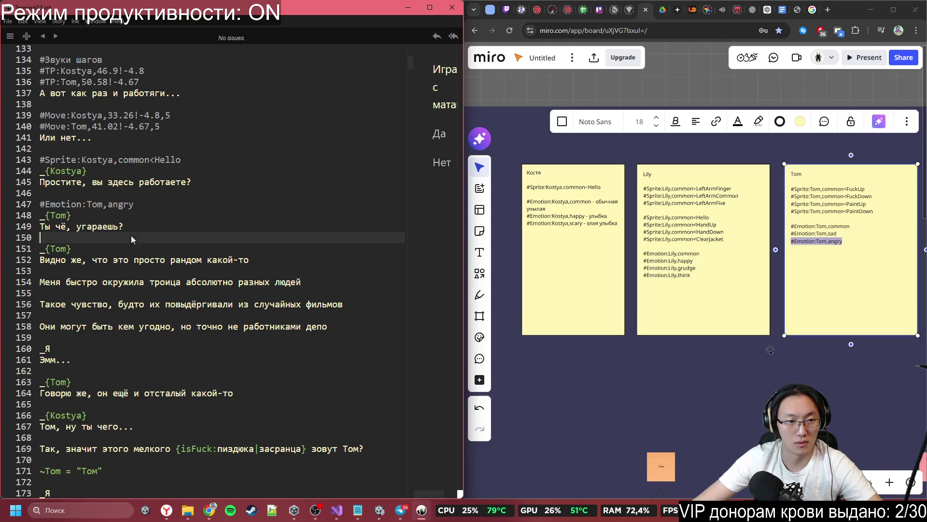
pyautogui.moveTo(850, 226); pyautogui.dragTo(791, 227)
pyautogui.hotkey('ctrl', 'c')
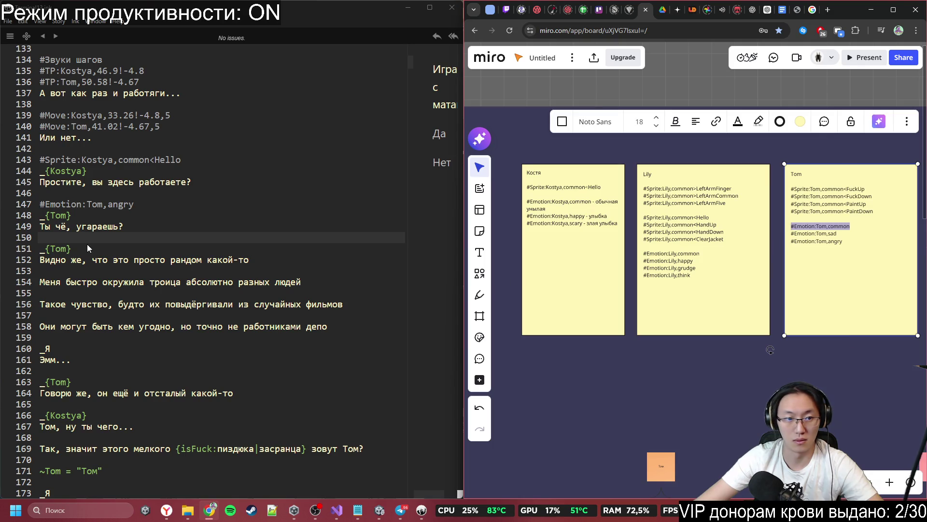
pyautogui.click(95, 234)
pyautogui.press('Return')
pyautogui.hotkey('ctrl', 'v')
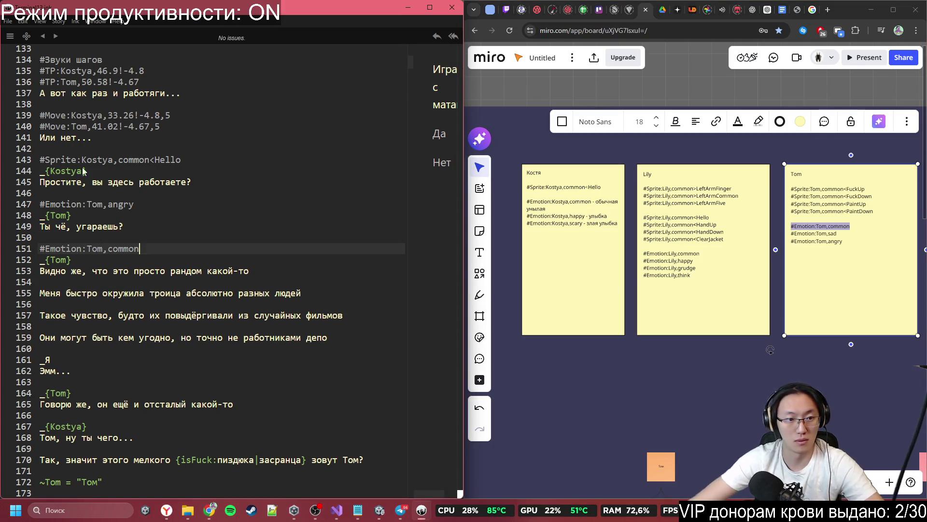
# - Scroll down the script checking Tom's later replies, then return to Unity
pyautogui.scroll(-3, 83, 171)
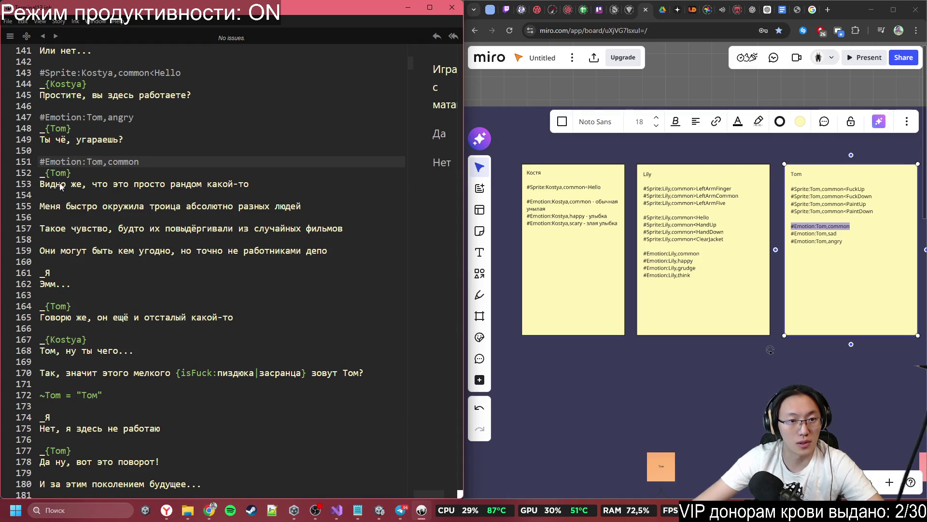
pyautogui.moveTo(61, 186)
pyautogui.mouseDown()
pyautogui.moveTo(300, 208)
pyautogui.moveTo(343, 228)
pyautogui.mouseUp()
pyautogui.scroll(-2, 270, 262)
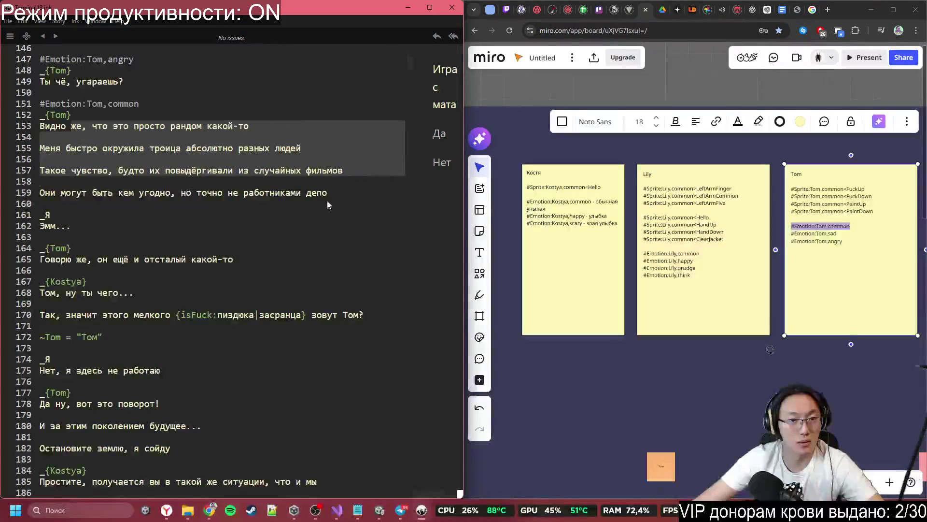
pyautogui.scroll(-1, 261, 213)
pyautogui.click(95, 185)
pyautogui.click(94, 219)
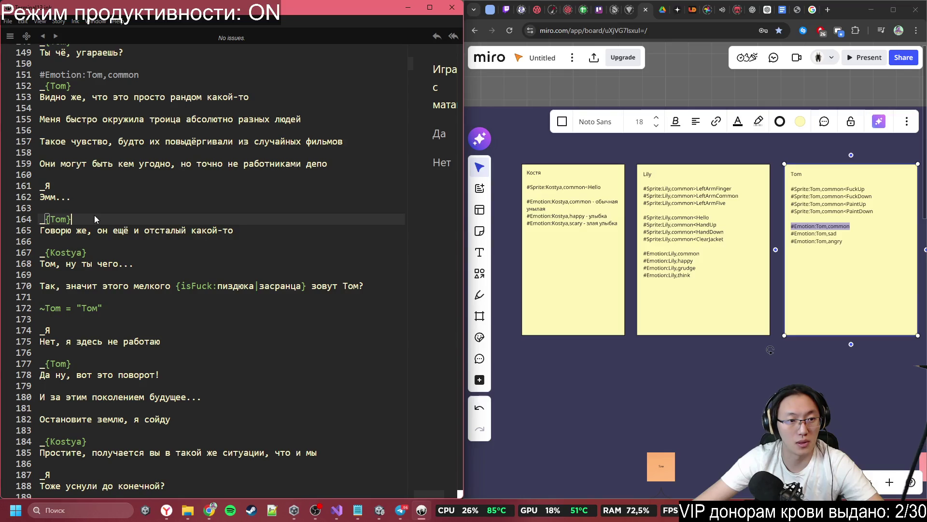
pyautogui.click(129, 205)
pyautogui.click(190, 246)
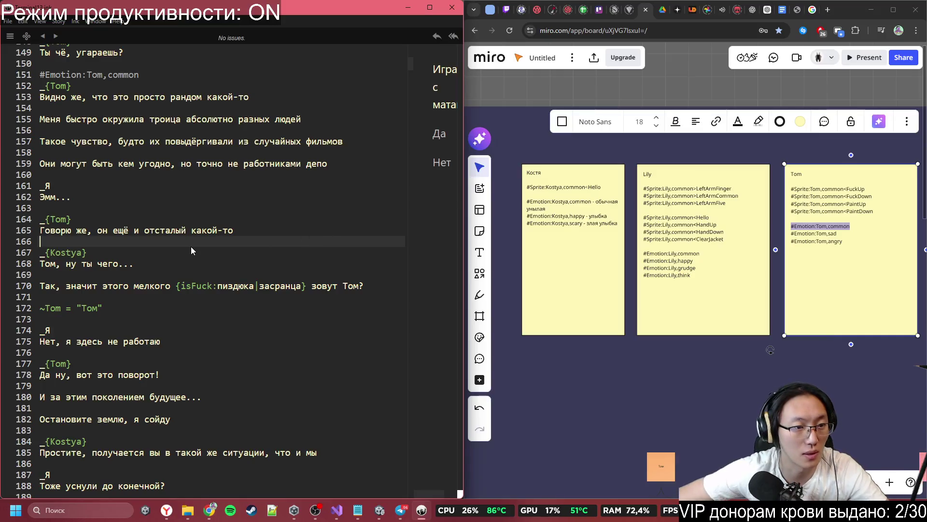
pyautogui.scroll(-3, 191, 244)
pyautogui.click(126, 194)
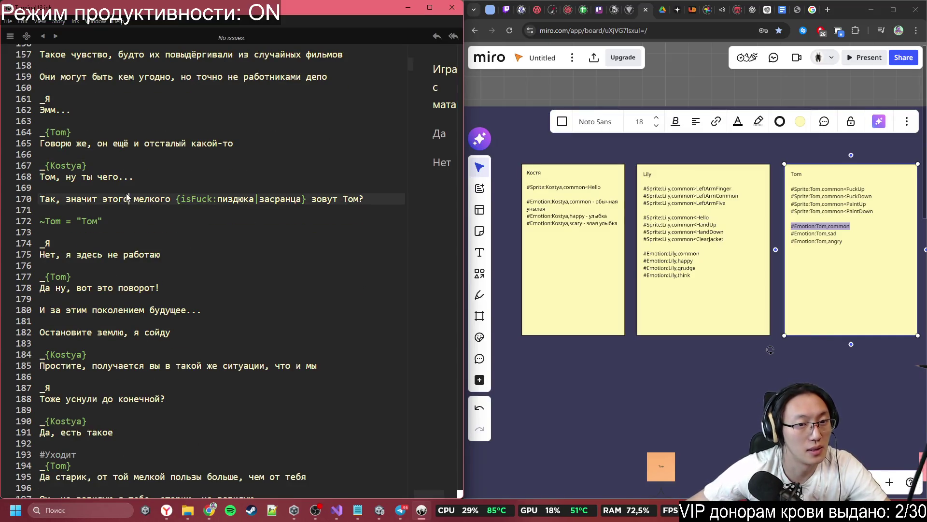
pyautogui.click(211, 225)
pyautogui.scroll(-1, 199, 234)
pyautogui.click(85, 215)
pyautogui.click(131, 247)
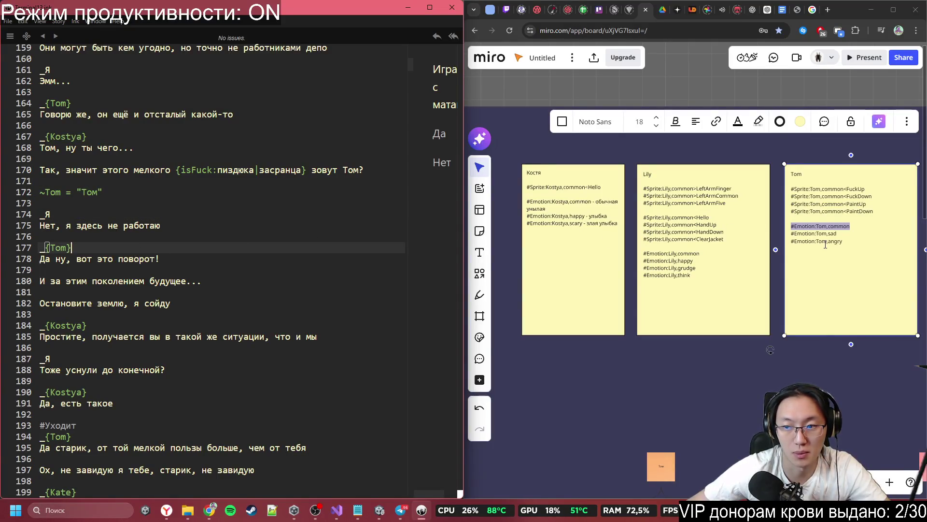
pyautogui.click(77, 271)
pyautogui.scroll(-1, 97, 280)
pyautogui.click(121, 286)
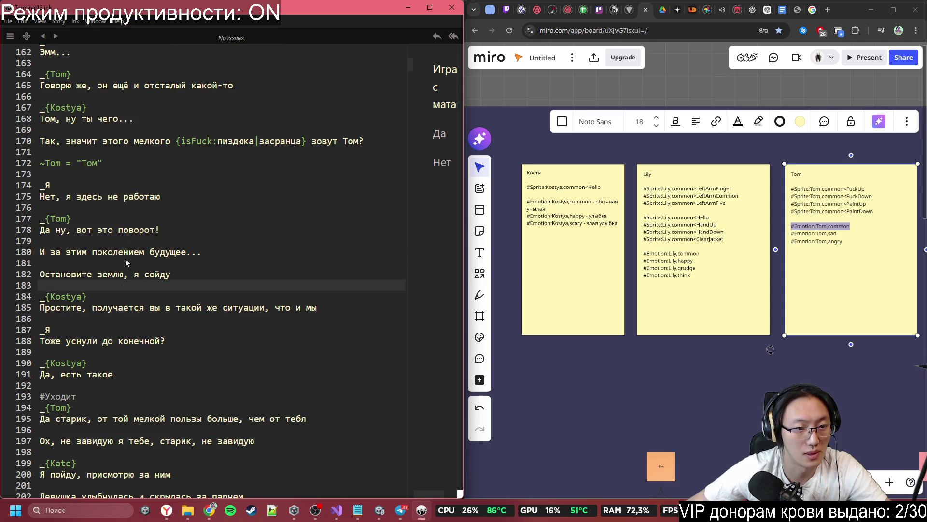
pyautogui.click(379, 510)
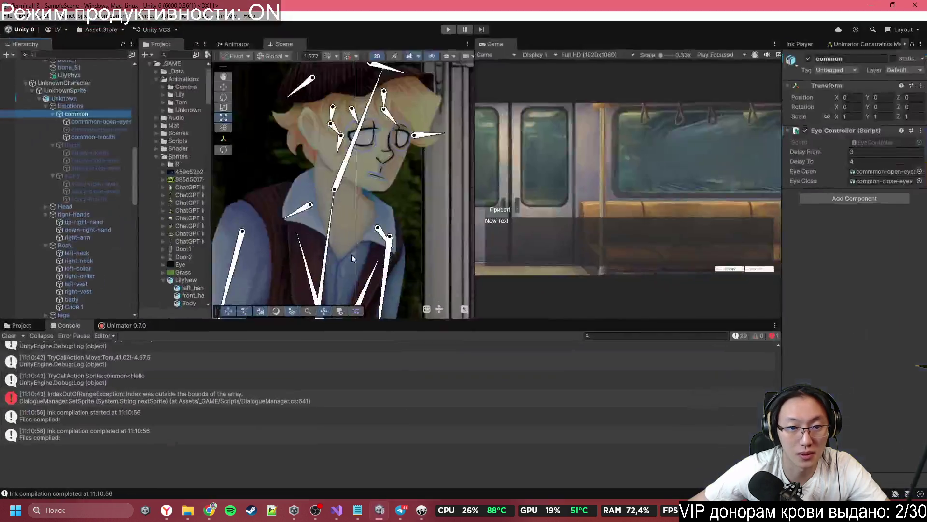
pyautogui.click(82, 145)
pyautogui.hotkey('alt', 'shift', 'a')
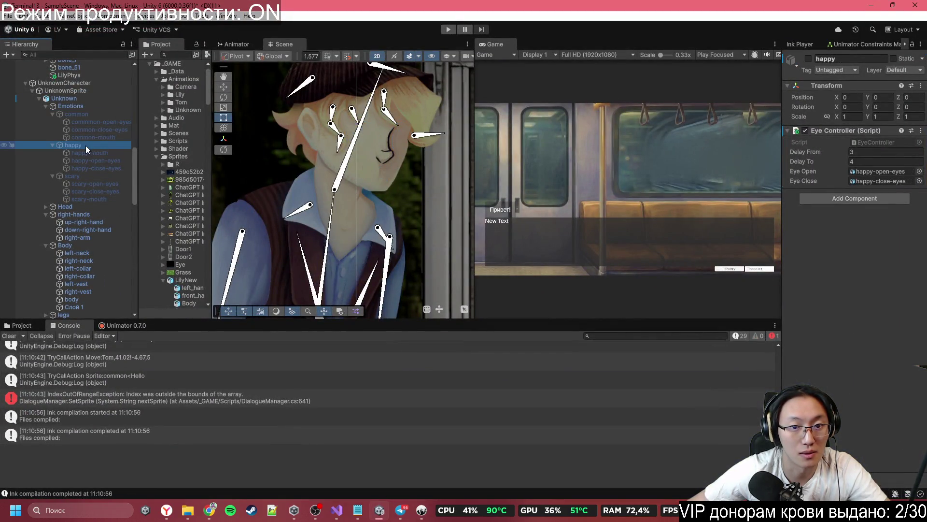
pyautogui.click(72, 114)
pyautogui.hotkey('alt', 'shift', 'a')
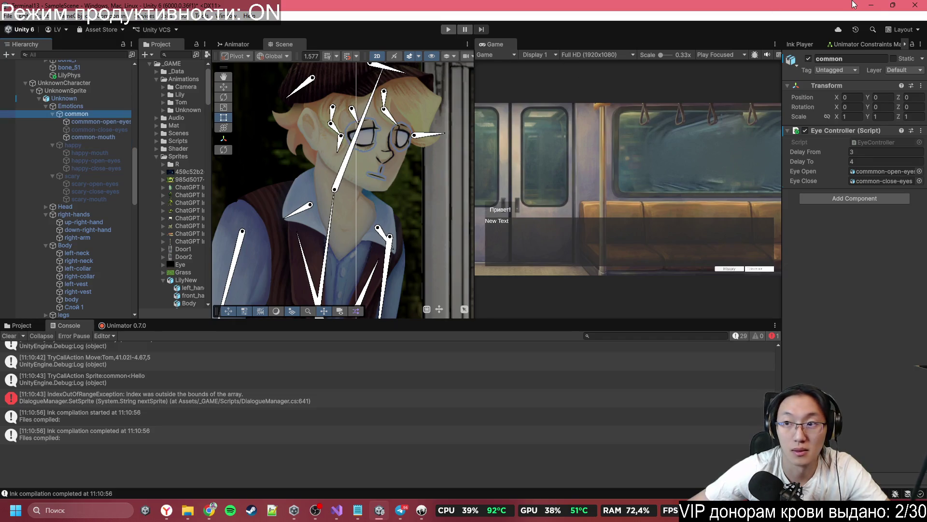
pyautogui.click(871, 6)
pyautogui.scroll(-1, 196, 291)
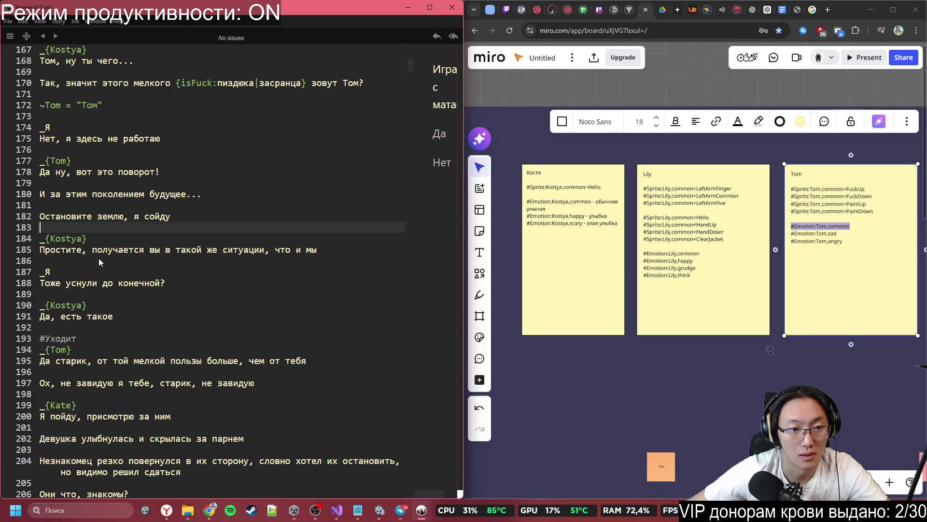
pyautogui.click(385, 516)
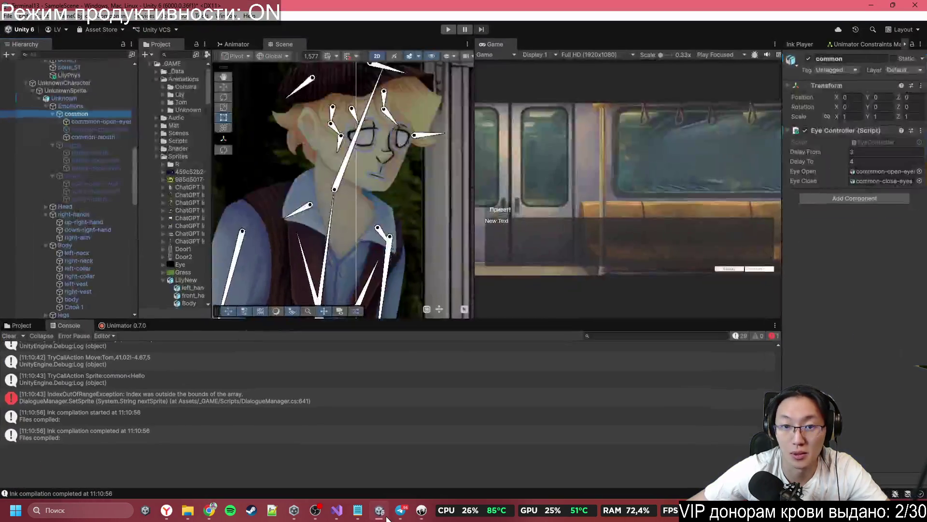
pyautogui.click(387, 517)
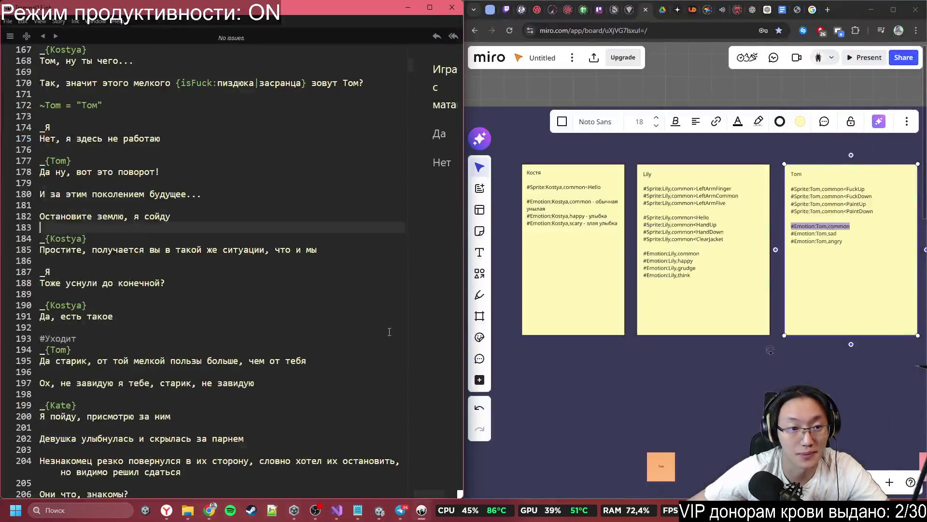
# - Locate the #Уходит line just above Tom's speaker line 194 in the script
pyautogui.click(225, 253)
pyautogui.scroll(-2, 225, 253)
pyautogui.moveTo(89, 181)
pyautogui.mouseDown()
pyautogui.moveTo(200, 192)
pyautogui.moveTo(167, 212)
pyautogui.mouseUp()
pyautogui.click(166, 213)
pyautogui.scroll(-1, 166, 162)
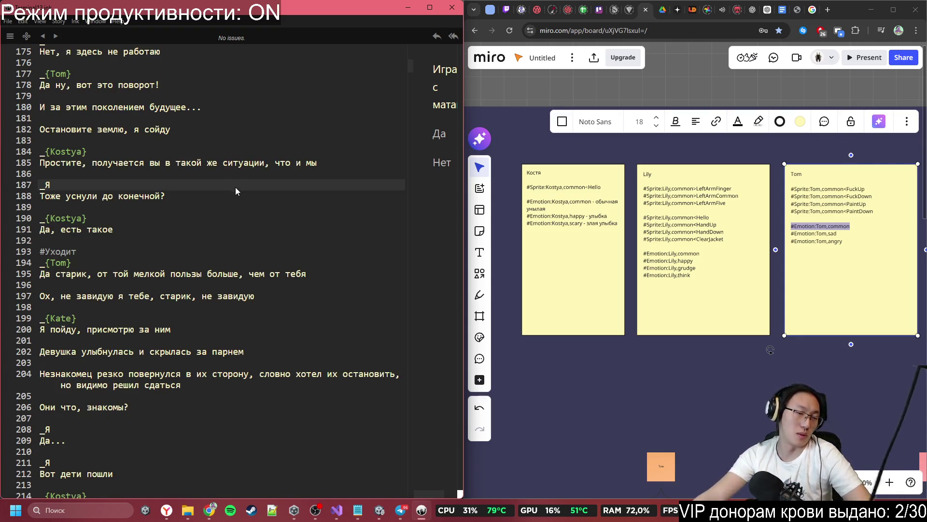
pyautogui.click(261, 207)
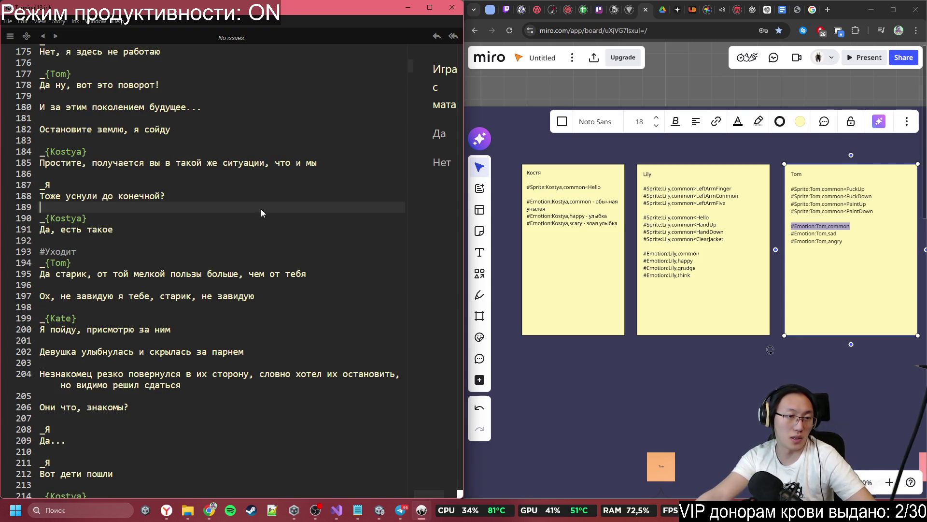
pyautogui.scroll(-1, 261, 209)
pyautogui.click(234, 215)
pyautogui.click(238, 228)
pyautogui.click(246, 209)
pyautogui.click(253, 222)
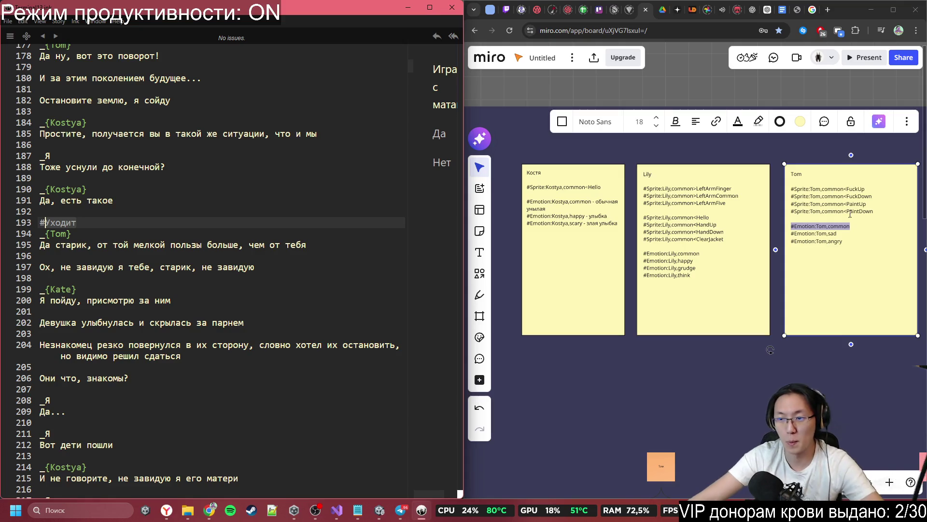
# - Replace the #Уходит line with #Sprite:Tom,common<FuckUp copied from Tom's Miro note, then return to Unity
pyautogui.moveTo(865, 189); pyautogui.dragTo(790, 188)
pyautogui.hotkey('ctrl', 'c')
pyautogui.click(377, 237)
pyautogui.moveTo(77, 222); pyautogui.dragTo(13, 223)
pyautogui.hotkey('ctrl', 'v')
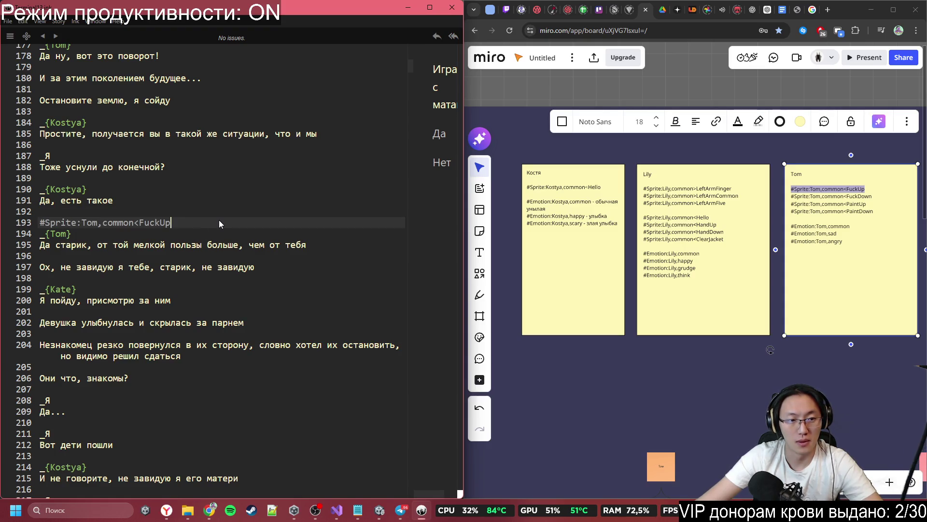
pyautogui.click(379, 513)
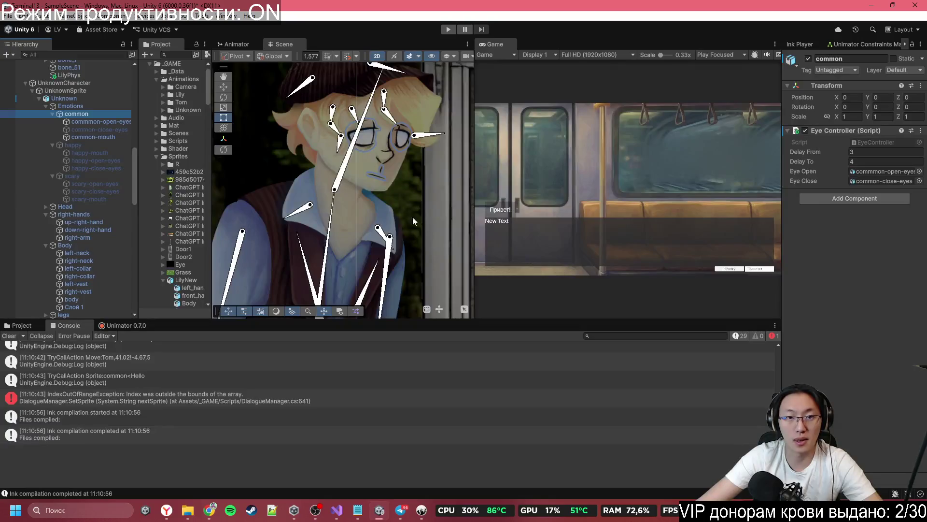
pyautogui.scroll(-5, 382, 217)
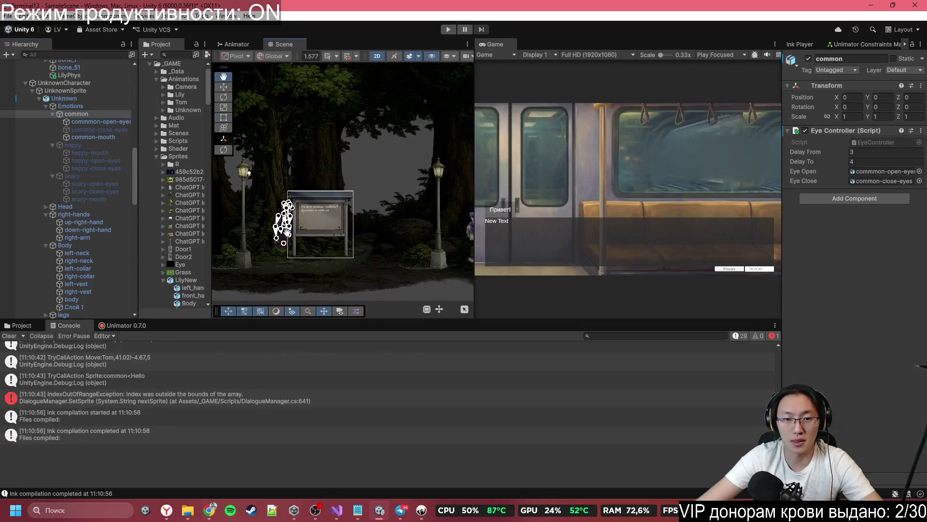
# - Copy the Камера camera-position lines from the Google Docs character notes
pyautogui.moveTo(382, 239)
pyautogui.mouseDown()
pyautogui.moveTo(314, 236)
pyautogui.moveTo(332, 236)
pyautogui.mouseUp()
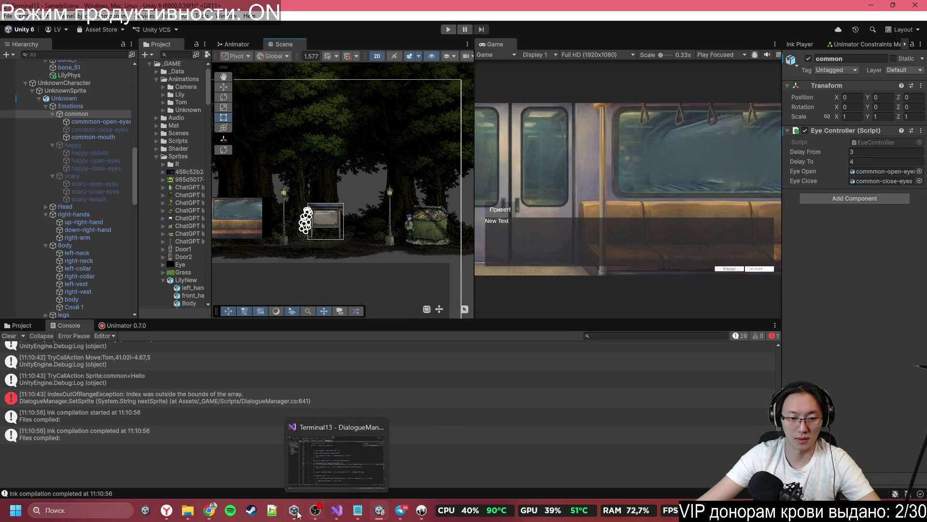
pyautogui.moveTo(209, 510)
pyautogui.click(216, 456)
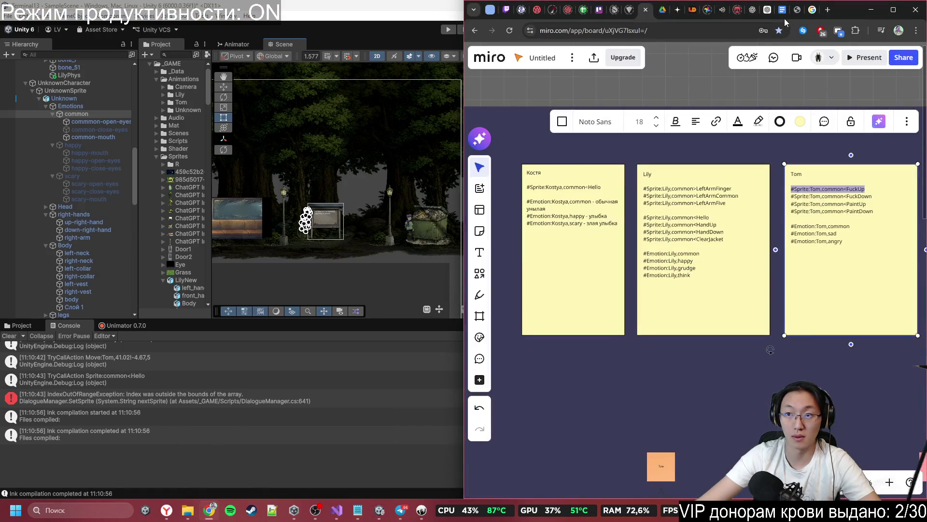
pyautogui.click(768, 9)
pyautogui.click(646, 254)
pyautogui.scroll(-3, 665, 326)
pyautogui.scroll(15, 657, 326)
pyautogui.moveTo(628, 232)
pyautogui.mouseDown()
pyautogui.moveTo(560, 212)
pyautogui.moveTo(555, 193)
pyautogui.mouseUp()
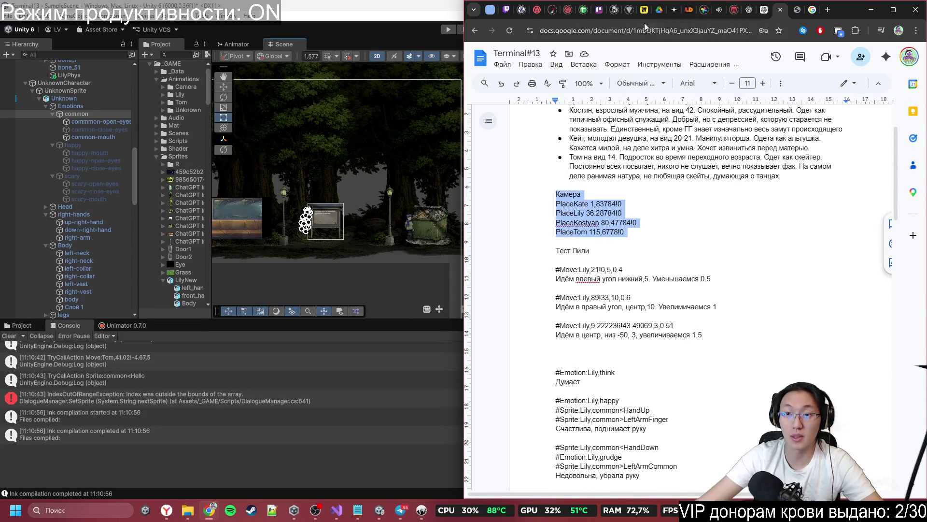
# - Duplicate the Костя sticky note in Miro and stack the copy above the original
pyautogui.click(644, 10)
pyautogui.hotkey('ctrl', 'd')
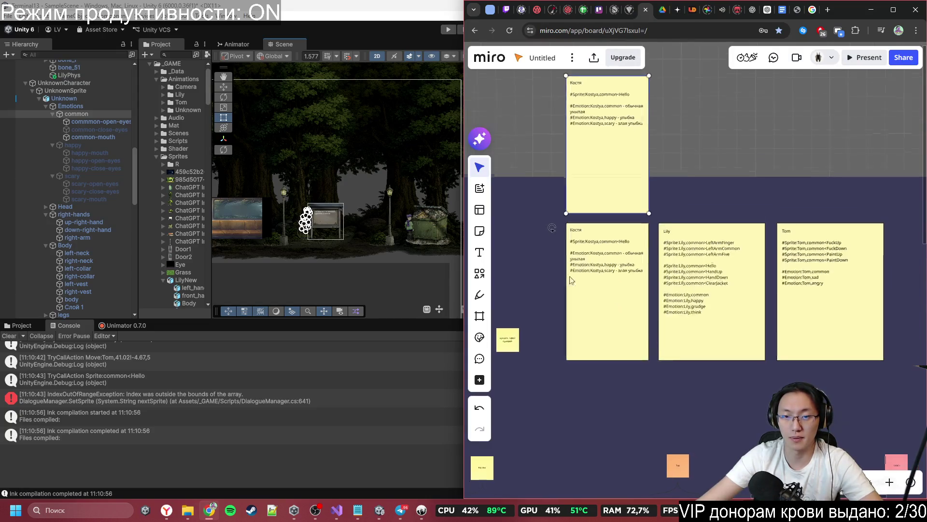
pyautogui.click(604, 201)
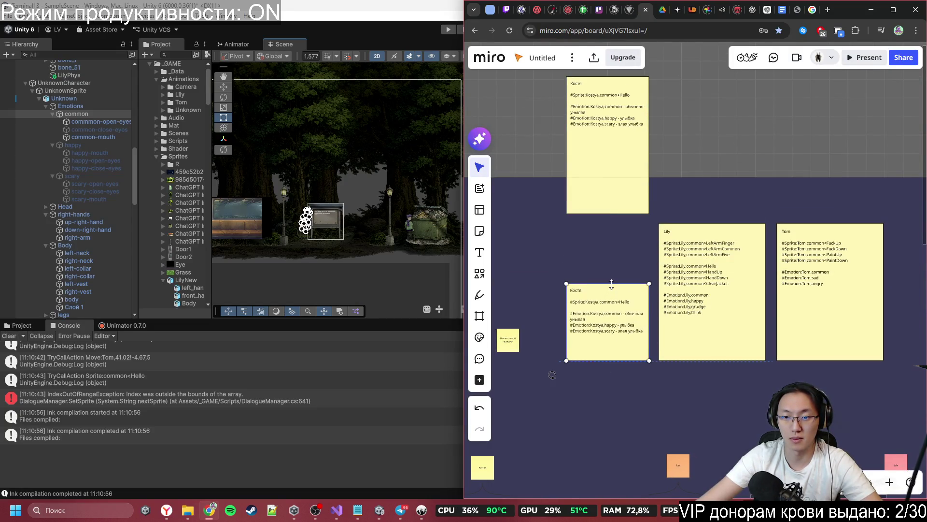
pyautogui.moveTo(623, 151)
pyautogui.mouseDown()
pyautogui.moveTo(619, 244)
pyautogui.moveTo(623, 225)
pyautogui.mouseUp()
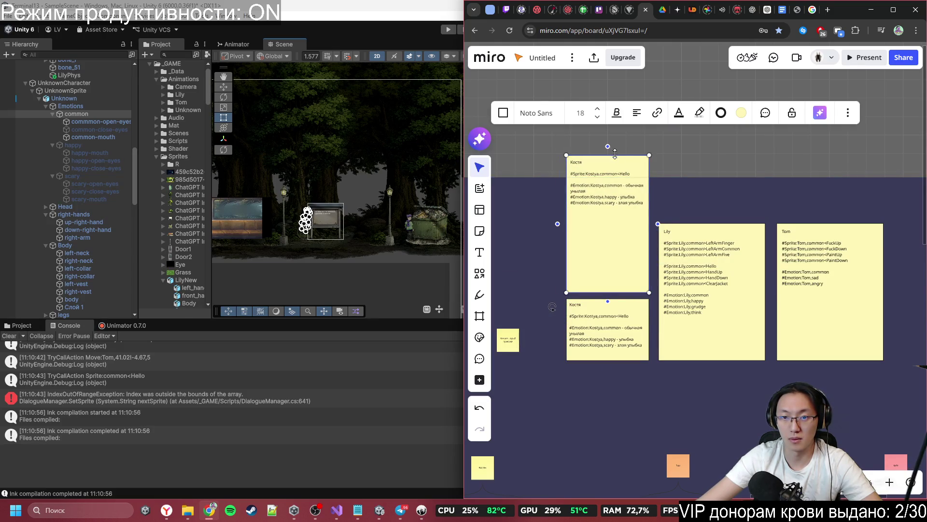
pyautogui.scroll(3, 645, 280)
pyautogui.doubleClick(596, 263)
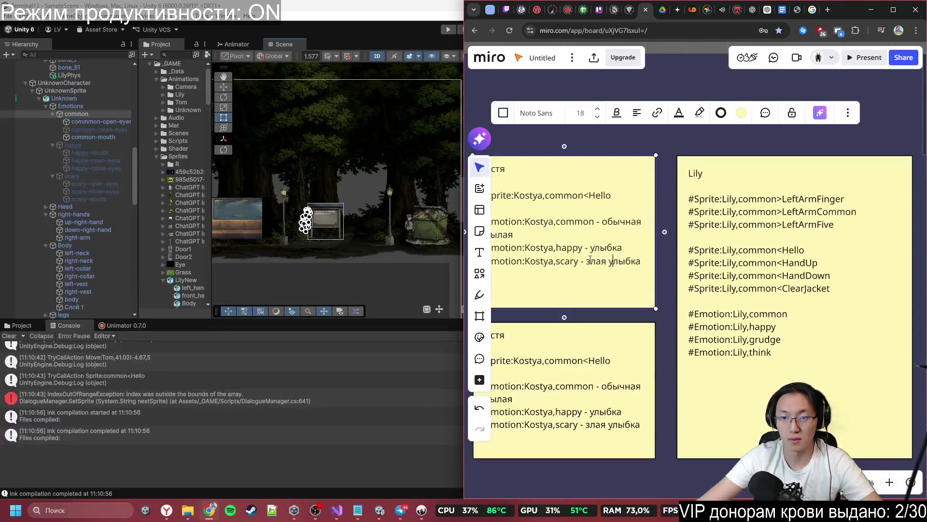
# - Paste the Камера camera positions into the copied sticky note
pyautogui.hotkey('ctrl', 'v')
pyautogui.scroll(2, 591, 263)
pyautogui.scroll(-2, 591, 260)
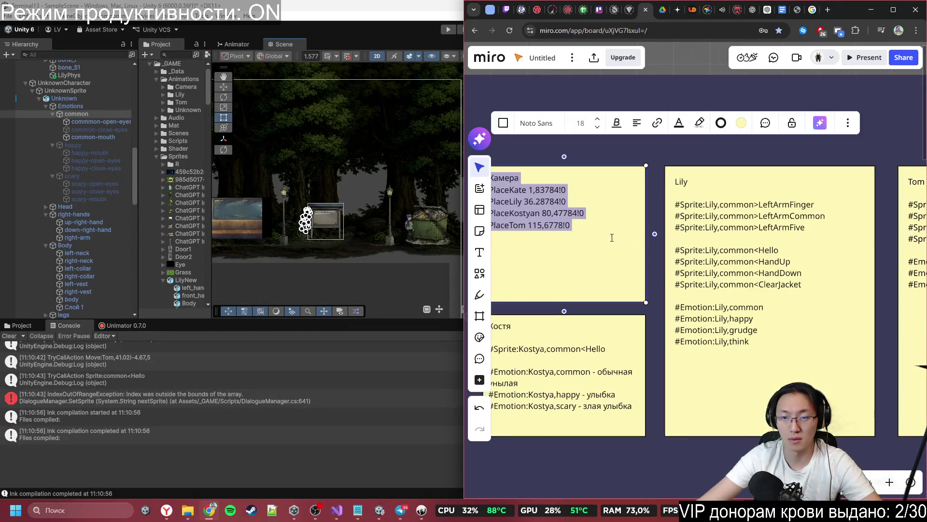
pyautogui.click(541, 214)
# - Change Tom's position value 115,6778 to 115.6778 using a decimal point, then return to Unity
pyautogui.scroll(-2, 529, 229)
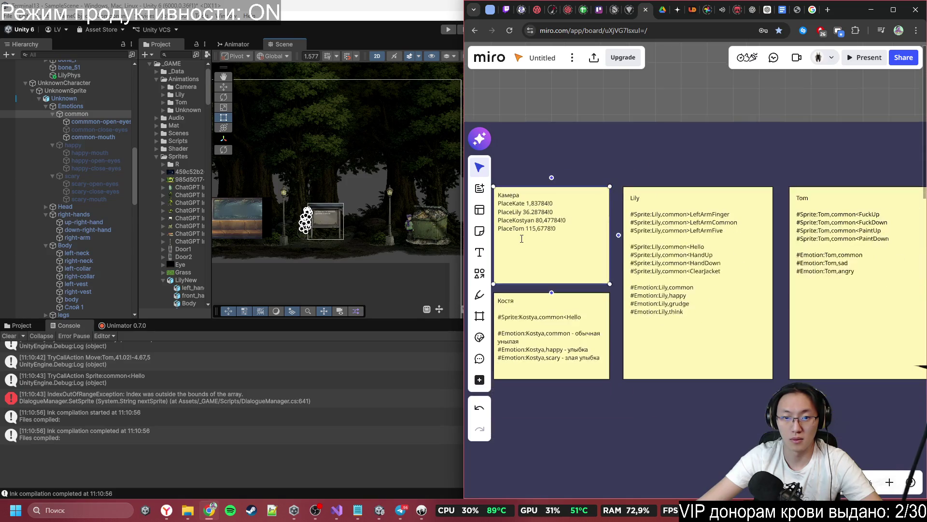
pyautogui.doubleClick(527, 231)
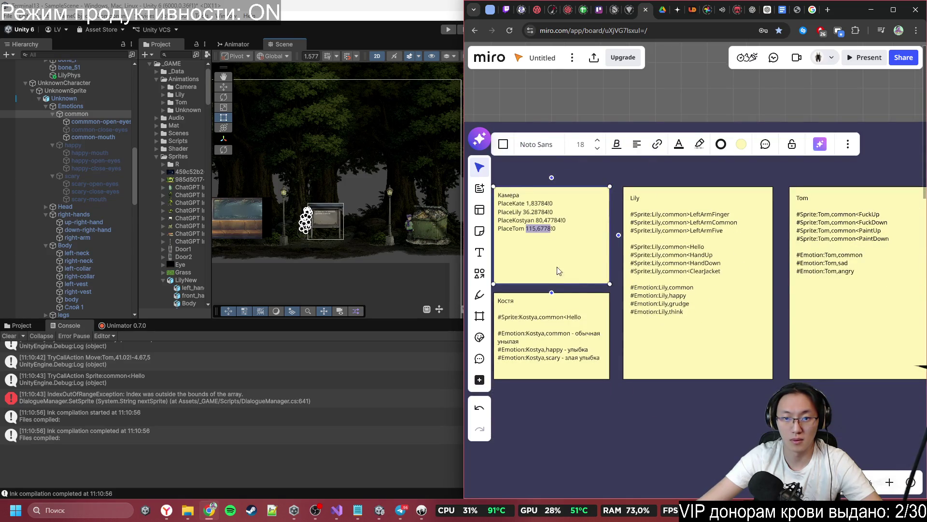
pyautogui.scroll(2, 540, 229)
pyautogui.click(537, 228)
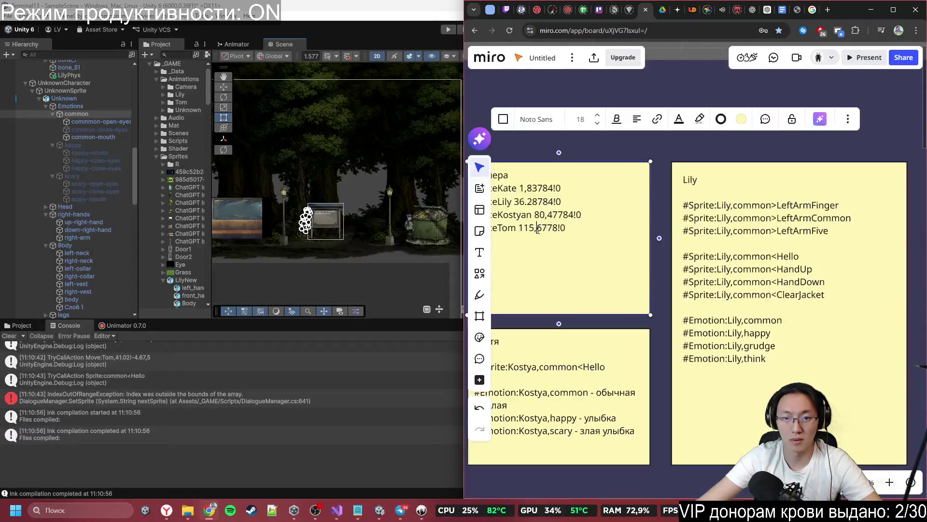
pyautogui.press('Delete')
pyautogui.write('/')
pyautogui.press('BackSpace')
pyautogui.write('.')
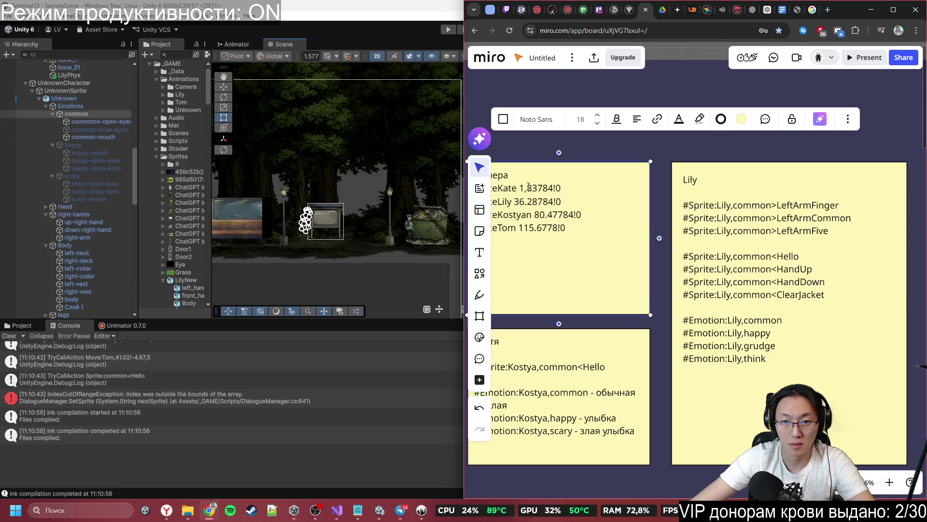
pyautogui.doubleClick(537, 226)
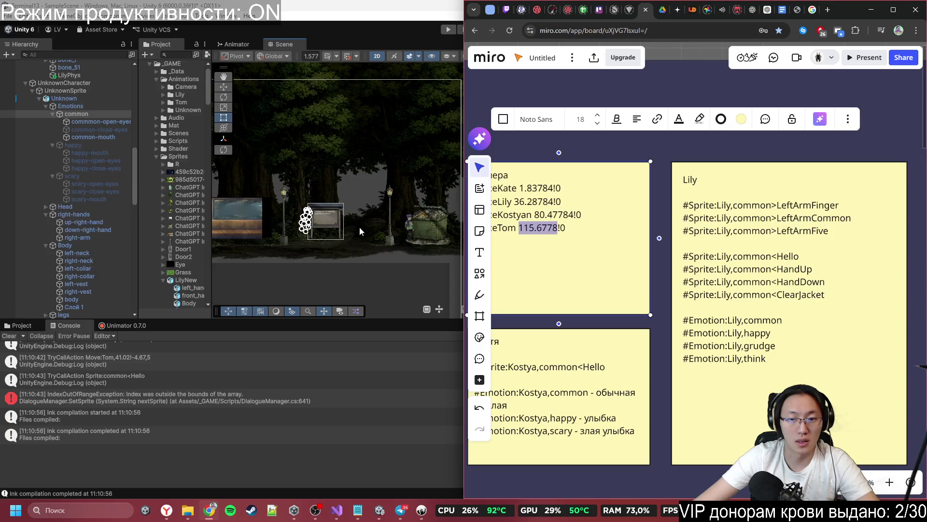
pyautogui.click(584, 236)
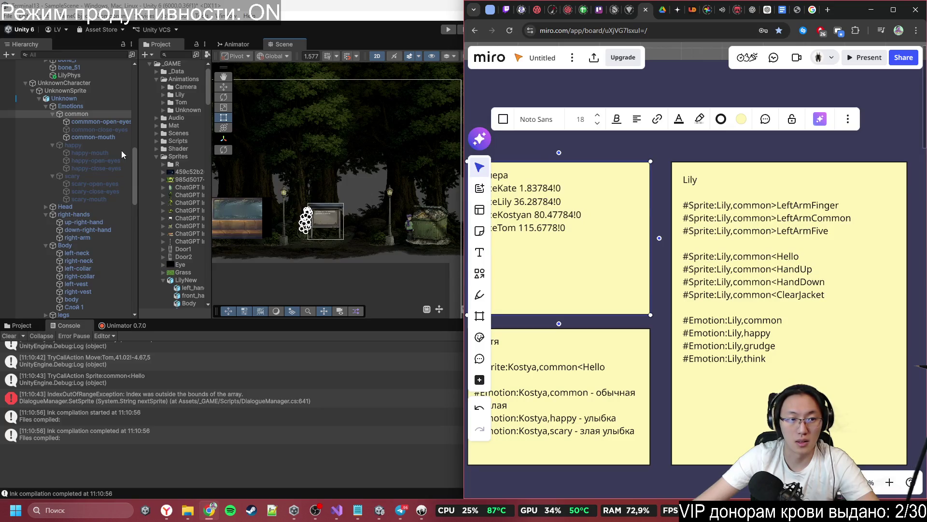
pyautogui.click(68, 127)
pyautogui.scroll(10, 68, 127)
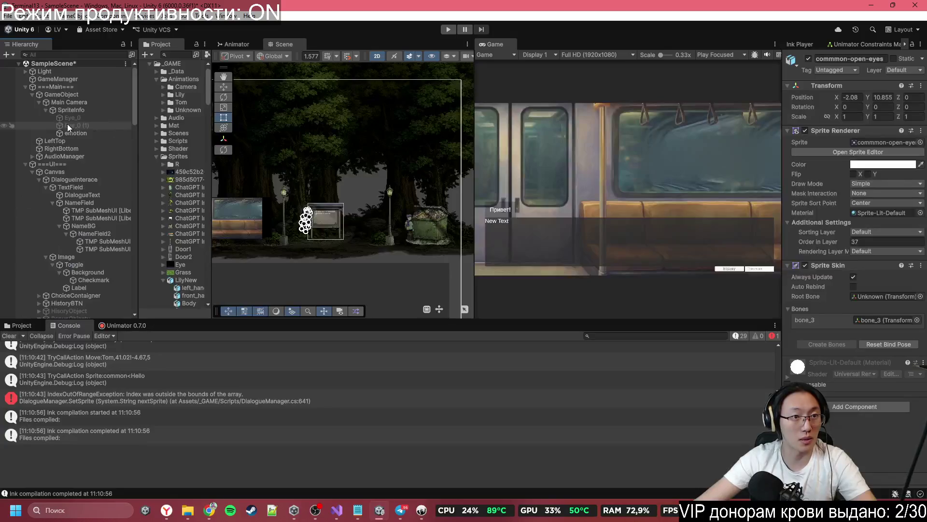
# - Move Main Camera to the scene root, setting X to Tom's position and Z to -10
pyautogui.click(63, 102)
pyautogui.moveTo(60, 83); pyautogui.dragTo(59, 83)
pyautogui.click(852, 97)
pyautogui.hotkey('ctrl', 'v')
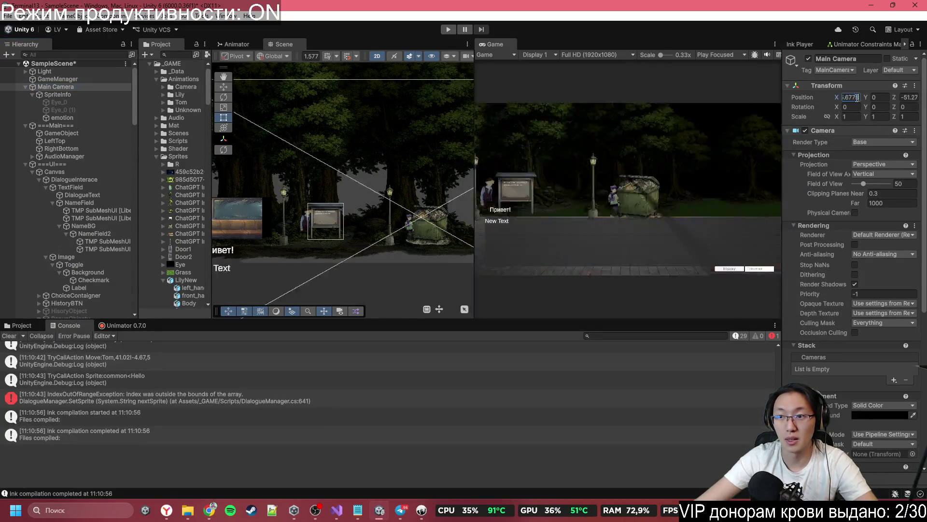
pyautogui.click(910, 97)
pyautogui.write('-10')
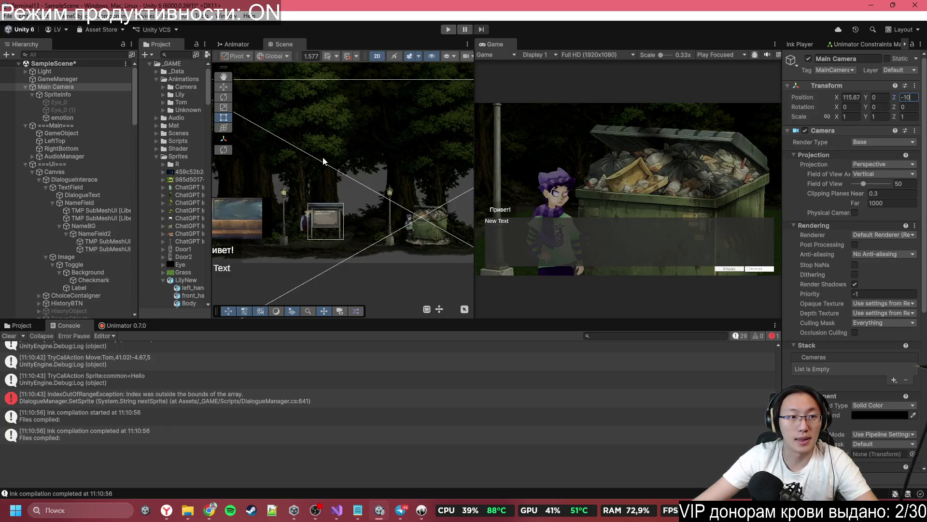
# - Select the TomCharacter object from among the overlapping scene objects
pyautogui.scroll(8, 323, 160)
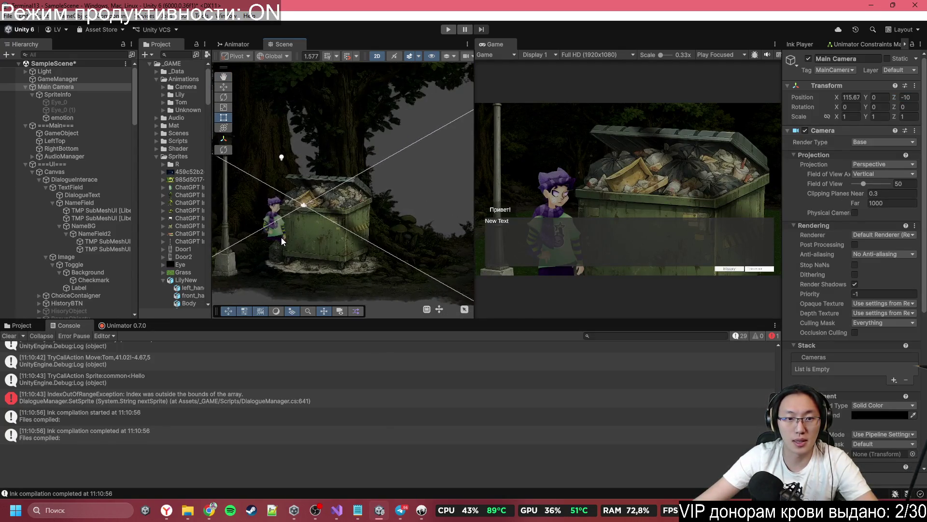
pyautogui.click(281, 239)
pyautogui.click(262, 216)
pyautogui.click(270, 219)
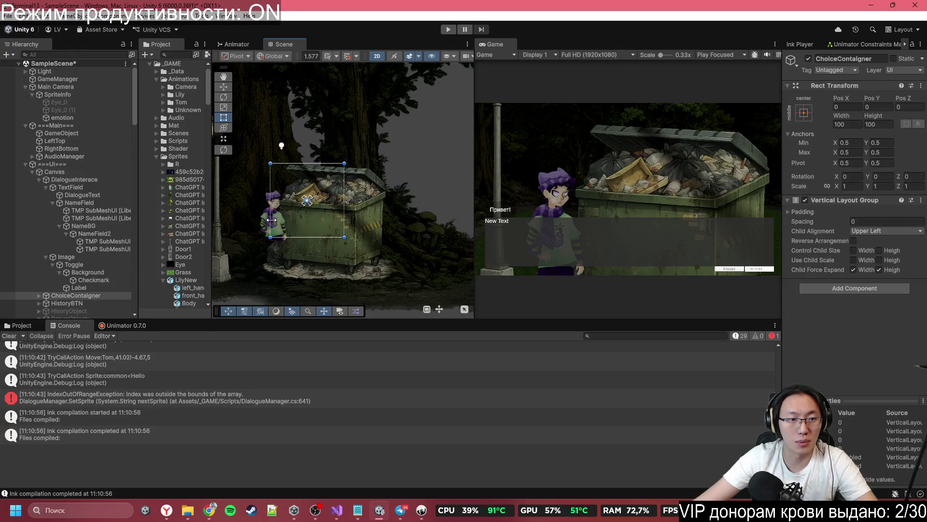
pyautogui.click(276, 242)
pyautogui.click(275, 242)
pyautogui.click(280, 225)
pyautogui.click(269, 227)
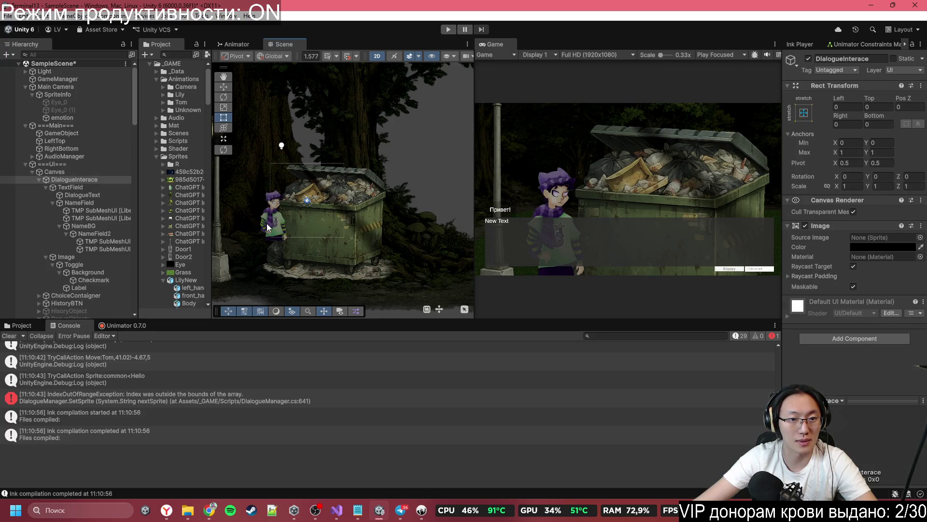
pyautogui.click(269, 227)
pyautogui.click(268, 227)
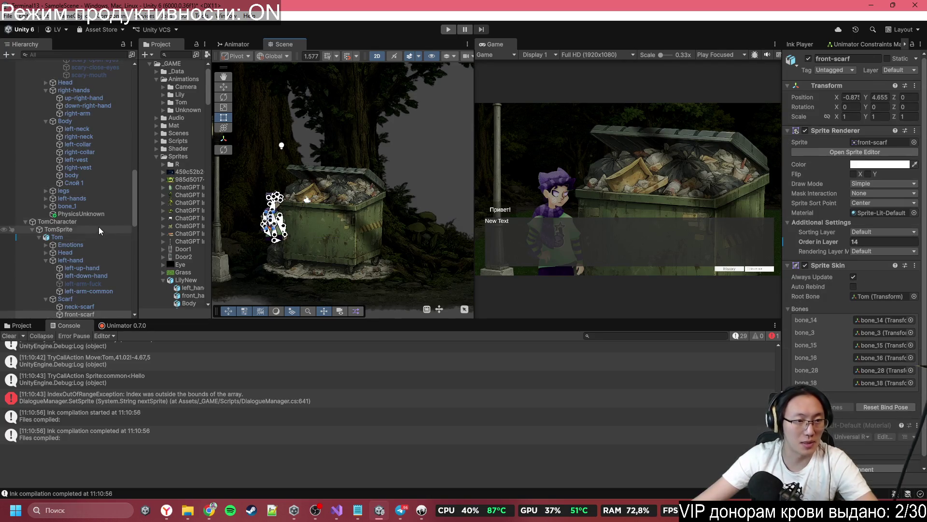
pyautogui.click(49, 222)
# - Log TomCharacter's position and scale (111,82,-4,67,0,6) to the Console and select the values
pyautogui.click(857, 227)
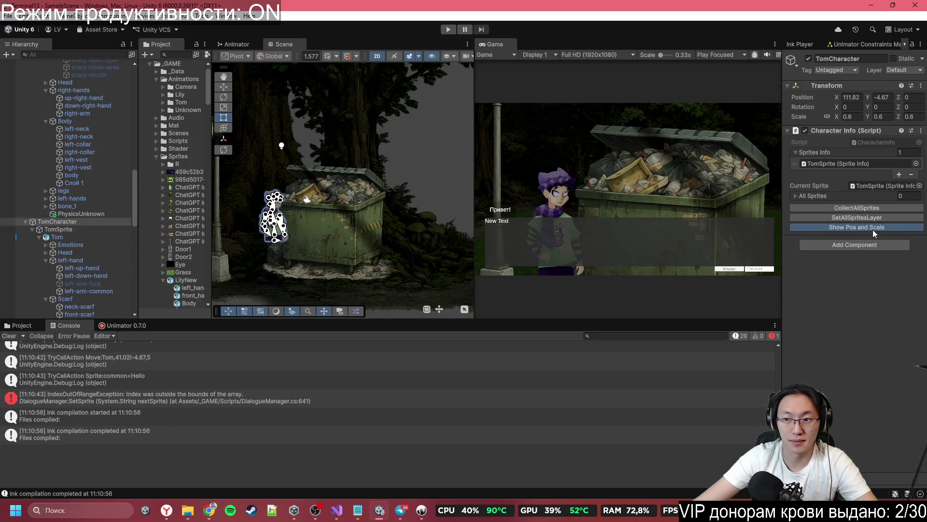
pyautogui.click(65, 430)
pyautogui.moveTo(55, 448); pyautogui.dragTo(0, 448)
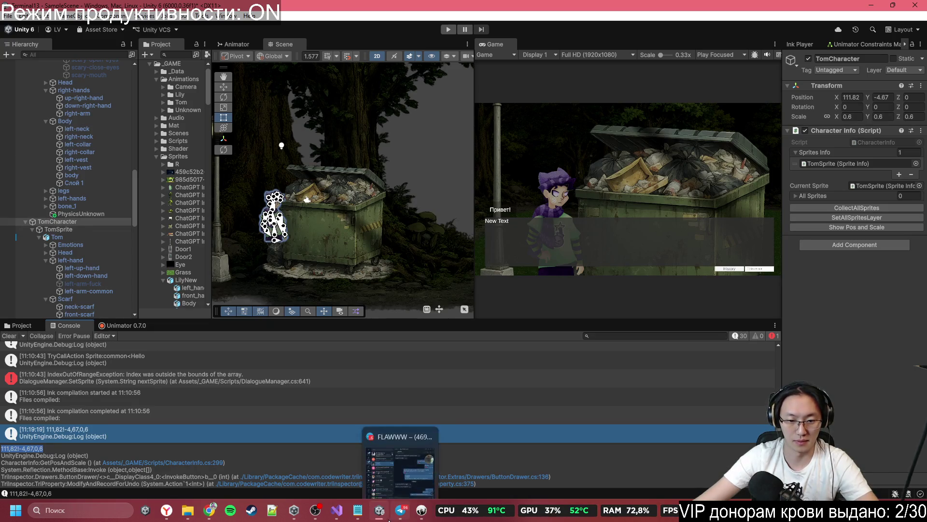
pyautogui.click(358, 510)
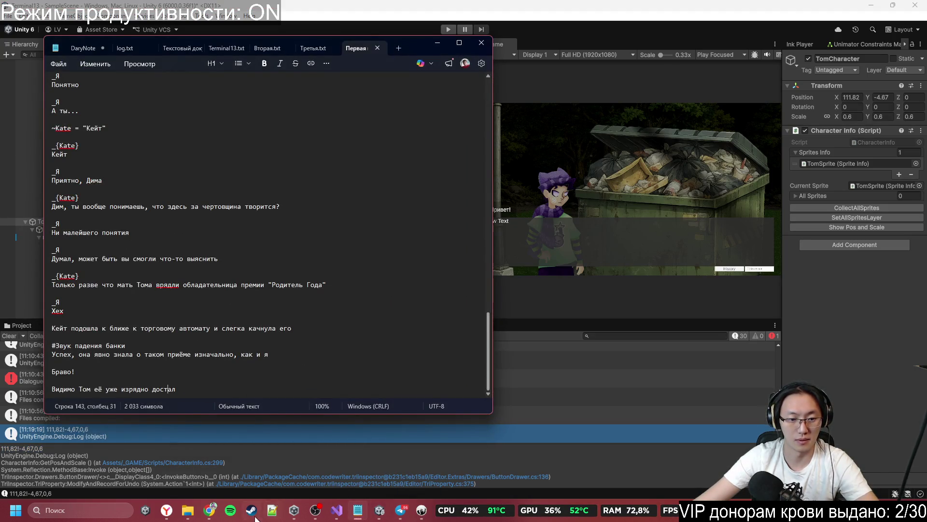
# - Add a new line starting with #Move:Tom, under Tom's sprite tag on line 193
pyautogui.moveTo(210, 510)
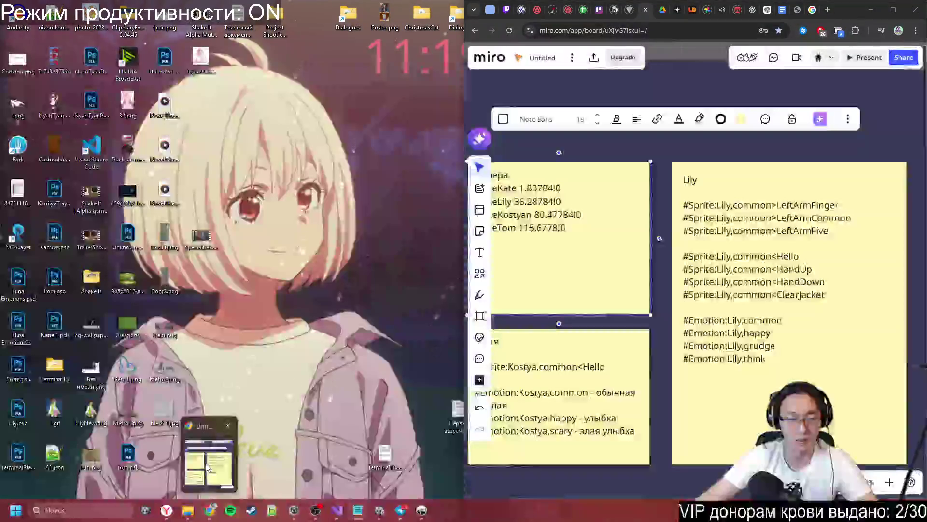
pyautogui.click(209, 468)
pyautogui.click(145, 279)
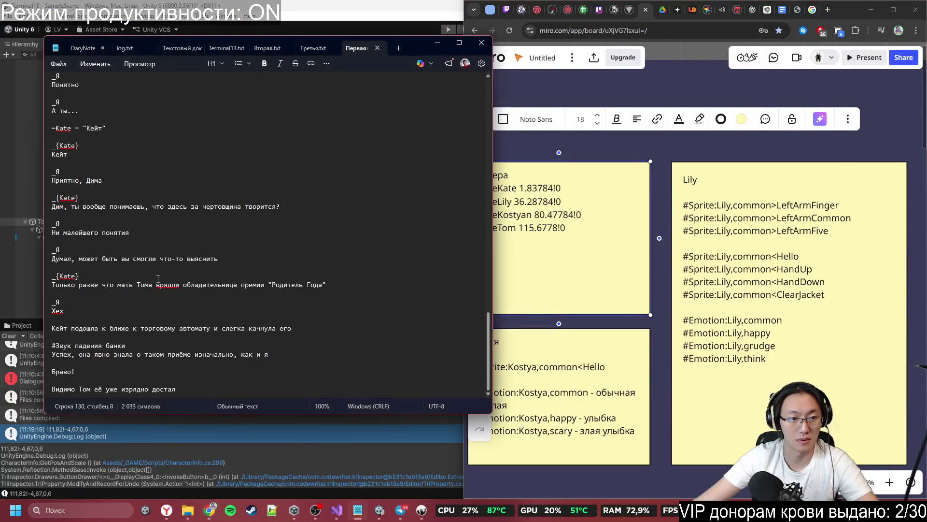
pyautogui.click(477, 49)
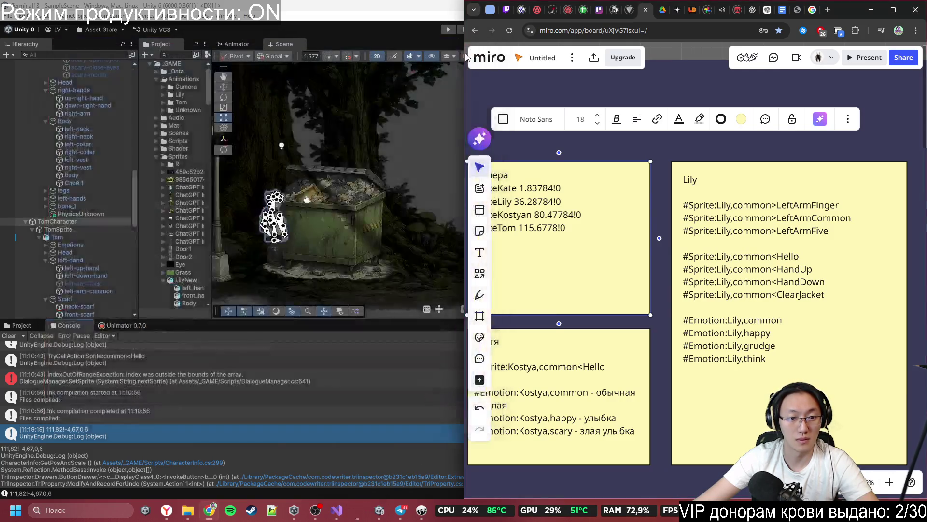
pyautogui.moveTo(367, 511)
pyautogui.click(400, 511)
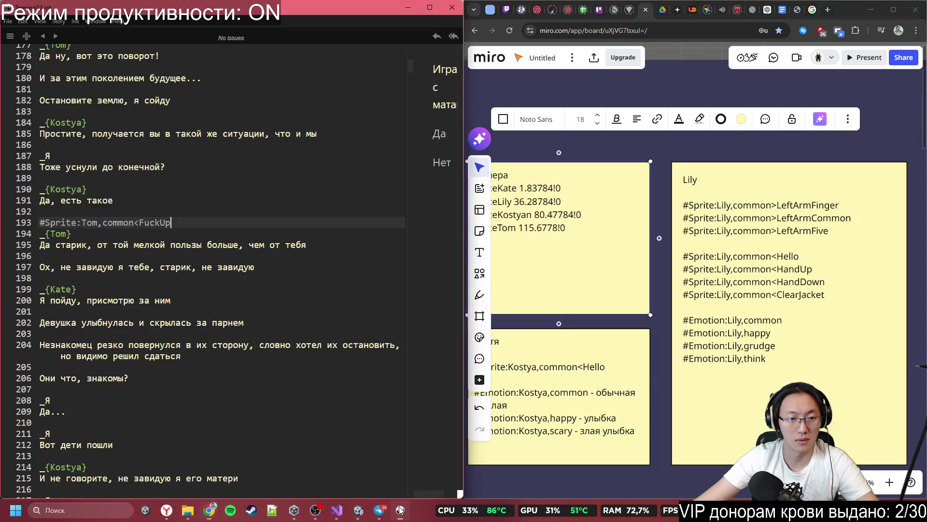
pyautogui.click(145, 258)
pyautogui.press('Up')
pyautogui.press('Up')
pyautogui.click(192, 222)
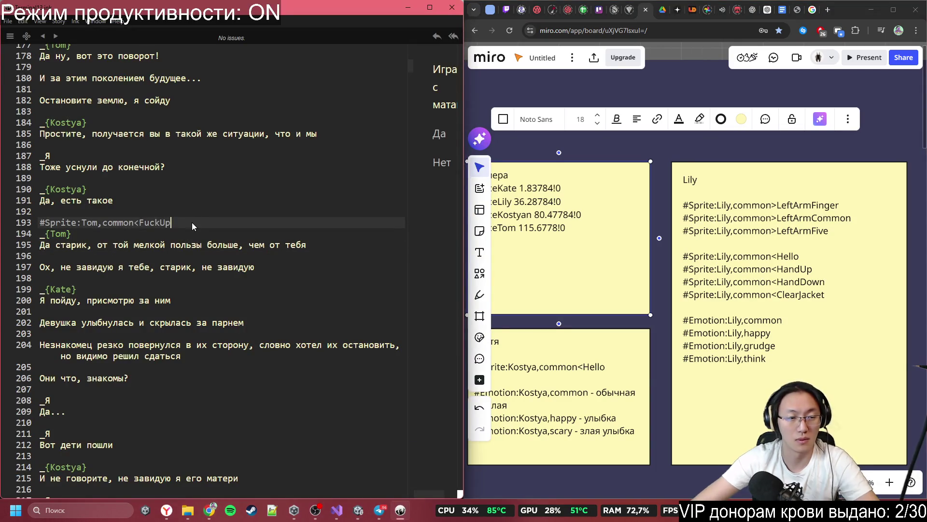
pyautogui.press('Return')
pyautogui.write('111,82!-4,67,0,6')
pyautogui.press('BackSpace')
pyautogui.press('BackSpace')
pyautogui.press('BackSpace')
pyautogui.write('#Move:Tom')
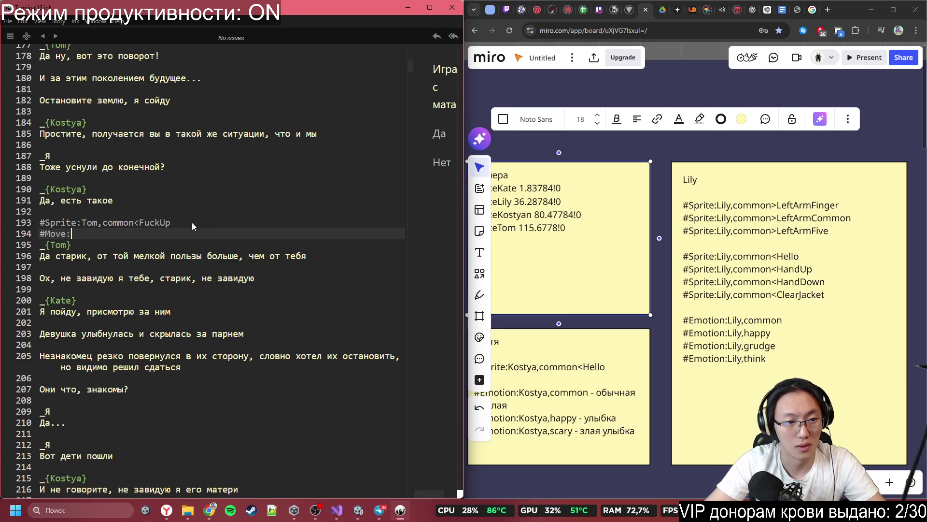
pyautogui.write(',')
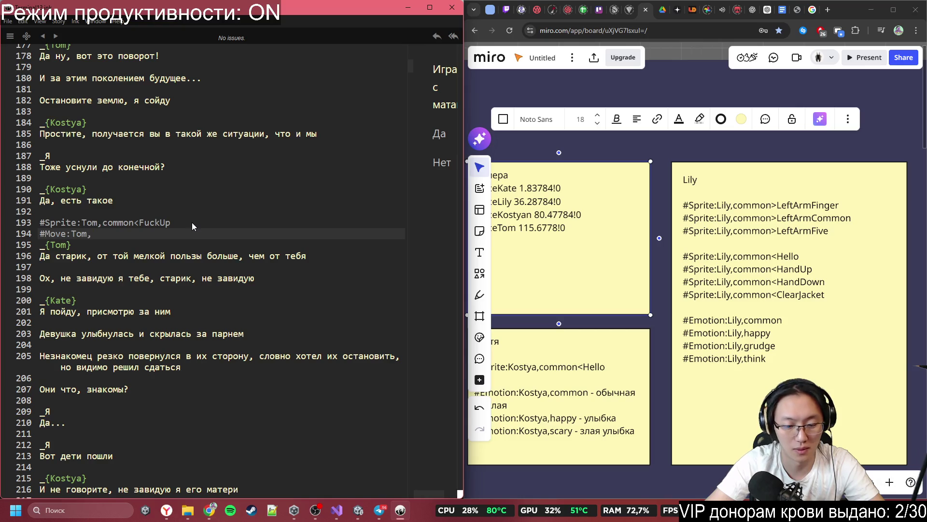
# - Paste the position and edit it into #Move:Tom,111.82!-4.67,5
pyautogui.write('111,82!-4,67,0,6')
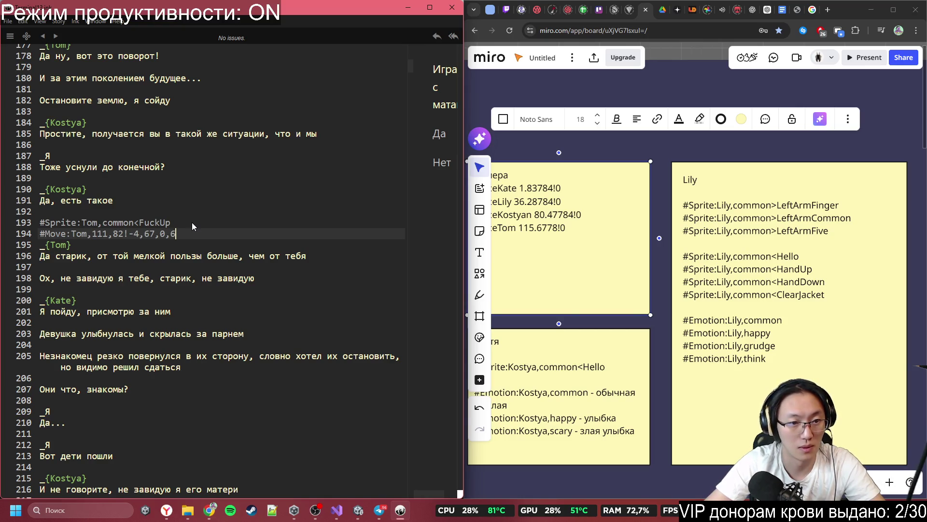
pyautogui.press('BackSpace')
pyautogui.press('BackSpace')
pyautogui.press('BackSpace')
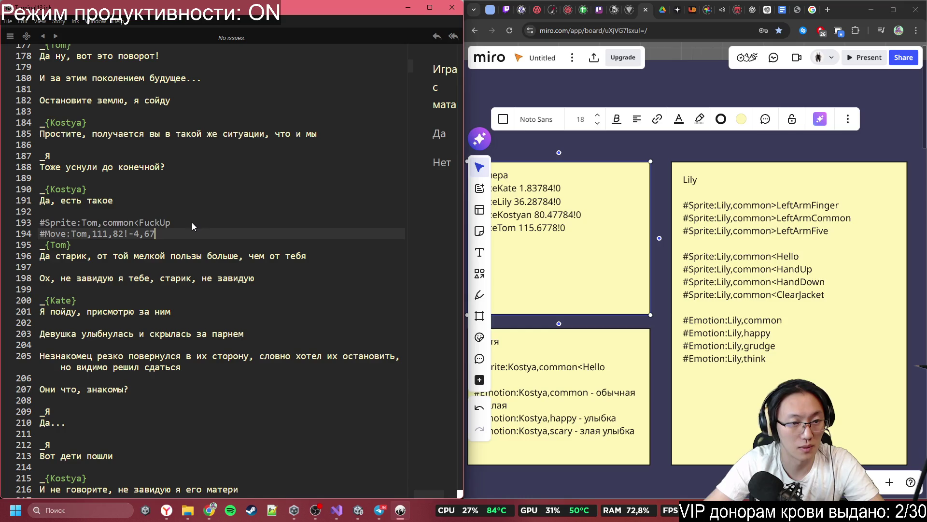
pyautogui.press('BackSpace')
pyautogui.write('.')
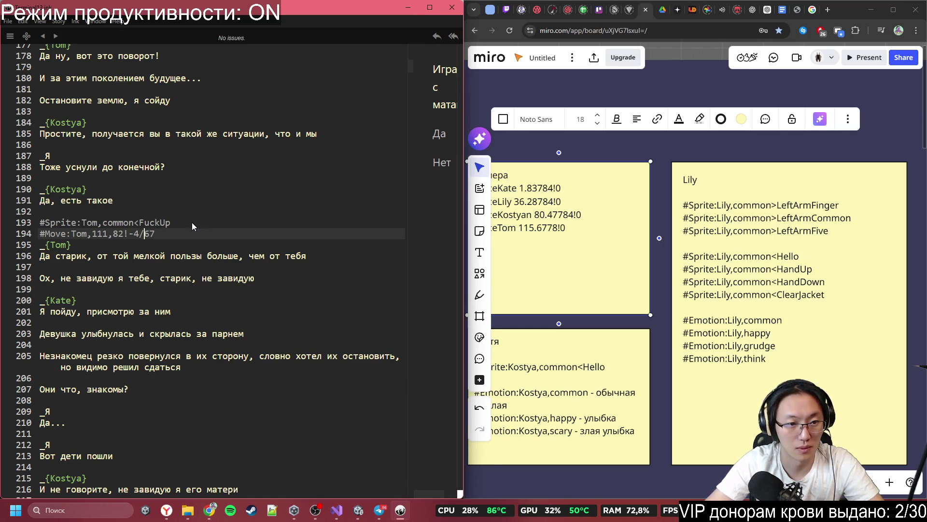
pyautogui.press('Left')
pyautogui.press('Left')
pyautogui.press('Left')
pyautogui.press('Left')
pyautogui.press('Left')
pyautogui.press('Left')
pyautogui.press('BackSpace')
pyautogui.write('.')
pyautogui.press('Right')
pyautogui.press('Right')
pyautogui.press('Right')
pyautogui.press('Right')
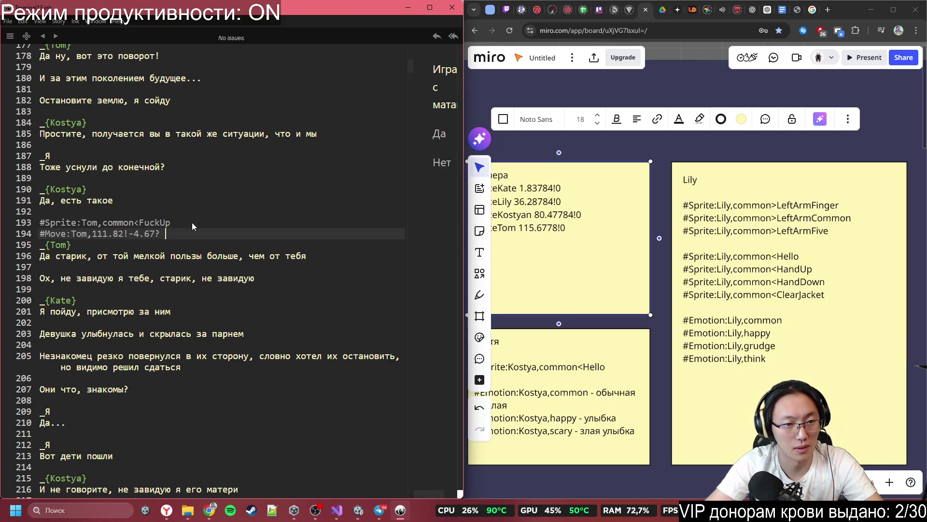
pyautogui.write(',5')
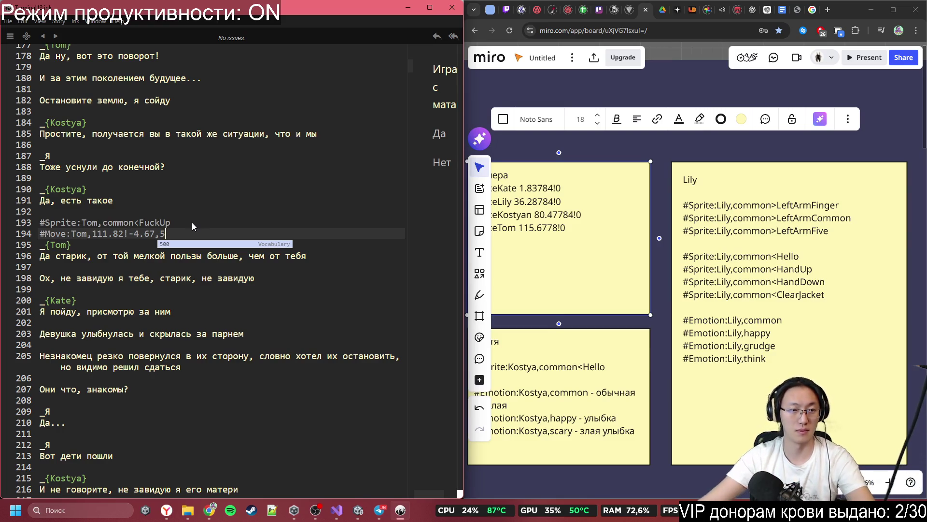
# - Cut the #Sprite and #Move tag lines 193–194 out of the script
pyautogui.click(192, 223)
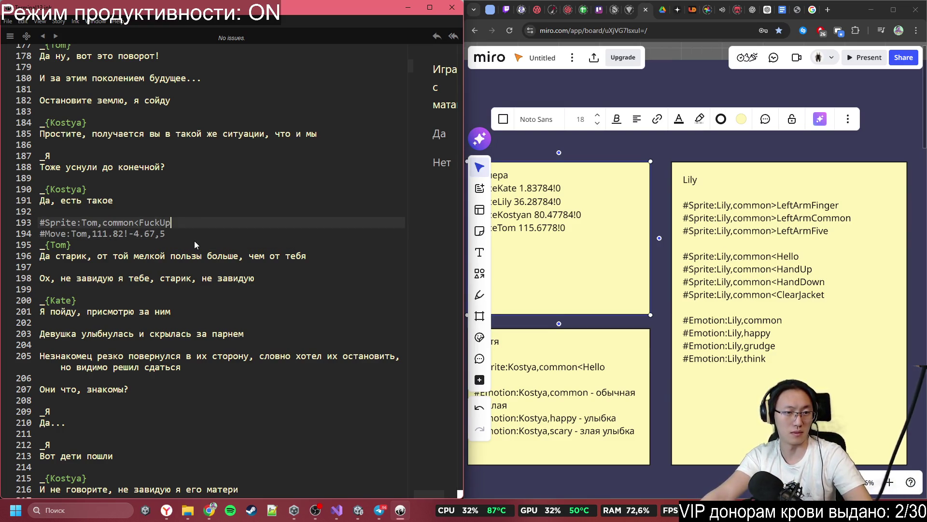
pyautogui.moveTo(194, 240)
pyautogui.mouseDown()
pyautogui.moveTo(42, 225)
pyautogui.moveTo(35, 235)
pyautogui.mouseUp()
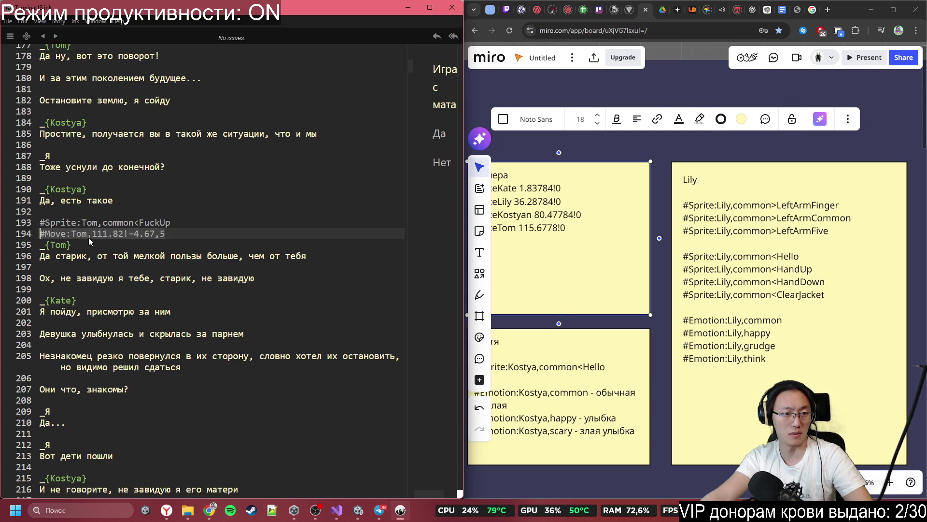
pyautogui.moveTo(167, 234); pyautogui.dragTo(18, 222)
pyautogui.hotkey('ctrl', 'c')
pyautogui.press('BackSpace')
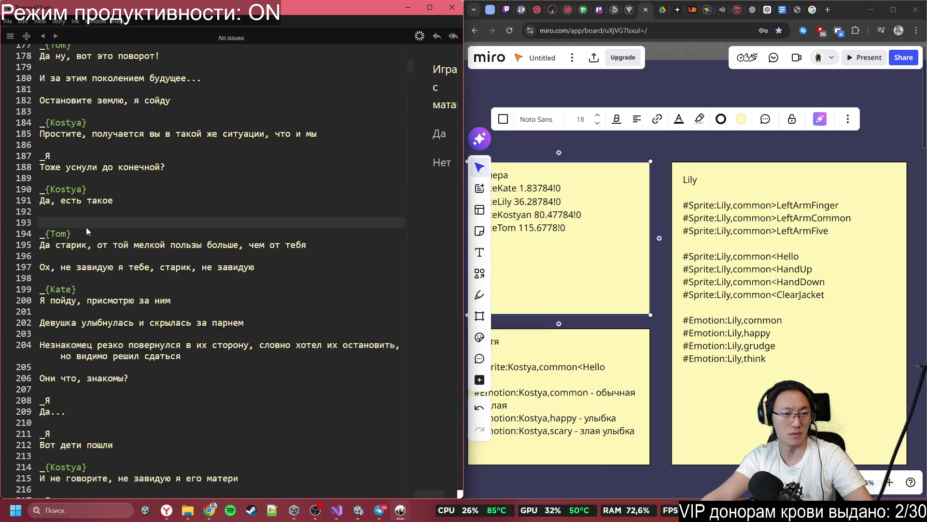
# - Paste Tom's #Sprite and #Move tags below his line 194, followed by a '. . .' line
pyautogui.press('BackSpace')
pyautogui.click(325, 231)
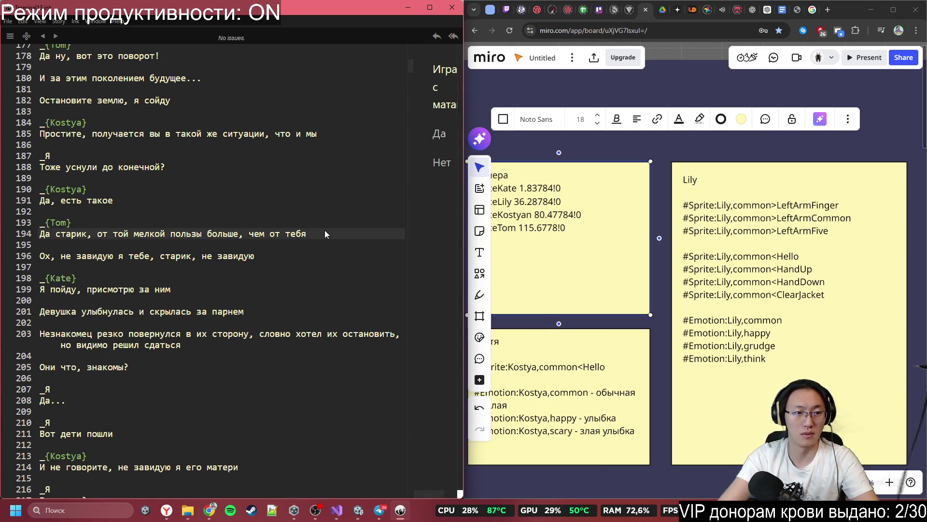
pyautogui.press('Return')
pyautogui.hotkey('ctrl', 'v')
pyautogui.press('Return')
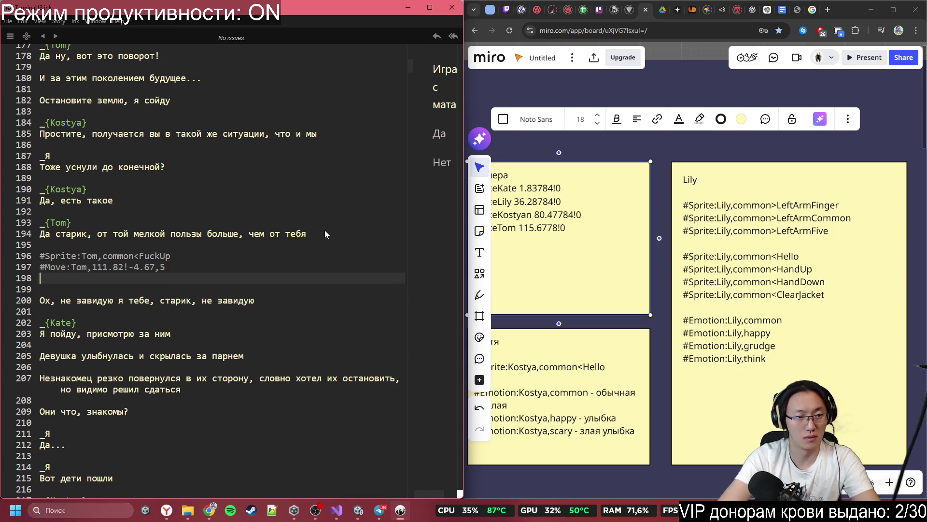
pyautogui.write('C')
pyautogui.press('BackSpace')
pyautogui.press('BackSpace')
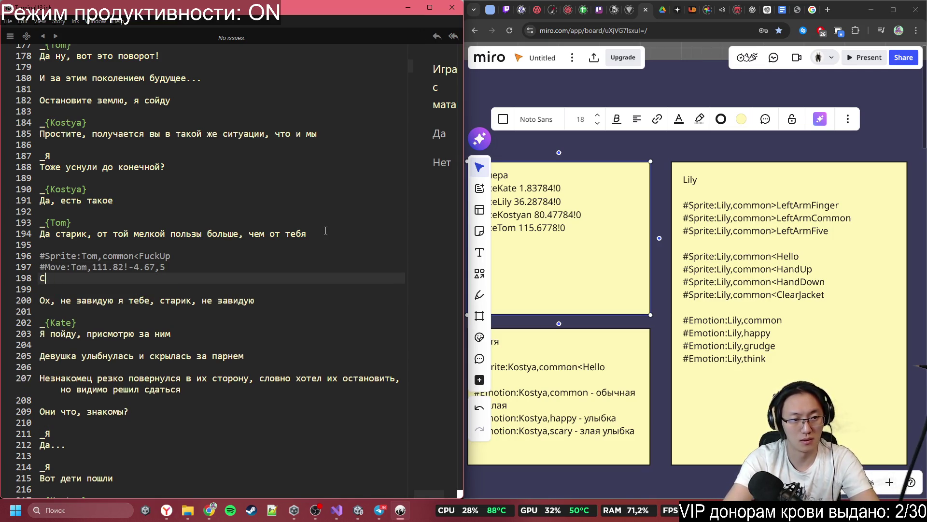
pyautogui.press('BackSpace')
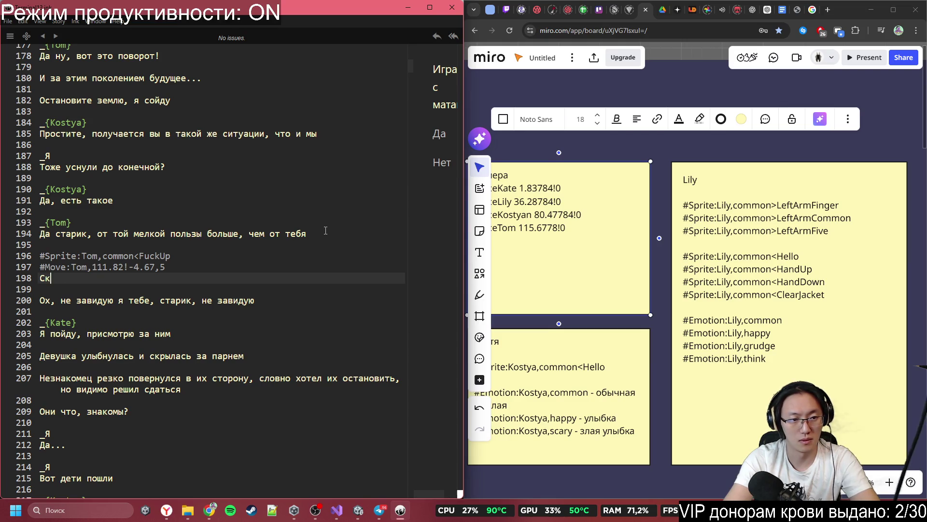
pyautogui.write('. . .')
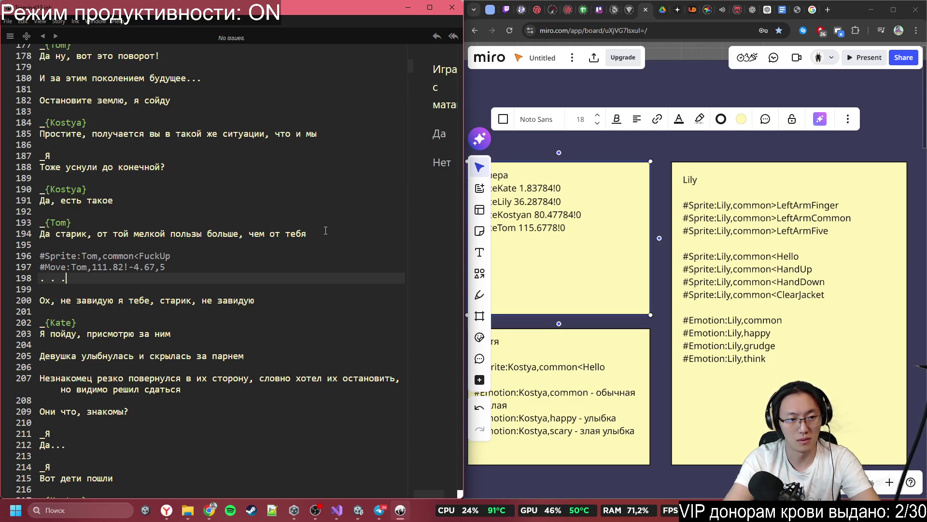
pyautogui.click(204, 271)
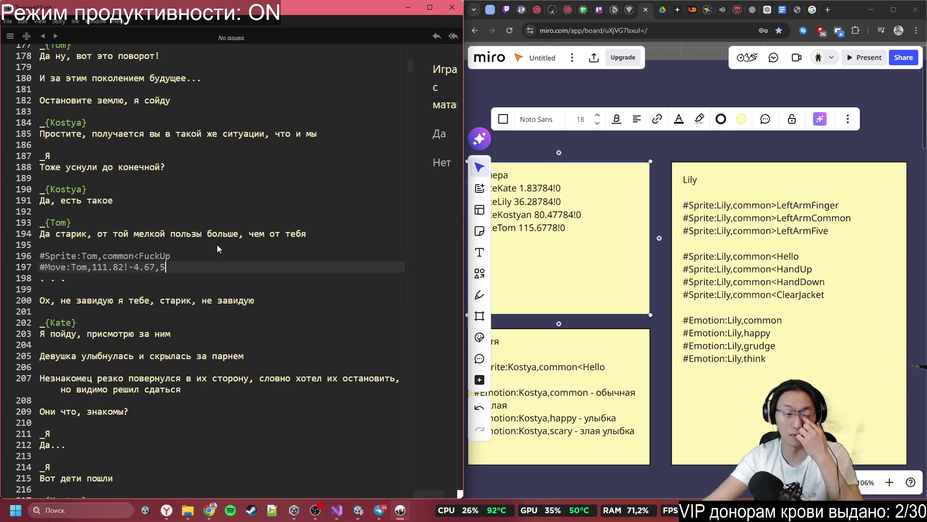
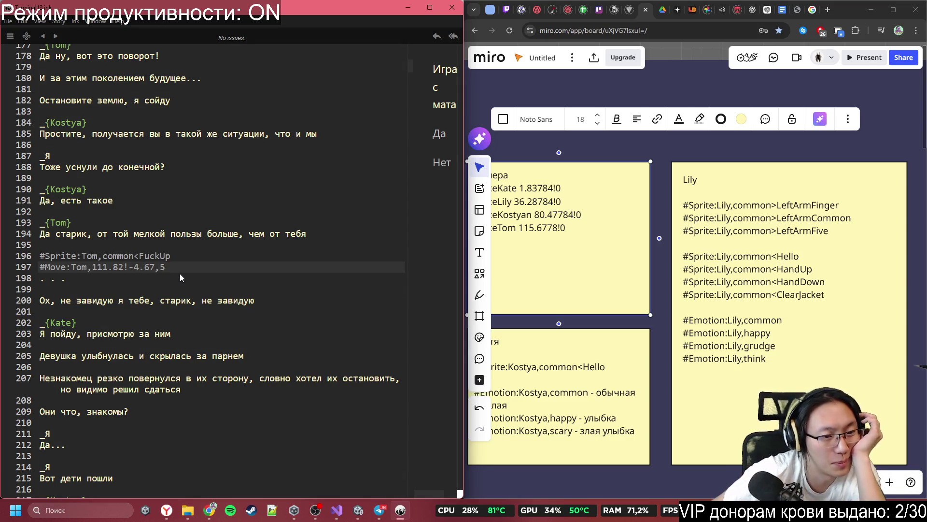
# - Move through the script to the blank line 206 before the stranger's line
pyautogui.scroll(-1, 199, 274)
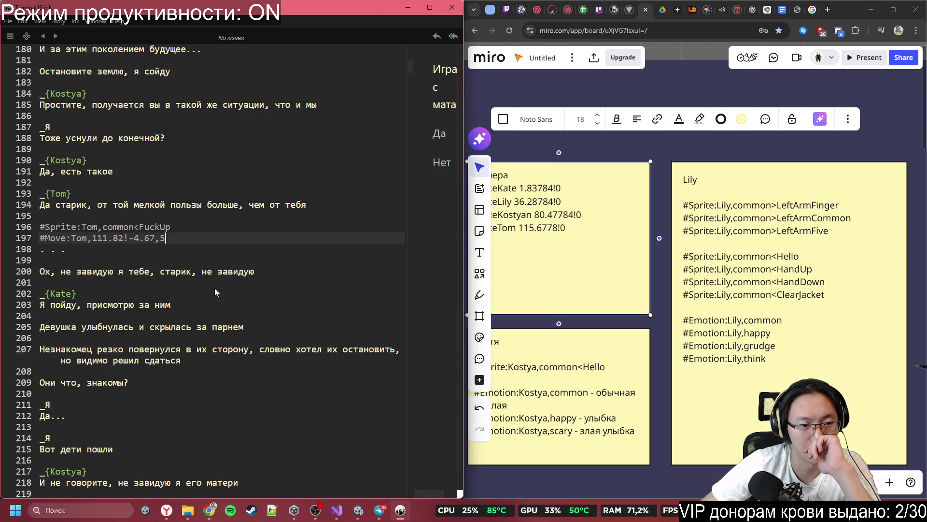
pyautogui.scroll(-1, 140, 248)
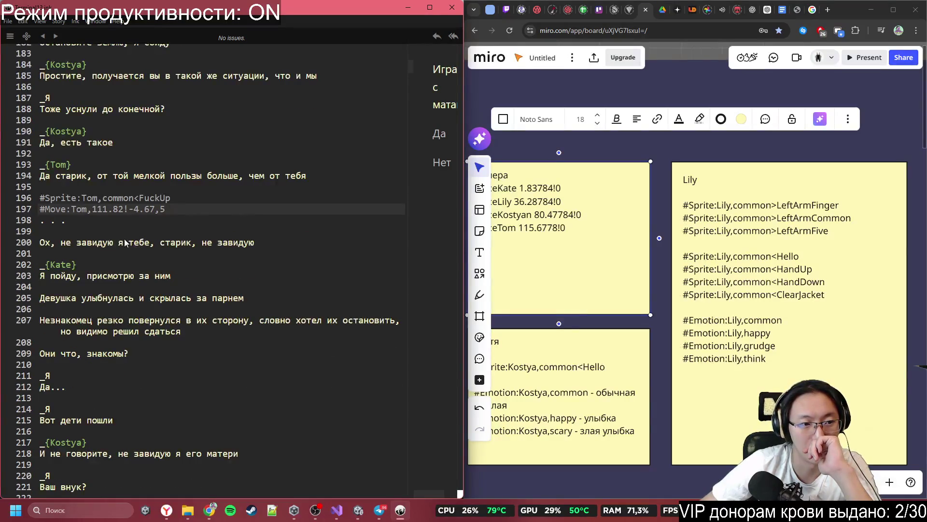
pyautogui.scroll(-1, 97, 231)
pyautogui.click(96, 224)
pyautogui.click(118, 247)
pyautogui.click(120, 258)
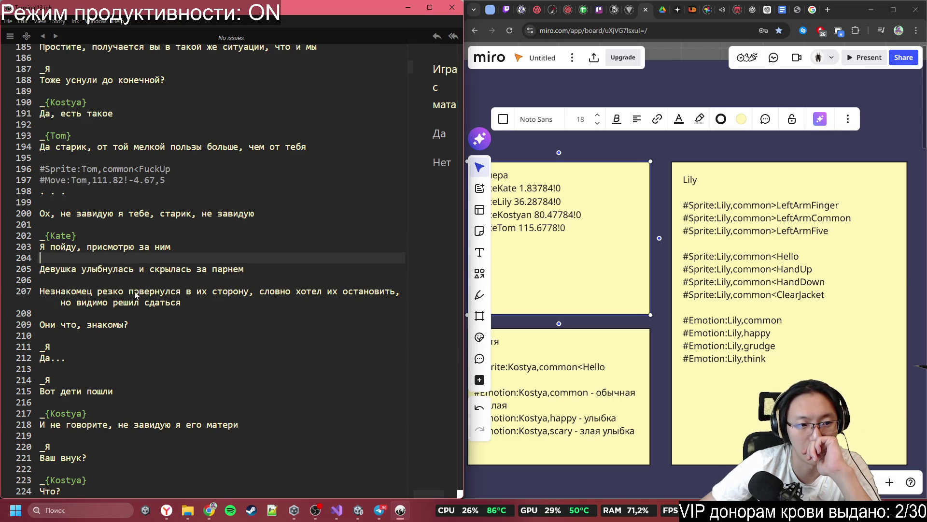
pyautogui.scroll(-2, 136, 295)
pyautogui.click(75, 234)
pyautogui.press('Up')
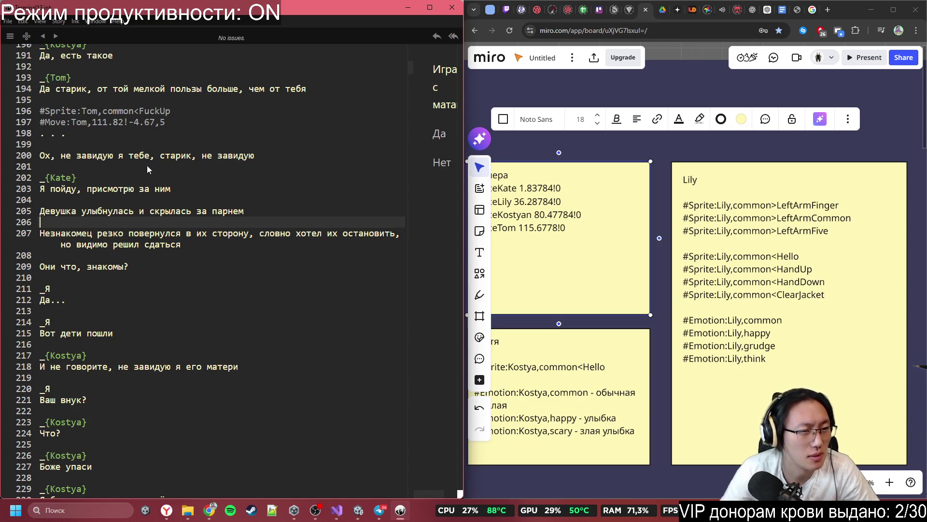
pyautogui.click(124, 211)
pyautogui.click(93, 227)
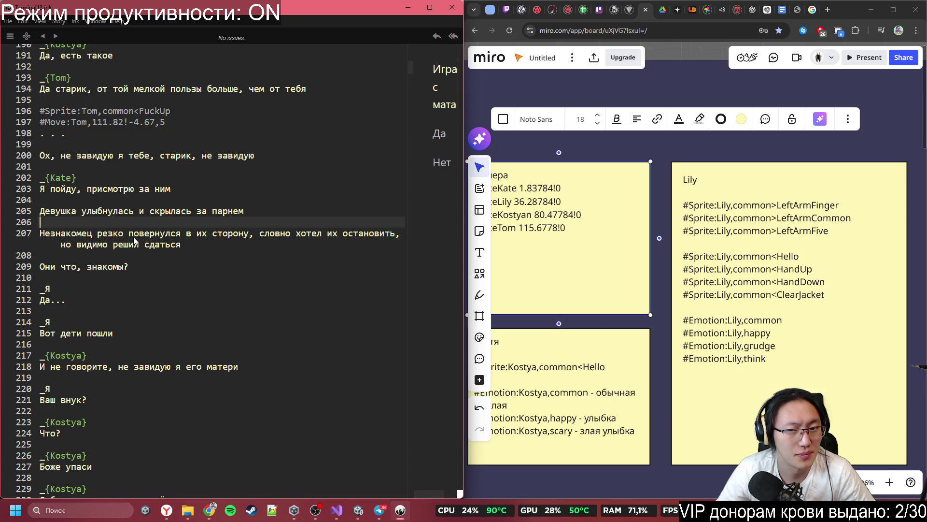
# - In Unity, pan the Scene view to the notice board and character, and select Canvas
pyautogui.click(341, 512)
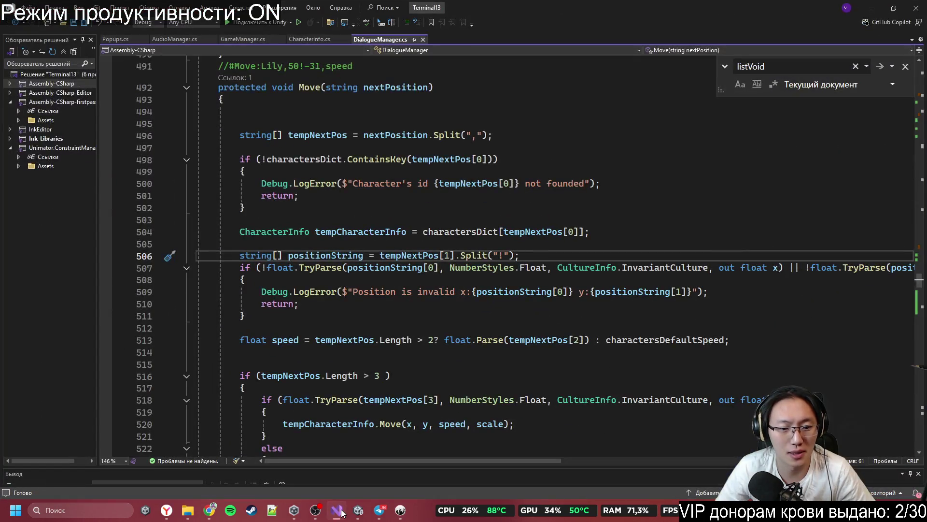
pyautogui.click(343, 512)
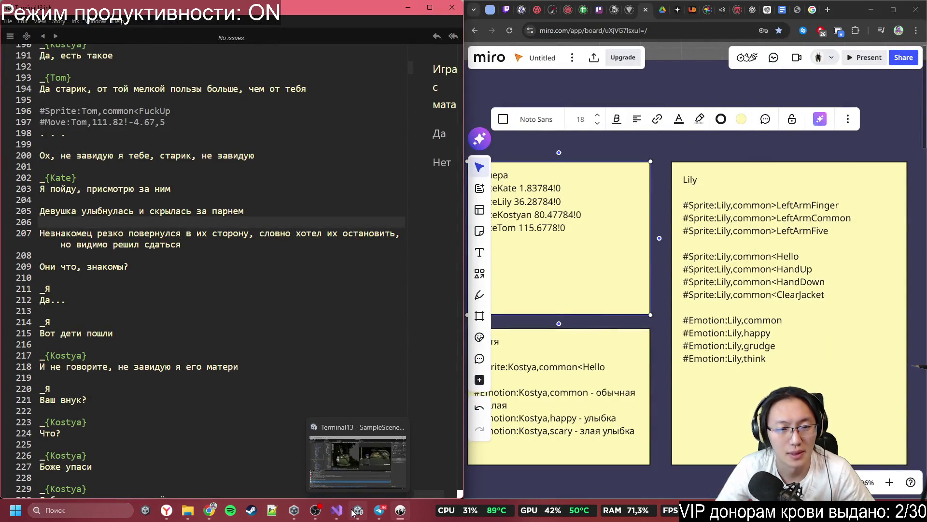
pyautogui.click(355, 511)
pyautogui.scroll(-3, 295, 234)
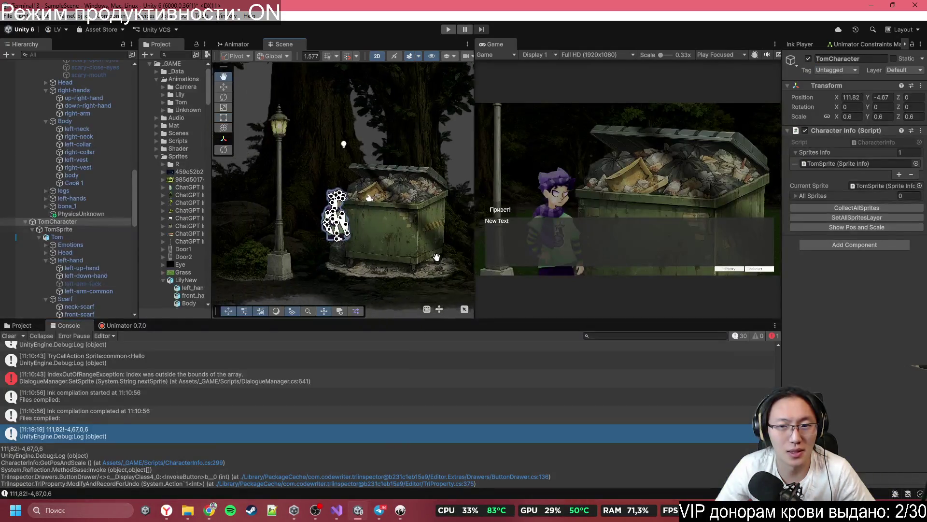
pyautogui.moveTo(294, 234); pyautogui.dragTo(292, 203)
pyautogui.click(342, 196)
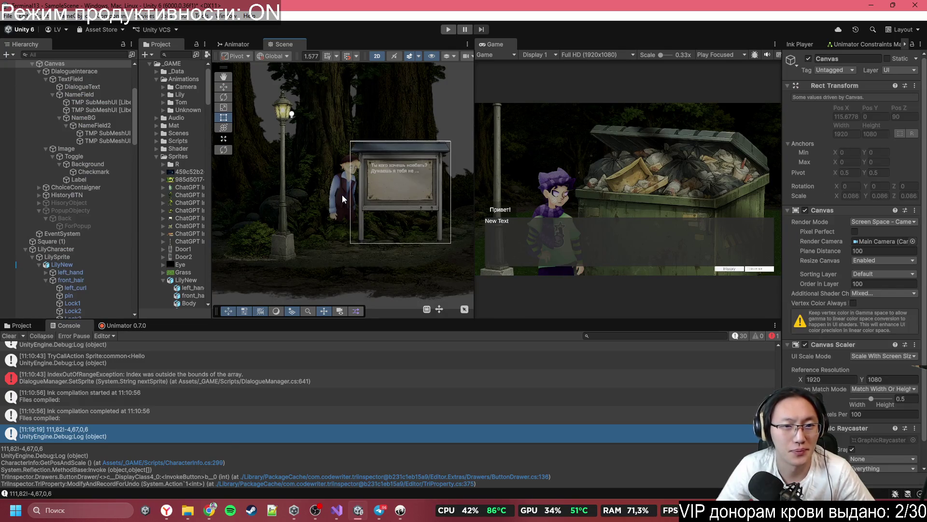
# - Return to the Inky script and scroll up to the earlier #TP and #Move tags
pyautogui.click(401, 510)
pyautogui.scroll(10, 195, 270)
pyautogui.scroll(10, 195, 274)
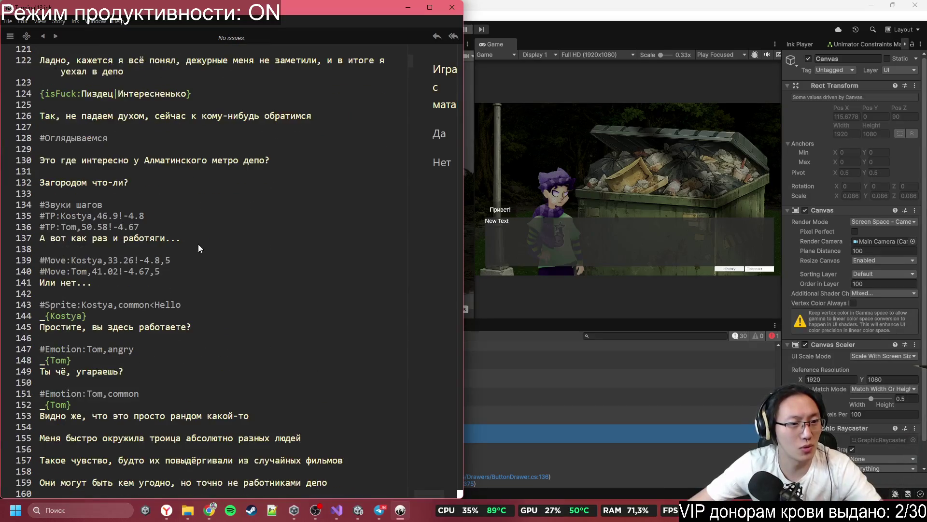
# - Paste Kostya's #Move tag from line 139 on a new line before the stranger's narration
pyautogui.click(157, 265)
pyautogui.click(2, 258)
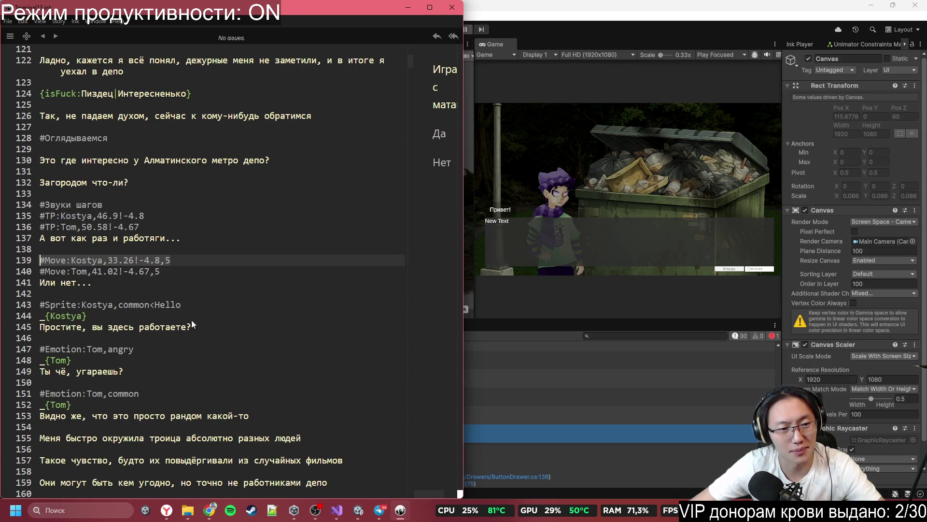
pyautogui.scroll(-18, 186, 315)
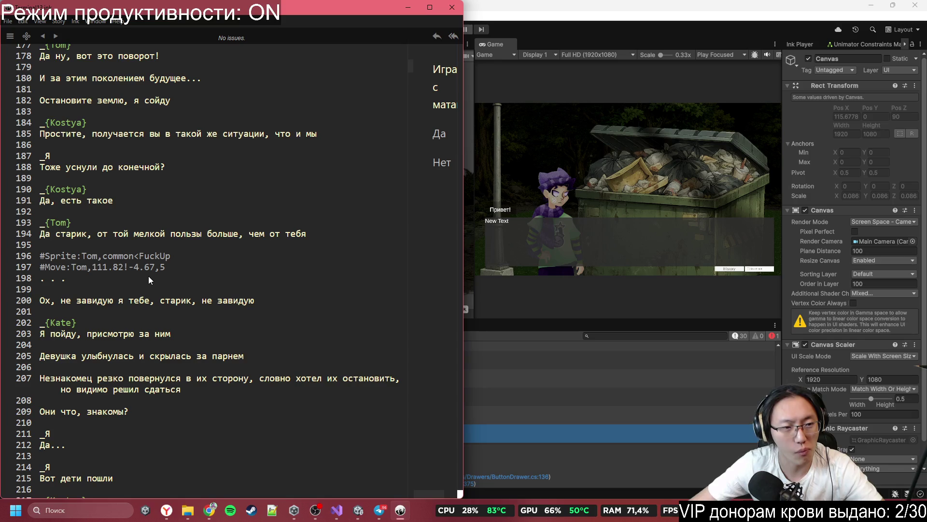
pyautogui.scroll(-4, 175, 288)
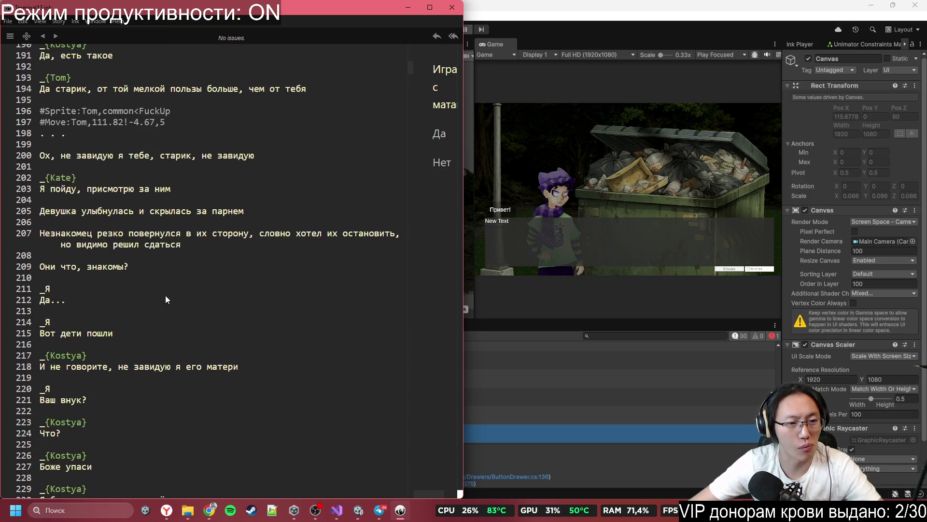
pyautogui.click(137, 225)
pyautogui.press('Return')
pyautogui.write('#Move:Kostya,33.26!-4.8,5')
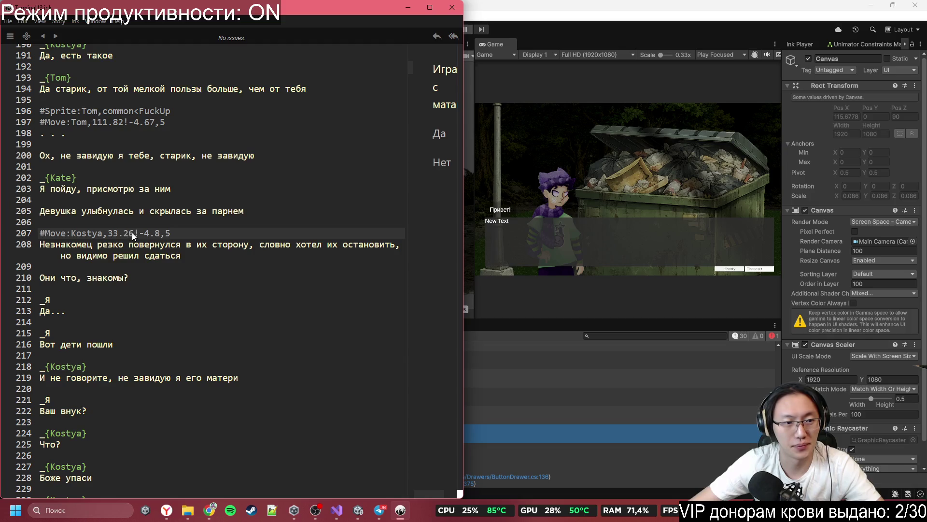
# - Change the pasted tag's x value from 33.26 to 34, giving #Move:Kostya,34!-4.8,5
pyautogui.click(118, 233)
pyautogui.press('Delete')
pyautogui.press('Delete')
pyautogui.press('Delete')
pyautogui.write('4')
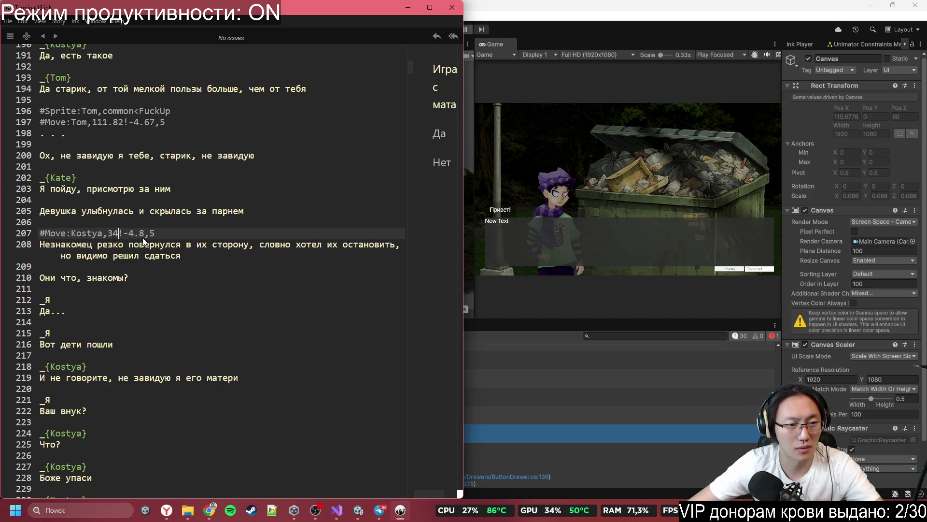
pyautogui.click(152, 234)
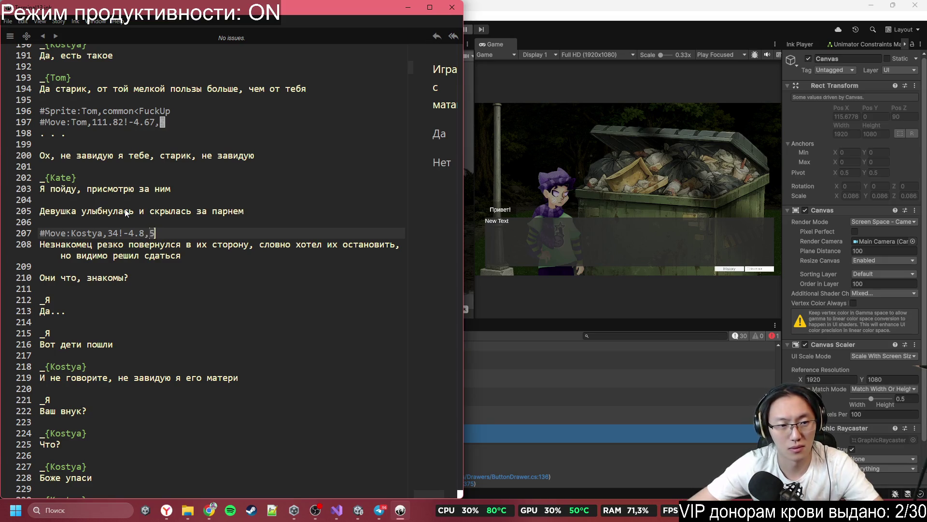
pyautogui.click(228, 245)
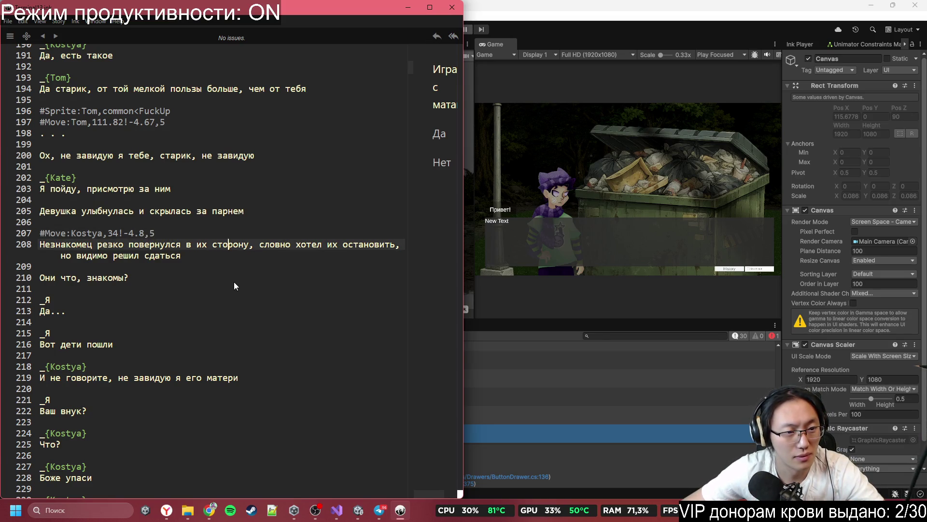
# - Insert a blank line after Kostya's «Что?» line
pyautogui.scroll(-2, 234, 282)
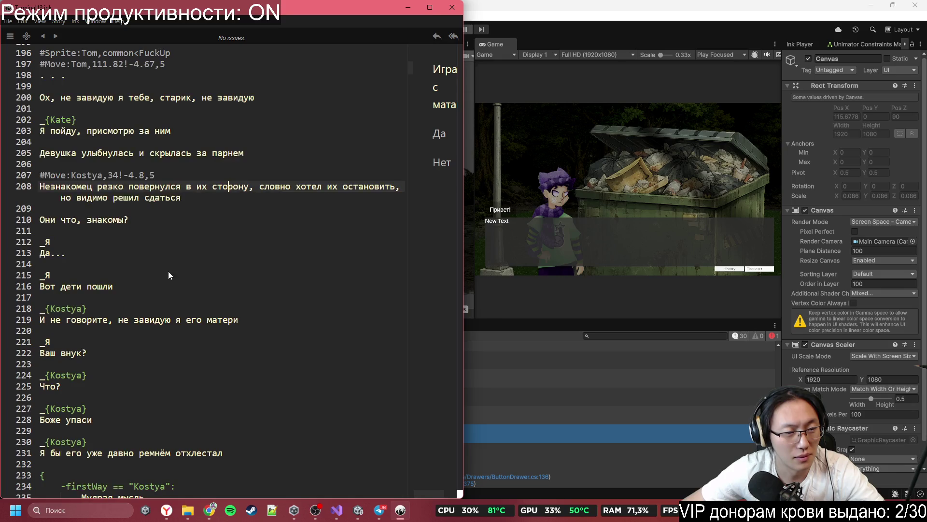
pyautogui.click(144, 263)
pyautogui.scroll(-1, 143, 266)
pyautogui.scroll(-1, 158, 247)
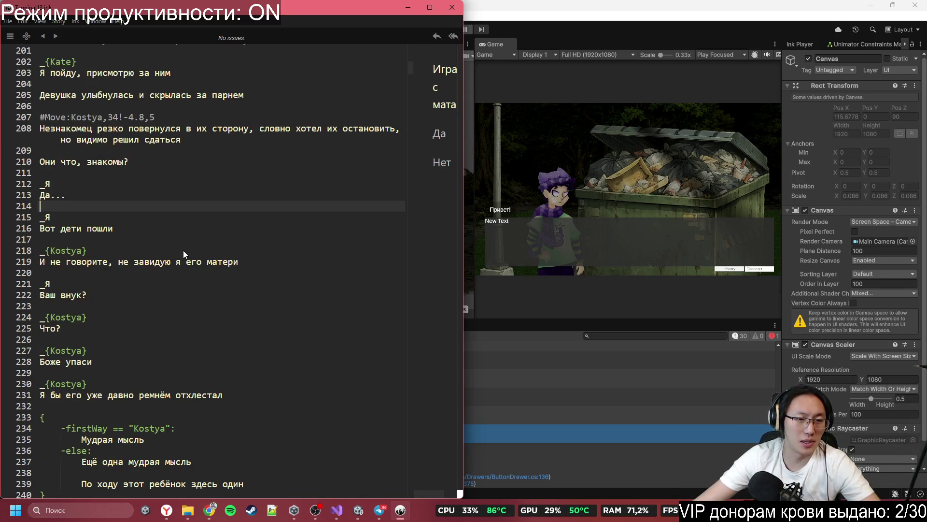
pyautogui.scroll(-1, 174, 290)
pyautogui.click(134, 311)
pyautogui.press('Return')
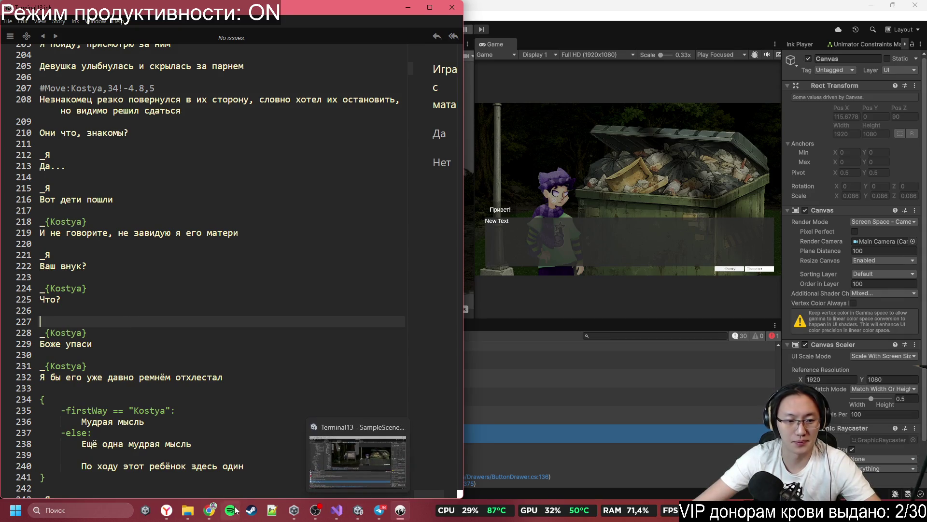
pyautogui.click(210, 509)
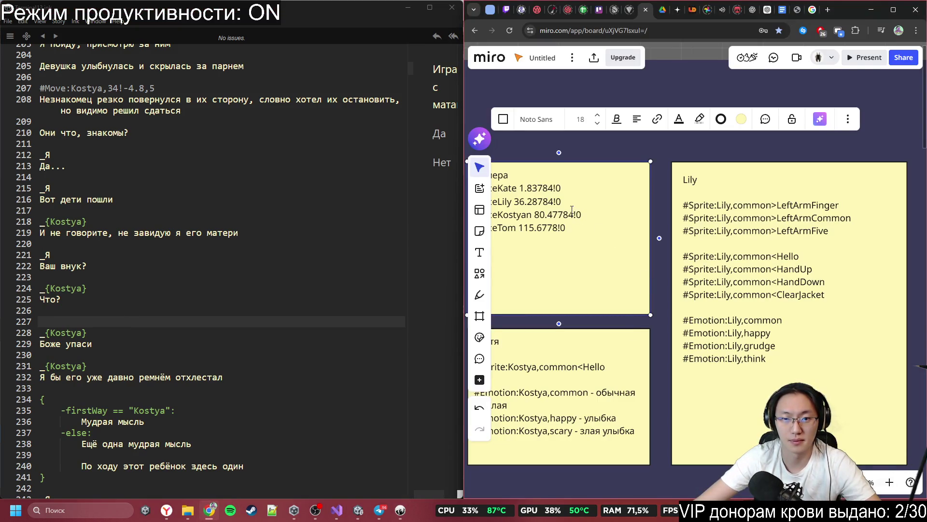
# - Copy #Emotion:Kostya,happy from the Miro Kostya note into script line 227
pyautogui.scroll(-1, 606, 235)
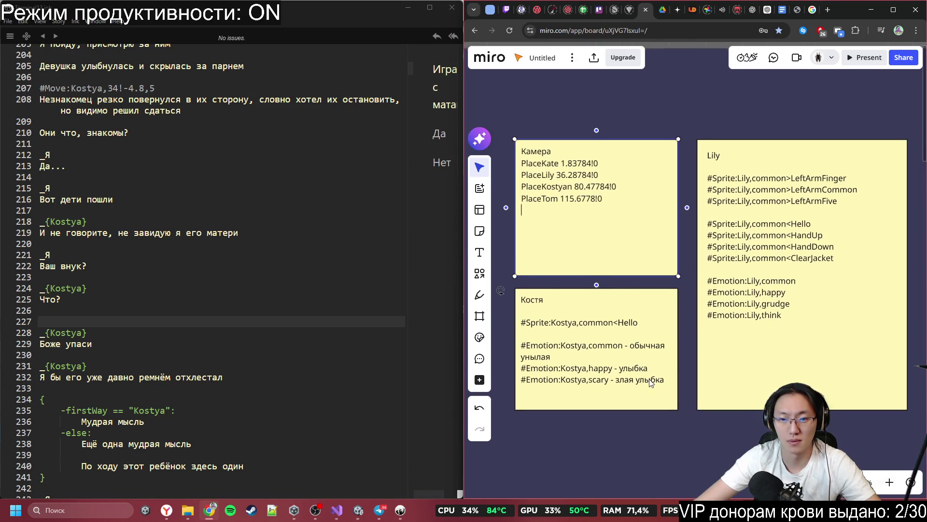
pyautogui.click(651, 381)
pyautogui.click(599, 368)
pyautogui.moveTo(613, 370)
pyautogui.mouseDown()
pyautogui.moveTo(521, 358)
pyautogui.moveTo(520, 370)
pyautogui.mouseUp()
pyautogui.hotkey('ctrl', 'c')
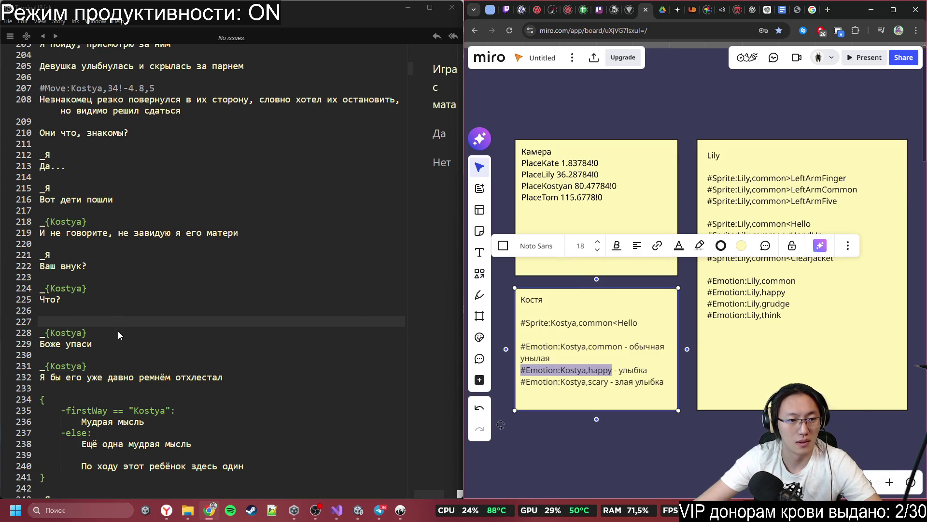
pyautogui.click(109, 320)
pyautogui.hotkey('ctrl', 'v')
# - Paste Tom's #Sprite:Tom,common<FuckUp line on a new line above Kate's line
pyautogui.scroll(3, 193, 237)
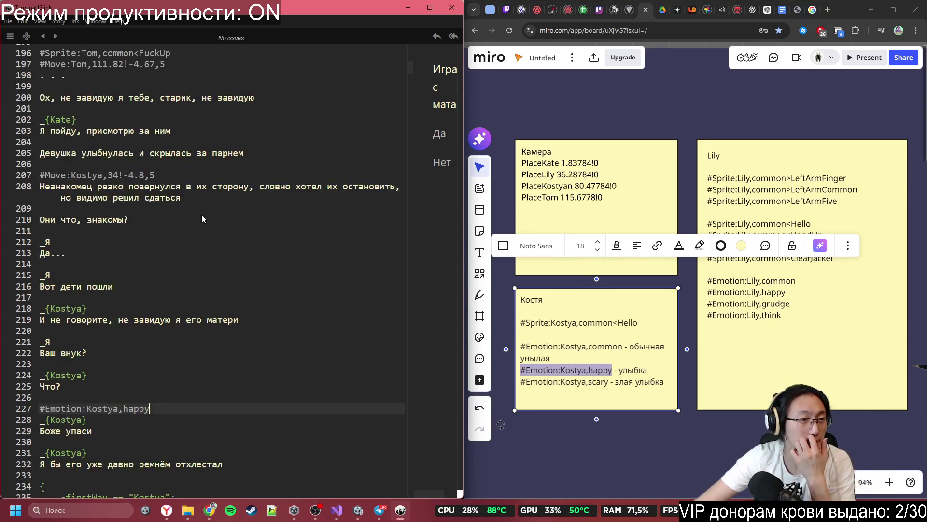
pyautogui.scroll(2, 201, 203)
pyautogui.moveTo(171, 111); pyautogui.dragTo(30, 112)
pyautogui.hotkey('ctrl', 'c')
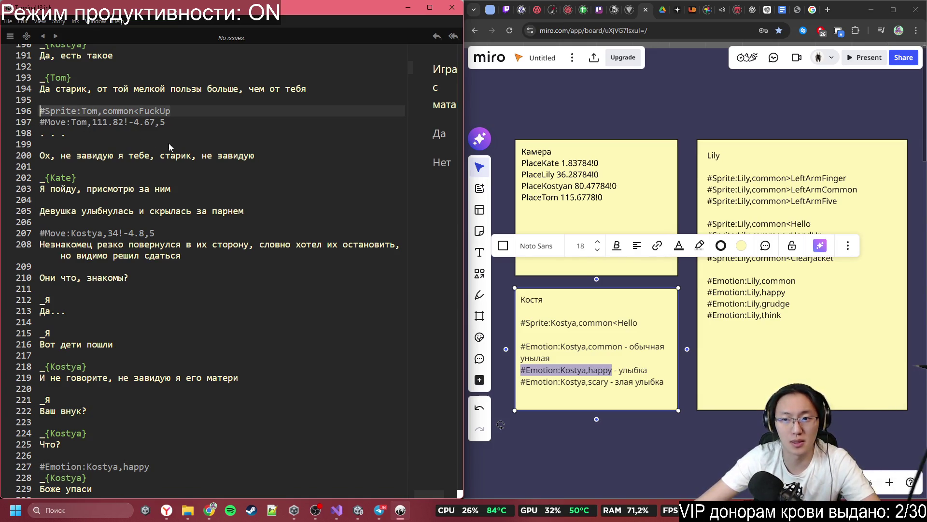
pyautogui.click(195, 189)
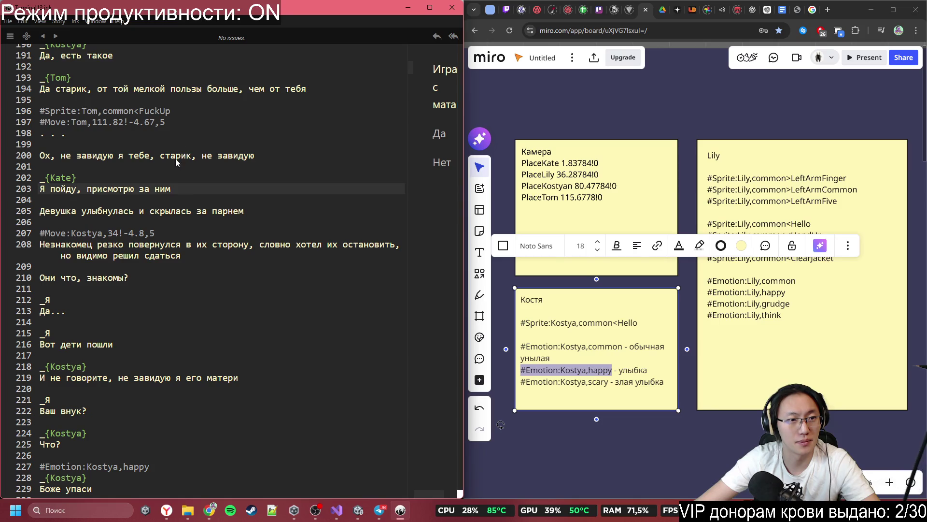
pyautogui.click(152, 199)
pyautogui.click(155, 166)
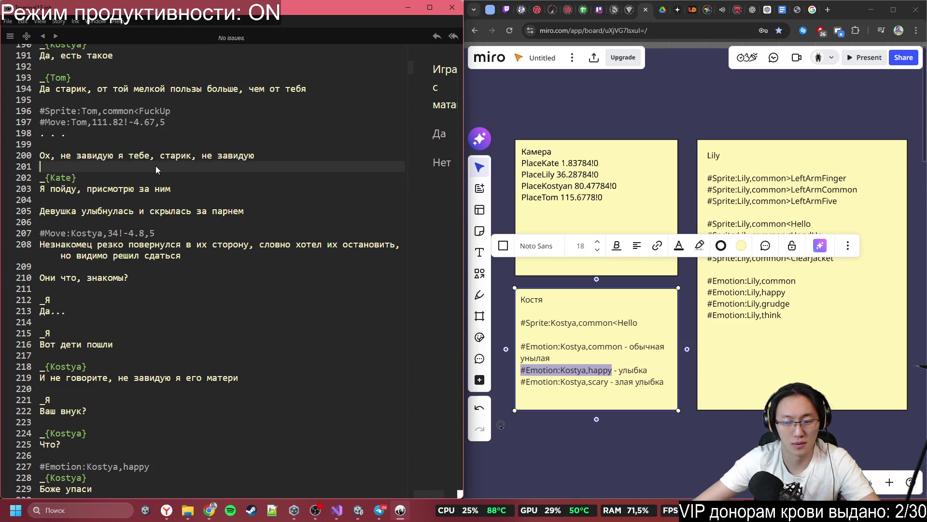
pyautogui.press('Return')
pyautogui.hotkey('ctrl', 'v')
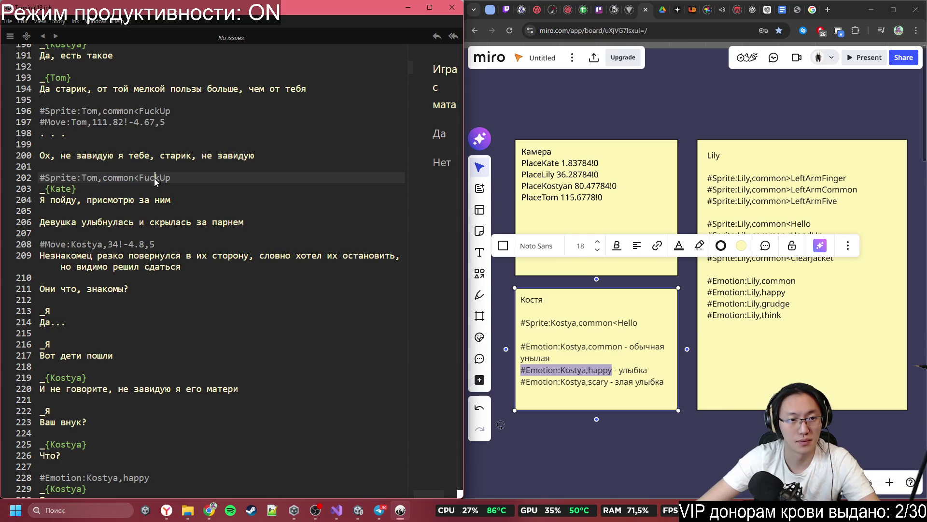
# - Change the tag's ending to #Sprite:Tom,common<FuckDown, then exit the Miro note's editing
pyautogui.press('BackSpace')
pyautogui.press('BackSpace')
pyautogui.write('B')
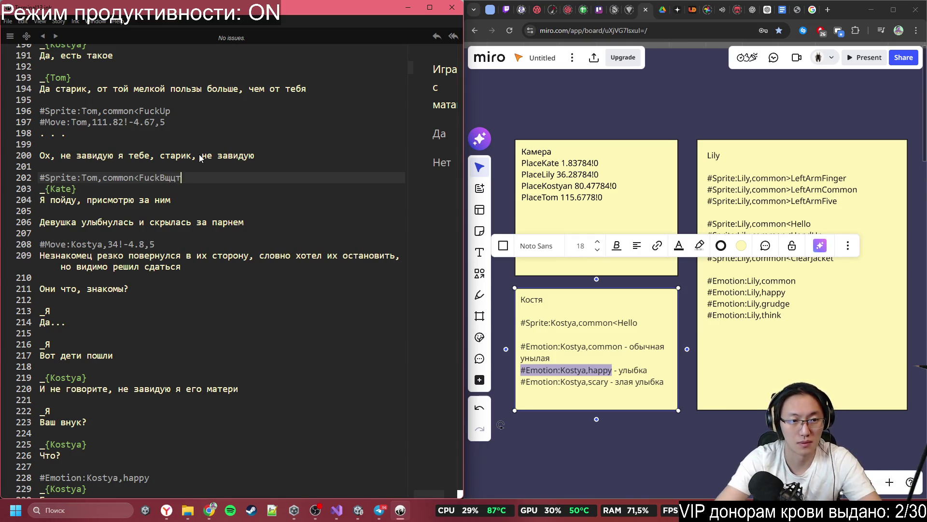
pyautogui.press('BackSpace')
pyautogui.write('Down')
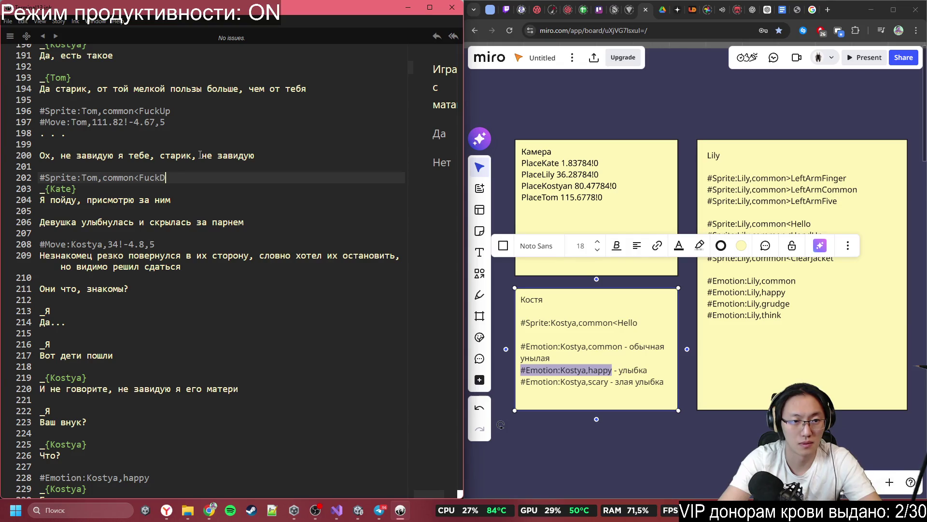
pyautogui.click(745, 351)
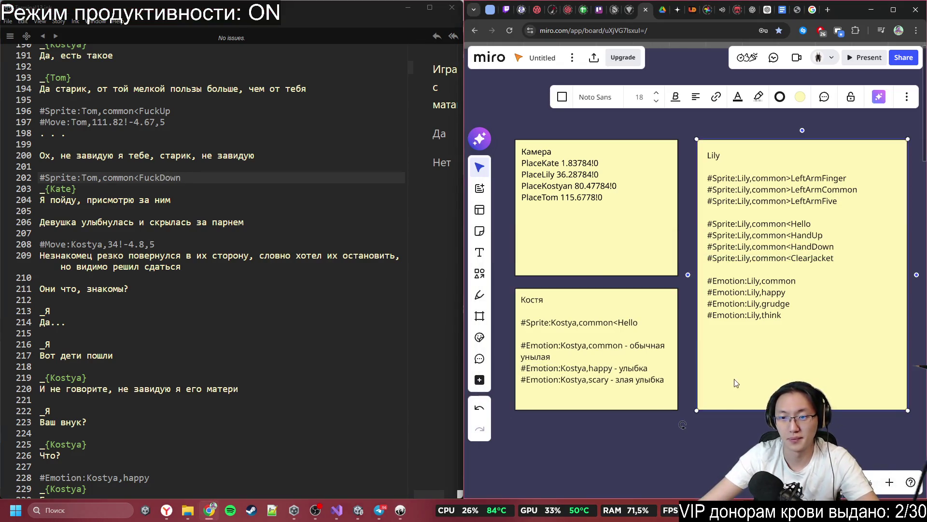
pyautogui.click(698, 423)
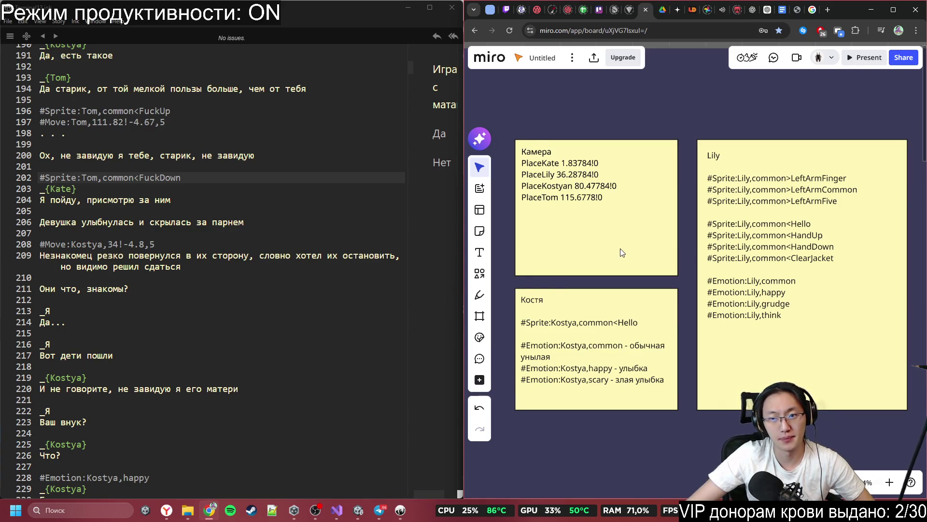
# - Scroll the script down to empty line 246 above Kostya's last-hope line
pyautogui.scroll(-3, 621, 248)
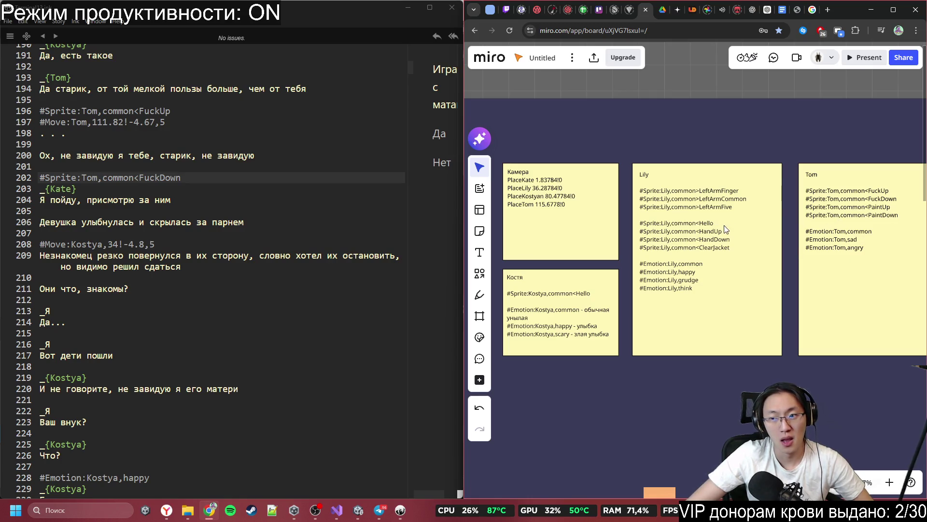
pyautogui.click(256, 193)
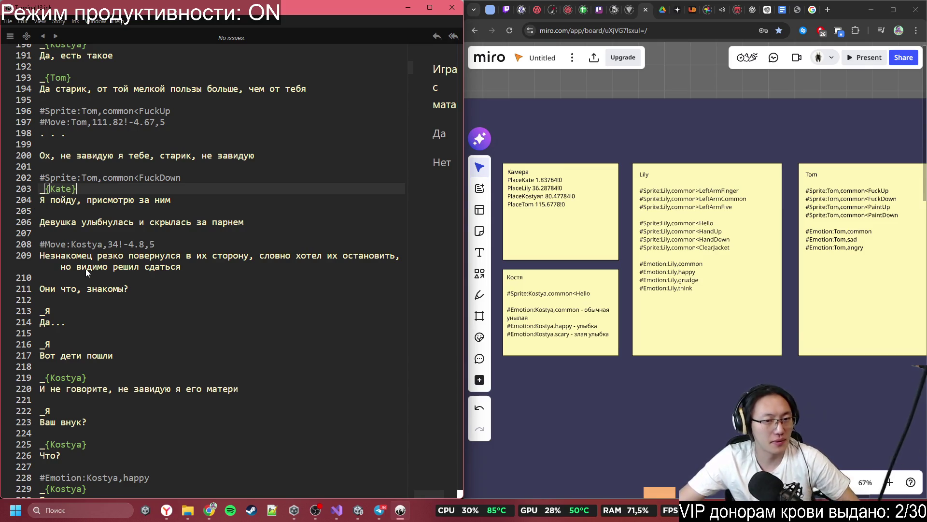
pyautogui.scroll(-4, 146, 311)
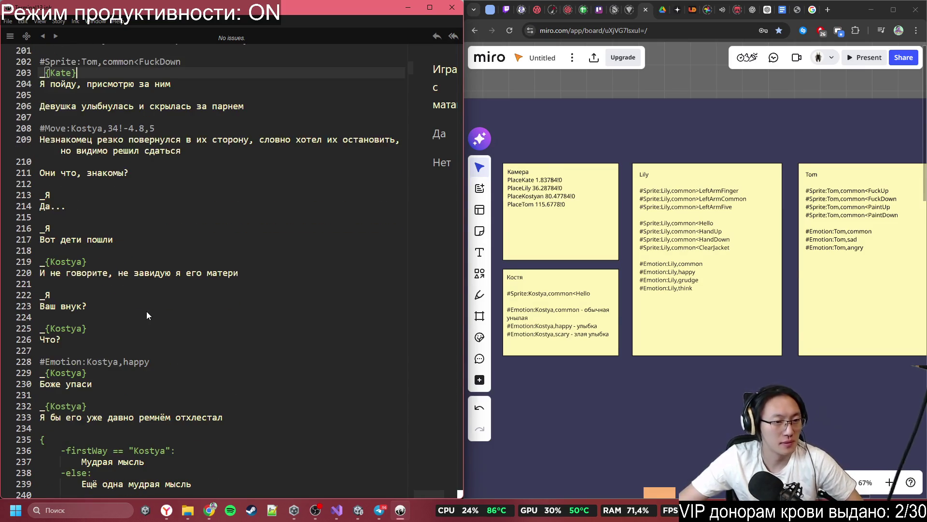
pyautogui.scroll(1, 136, 285)
pyautogui.scroll(-3, 135, 284)
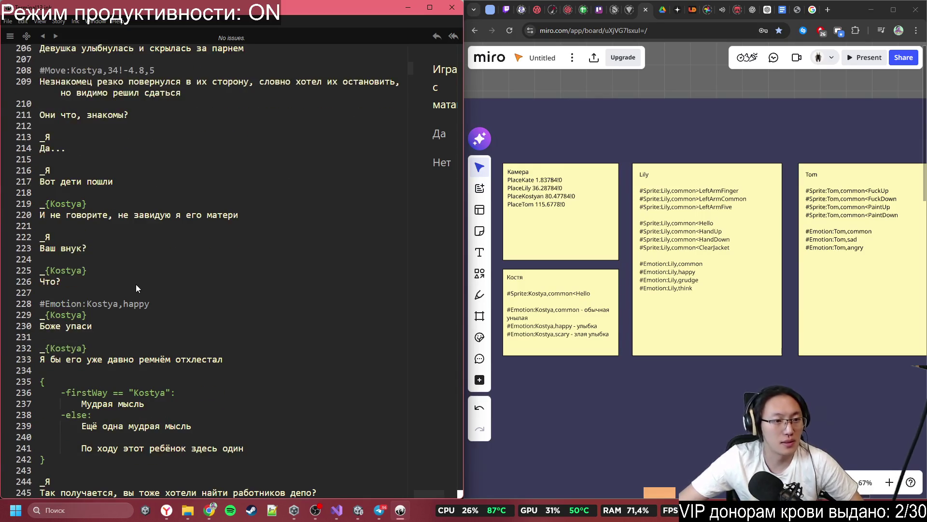
pyautogui.scroll(-1, 128, 326)
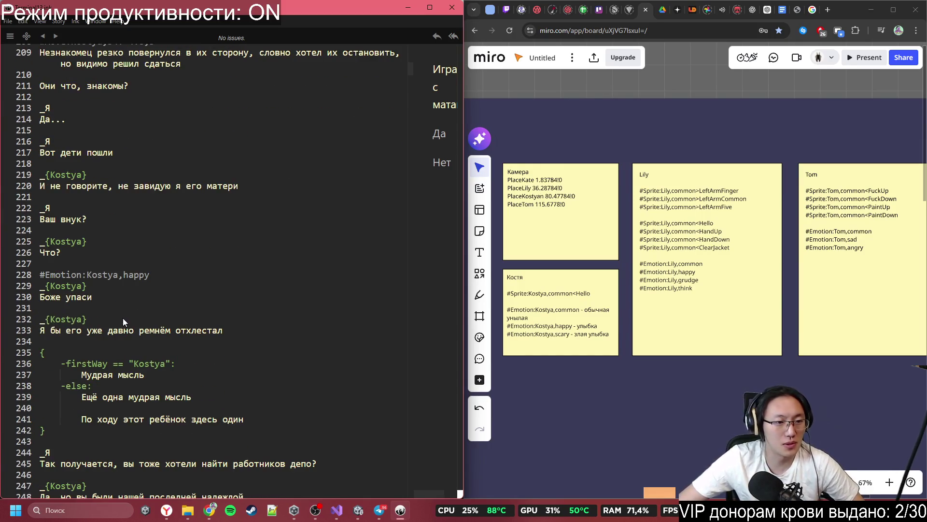
pyautogui.scroll(-2, 123, 338)
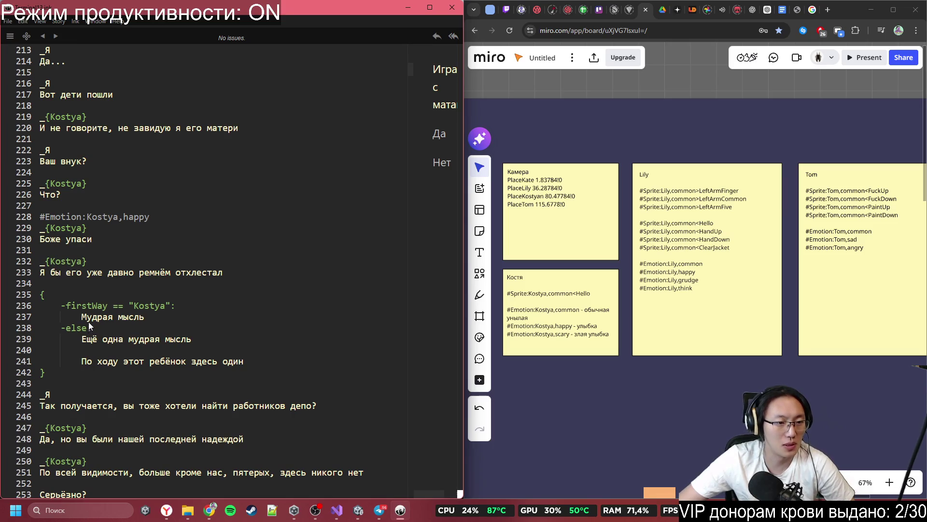
pyautogui.scroll(-2, 122, 349)
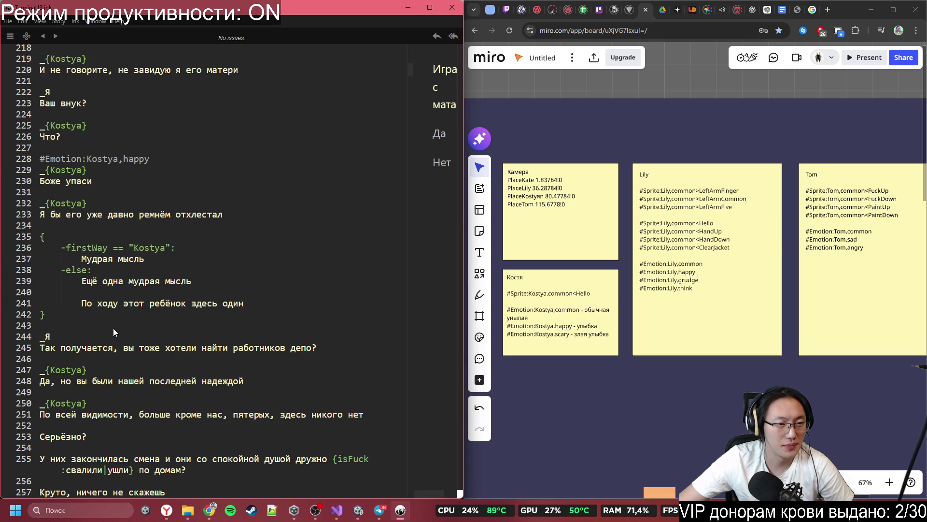
pyautogui.scroll(-1, 72, 346)
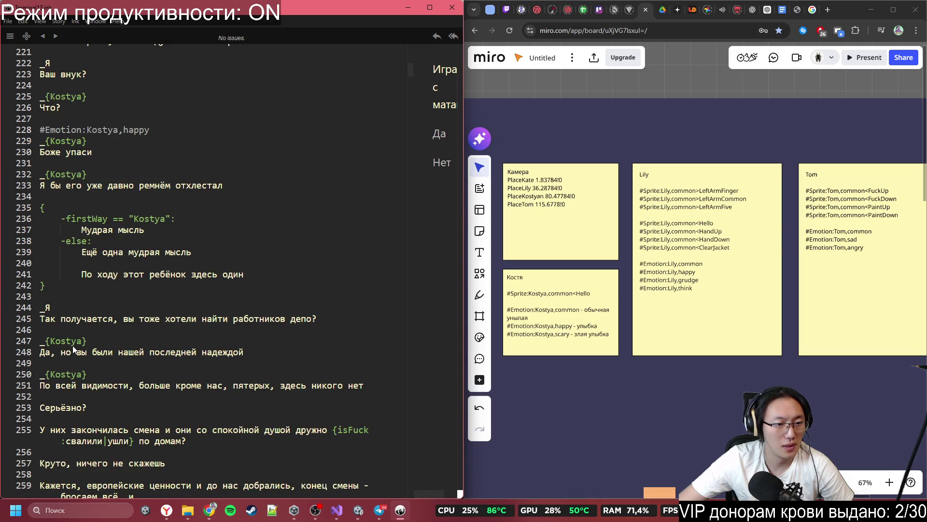
pyautogui.click(99, 326)
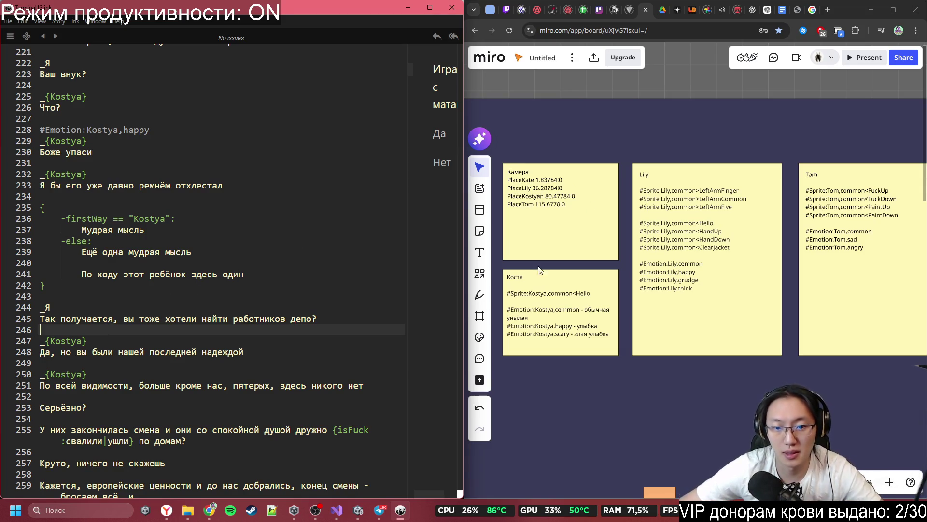
# - Copy #Emotion:Kostya,common from the Miro Kostya note onto a new line 247
pyautogui.click(566, 315)
pyautogui.click(573, 312)
pyautogui.moveTo(579, 311)
pyautogui.mouseDown()
pyautogui.moveTo(608, 311)
pyautogui.moveTo(499, 312)
pyautogui.mouseUp()
pyautogui.hotkey('ctrl', 'c')
pyautogui.click(176, 326)
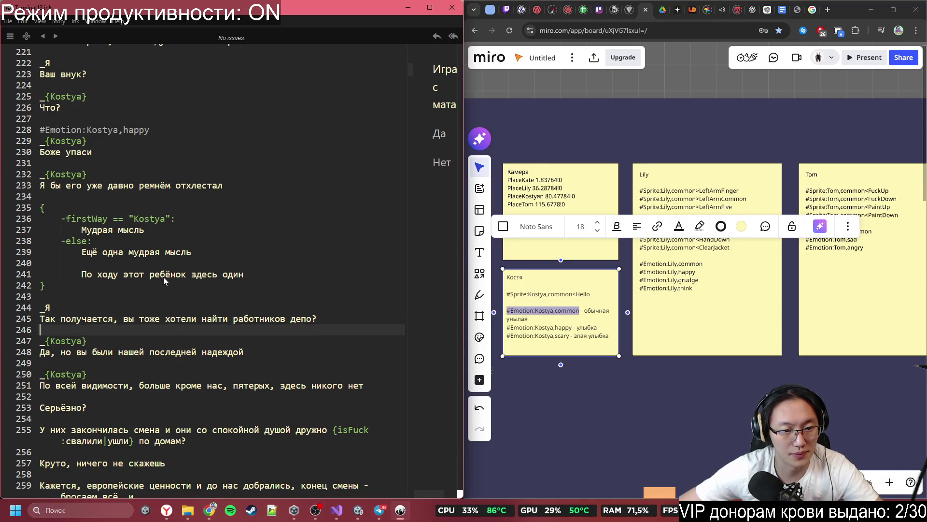
pyautogui.press('Return')
pyautogui.hotkey('ctrl', 'v')
# - Move past Kostya's speaker line to the empty line 257
pyautogui.scroll(-4, 161, 276)
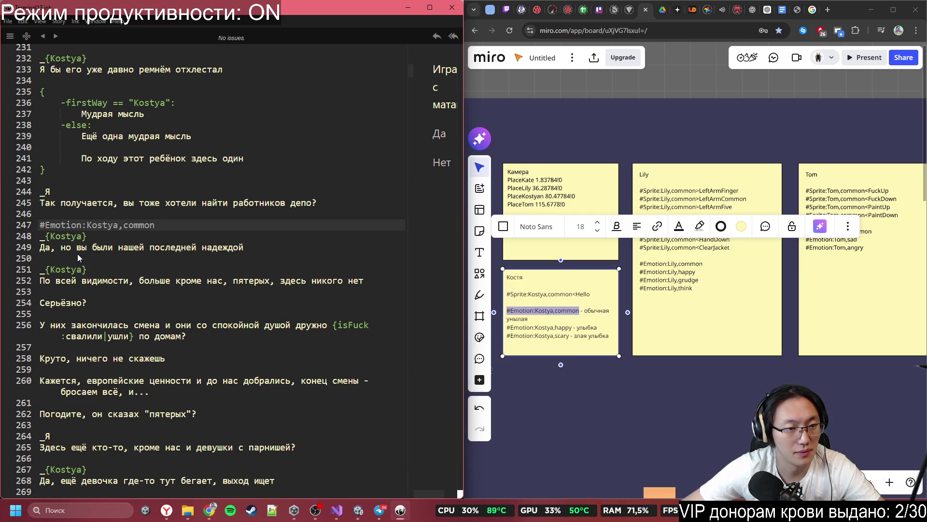
pyautogui.moveTo(41, 269); pyautogui.dragTo(149, 276)
pyautogui.press('Up')
pyautogui.scroll(-2, 181, 298)
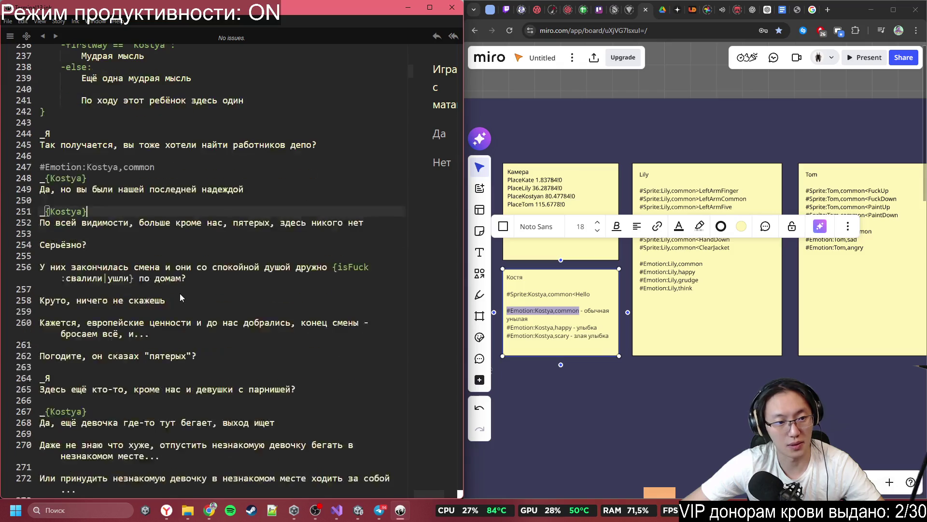
pyautogui.click(107, 268)
pyautogui.press('End')
pyautogui.scroll(-1, 107, 270)
pyautogui.press('Down')
# - Browse further down the script through lines 260–270
pyautogui.click(134, 293)
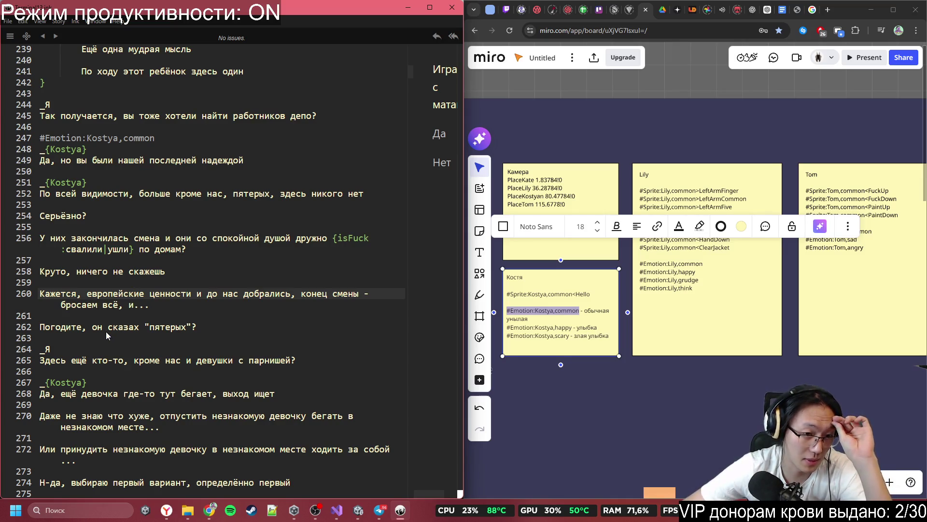
pyautogui.scroll(-1, 106, 332)
pyautogui.moveTo(123, 321); pyautogui.dragTo(129, 333)
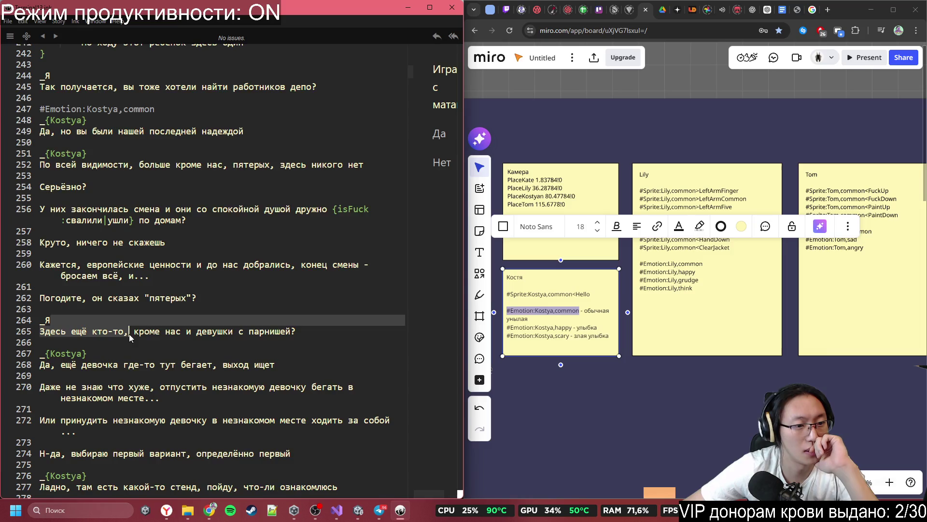
pyautogui.scroll(-2, 129, 334)
pyautogui.click(152, 306)
pyautogui.click(150, 329)
pyautogui.scroll(-1, 118, 304)
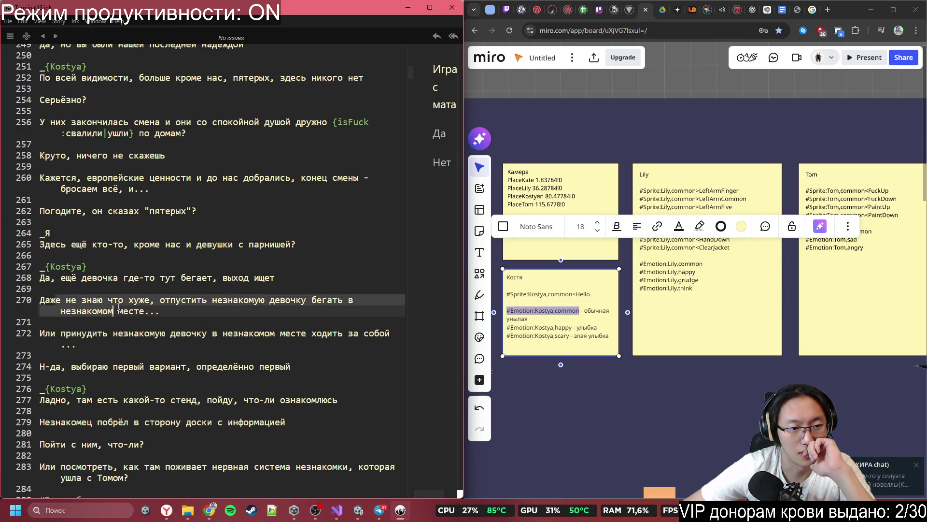
pyautogui.click(344, 301)
pyautogui.moveTo(83, 324)
pyautogui.mouseDown()
pyautogui.moveTo(186, 334)
pyautogui.moveTo(77, 344)
pyautogui.mouseUp()
# - Insert an extra blank line after line 278, before the stranger walks off to the board
pyautogui.scroll(-2, 238, 348)
pyautogui.scroll(-3, 238, 348)
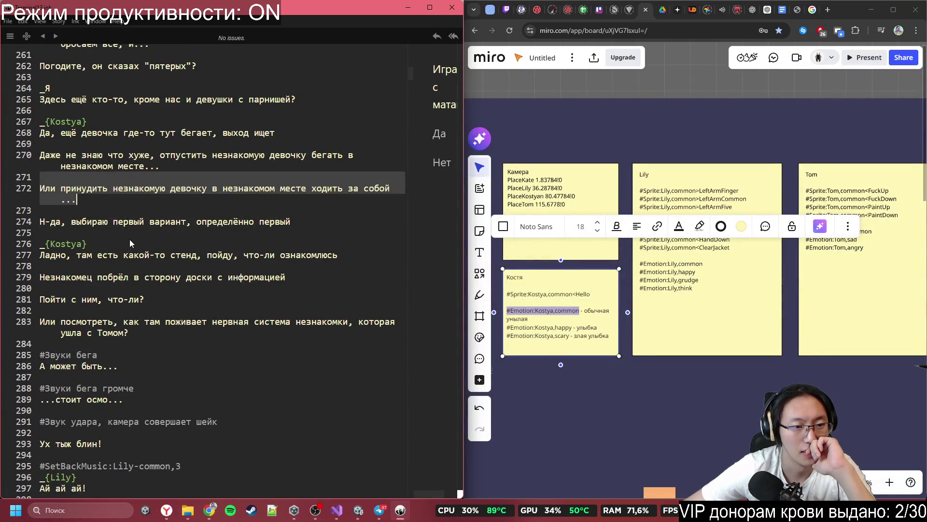
pyautogui.click(127, 240)
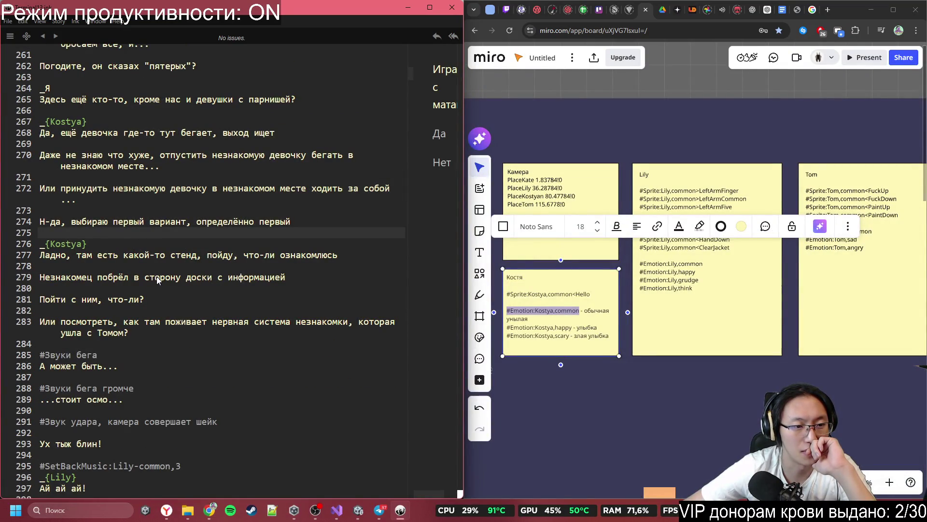
pyautogui.click(130, 265)
pyautogui.press('Return')
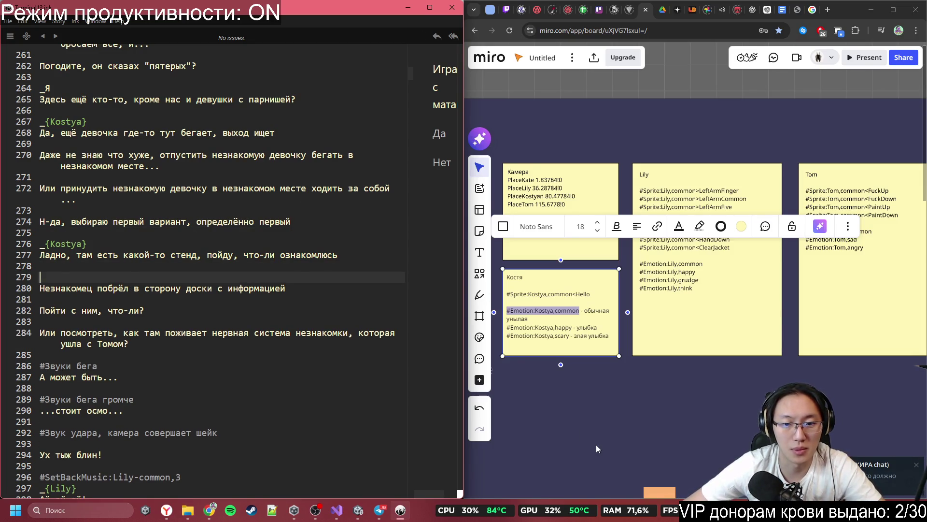
pyautogui.click(337, 510)
pyautogui.click(340, 508)
# - In Unity, select UnknownCharacter and log its position and scale
pyautogui.click(358, 509)
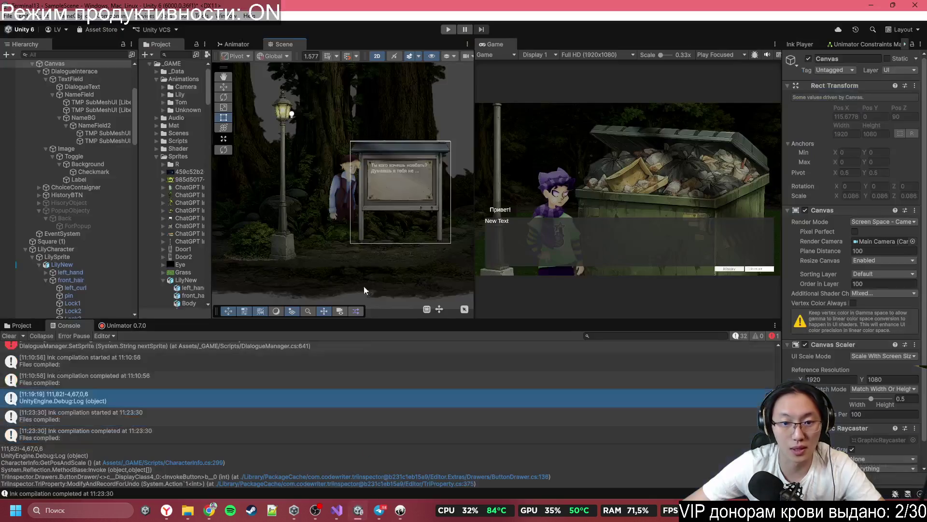
pyautogui.click(341, 188)
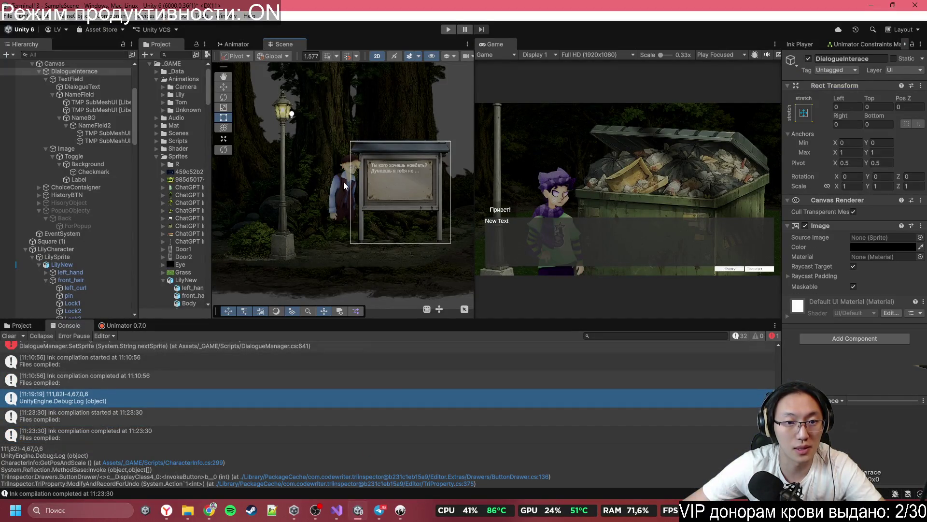
pyautogui.click(344, 181)
pyautogui.click(344, 181)
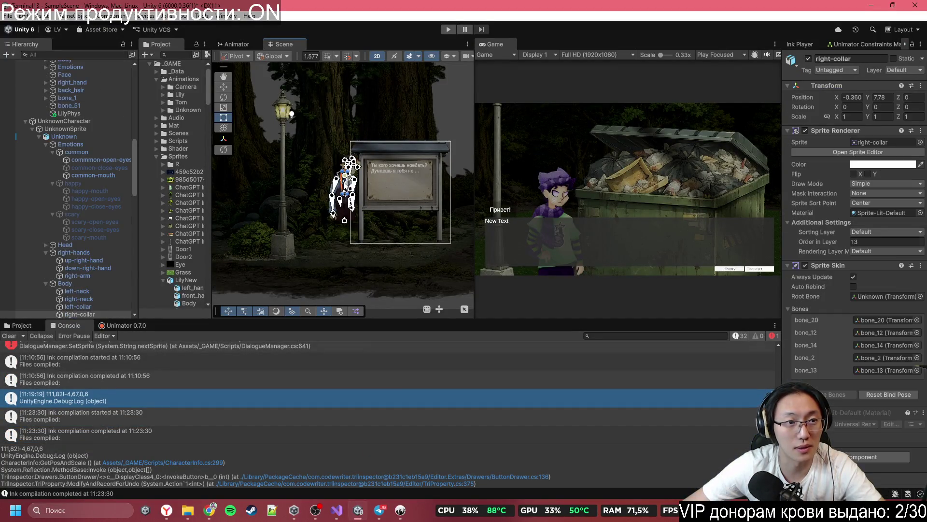
pyautogui.click(64, 121)
pyautogui.click(815, 228)
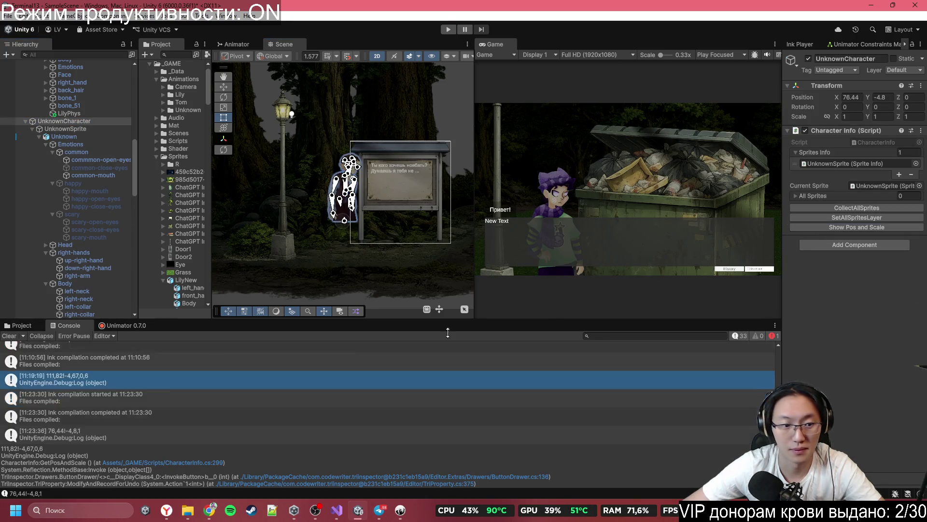
pyautogui.click(52, 433)
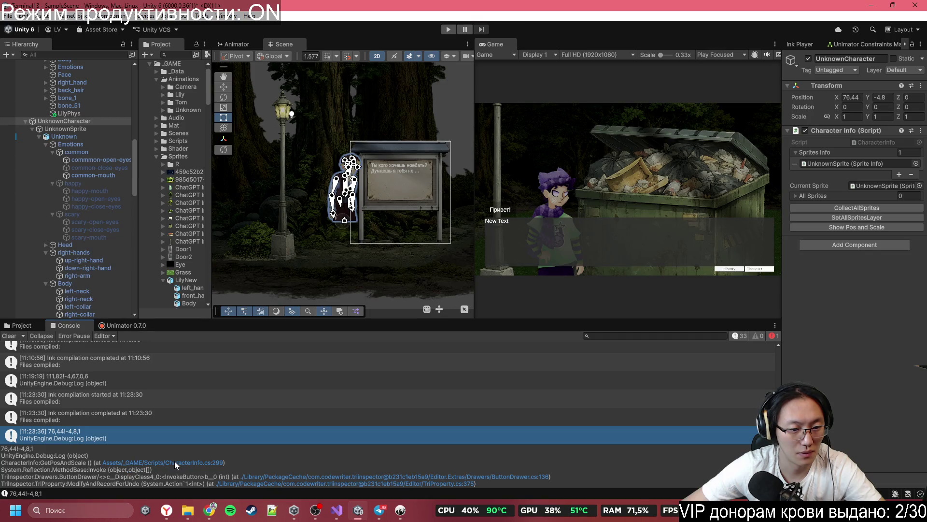
# - Open the logging code in CharacterInfo.cs and select the Debug.Log statement on line 299
pyautogui.click(197, 462)
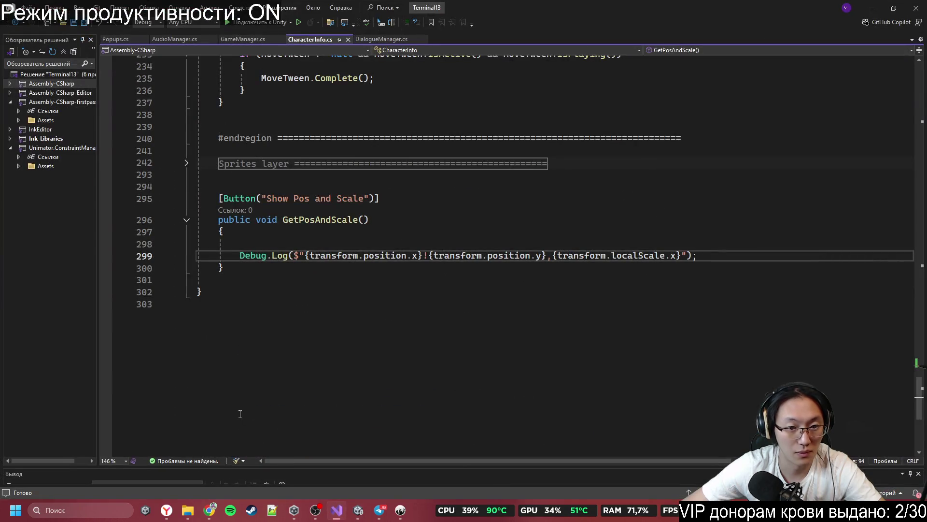
pyautogui.hotkey('shift', 'Home')
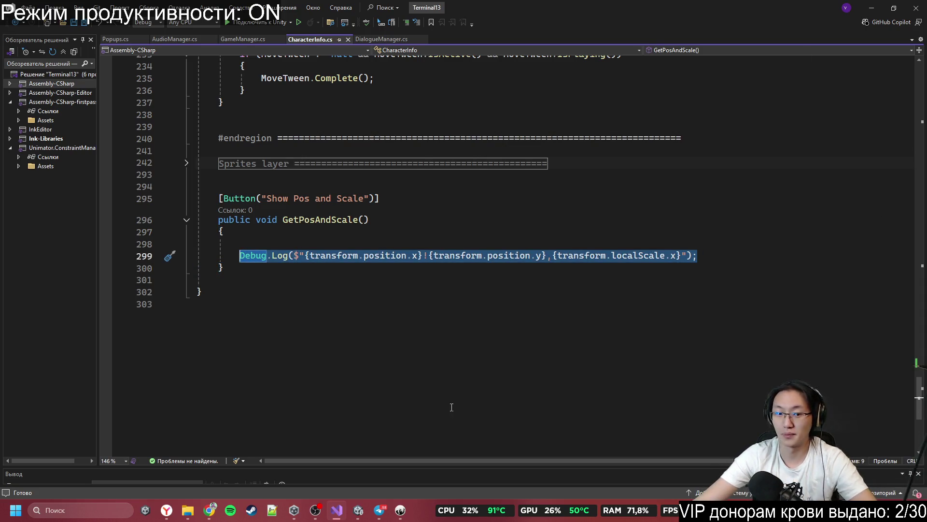
pyautogui.click(210, 510)
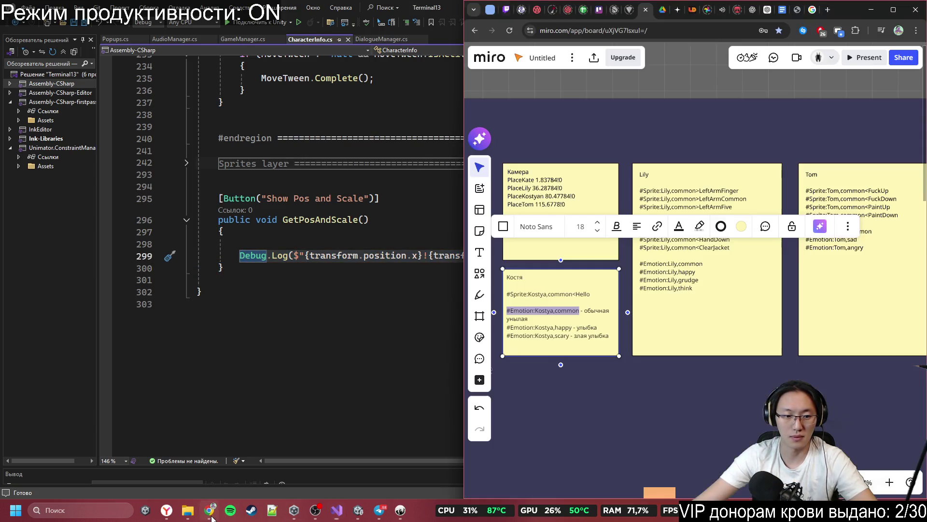
pyautogui.click(754, 14)
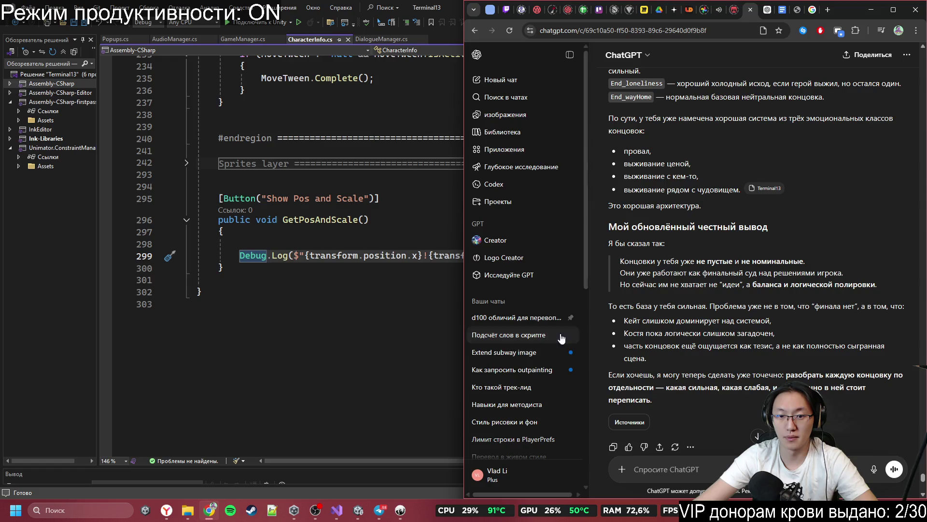
# - In a new temporary chat, paste the Debug.Log line and ask for dot decimals instead of commas
pyautogui.click(528, 81)
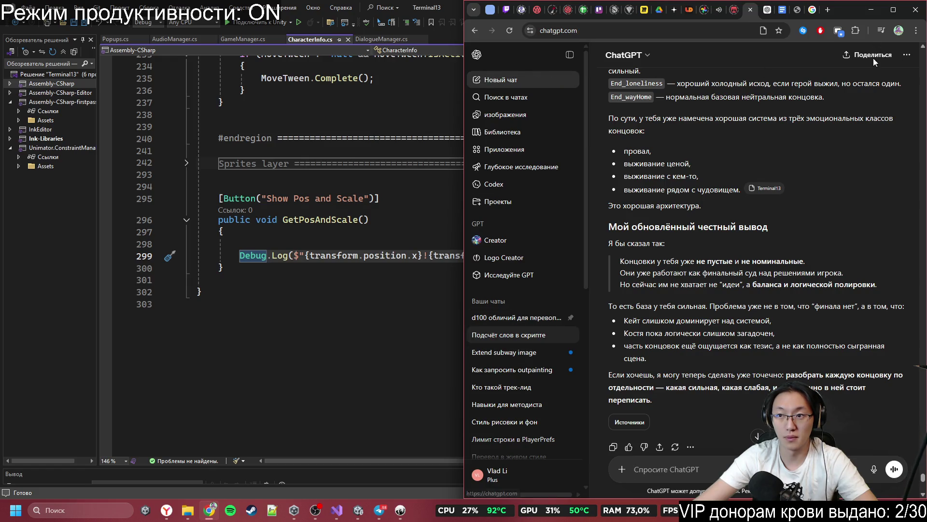
pyautogui.click(906, 55)
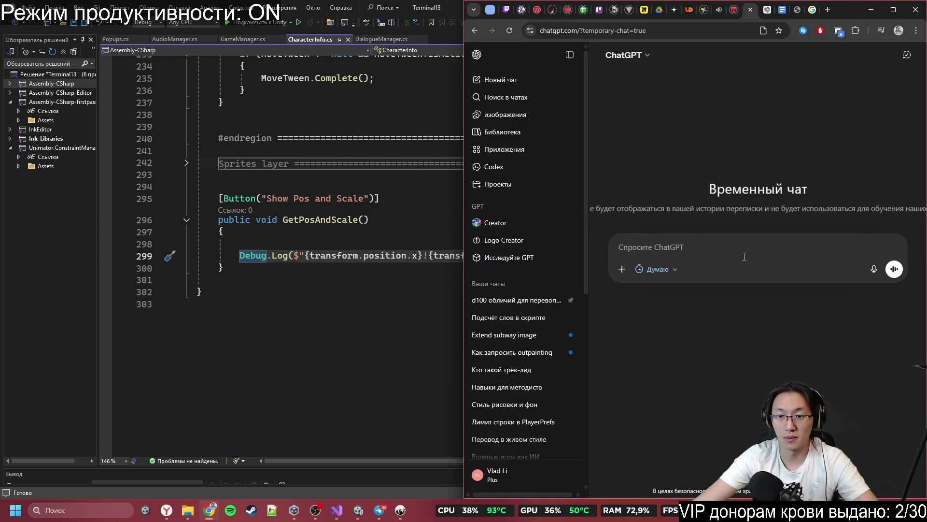
pyautogui.hotkey('ctrl', 'v')
pyautogui.hotkey('shift', 'Return')
pyautogui.hotkey('shift', 'Return')
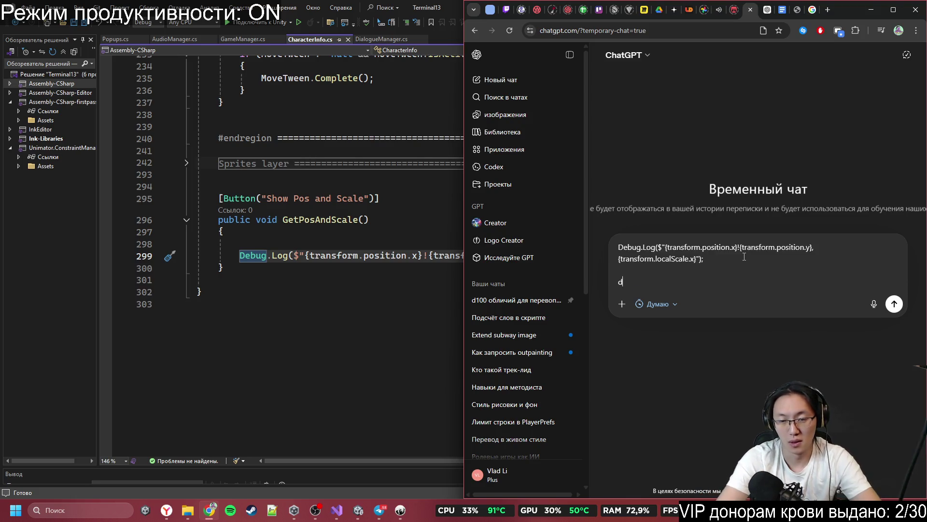
pyautogui.write('Выды')
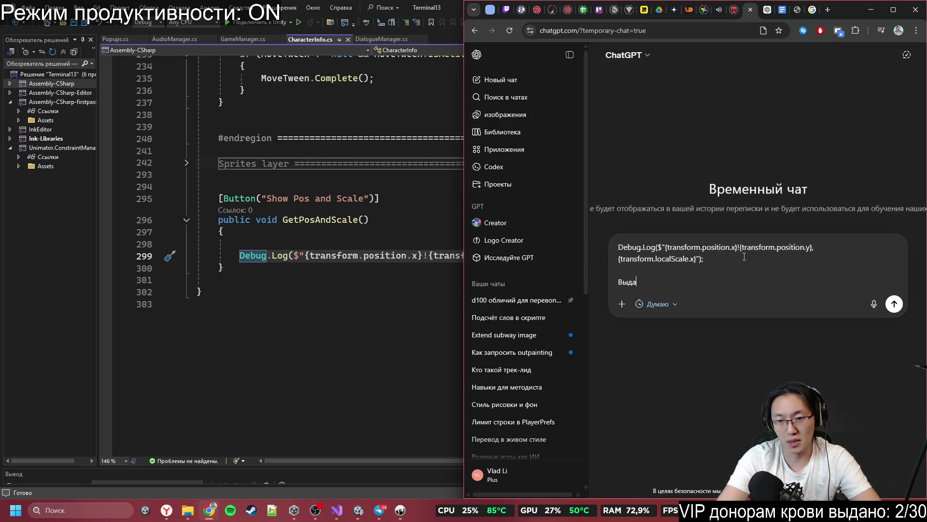
pyautogui.write(' дробные')
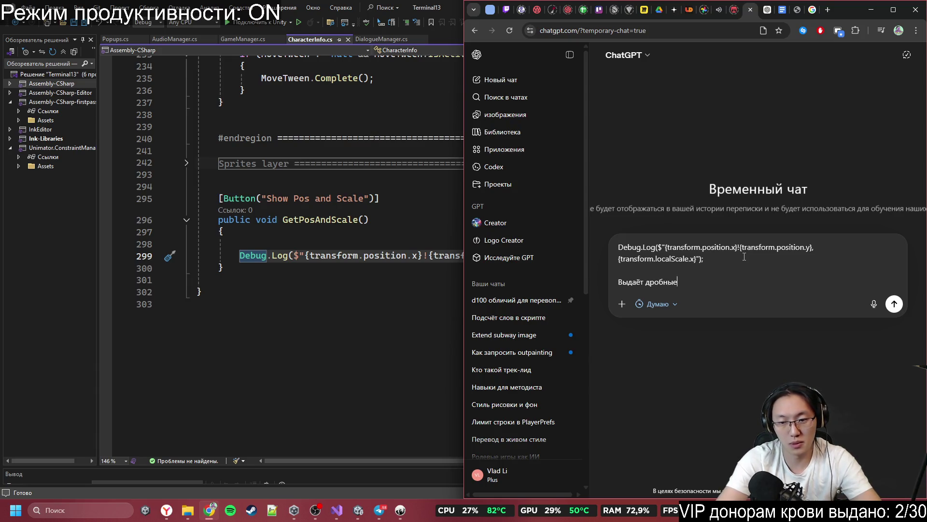
pyautogui.write(' через ')
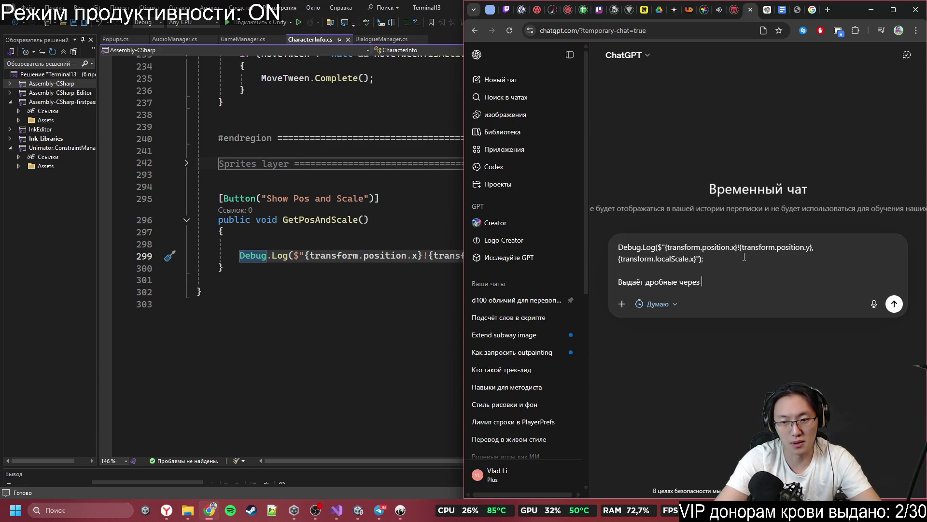
pyautogui.write('запяту')
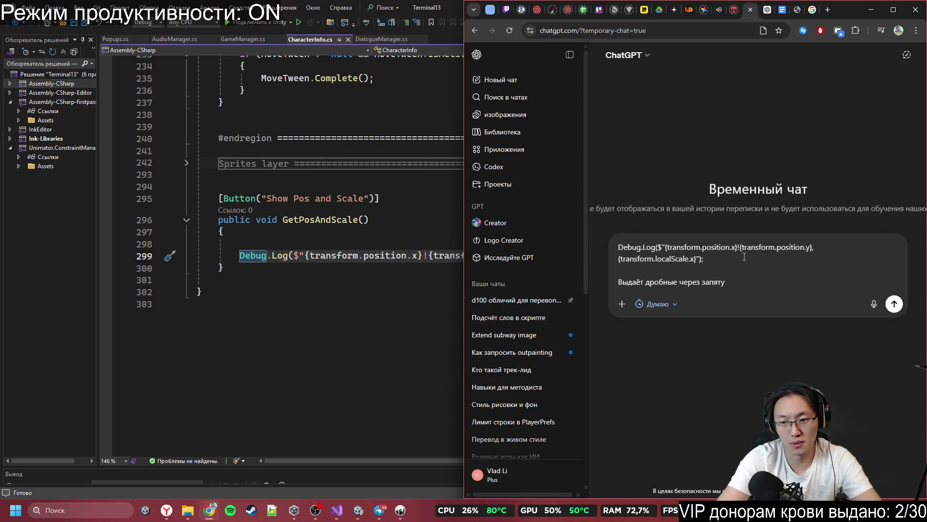
pyautogui.write('юмне ')
pyautogui.write(' чер')
pyautogui.write('точку')
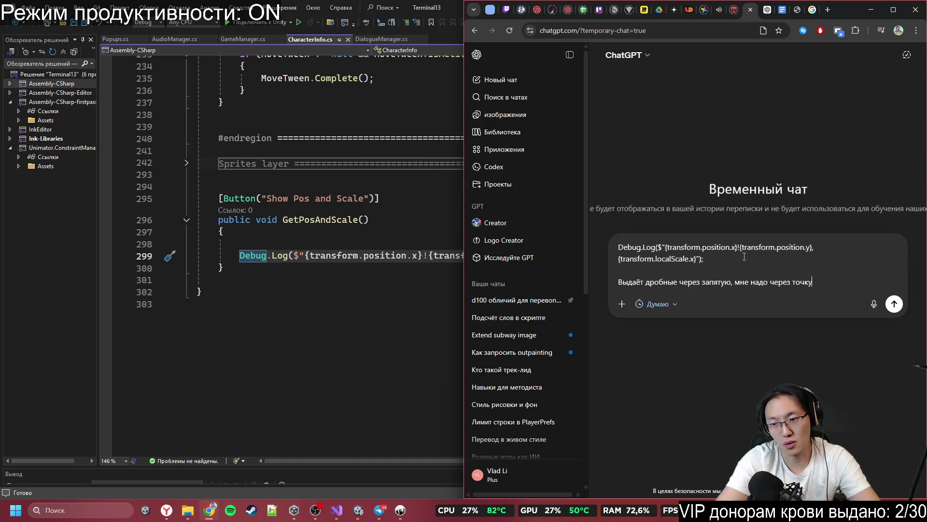
pyautogui.press('Return')
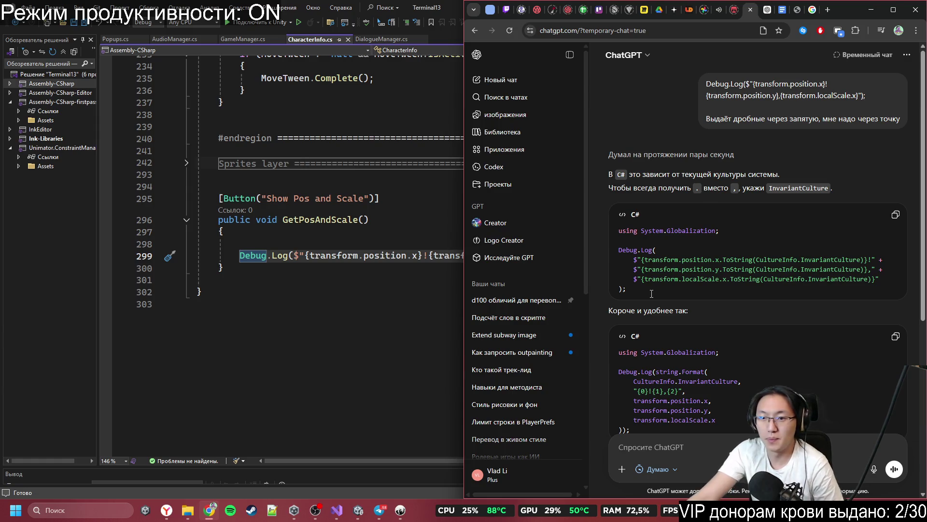
# - Select and copy the shorter string.Format InvariantCulture Debug.Log snippet from the answer
pyautogui.moveTo(654, 293); pyautogui.dragTo(614, 251)
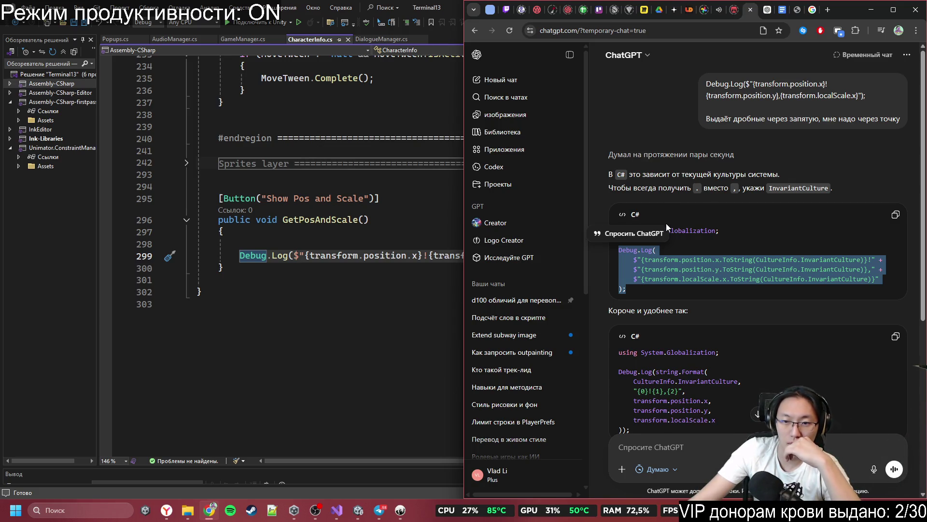
pyautogui.scroll(-2, 684, 281)
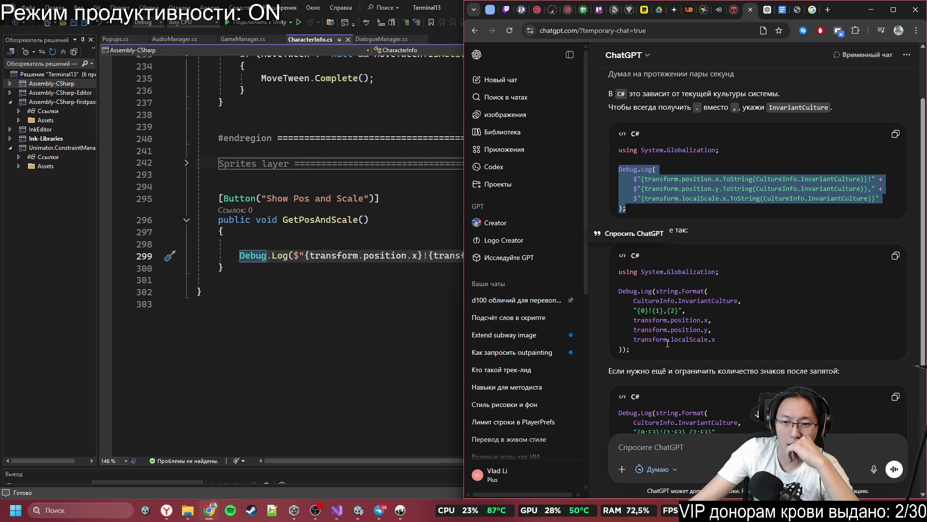
pyautogui.moveTo(666, 350); pyautogui.dragTo(611, 291)
pyautogui.hotkey('ctrl', 'c')
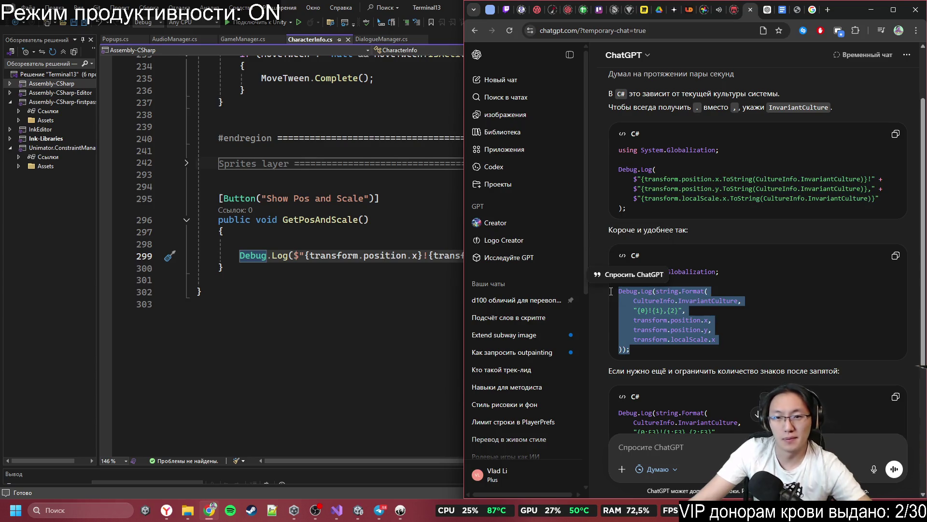
pyautogui.hotkey('alt', 'Tab')
# - Replace line 299 with the string.Format CultureInfo.InvariantCulture Debug.Log block and save CharacterInfo.cs
pyautogui.moveTo(240, 256); pyautogui.dragTo(718, 264)
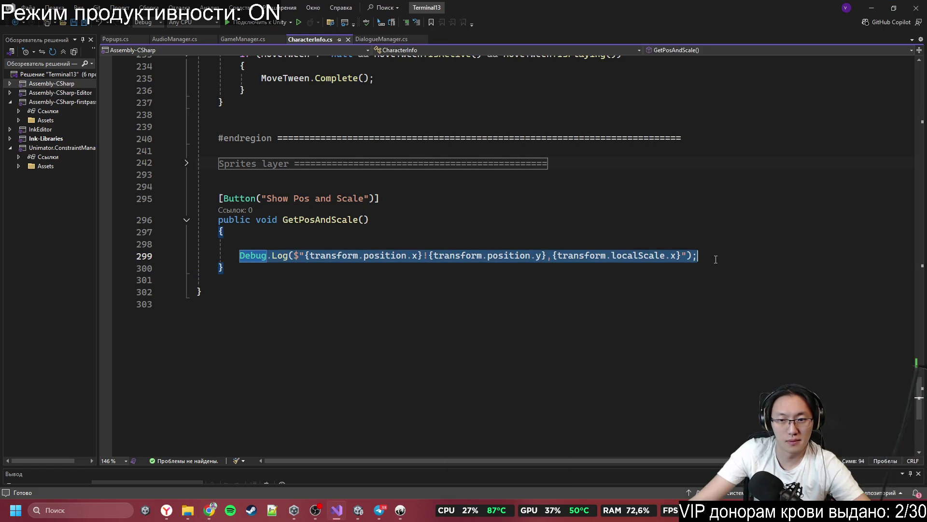
pyautogui.hotkey('ctrl', 'v')
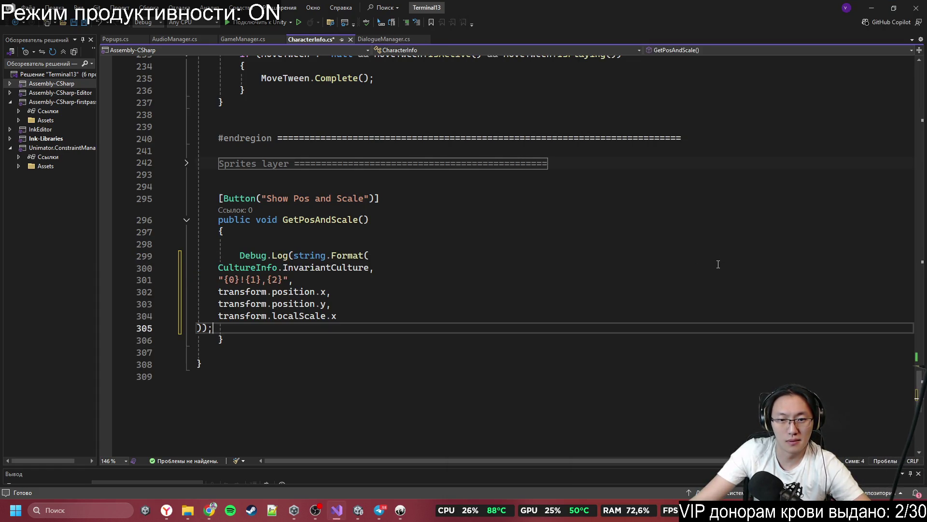
pyautogui.hotkey('ctrl', 'z')
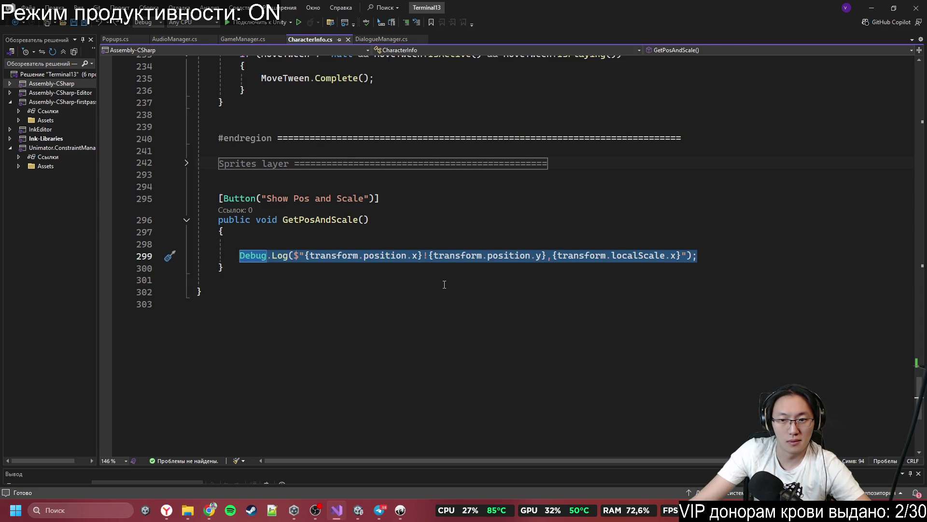
pyautogui.hotkey('ctrl', 'v')
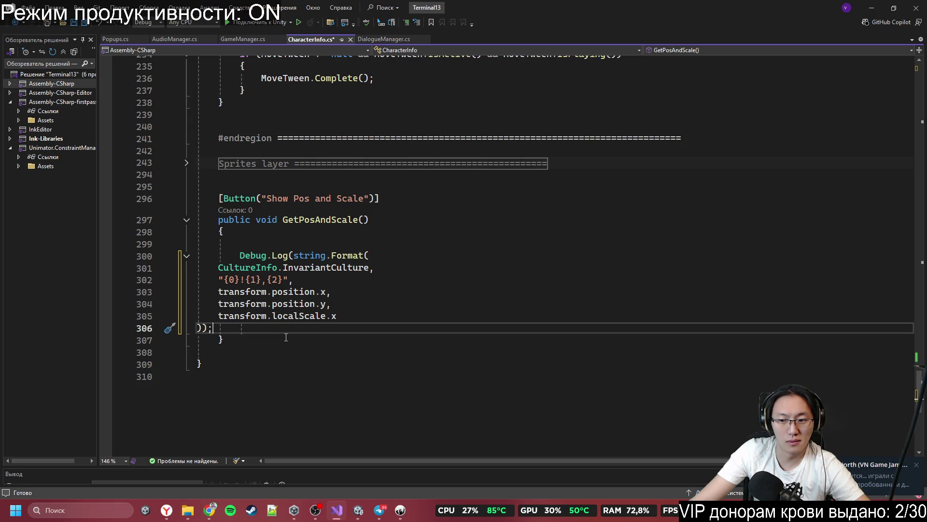
pyautogui.hotkey('ctrl', 's')
pyautogui.click(559, 377)
pyautogui.click(869, 6)
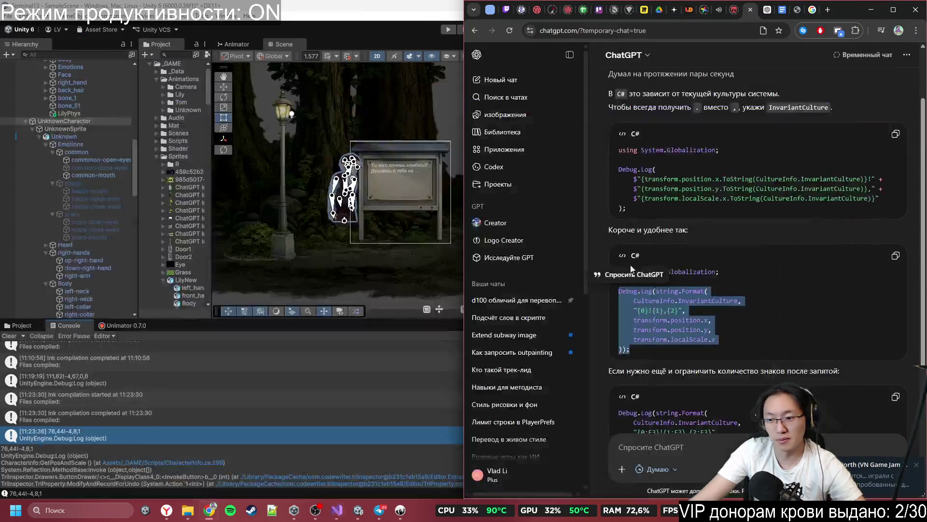
# - Let Unity recompile, then select the UnknownCharacter object in the Hierarchy
pyautogui.click(357, 248)
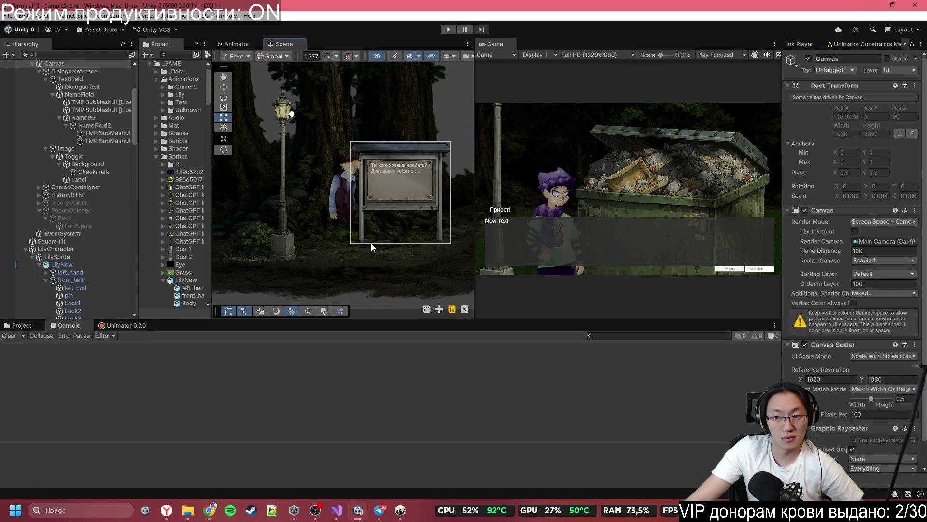
pyautogui.scroll(-2, 843, 372)
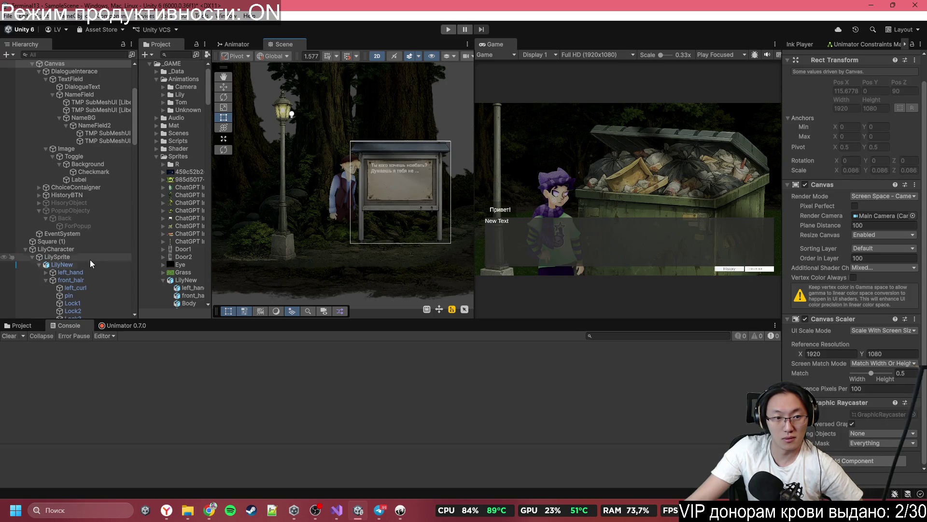
pyautogui.click(332, 183)
pyautogui.click(333, 183)
pyautogui.click(333, 183)
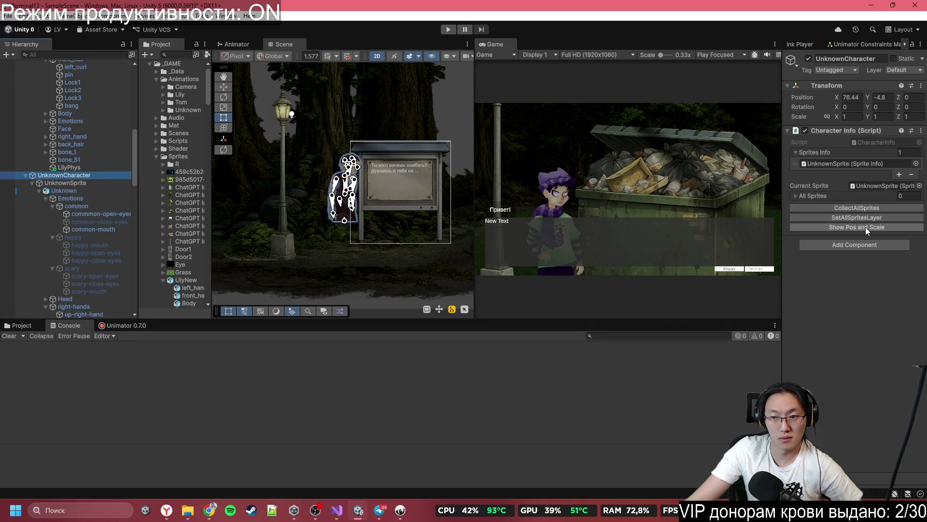
# - Log UnknownCharacter's position and scale and select the logged 76.44!-4.8,1 text in the Console
pyautogui.click(866, 228)
pyautogui.click(92, 348)
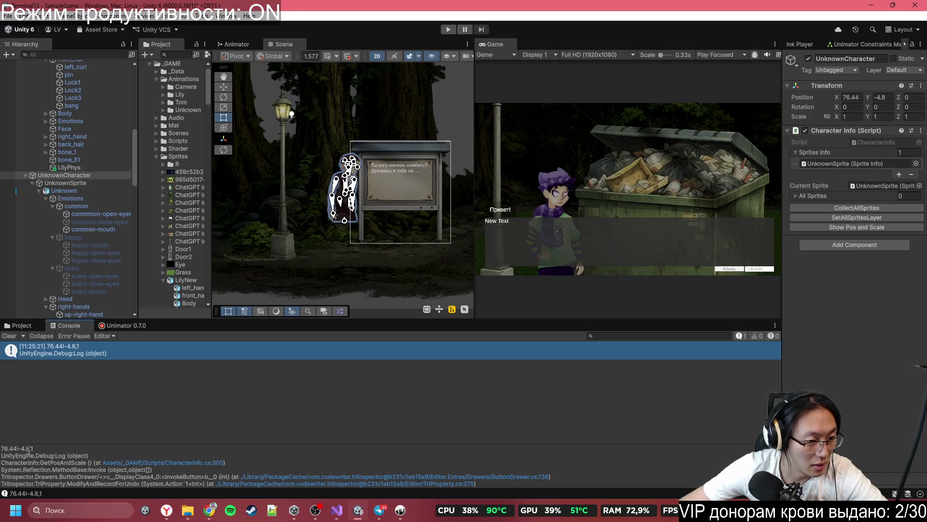
pyautogui.moveTo(19, 451); pyautogui.dragTo(1, 449)
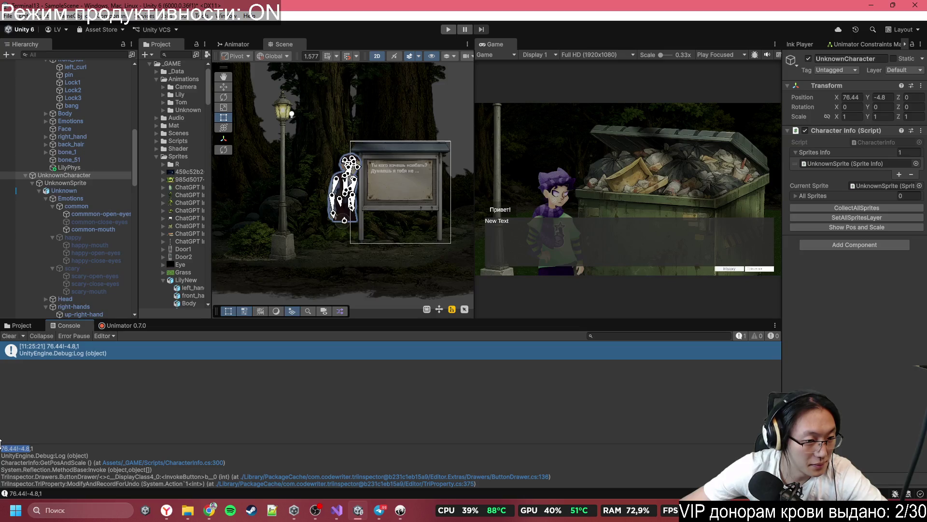
pyautogui.moveTo(403, 518)
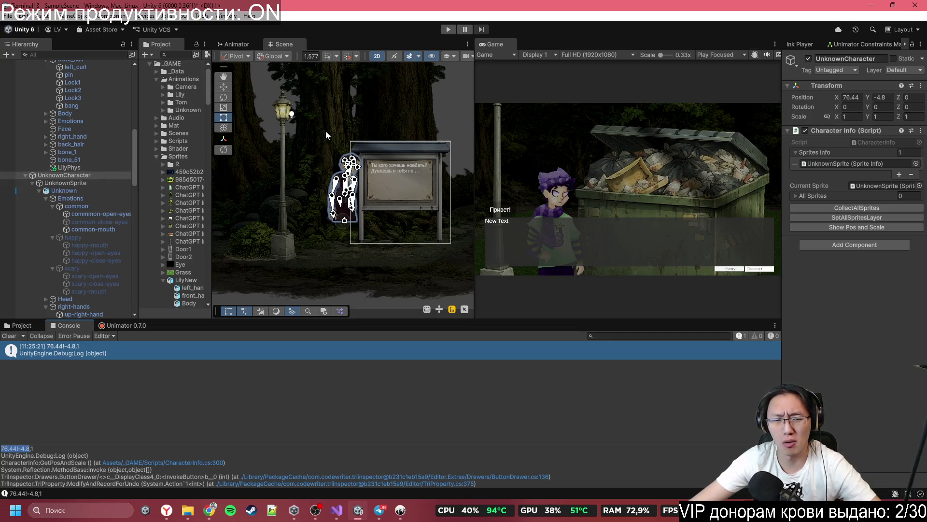
pyautogui.scroll(-5, 349, 217)
pyautogui.scroll(-2, 349, 217)
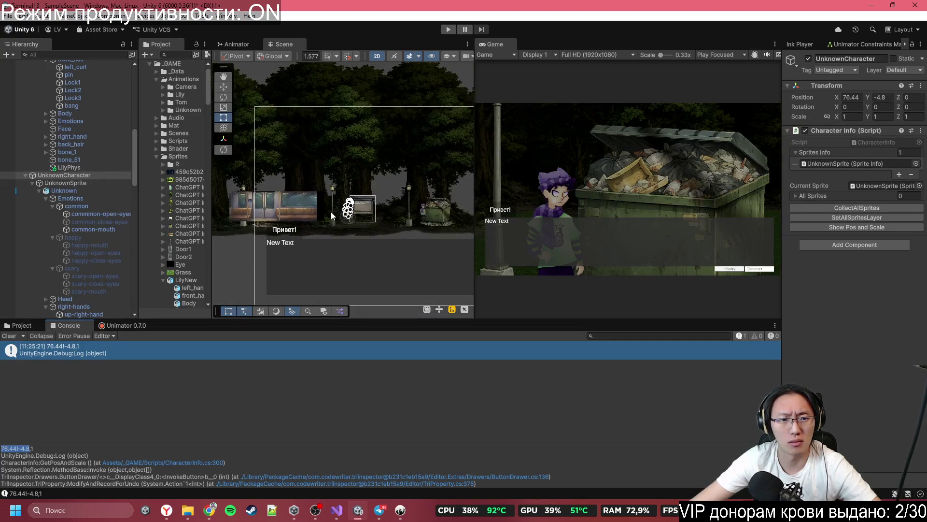
pyautogui.scroll(5, 367, 223)
pyautogui.scroll(3, 387, 229)
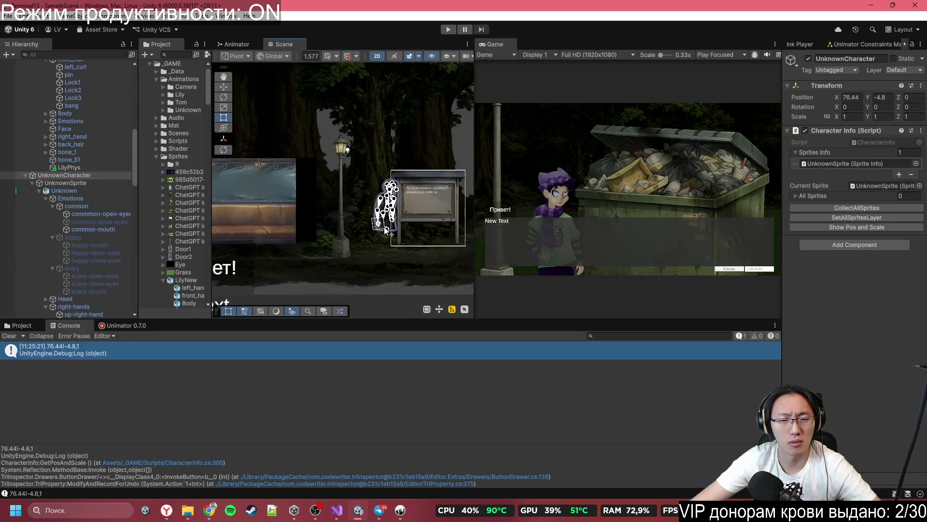
pyautogui.scroll(1, 388, 231)
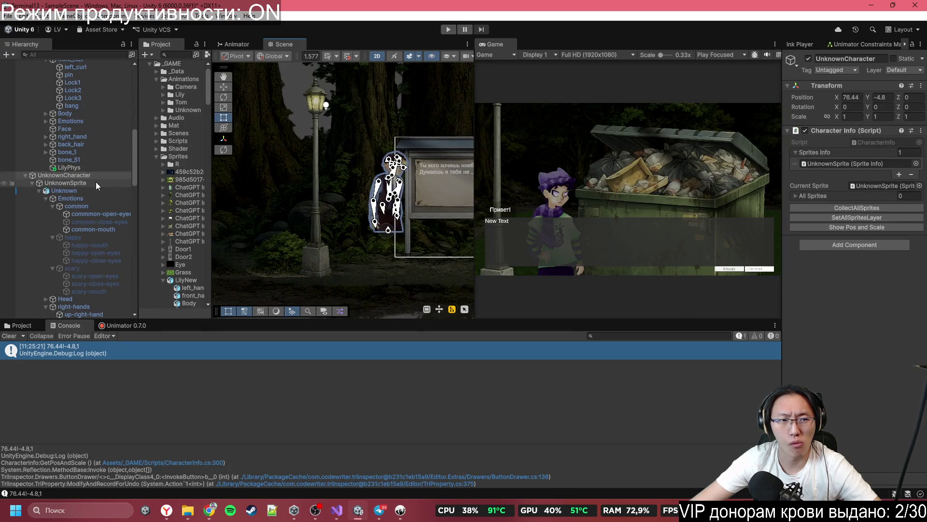
pyautogui.scroll(8, 80, 189)
pyautogui.scroll(-8, 61, 204)
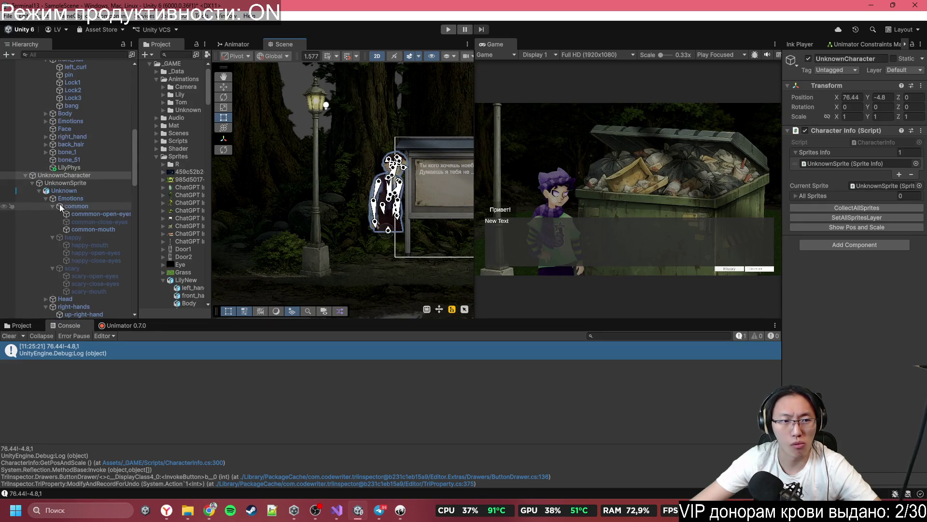
pyautogui.click(74, 186)
# - Reset the Unknown sprite's Transform Scale to 1, 1, 1
pyautogui.click(77, 190)
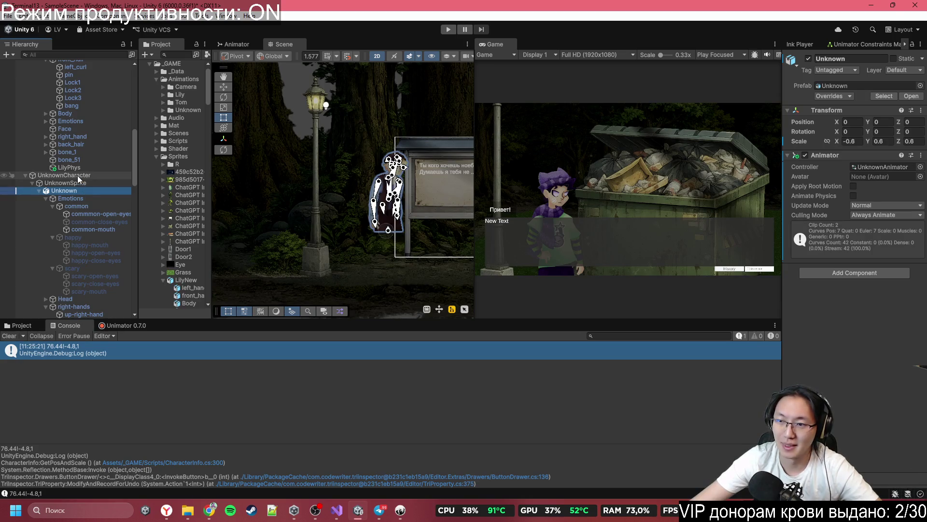
pyautogui.click(827, 141)
pyautogui.press('Return')
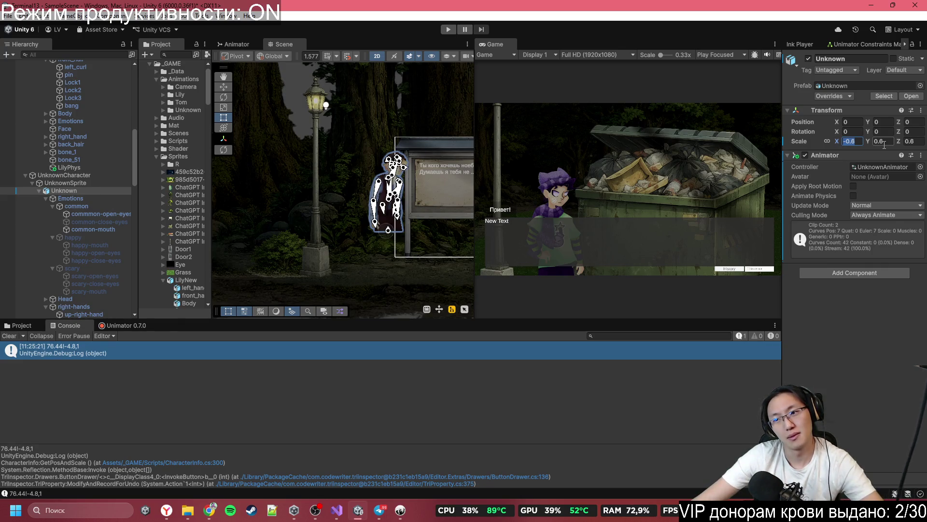
pyautogui.click(882, 141)
pyautogui.write('1')
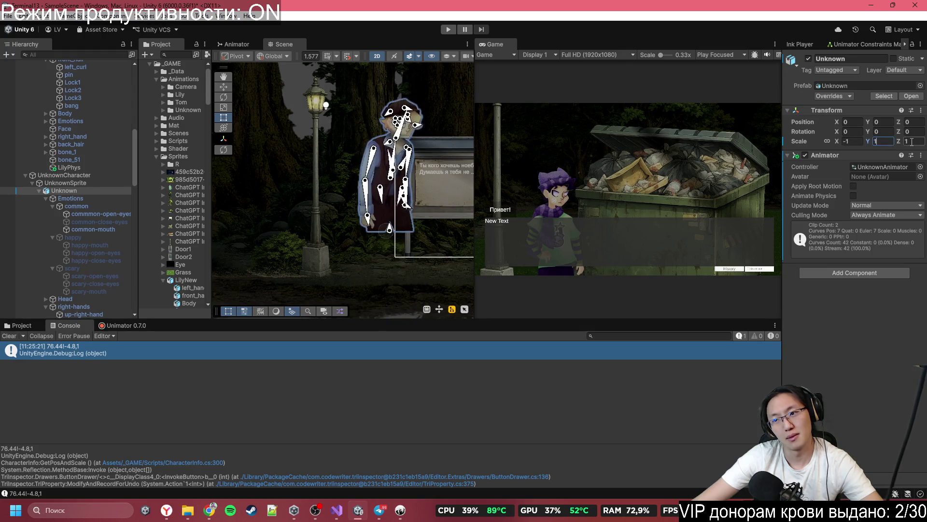
pyautogui.click(853, 141)
pyautogui.write('1')
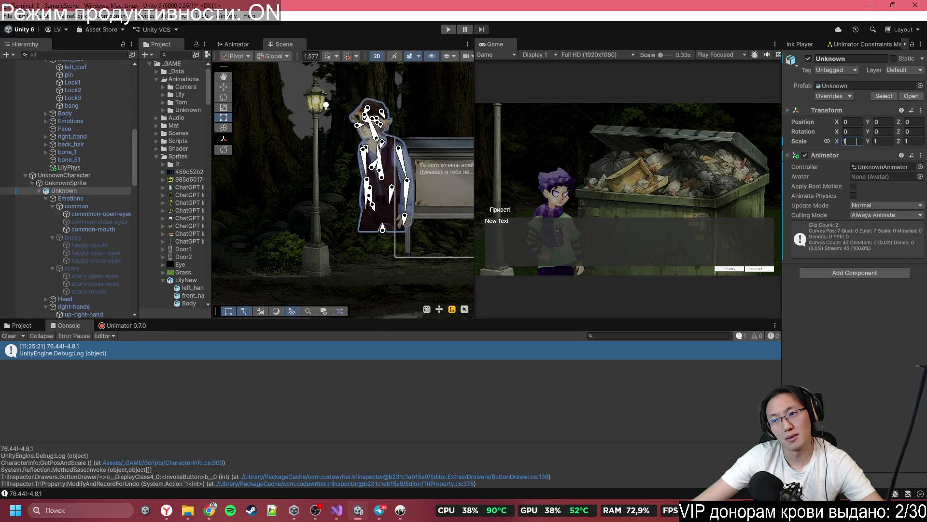
# - Set the UnknownCharacter parent's scale to 0.6 × 0.6
pyautogui.click(63, 175)
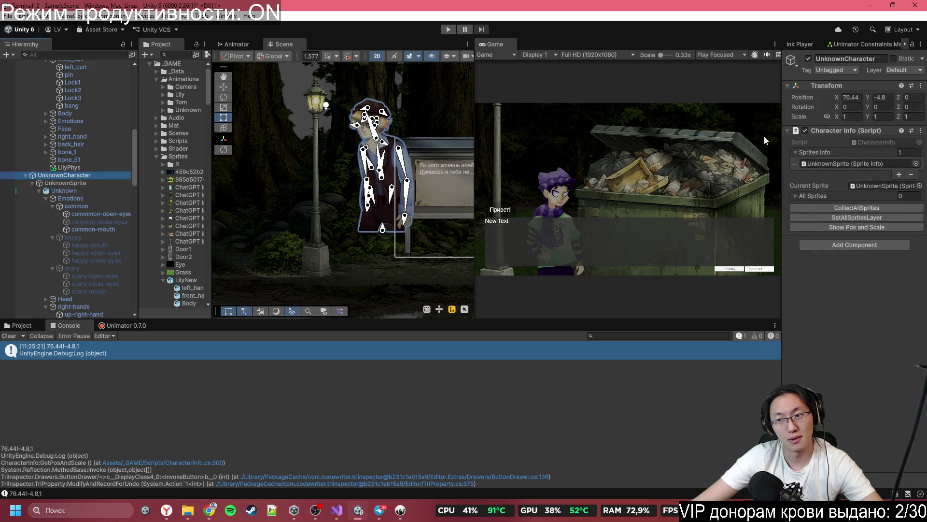
pyautogui.click(863, 117)
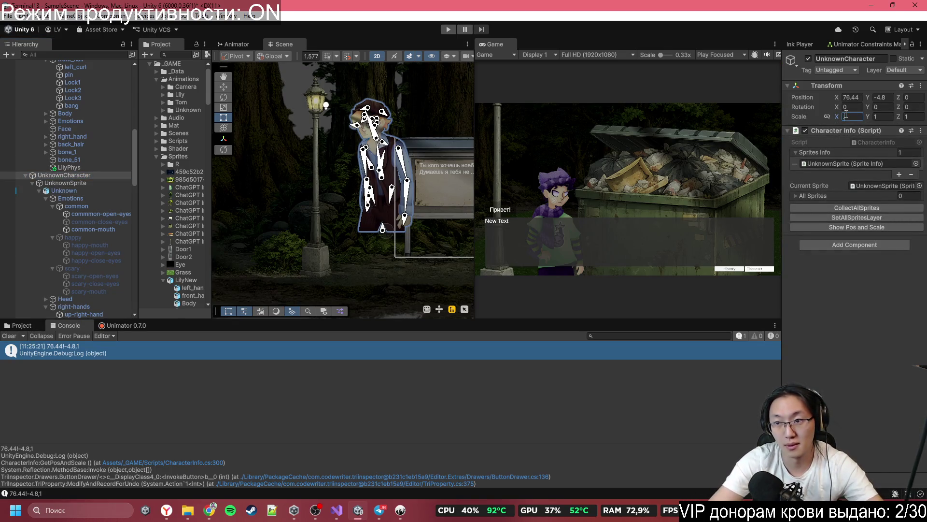
pyautogui.write('-10.6')
pyautogui.click(883, 115)
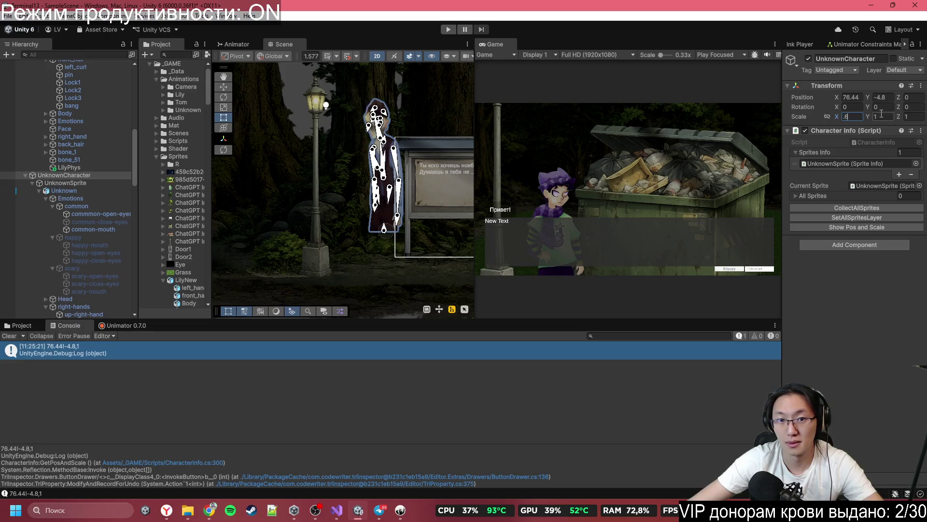
pyautogui.write('0.6')
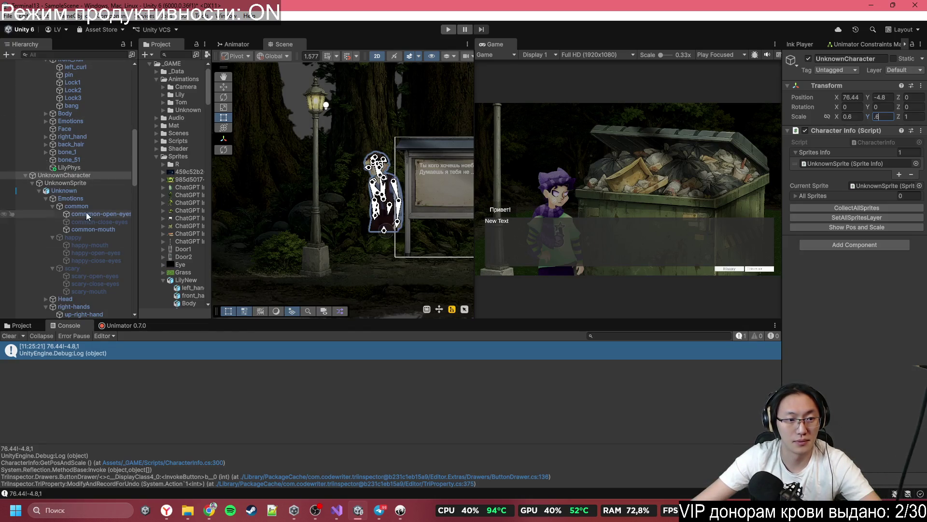
# - Back in Inky, start a new # tag on line 279
pyautogui.click(400, 510)
pyautogui.write('76.44!-4.8')
pyautogui.hotkey('ctrl', 'z')
pyautogui.write('##')
pyautogui.press('BackSpace')
pyautogui.press('BackSpace')
# - Write the tag #Move:Kostya,76.44!-4.8,5 on line 279 using the logged Unity coordinates
pyautogui.write('#')
pyautogui.press('BackSpace')
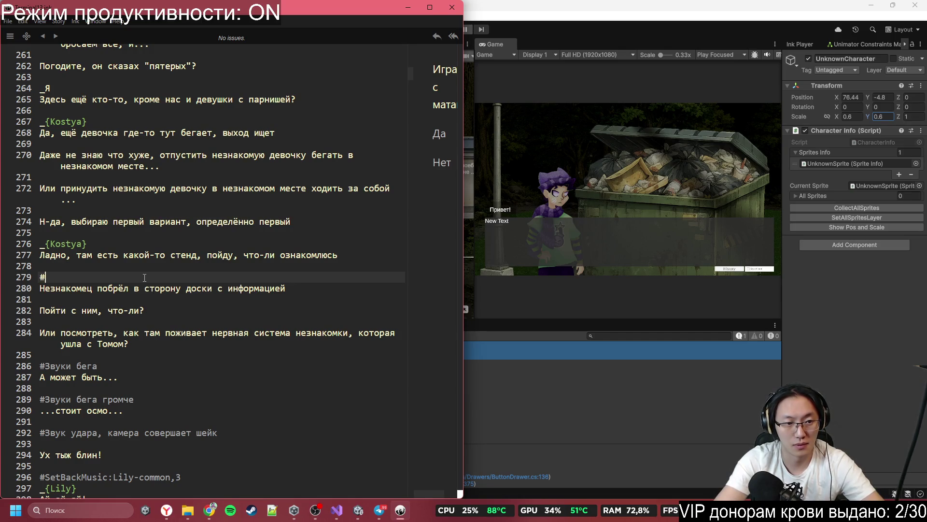
pyautogui.write('ышм')
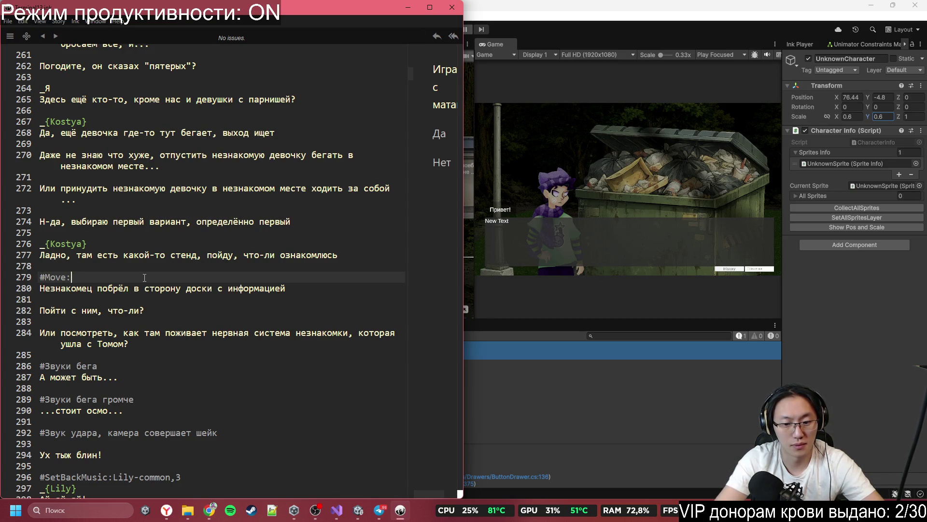
pyautogui.write('{}')
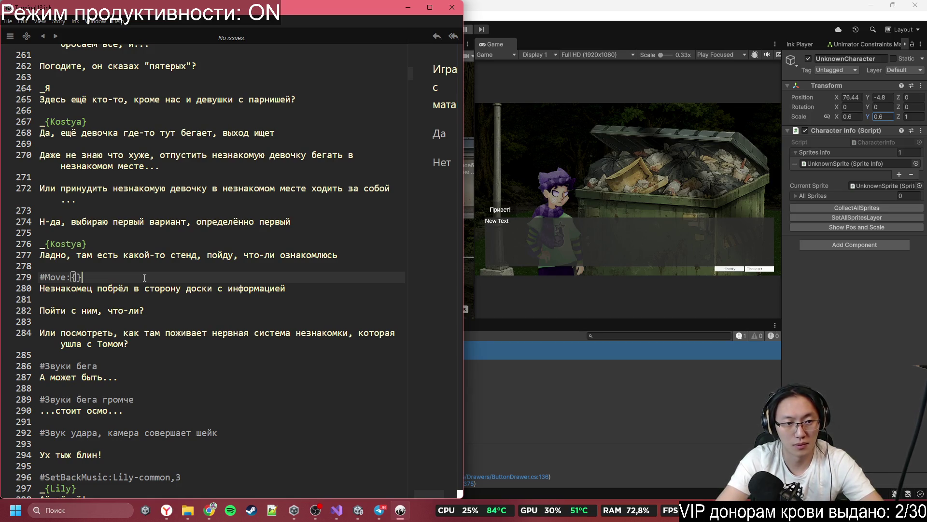
pyautogui.press('BackSpace')
pyautogui.press('BackSpace')
pyautogui.write('Tom')
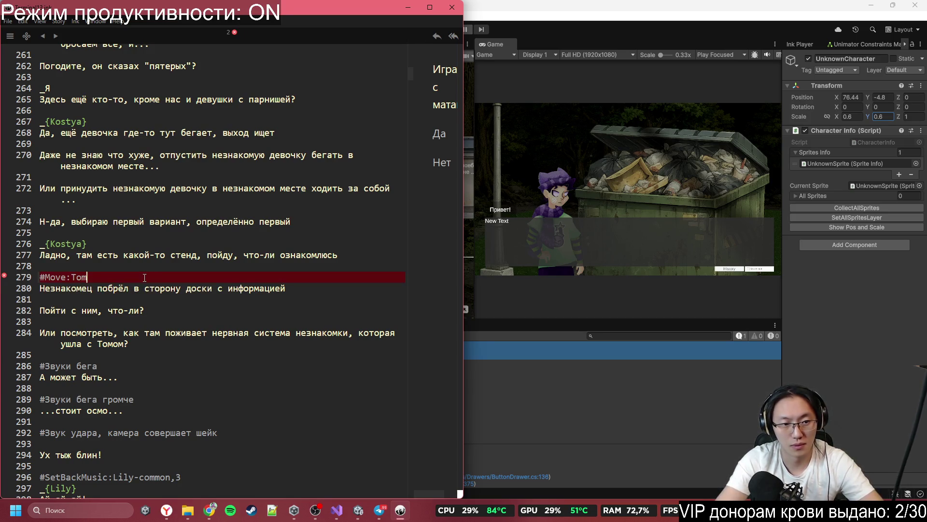
pyautogui.press('BackSpace')
pyautogui.press('BackSpace')
pyautogui.press('BackSpace')
pyautogui.write('Kostya,76.44!-4.8')
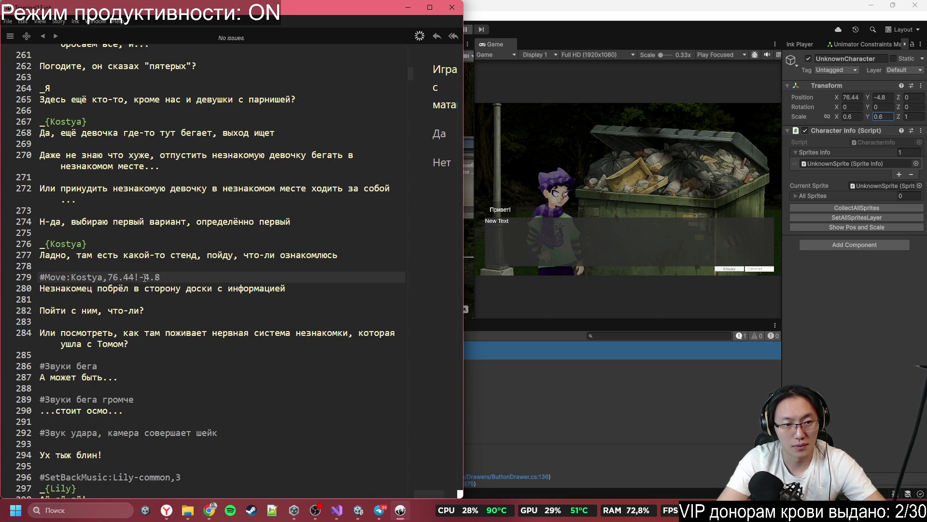
pyautogui.write(',5')
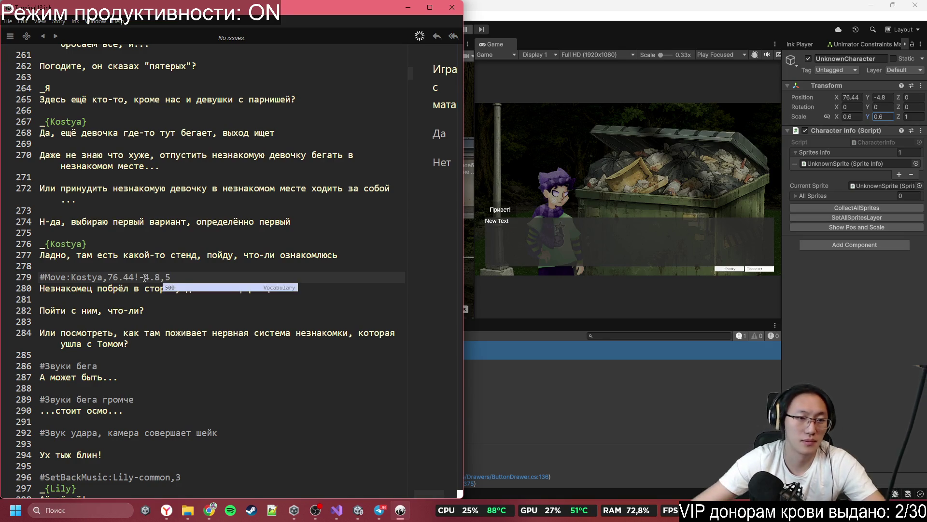
pyautogui.click(180, 320)
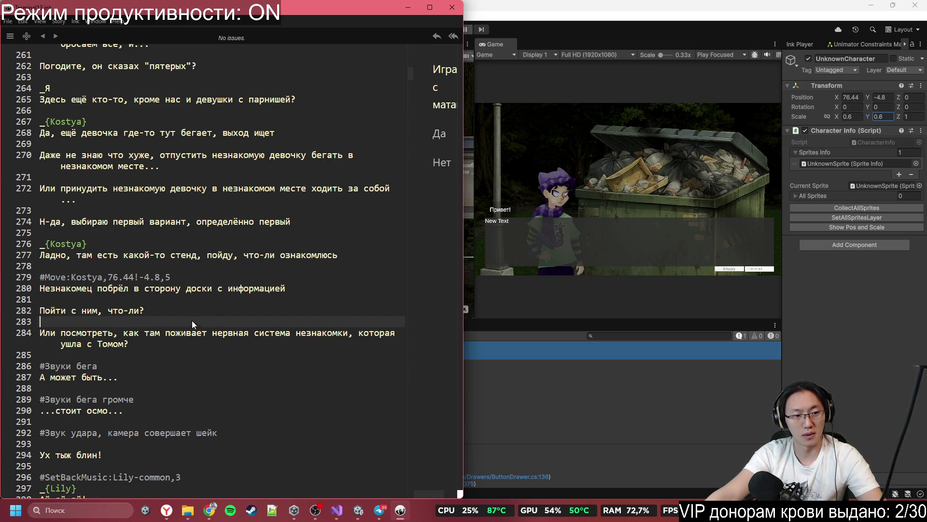
pyautogui.moveTo(60, 333)
pyautogui.mouseDown()
pyautogui.moveTo(145, 357)
pyautogui.moveTo(196, 347)
pyautogui.mouseUp()
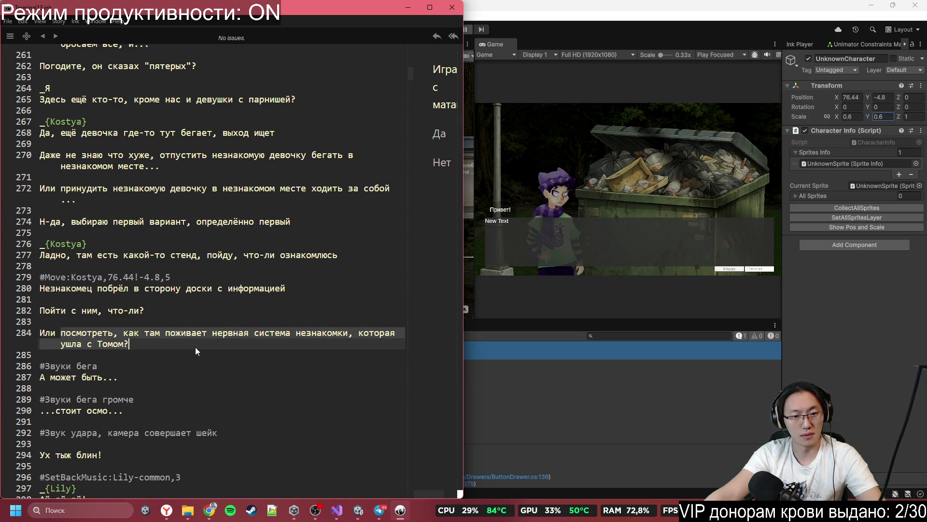
pyautogui.click(208, 343)
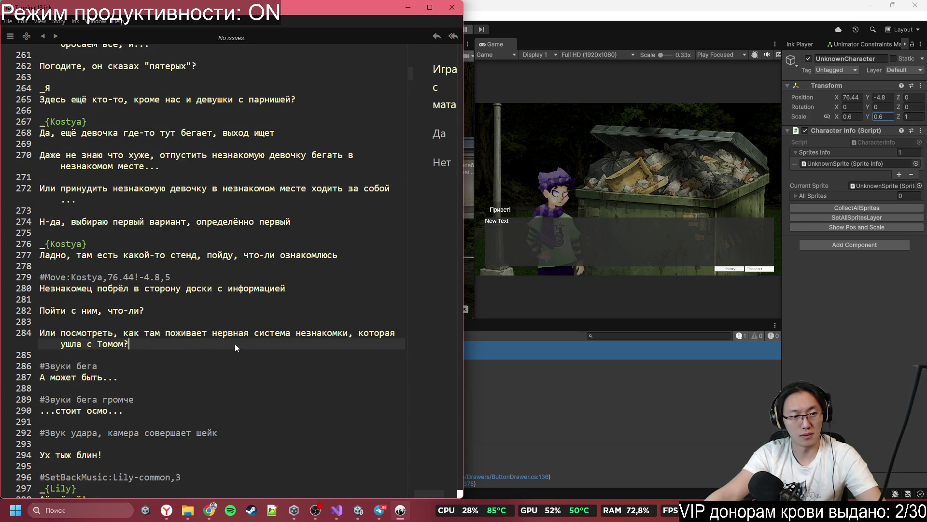
pyautogui.scroll(-1, 227, 343)
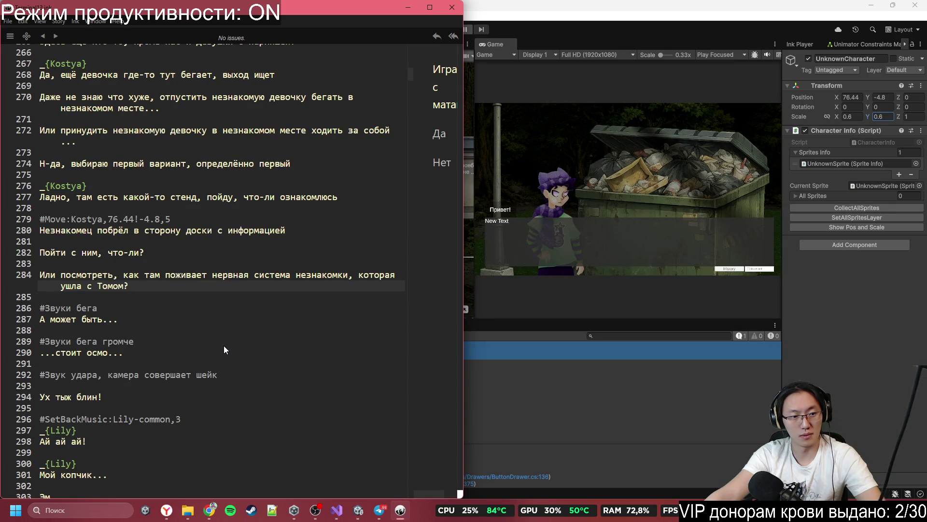
pyautogui.scroll(-2, 224, 345)
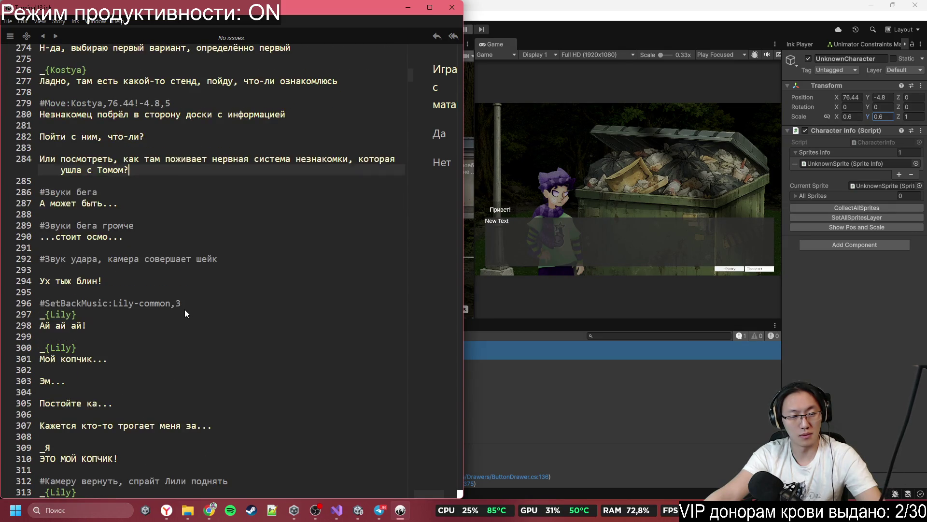
pyautogui.click(138, 280)
pyautogui.click(163, 273)
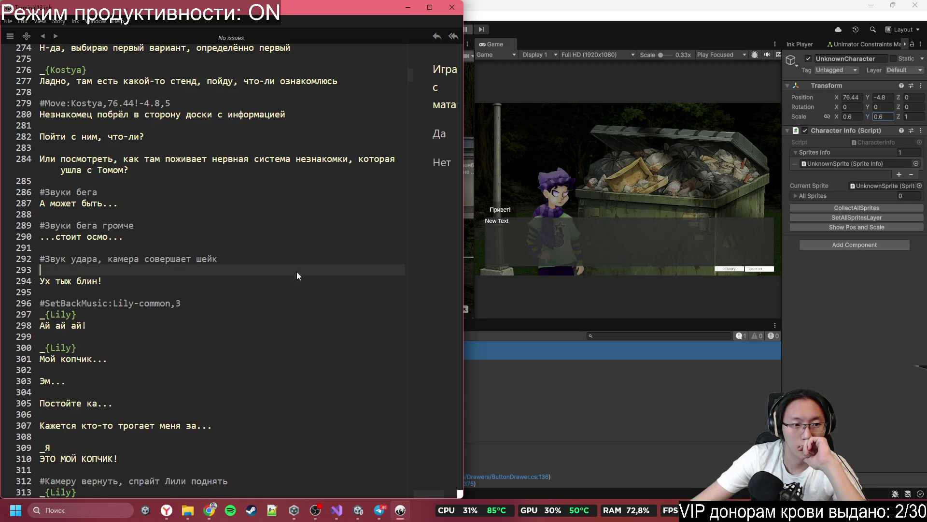
pyautogui.scroll(-5, 302, 279)
pyautogui.scroll(3, 304, 277)
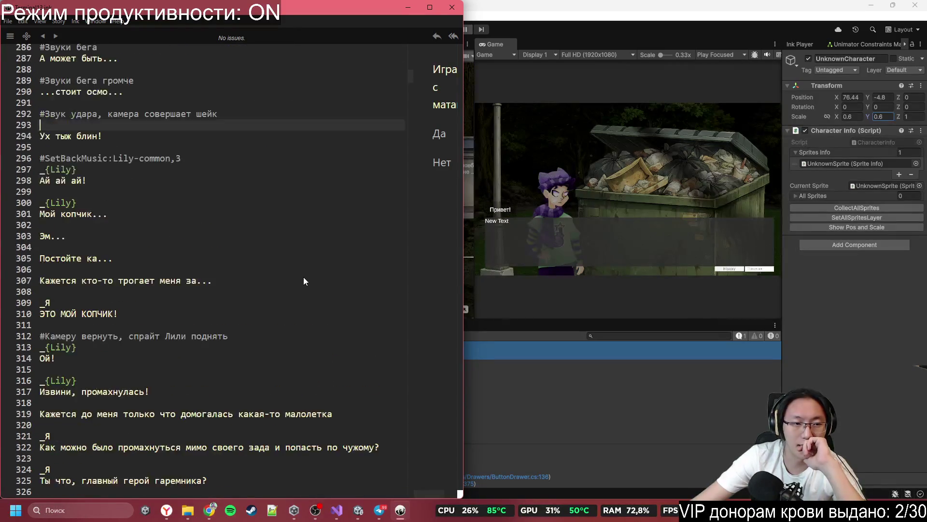
pyautogui.scroll(-4, 303, 277)
pyautogui.scroll(4, 303, 276)
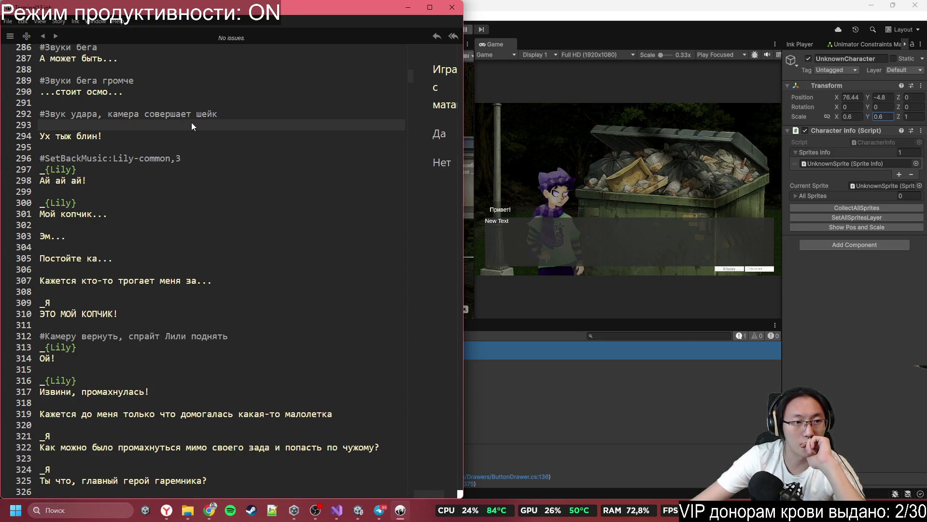
pyautogui.scroll(3, 155, 152)
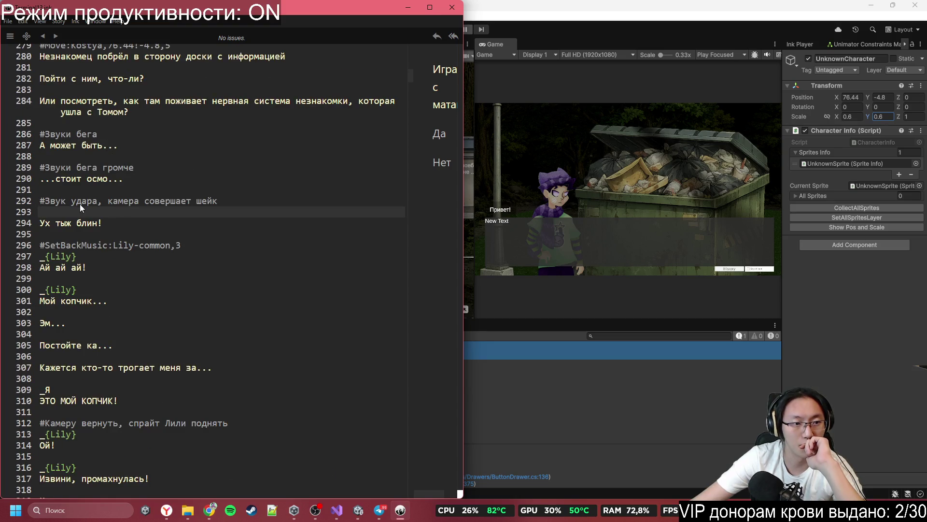
pyautogui.click(30, 200)
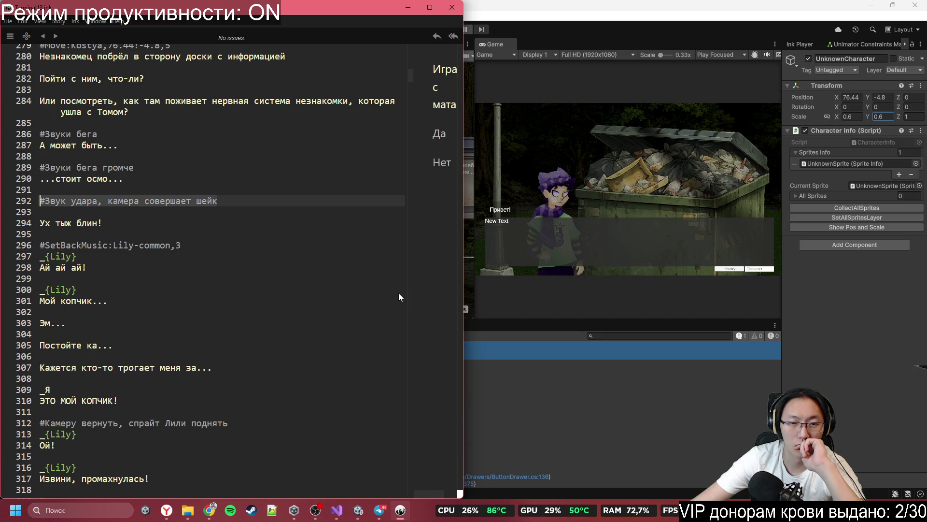
# - Move the Main Camera left and down to about X 35.5, Y -7.3, framing the lamp post and bench
pyautogui.click(561, 28)
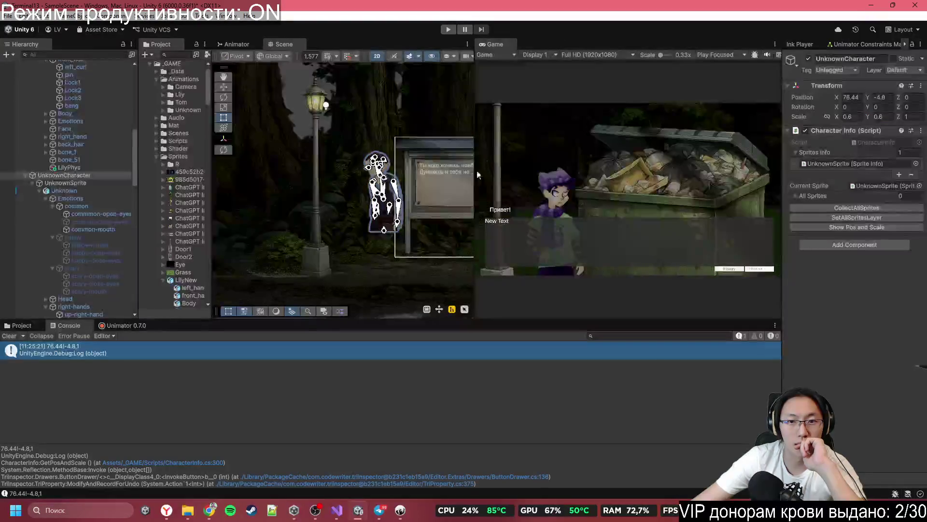
pyautogui.scroll(-5, 330, 170)
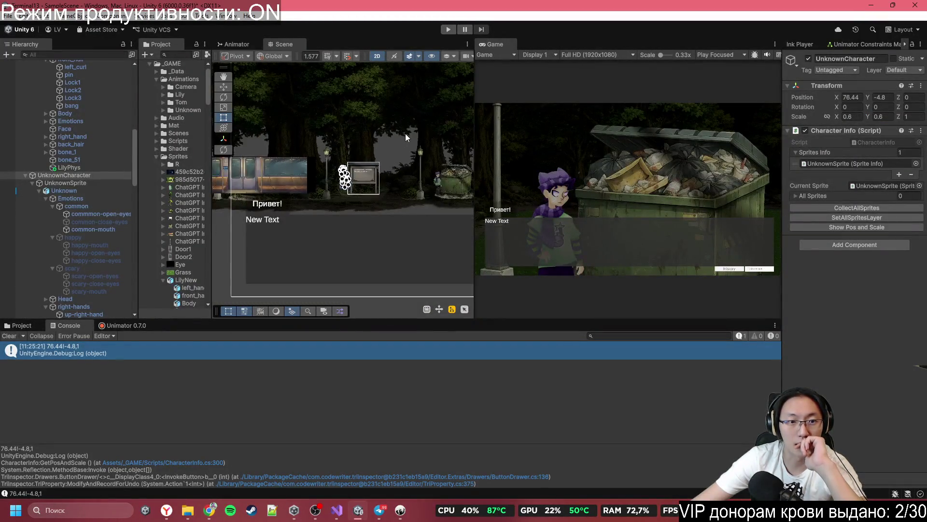
pyautogui.scroll(5, 72, 145)
pyautogui.click(56, 87)
pyautogui.moveTo(327, 170)
pyautogui.mouseDown()
pyautogui.moveTo(248, 187)
pyautogui.moveTo(290, 159)
pyautogui.mouseUp()
pyautogui.scroll(-2, 325, 134)
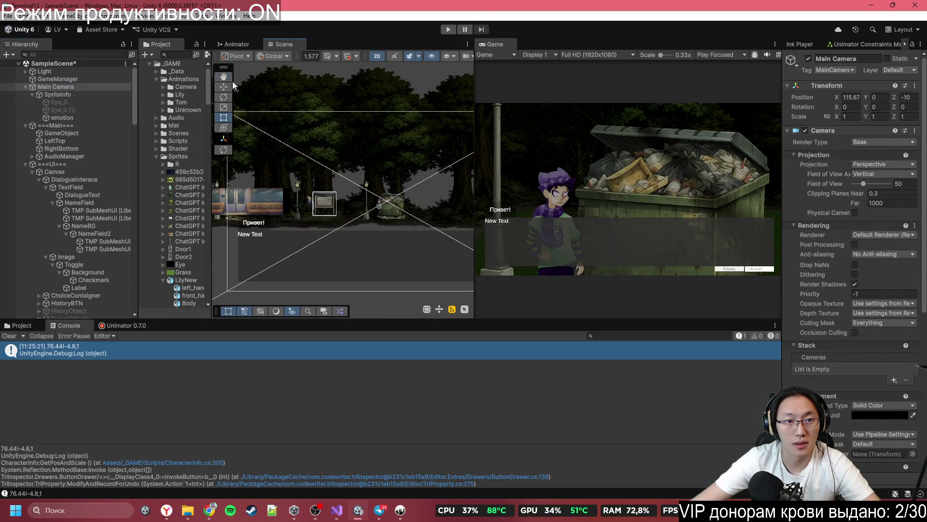
pyautogui.moveTo(415, 201)
pyautogui.mouseDown()
pyautogui.moveTo(320, 211)
pyautogui.moveTo(247, 196)
pyautogui.mouseUp()
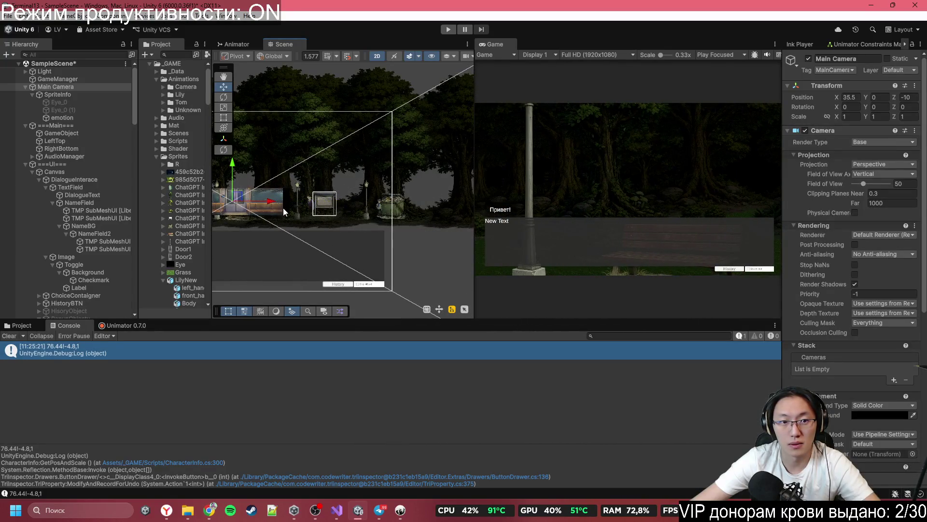
pyautogui.moveTo(232, 165); pyautogui.dragTo(234, 181)
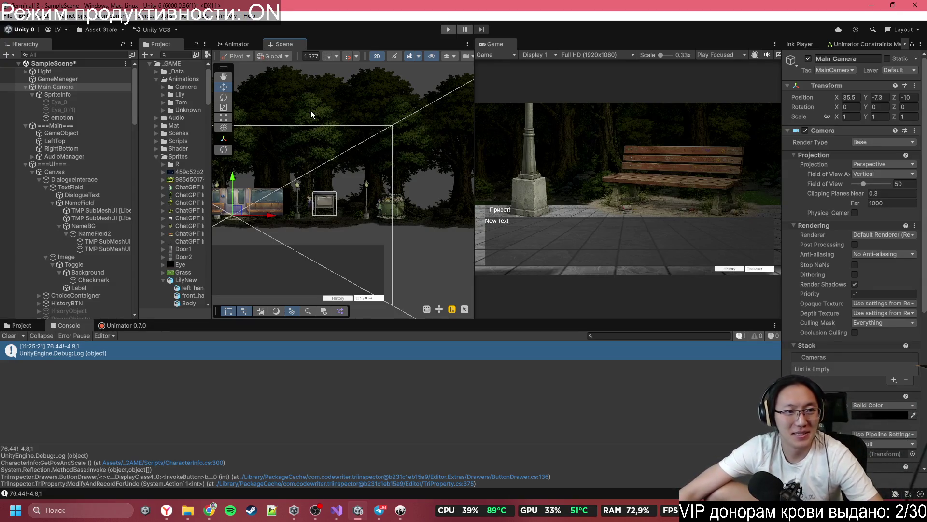
pyautogui.click(403, 515)
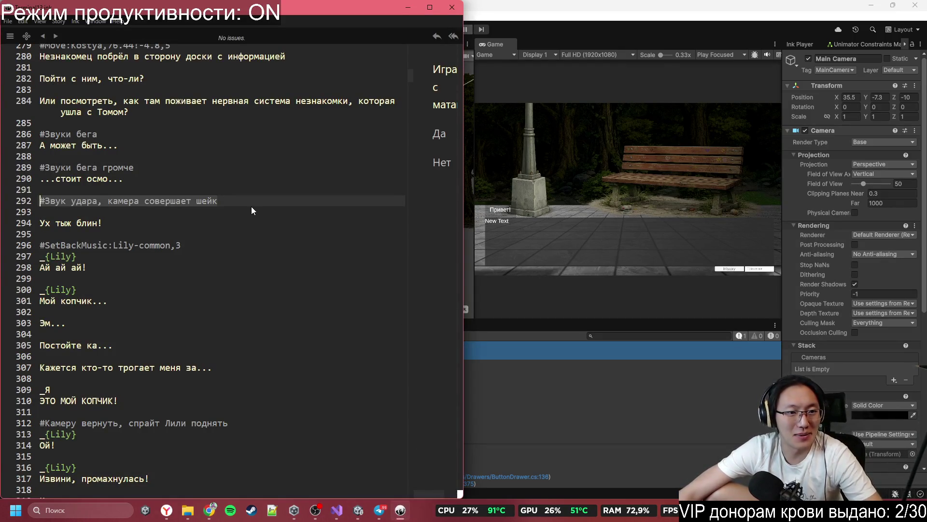
# - Replace line 292's impact comment with the tag #Shake:1,20
pyautogui.write('#Shake')
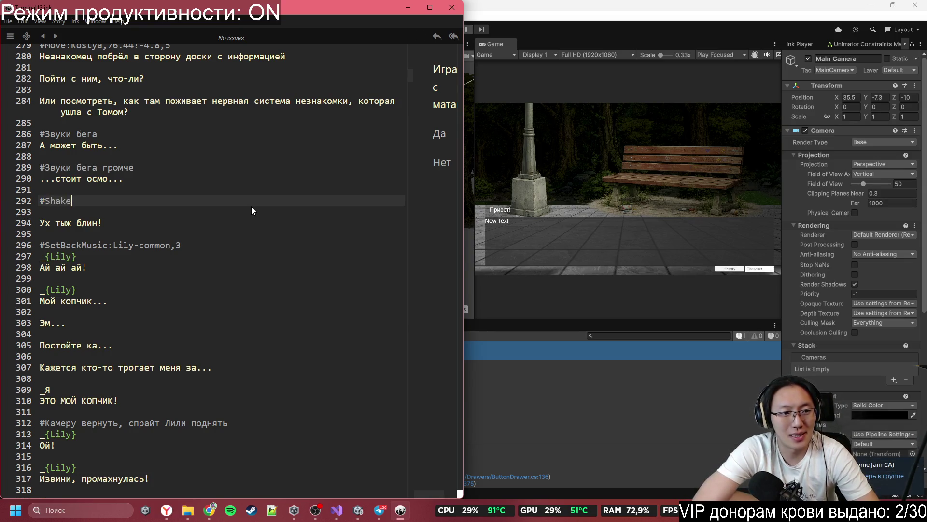
pyautogui.write(':1,')
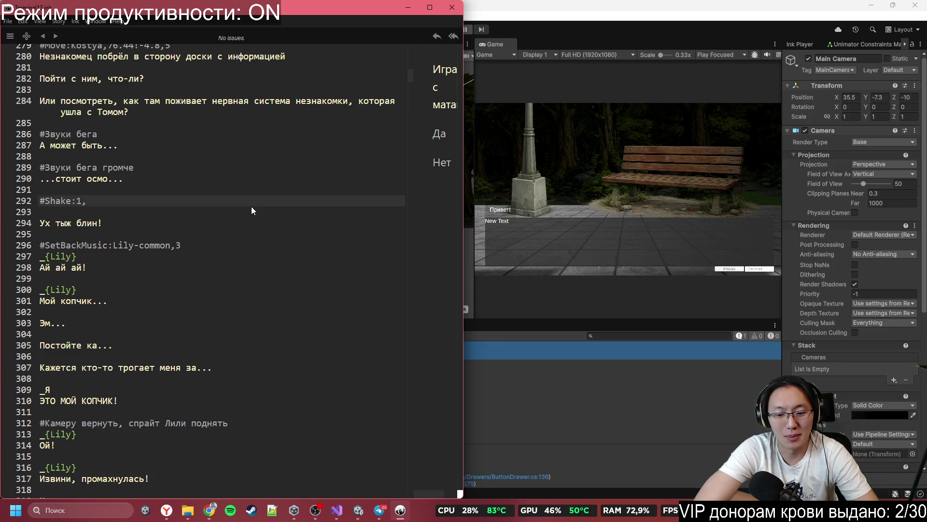
pyautogui.write('20')
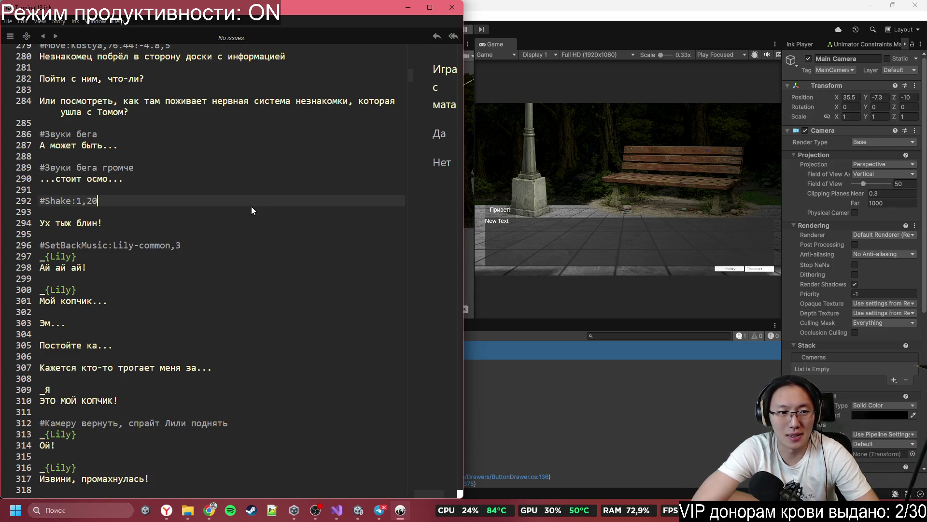
pyautogui.press('BackSpace')
pyautogui.press('BackSpace')
pyautogui.write('290')
pyautogui.press('BackSpace')
pyautogui.press('BackSpace')
pyautogui.press('BackSpace')
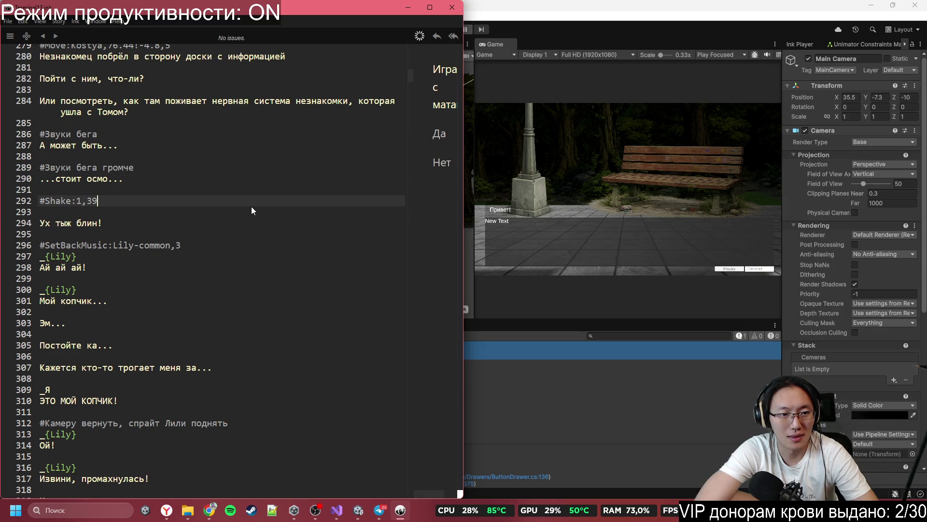
pyautogui.write('290')
pyautogui.press('BackSpace')
pyautogui.press('BackSpace')
pyautogui.write('0-')
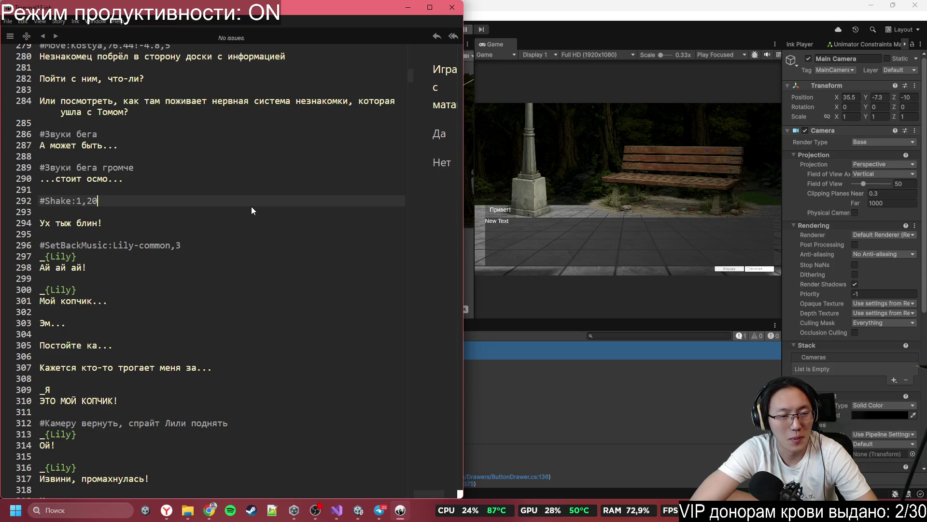
# - Add a #Move:Camera tag on the new line 293 below it
pyautogui.press('Down')
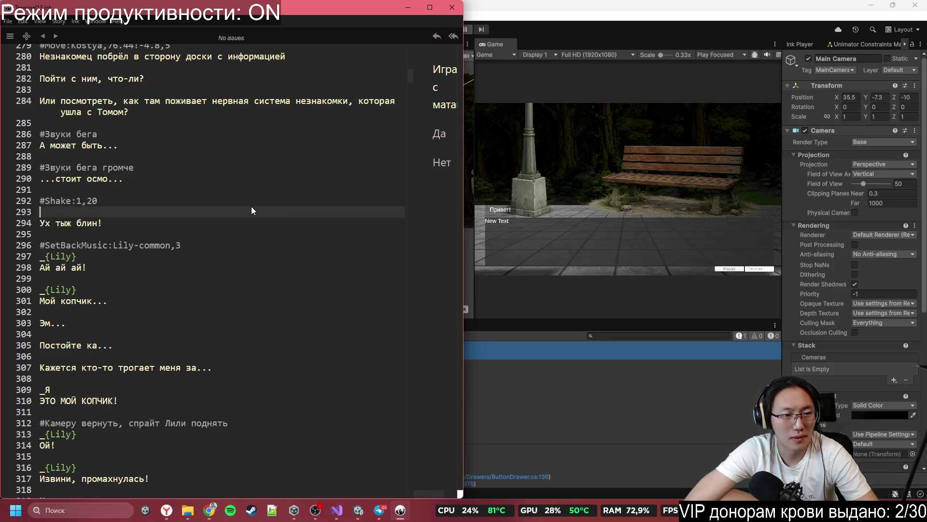
pyautogui.press('BackSpace')
pyautogui.press('Return')
pyautogui.write('#')
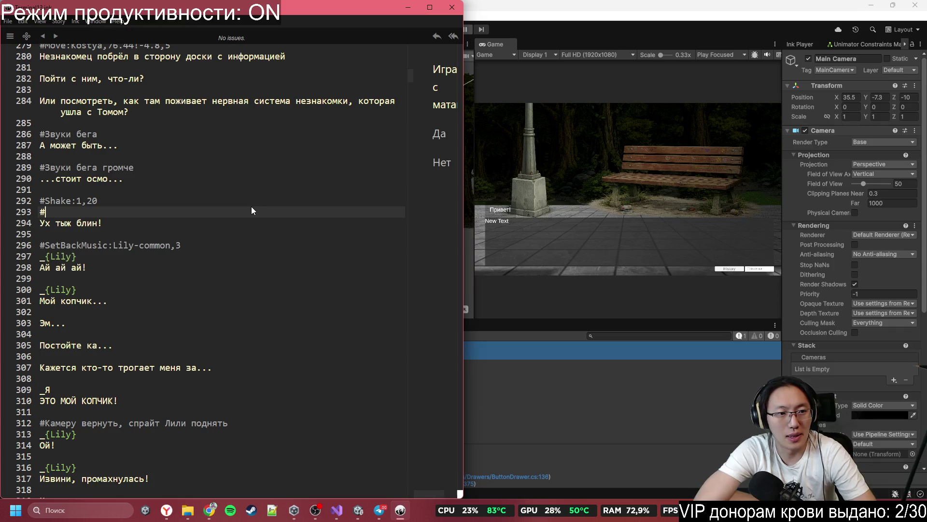
pyautogui.write('Move:Camera')
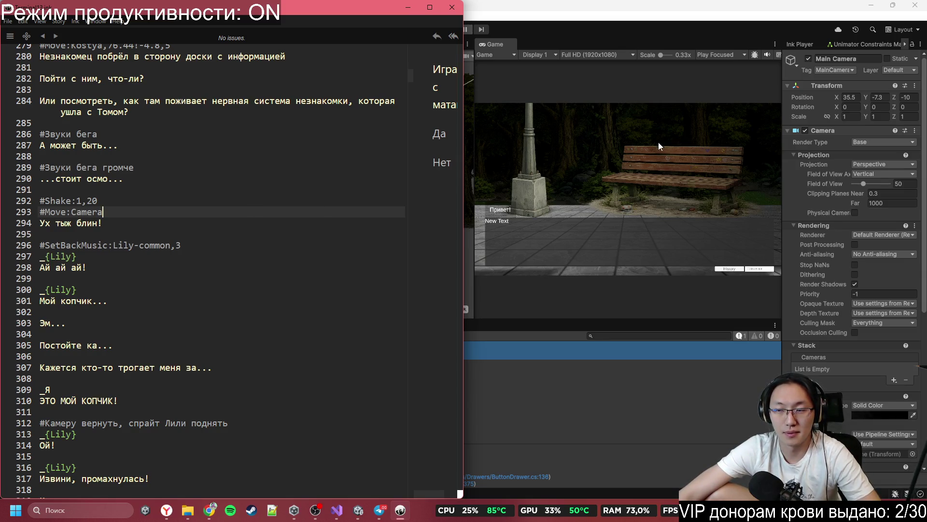
pyautogui.scroll(3, 276, 238)
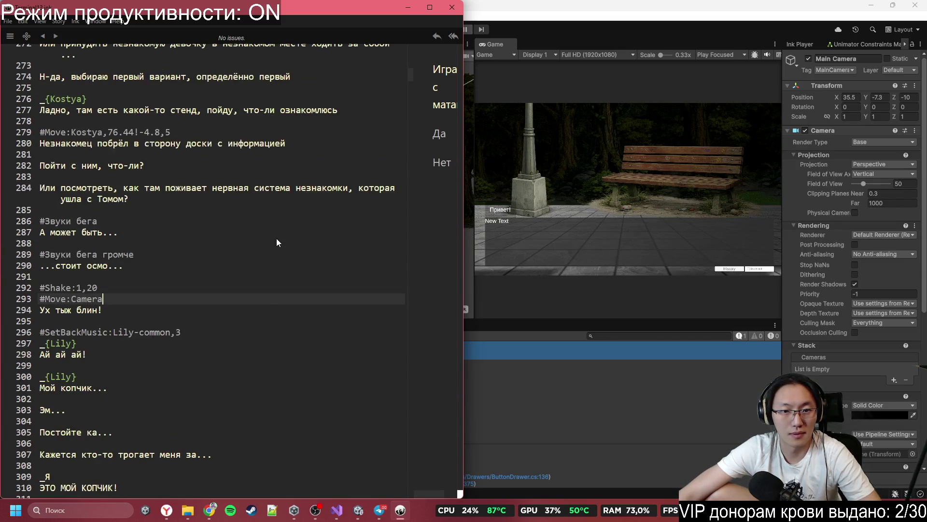
# - Copy the camera parameters from line 77's #Move:Camera tag onto line 293
pyautogui.moveTo(103, 302); pyautogui.dragTo(32, 300)
pyautogui.hotkey('ctrl', 'f')
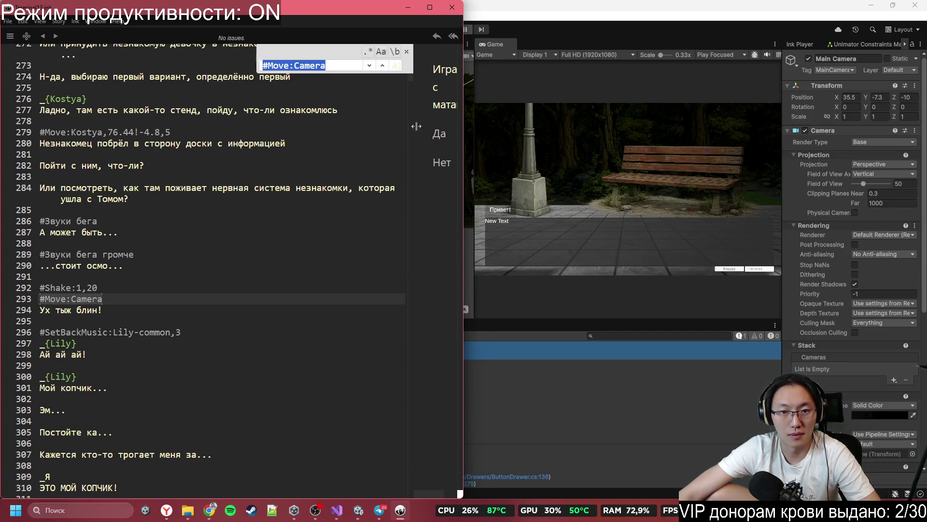
pyautogui.click(383, 67)
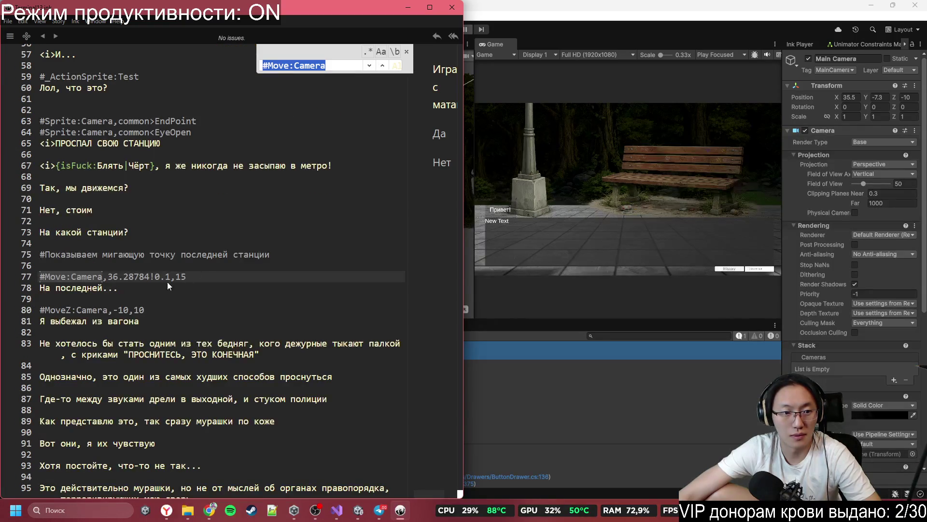
pyautogui.click(128, 279)
pyautogui.click(27, 273)
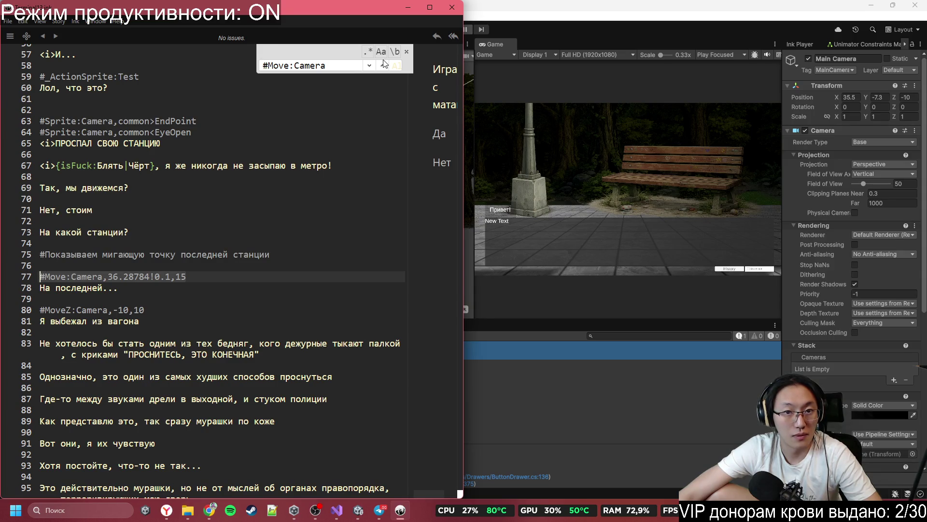
pyautogui.click(369, 67)
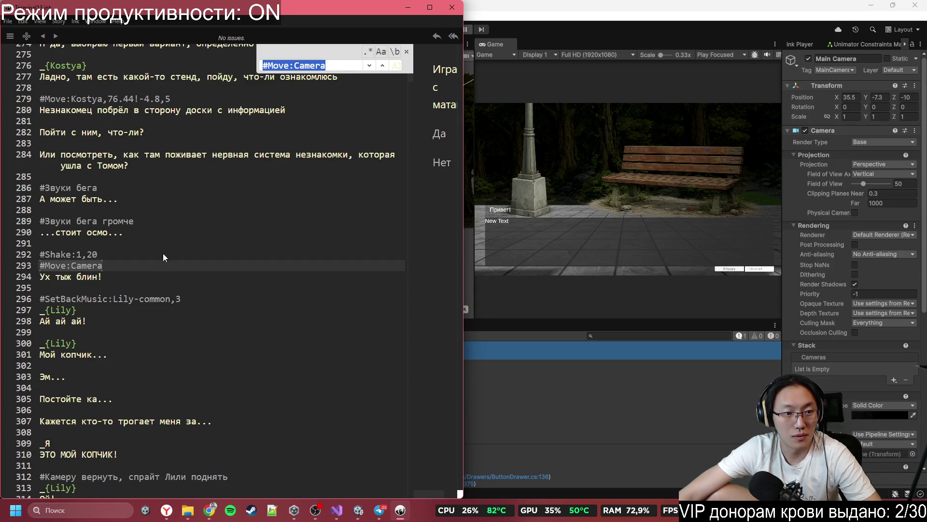
pyautogui.click(146, 269)
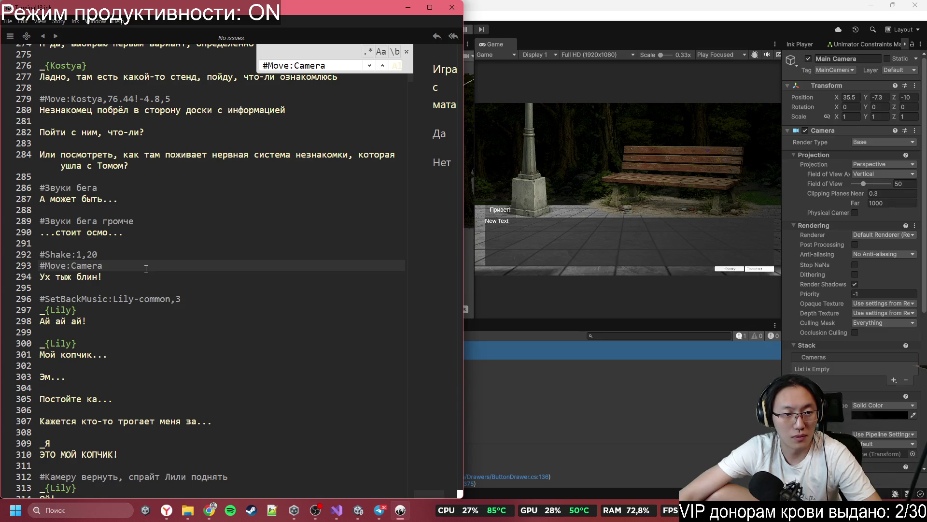
pyautogui.write(',36.28784!0.1,15')
# - Change line 293's Y value from 0.1 to -7.3, matching Unity's camera position, keeping 15
pyautogui.click(156, 267)
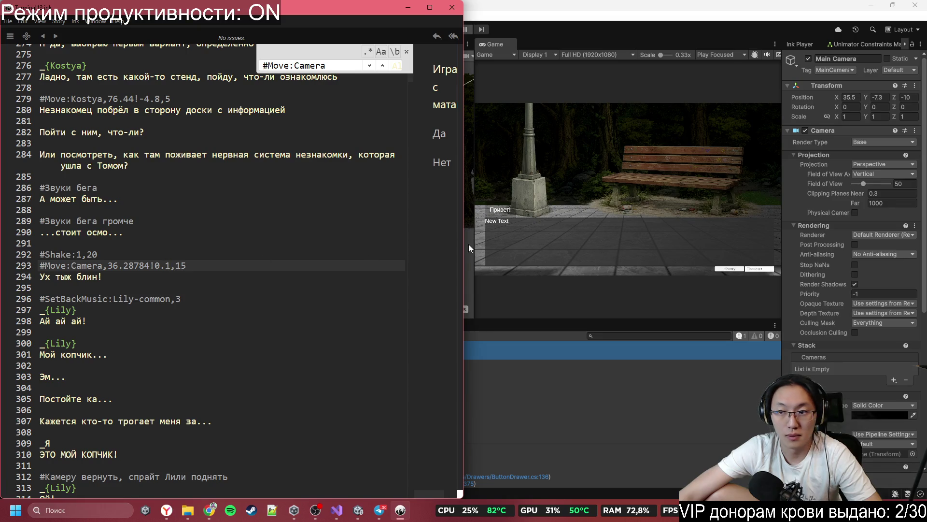
pyautogui.click(878, 97)
pyautogui.hotkey('alt', 'Tab')
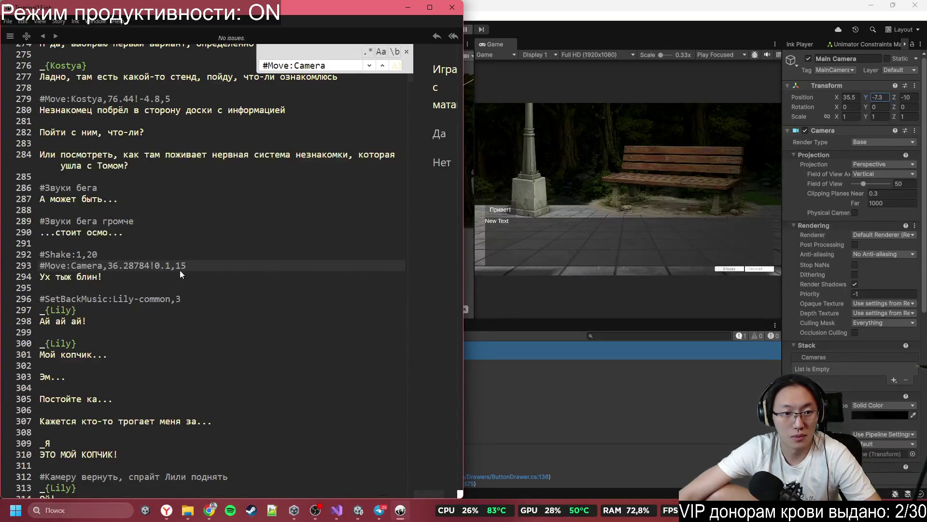
pyautogui.moveTo(155, 265); pyautogui.dragTo(171, 265)
pyautogui.write('-7.3')
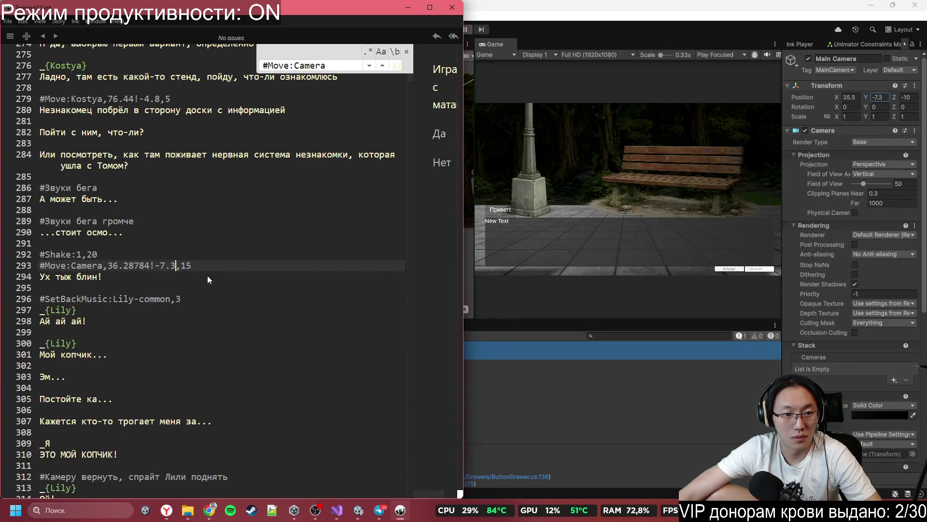
pyautogui.doubleClick(184, 266)
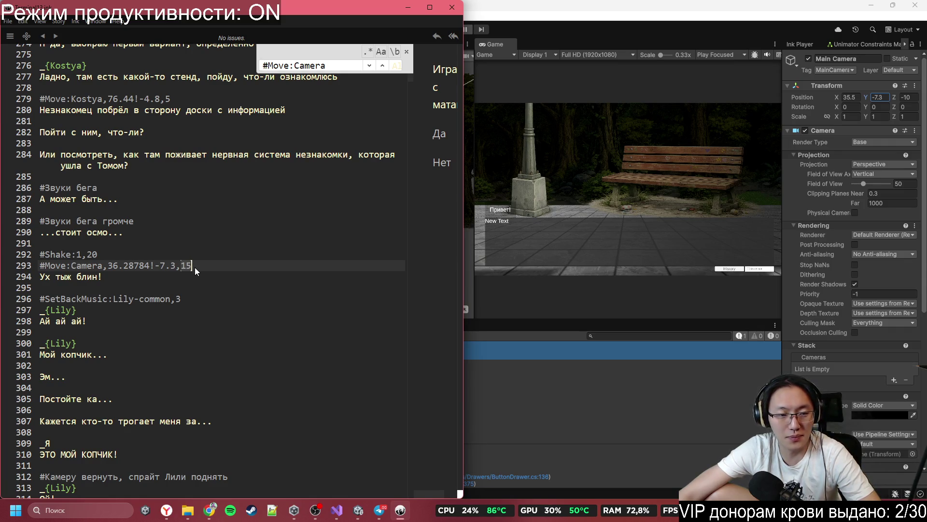
pyautogui.click(102, 269)
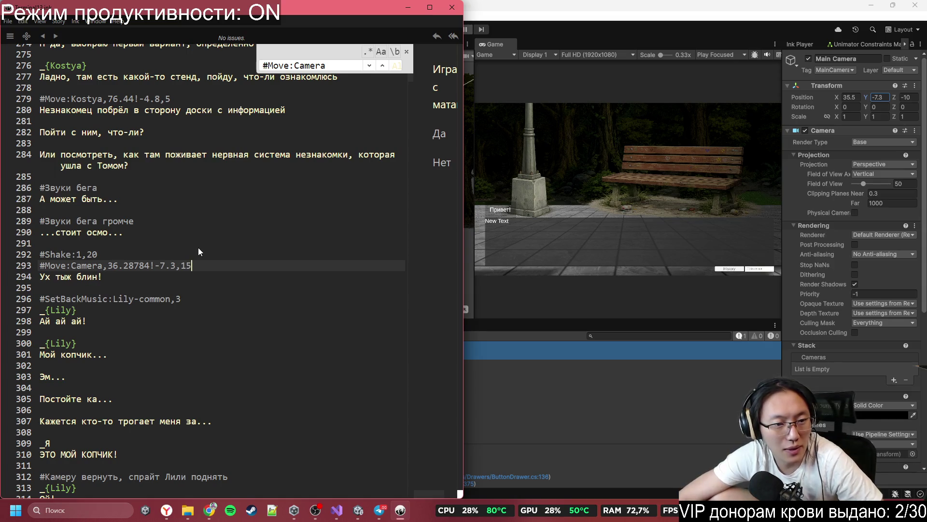
# - Make a small edit below the tag and move down to the «Эм...» line
pyautogui.click(176, 299)
pyautogui.write('3')
pyautogui.scroll(-1, 181, 304)
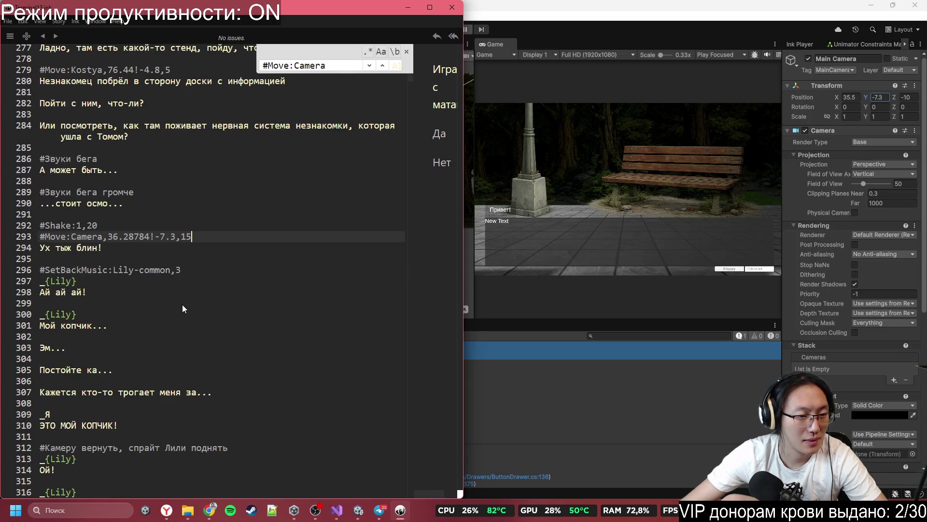
pyautogui.press('Down')
pyautogui.press('Down')
pyautogui.press('Down')
pyautogui.click(111, 324)
pyautogui.click(119, 338)
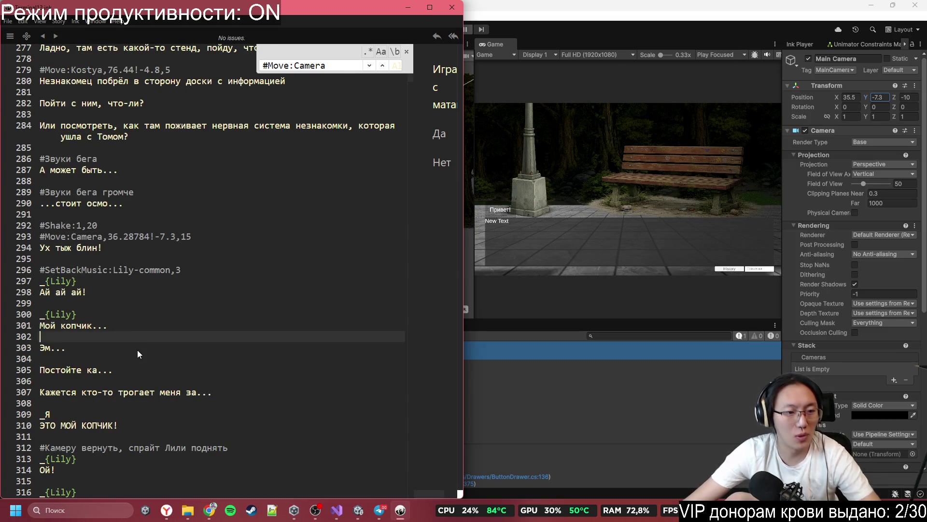
pyautogui.click(143, 351)
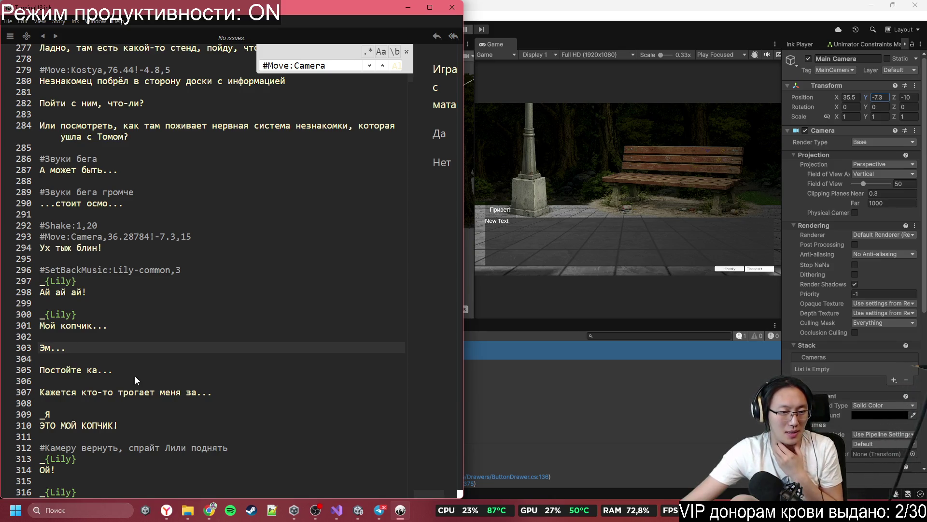
# - Copy the shake tag above the _Я line 309 and change it to #Shake:0.2,5
pyautogui.click(93, 412)
pyautogui.click(115, 224)
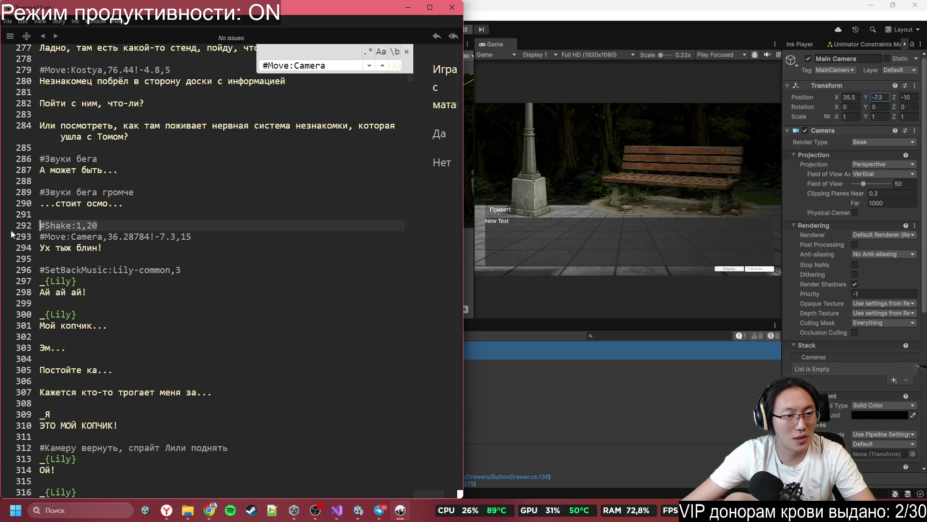
pyautogui.click(72, 414)
pyautogui.press('Home')
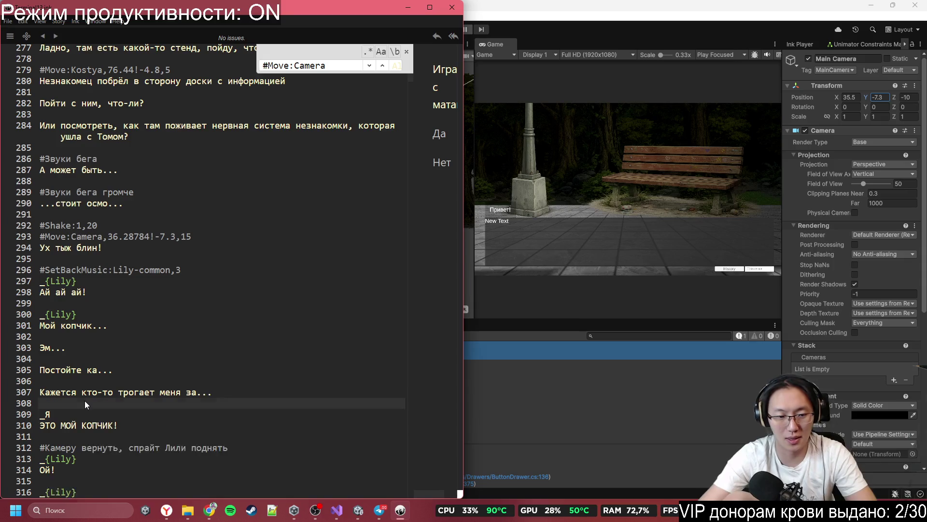
pyautogui.write('#Shake:1,20')
pyautogui.doubleClick(79, 415)
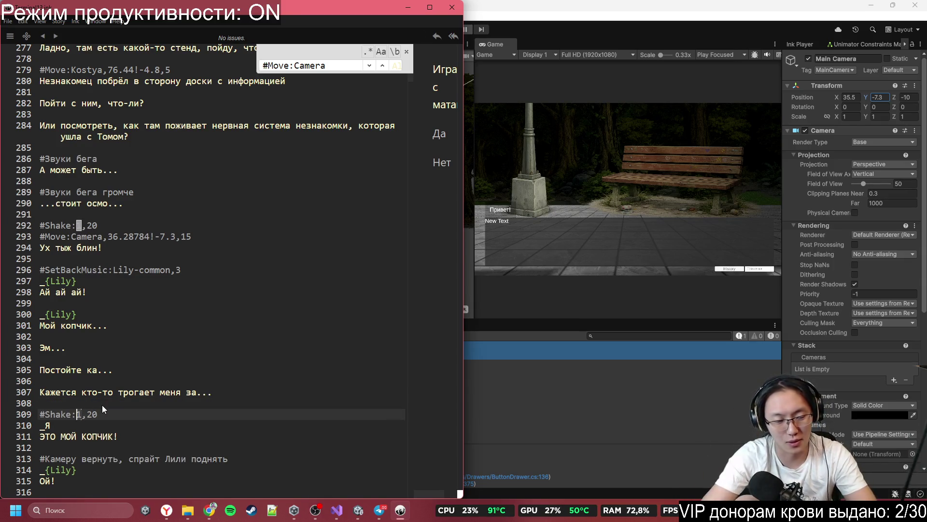
pyautogui.press('BackSpace')
pyautogui.write('2')
pyautogui.press('End')
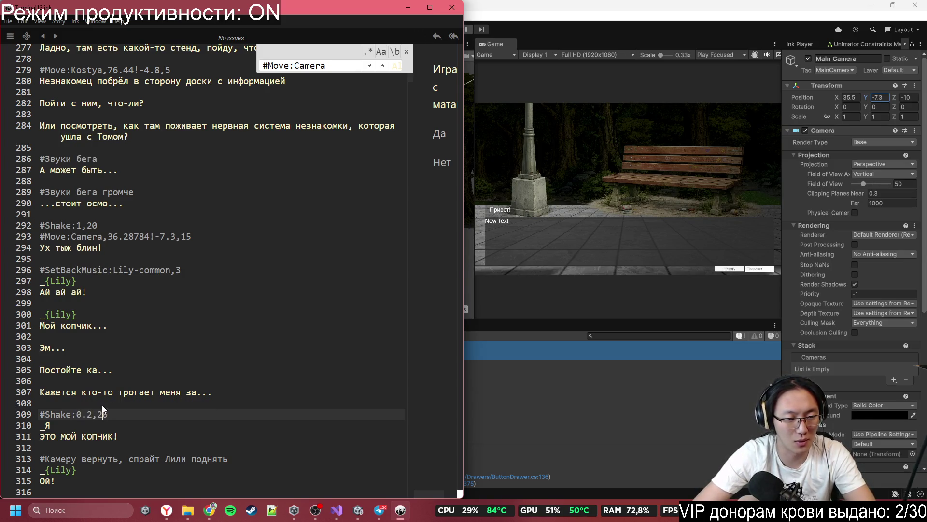
pyautogui.press('BackSpace')
pyautogui.press('BackSpace')
pyautogui.write('5')
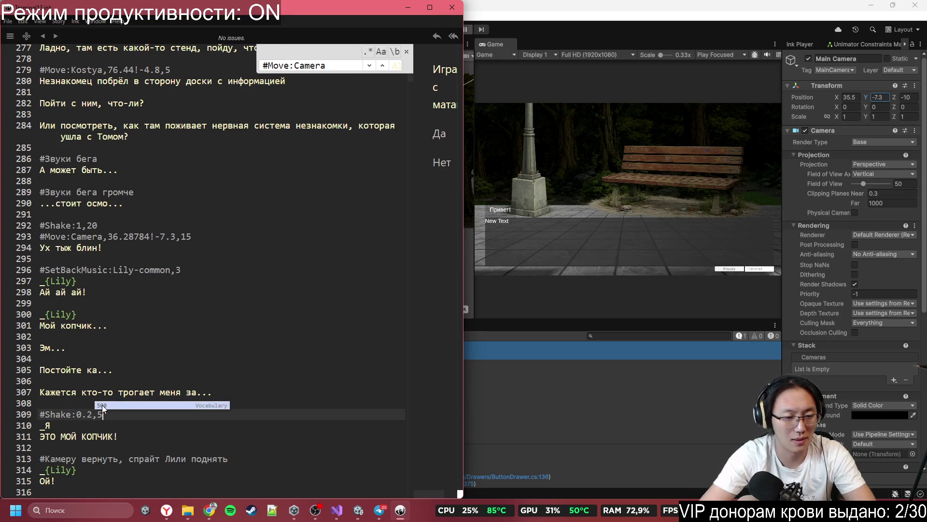
pyautogui.click(213, 428)
# - Move the caret down to the blank line after the «ЭТО МОЙ КОПЧИК!» shout
pyautogui.scroll(-3, 213, 430)
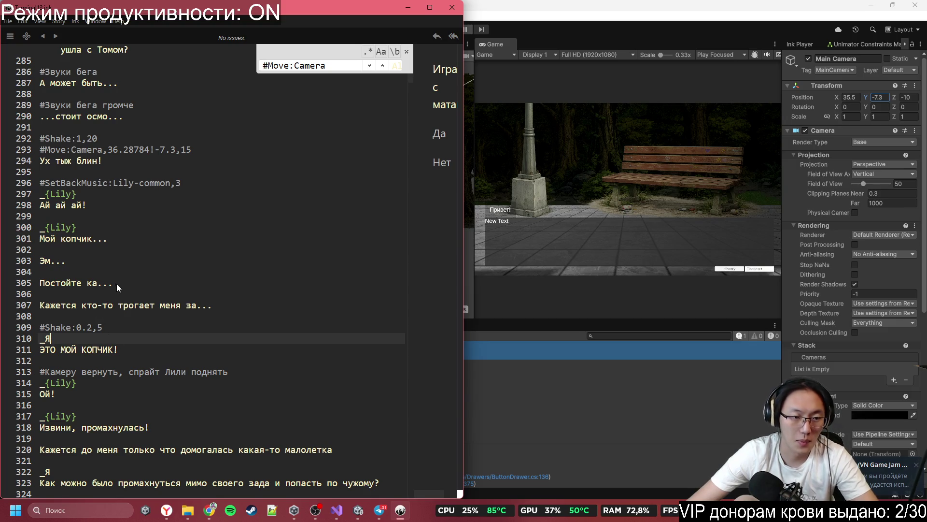
pyautogui.click(174, 149)
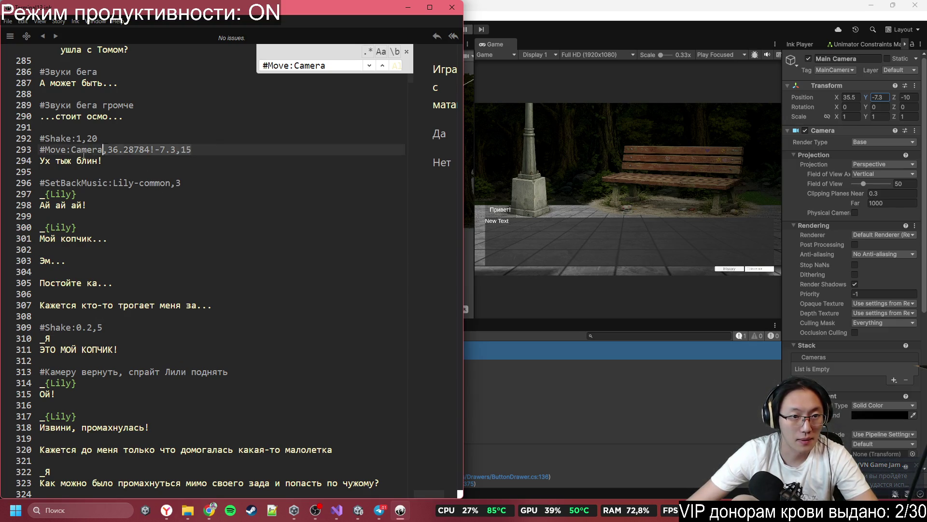
pyautogui.click(131, 327)
pyautogui.click(136, 319)
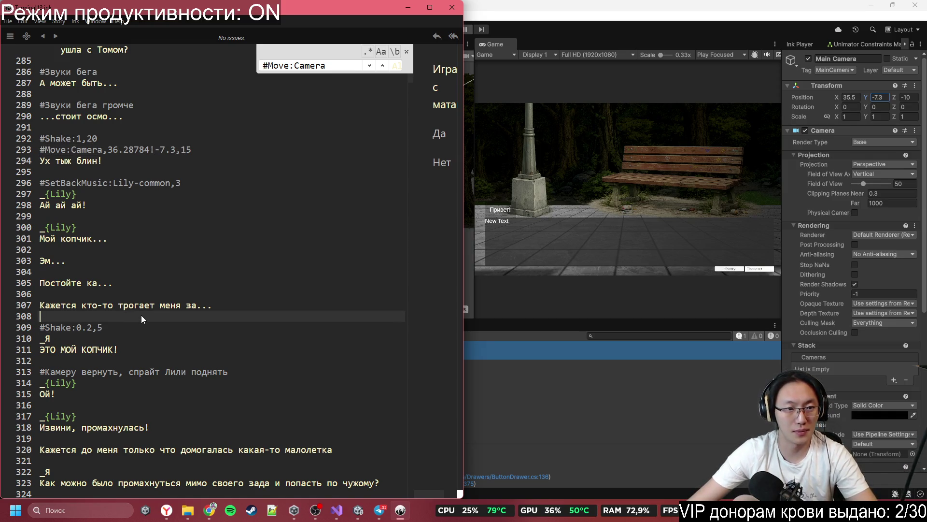
pyautogui.press('Down')
pyautogui.press('Down')
pyautogui.press('Down')
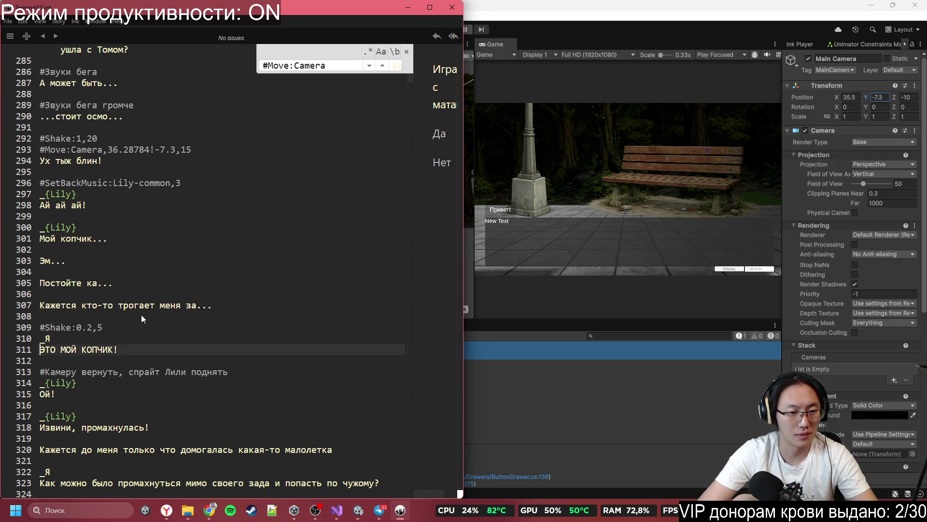
# - Paste the copied #Move:Camera tag onto a new line 313 with duration 5
pyautogui.press('Return')
pyautogui.hotkey('ctrl', 'shift', 'Up')
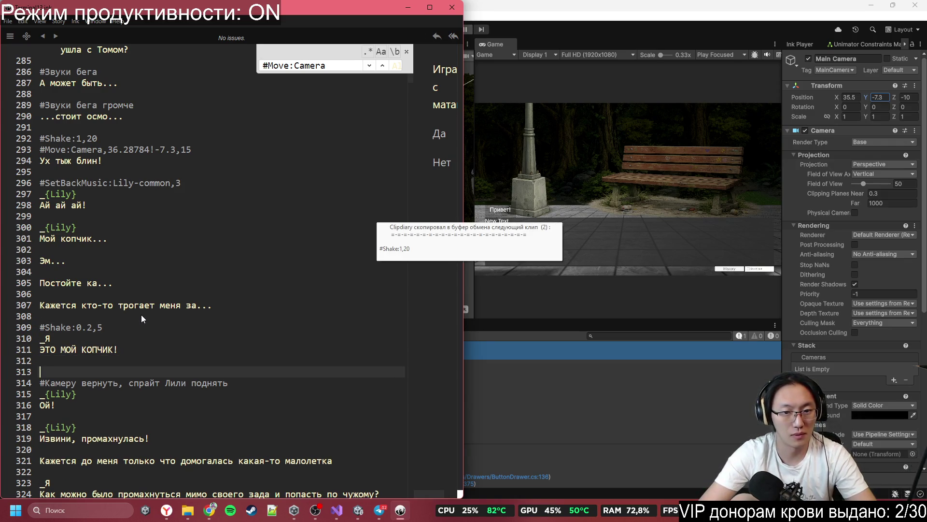
pyautogui.hotkey('ctrl', 'v')
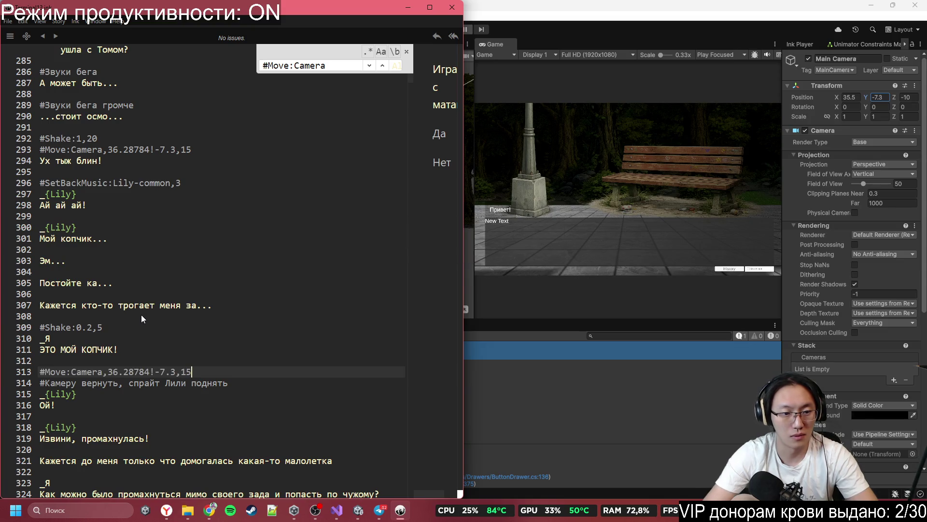
pyautogui.doubleClick(186, 372)
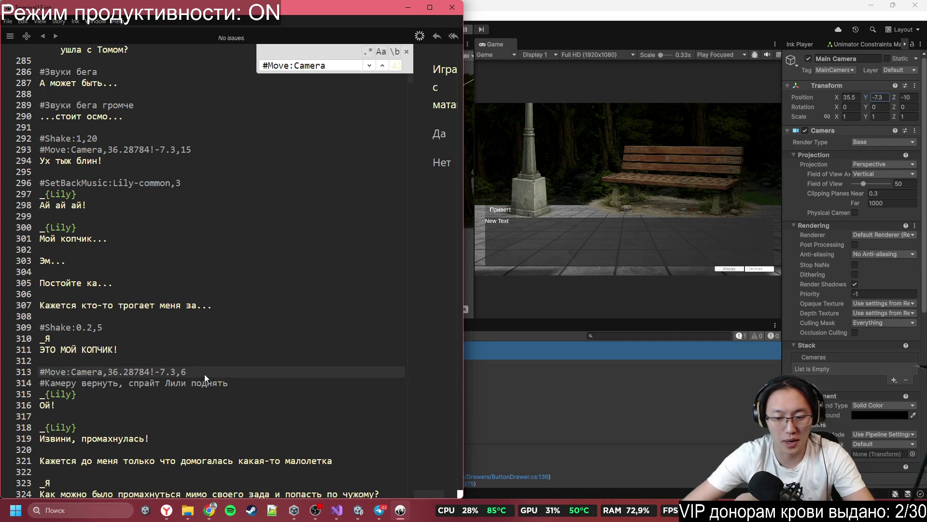
pyautogui.press('BackSpace')
pyautogui.write('5')
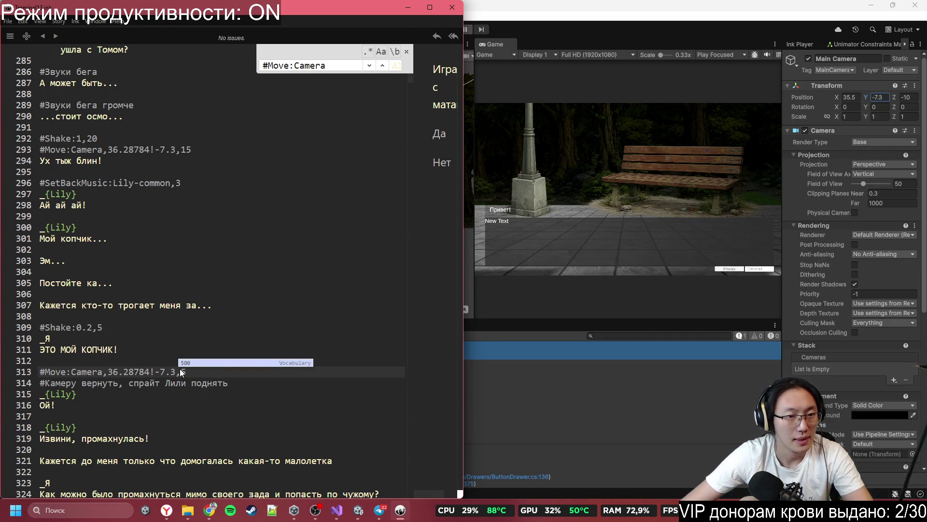
# - Redo line 313 from the 0.1-Y clip as #Move:Camera,36.28784!0.1,5
pyautogui.click(33, 374)
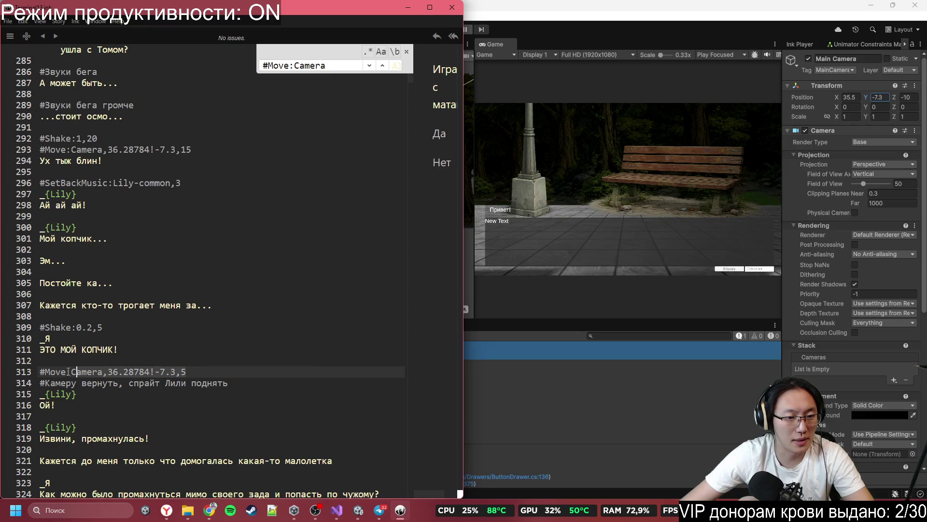
pyautogui.hotkey('ctrl', 'c')
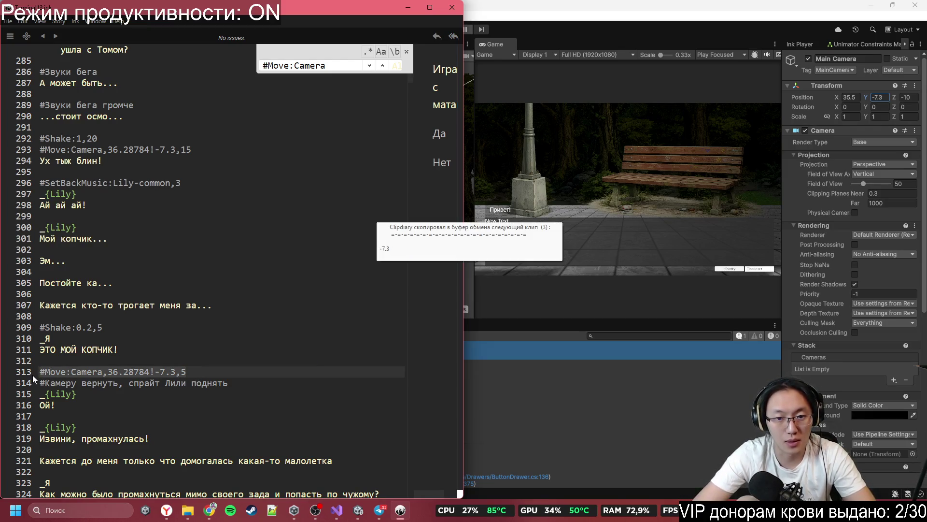
pyautogui.hotkey('ctrl', 'shift', 'Down')
pyautogui.hotkey('ctrl', 'shift', 'Down')
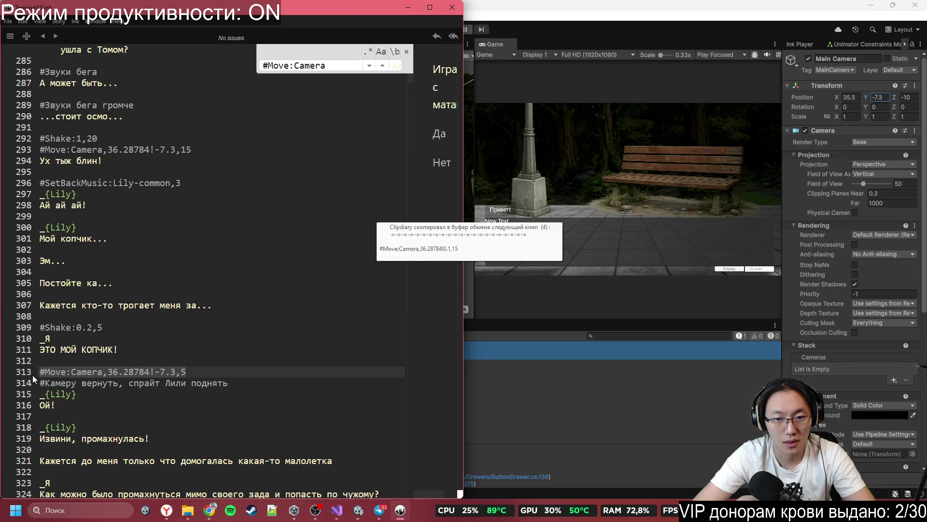
pyautogui.hotkey('ctrl', 'v')
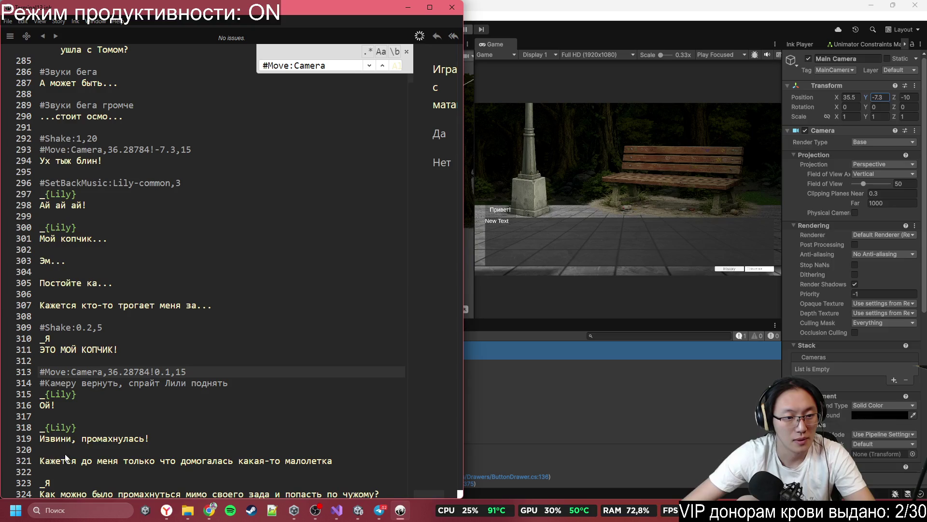
pyautogui.click(174, 375)
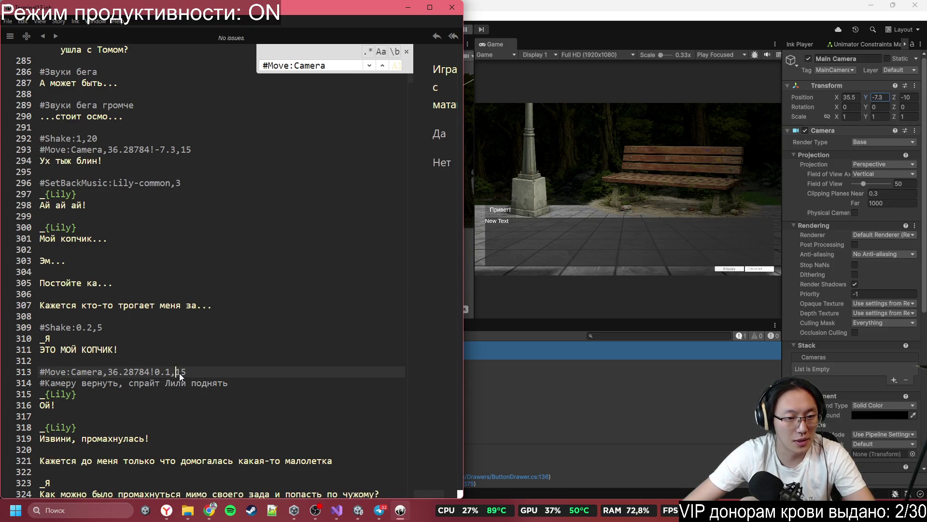
pyautogui.press('Delete')
pyautogui.press('Delete')
pyautogui.write('5')
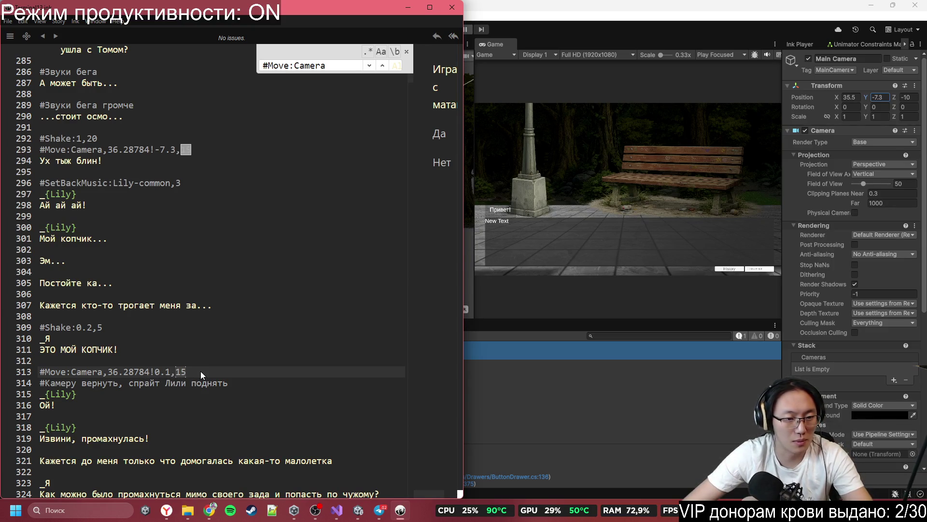
pyautogui.press('Escape')
# - Delete the camera-return comment and add #TP:Lily before «Извини, промахнулась!»
pyautogui.moveTo(228, 383); pyautogui.dragTo(35, 383)
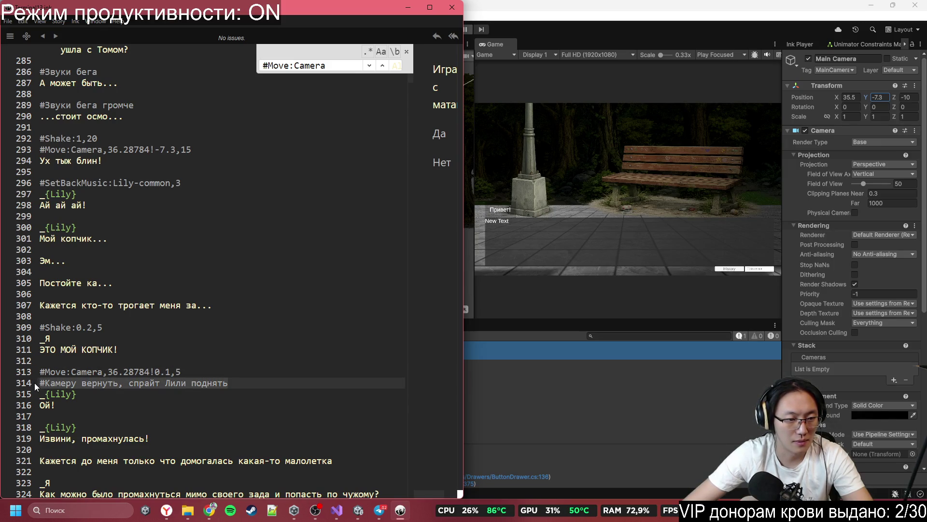
pyautogui.press('BackSpace')
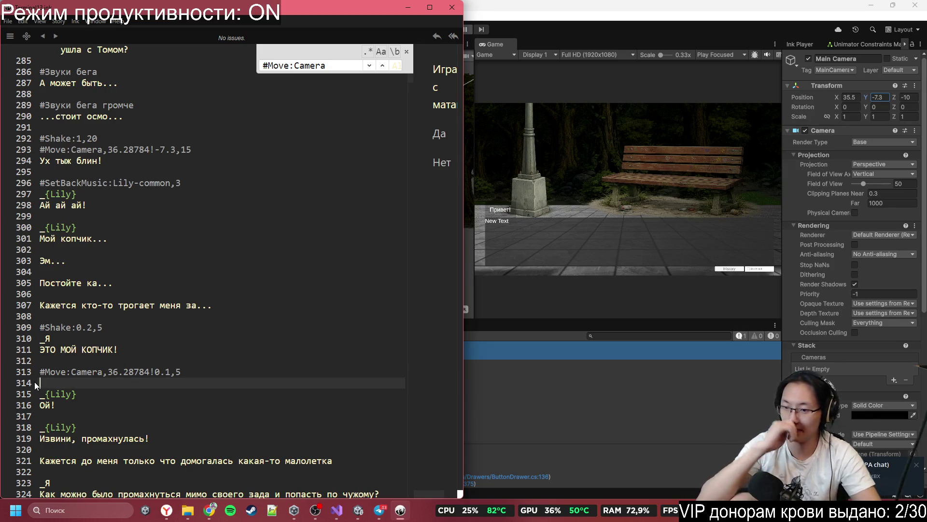
pyautogui.press('BackSpace')
pyautogui.scroll(-3, 34, 381)
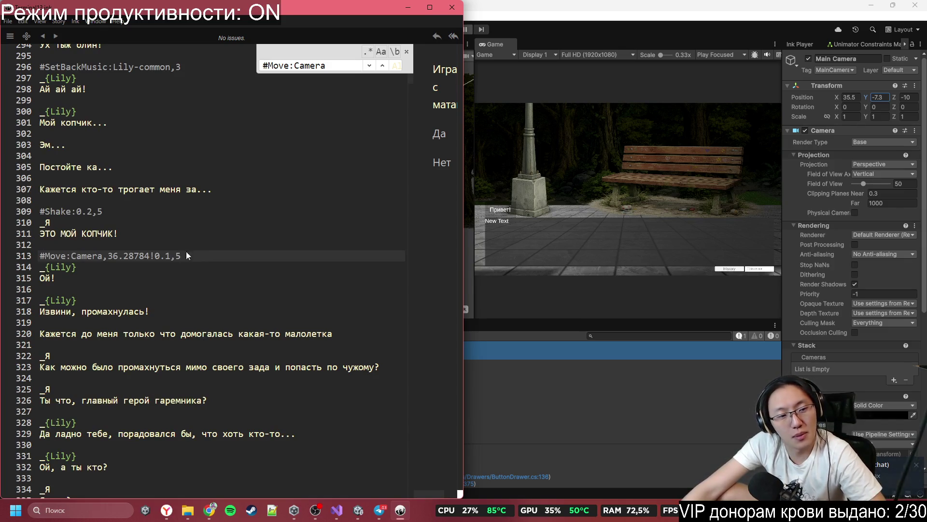
pyautogui.click(128, 286)
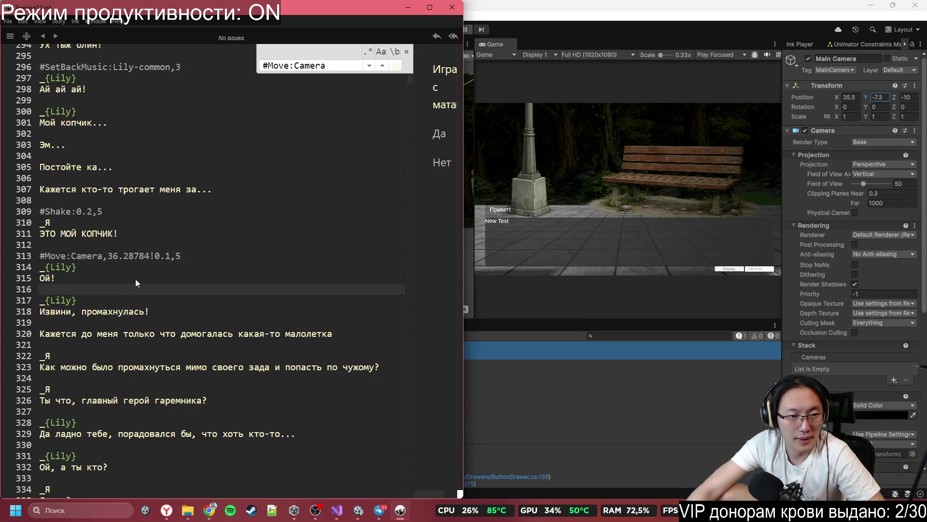
pyautogui.press('Return')
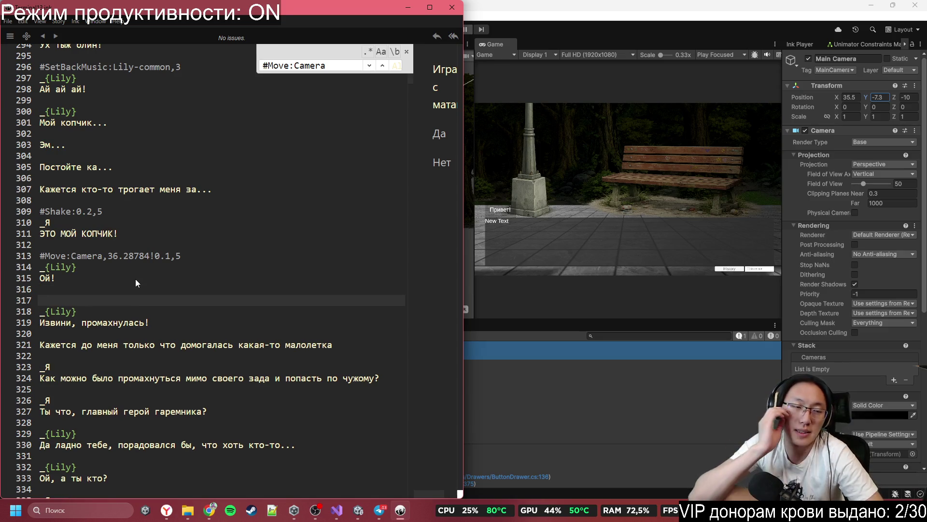
pyautogui.write('#')
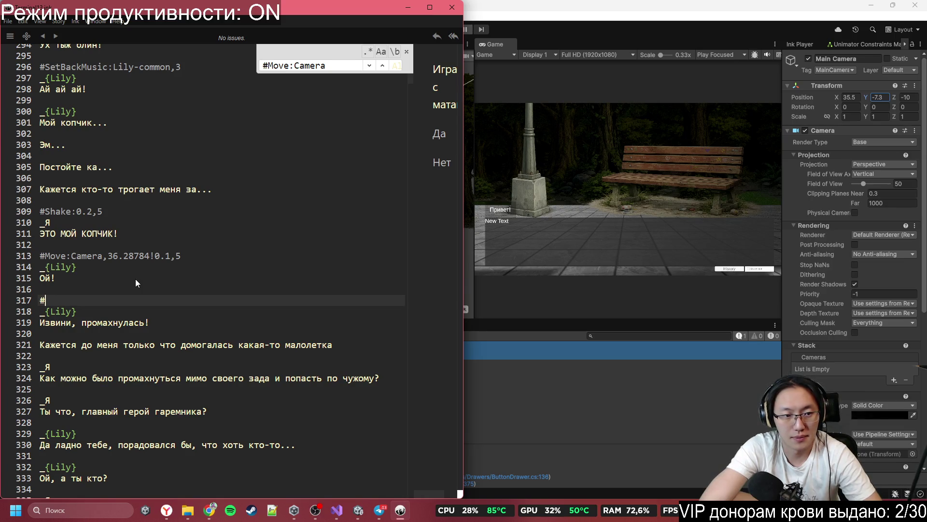
pyautogui.write('TP:')
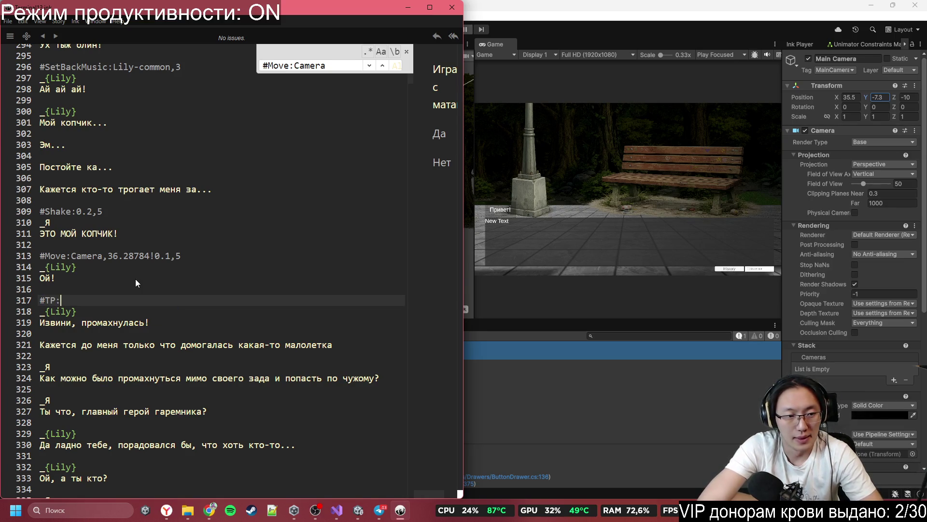
pyautogui.write('Lily')
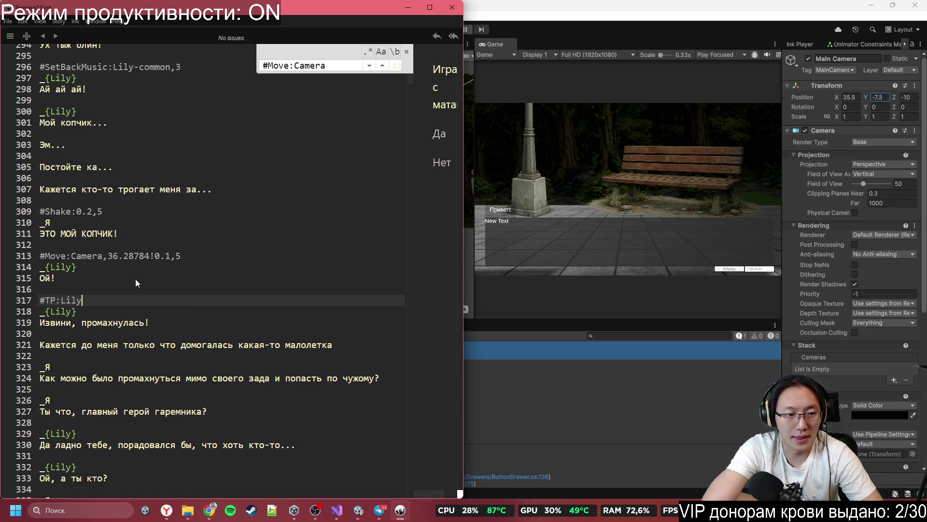
pyautogui.moveTo(108, 257); pyautogui.dragTo(149, 258)
# - Copy the X and Y (0.1) values from the Ink script into the Unity camera's position
pyautogui.hotkey('ctrl', 'c')
pyautogui.hotkey('alt', 'Tab')
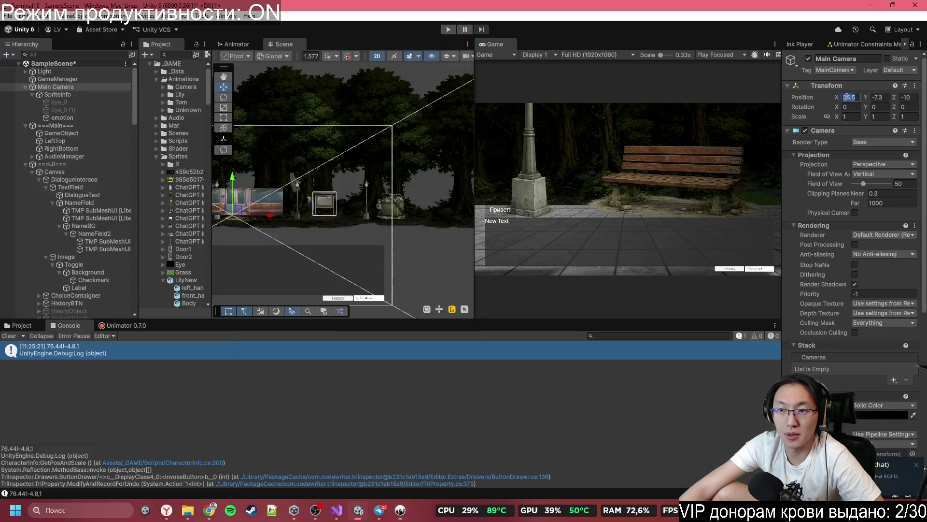
pyautogui.hotkey('ctrl', 'v')
pyautogui.hotkey('alt', 'Tab')
pyautogui.moveTo(155, 256); pyautogui.dragTo(171, 256)
pyautogui.hotkey('ctrl', 'c')
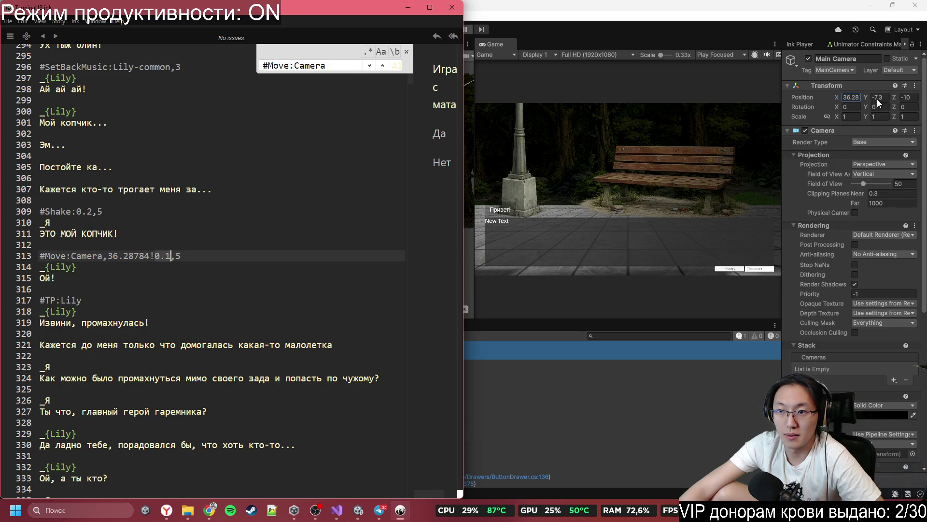
pyautogui.click(878, 97)
pyautogui.hotkey('ctrl', 'v')
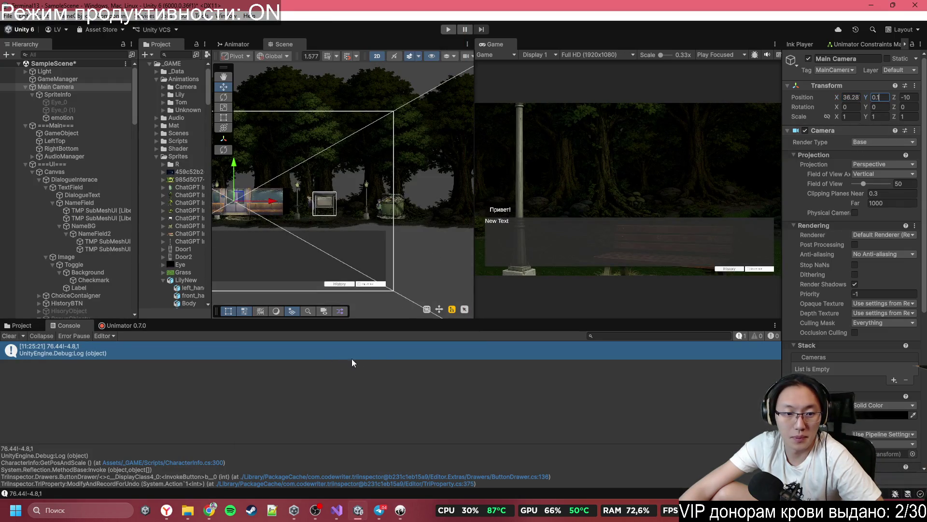
pyautogui.hotkey('alt', 'Tab')
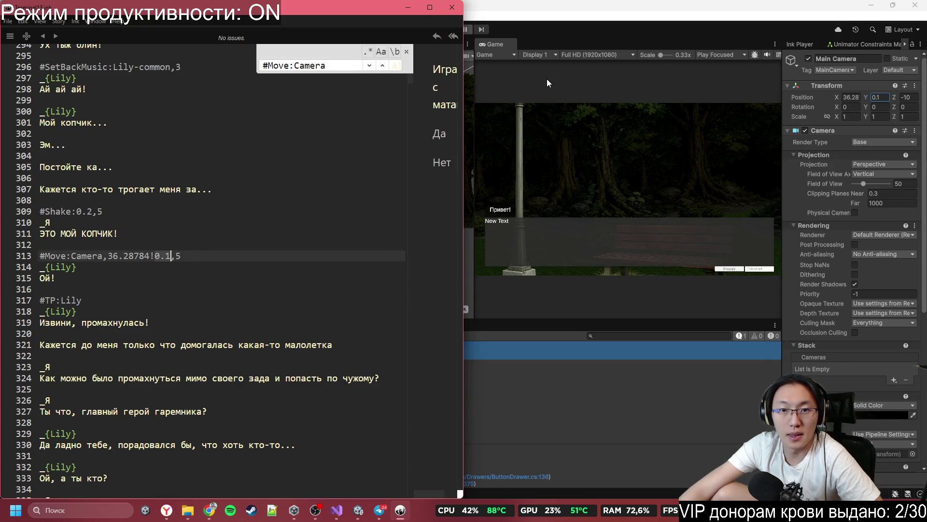
# - Select LilyCharacter, drag it right into the camera's view and frame it
pyautogui.click(546, 79)
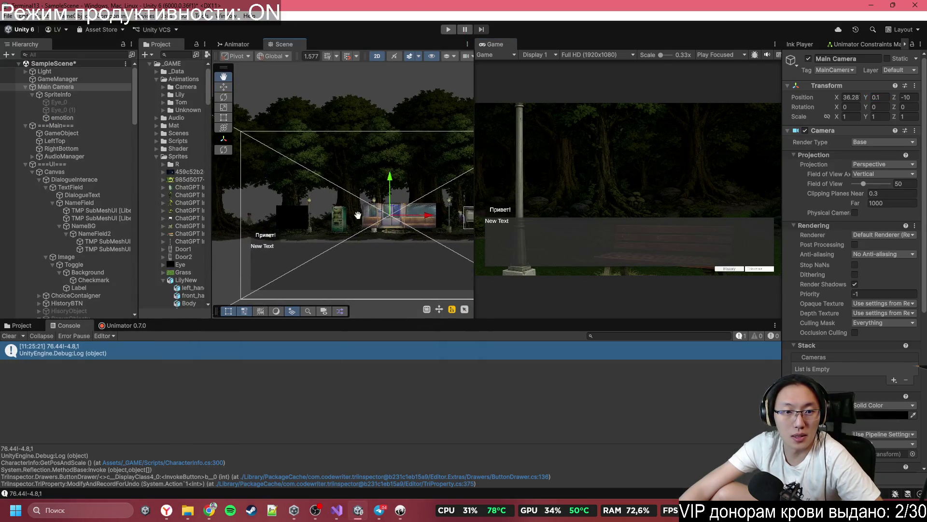
pyautogui.click(267, 199)
pyautogui.click(266, 199)
pyautogui.click(267, 199)
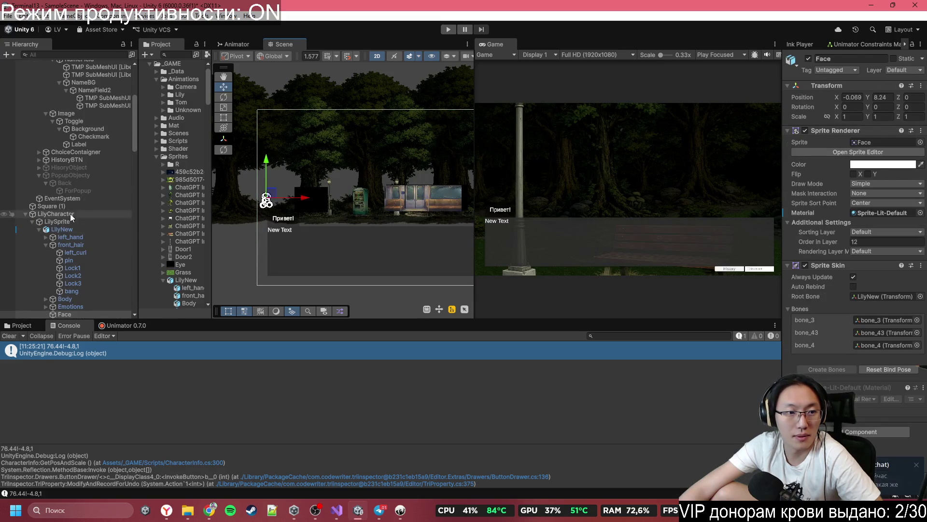
pyautogui.click(55, 214)
pyautogui.scroll(-1, 276, 209)
pyautogui.moveTo(277, 210); pyautogui.dragTo(378, 210)
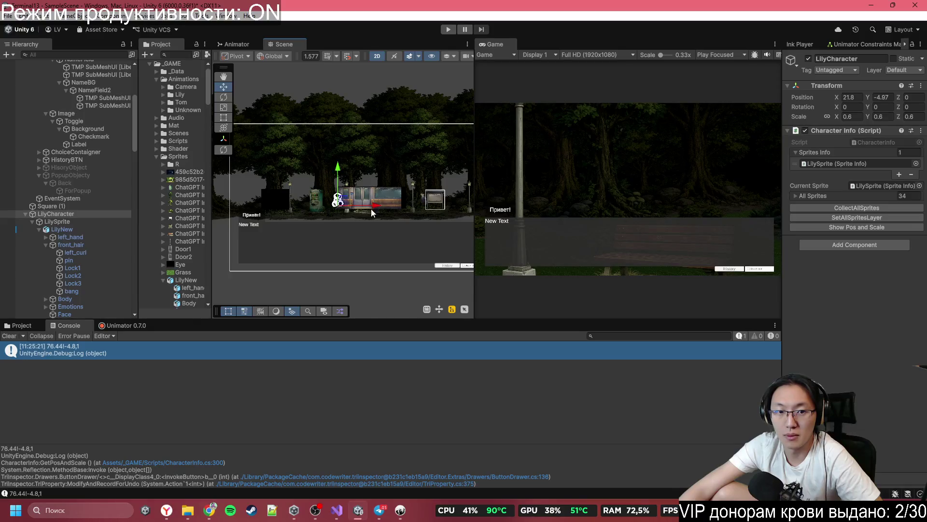
pyautogui.press('f')
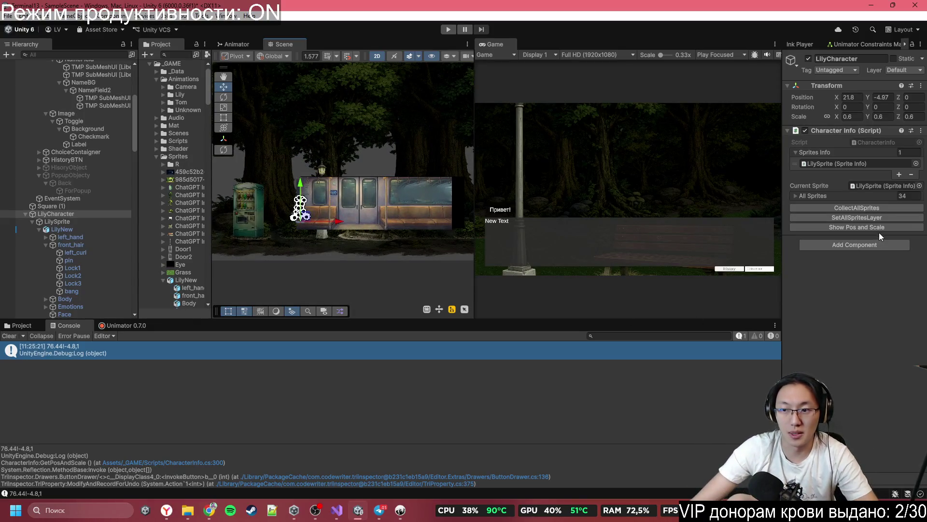
# - Log Lily's position and scale (21.8!-4.97,0.6), then bring up CharacterInfo.cs in Visual Studio
pyautogui.click(80, 369)
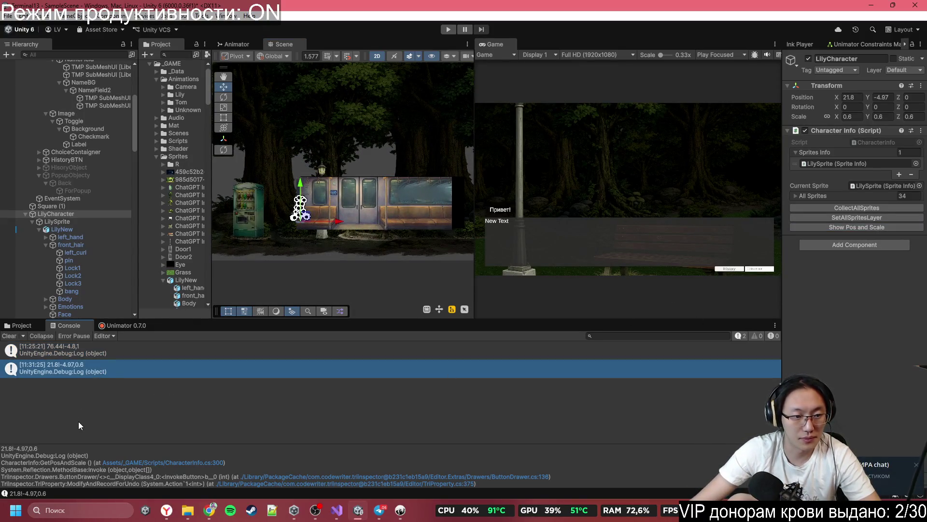
pyautogui.moveTo(30, 450); pyautogui.dragTo(1, 449)
pyautogui.click(28, 450)
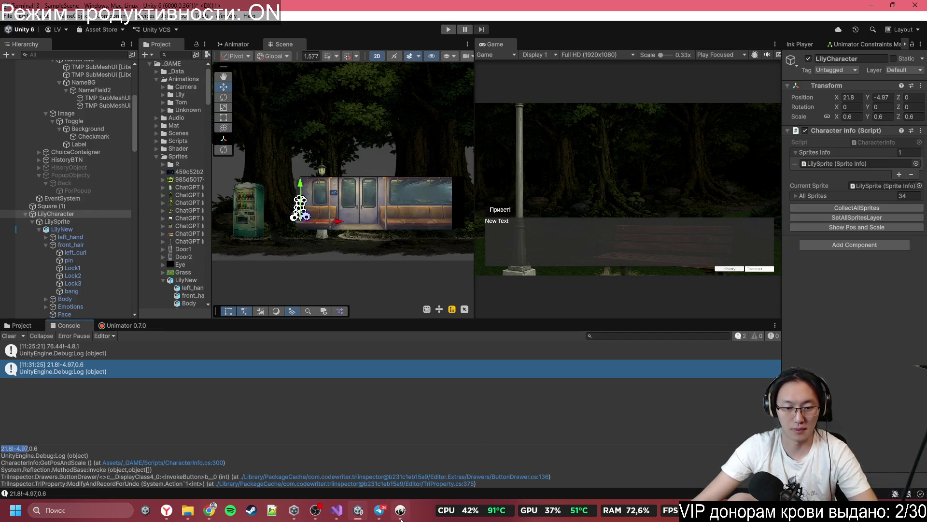
pyautogui.moveTo(401, 512)
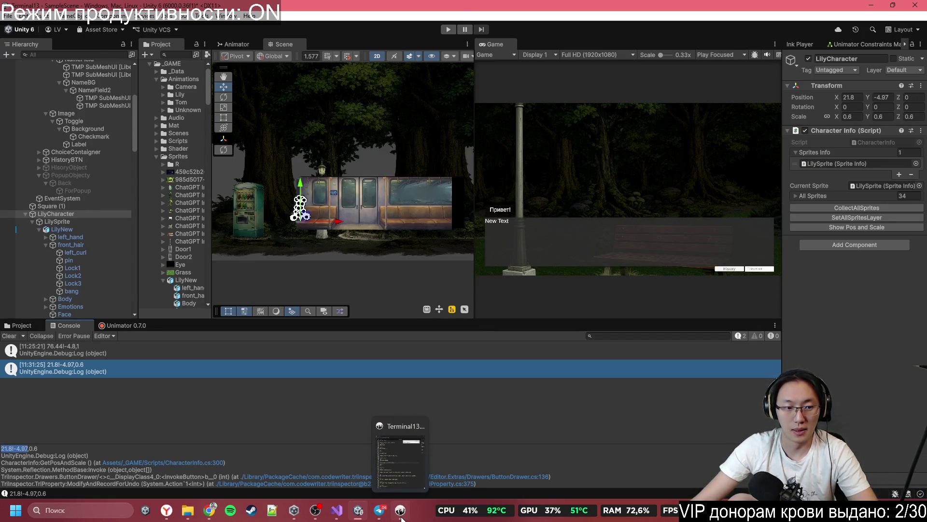
pyautogui.click(401, 517)
pyautogui.click(355, 515)
pyautogui.click(336, 510)
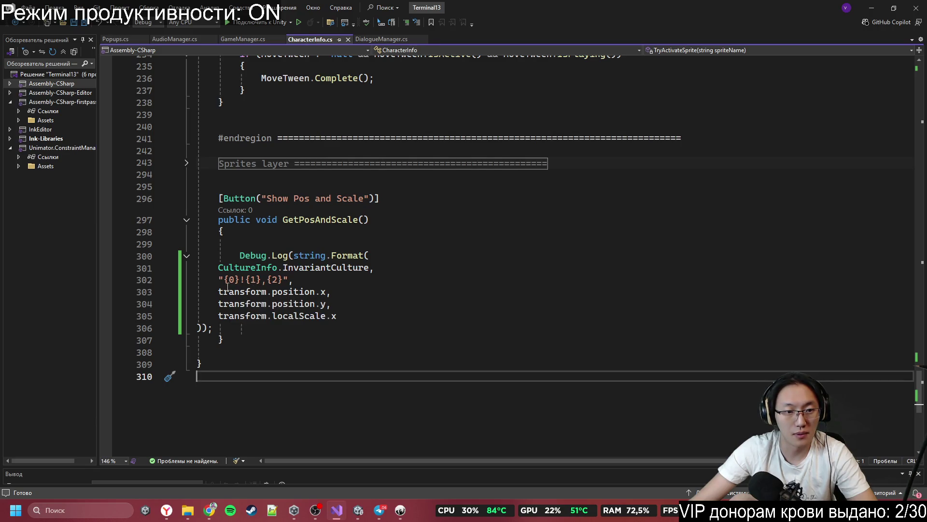
# - Rewrite the line 302 log format string as "#Move:{2},{0}!{1}", renumbering {3} to {2}
pyautogui.click(219, 280)
pyautogui.click(223, 284)
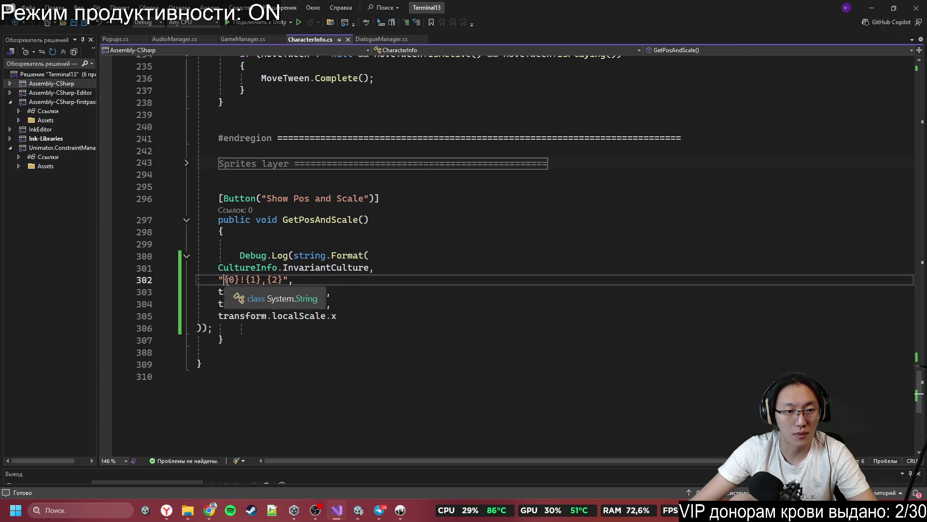
pyautogui.write('#Move')
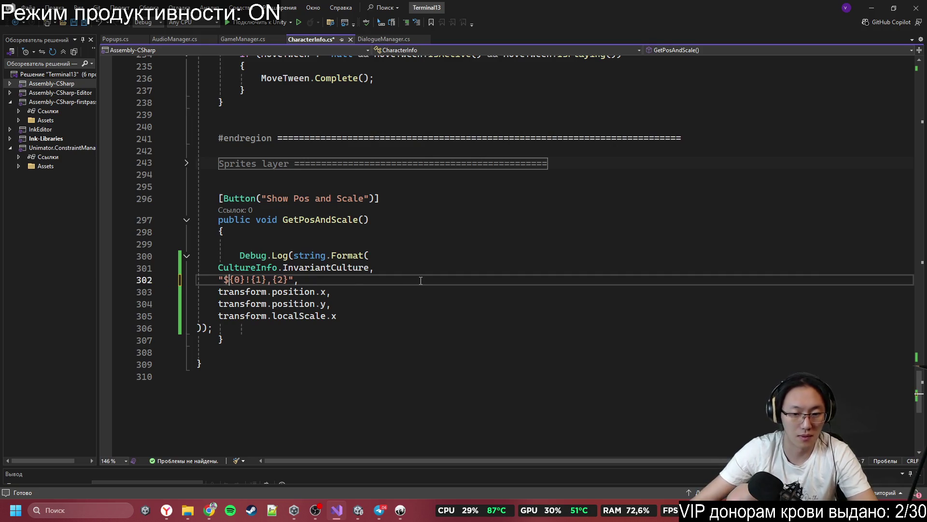
pyautogui.write(':')
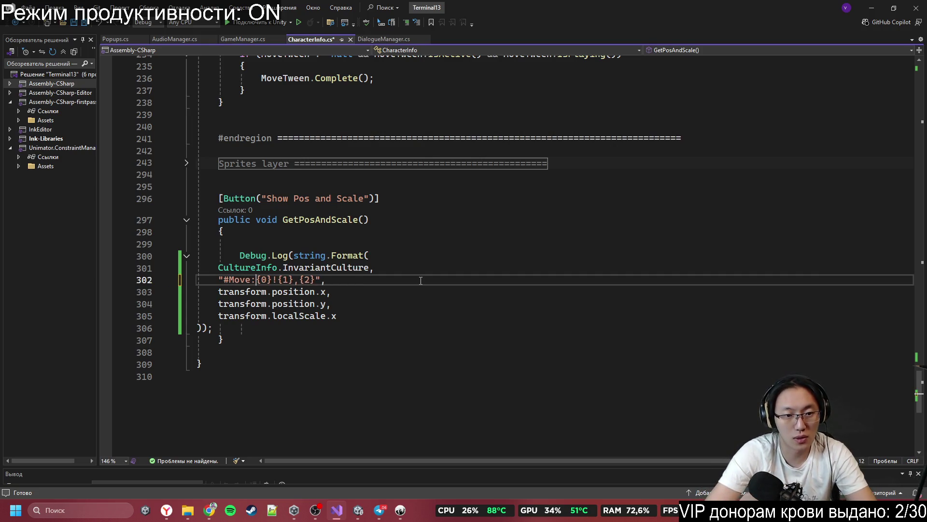
pyautogui.write('{}')
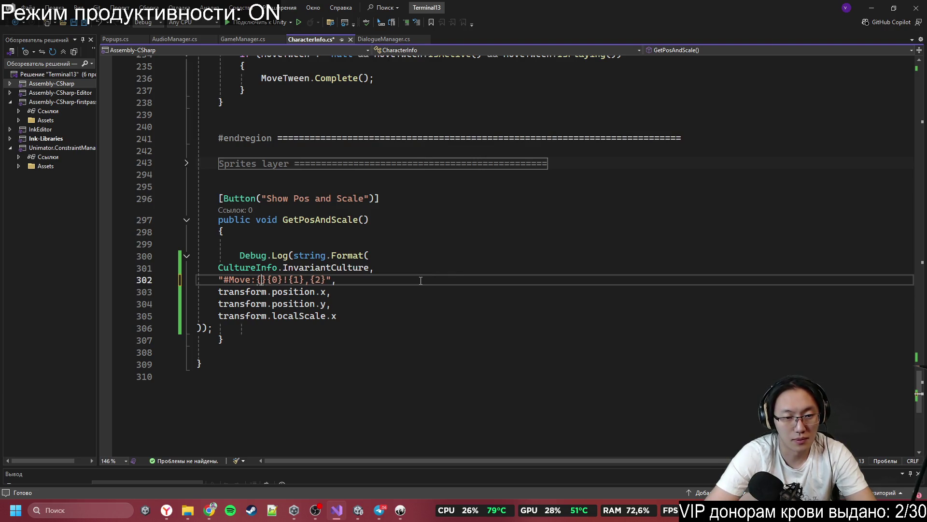
pyautogui.write('3')
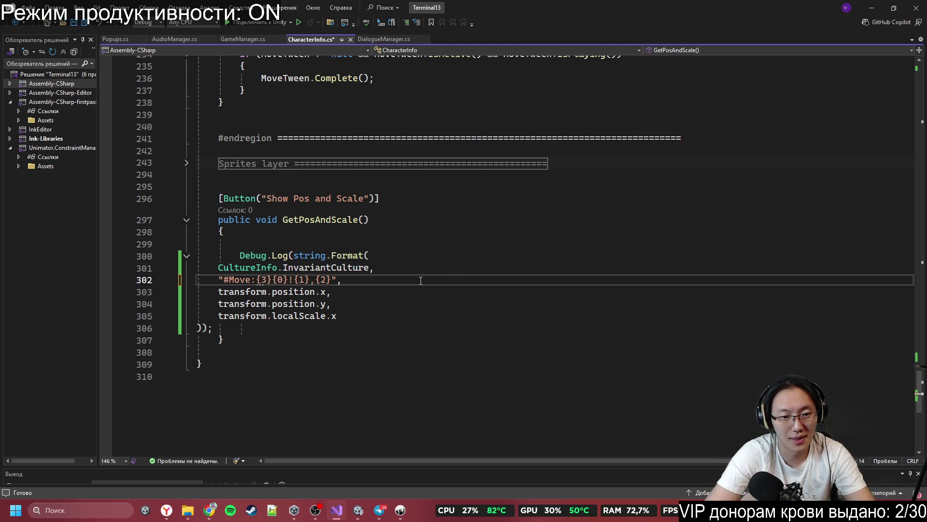
pyautogui.write('},')
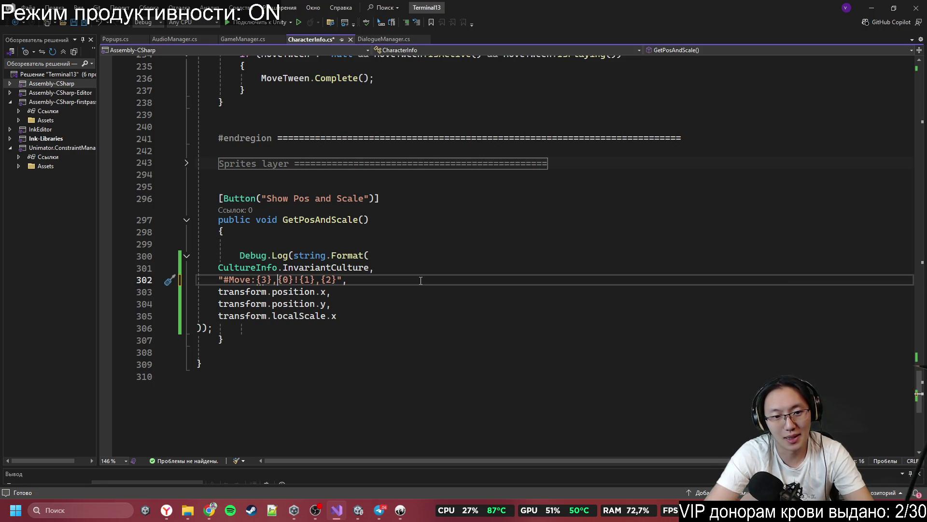
pyautogui.press('Right')
pyautogui.press('Right')
pyautogui.press('Right')
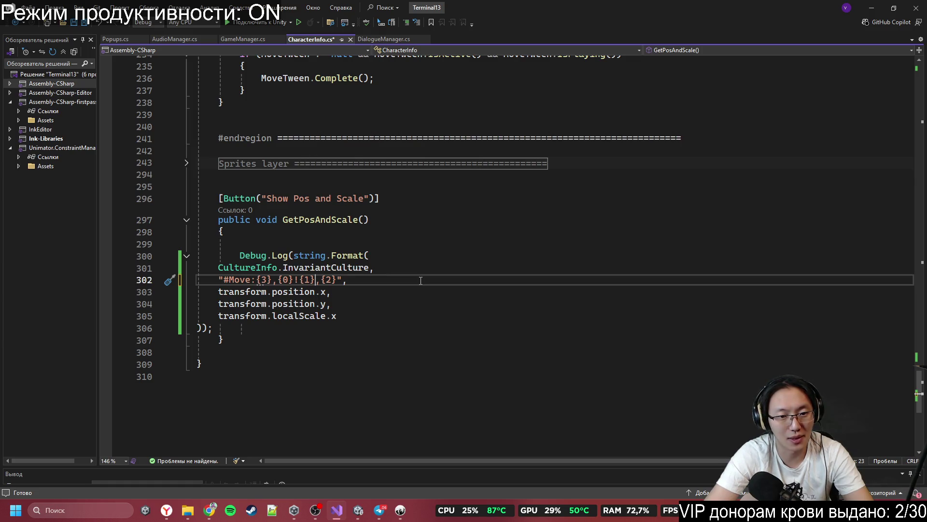
pyautogui.press('Right')
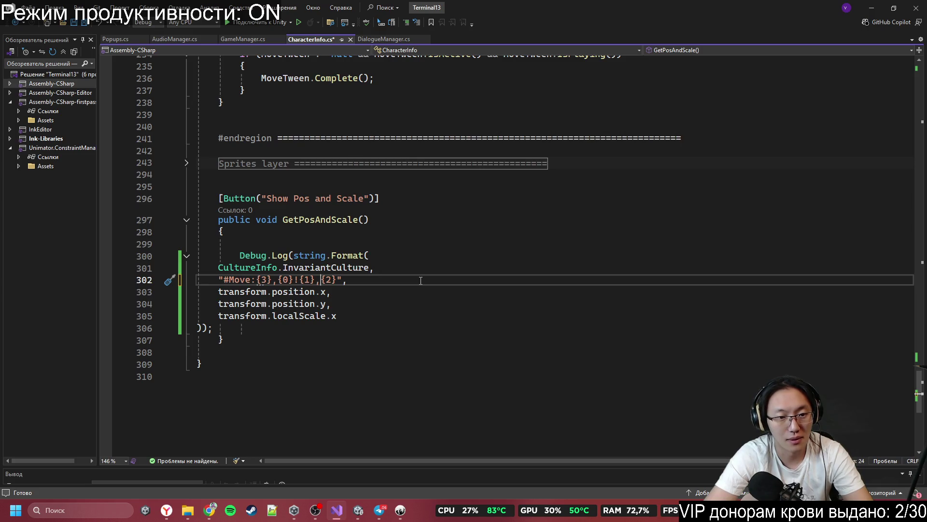
pyautogui.press('Delete')
pyautogui.press('Delete')
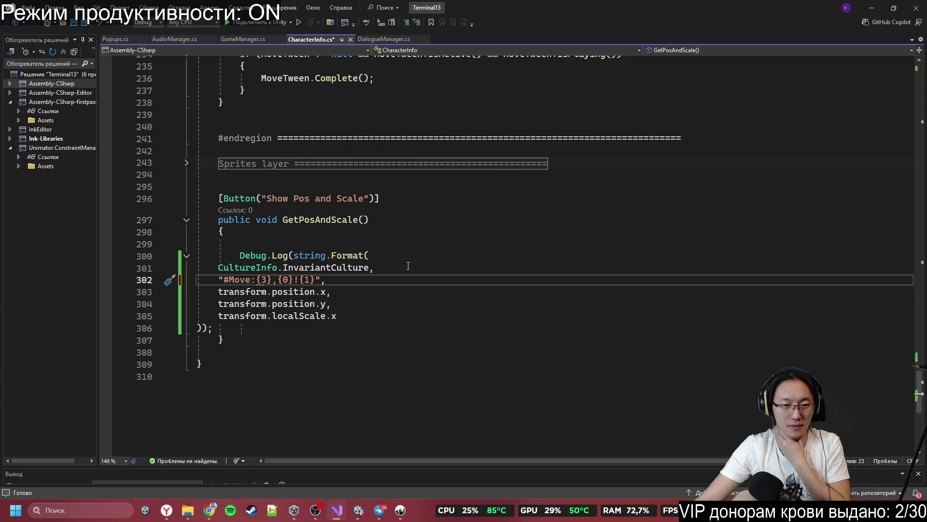
pyautogui.click(352, 314)
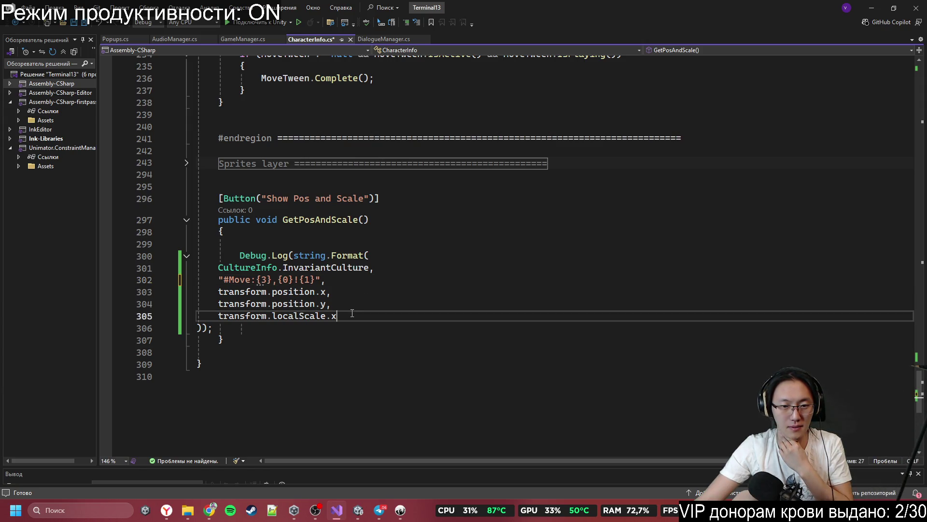
pyautogui.tripleClick(352, 314)
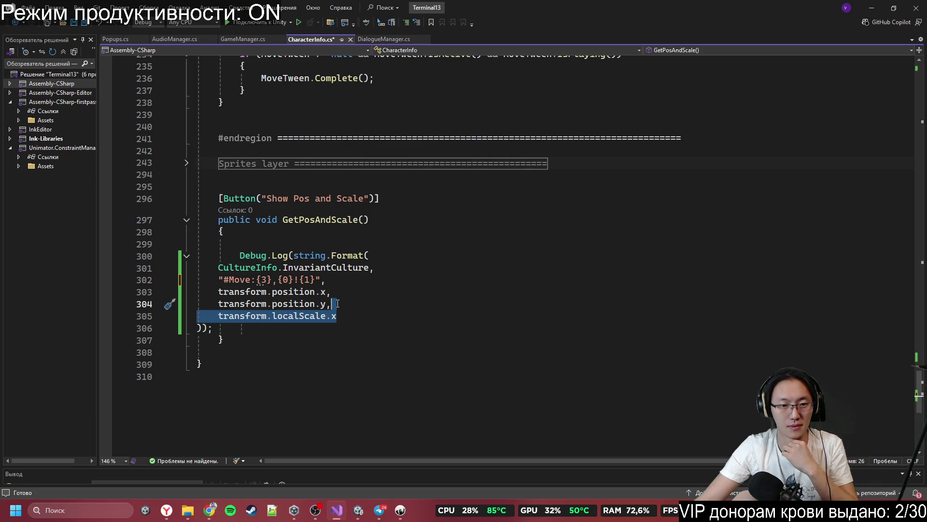
pyautogui.doubleClick(263, 280)
pyautogui.write('2')
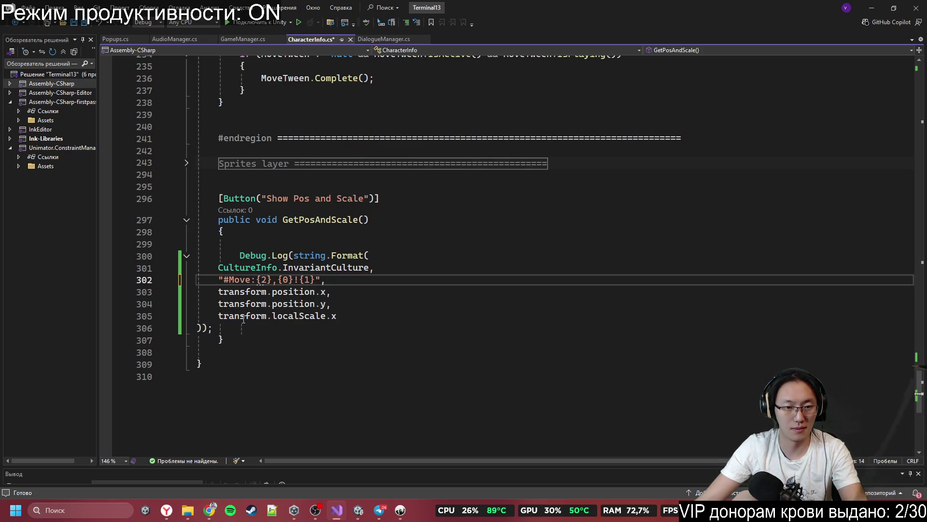
# - Review the localScale argument, then start a new [SF] string field above the button method
pyautogui.moveTo(218, 316); pyautogui.dragTo(343, 317)
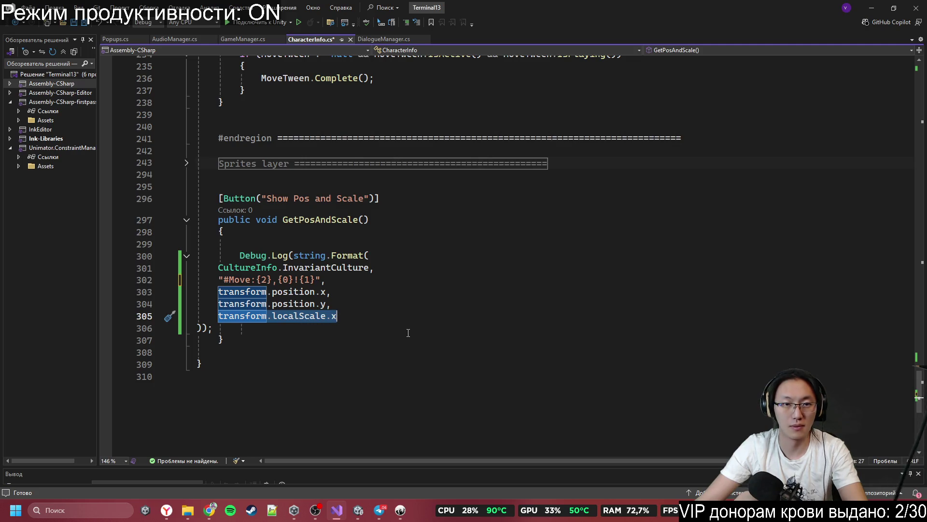
pyautogui.scroll(2, 396, 396)
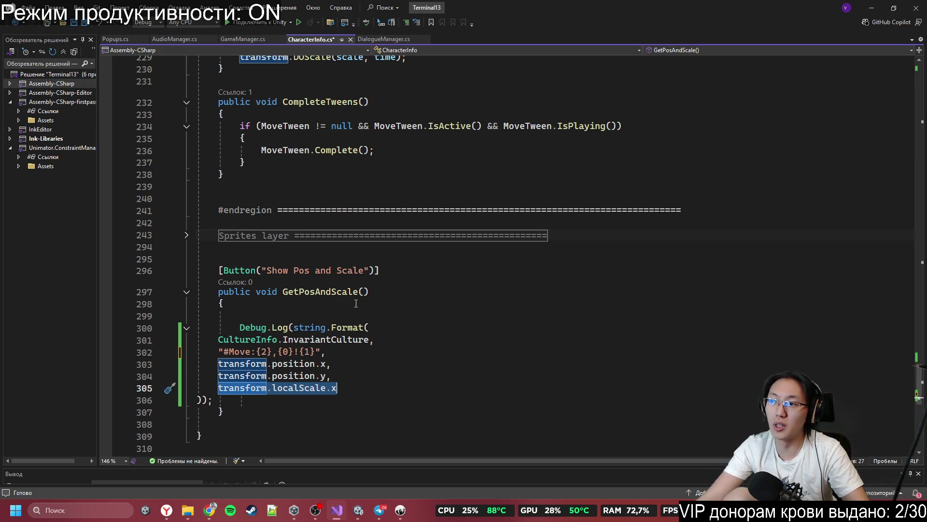
pyautogui.click(875, 6)
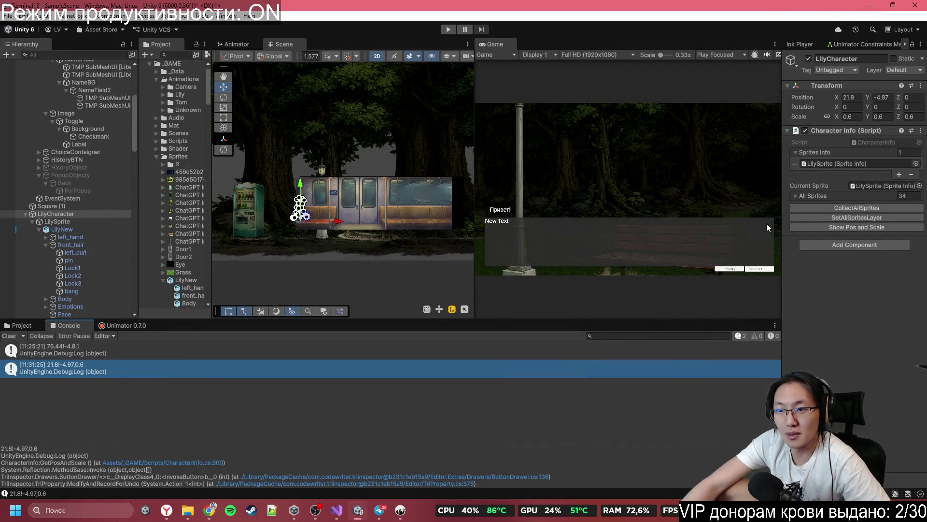
pyautogui.hotkey('alt', 'Tab')
pyautogui.scroll(-3, 367, 374)
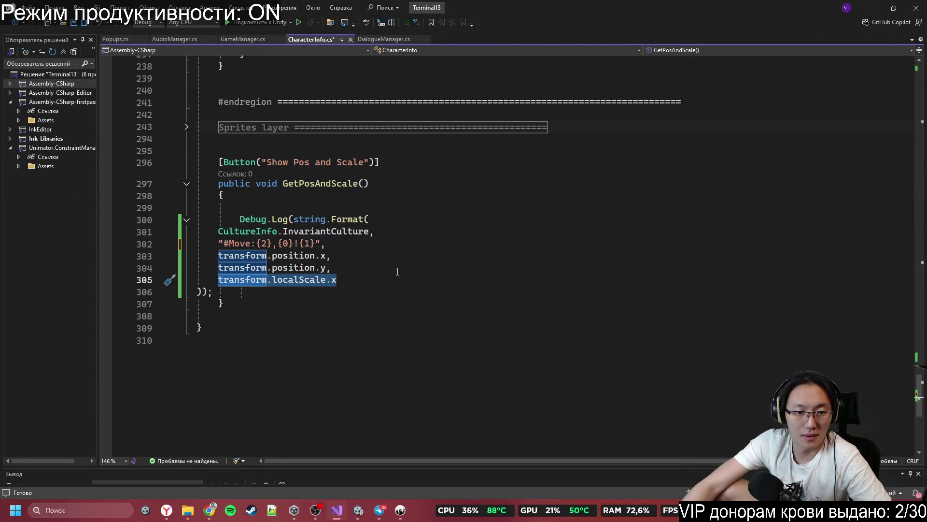
pyautogui.scroll(1, 284, 181)
pyautogui.click(284, 177)
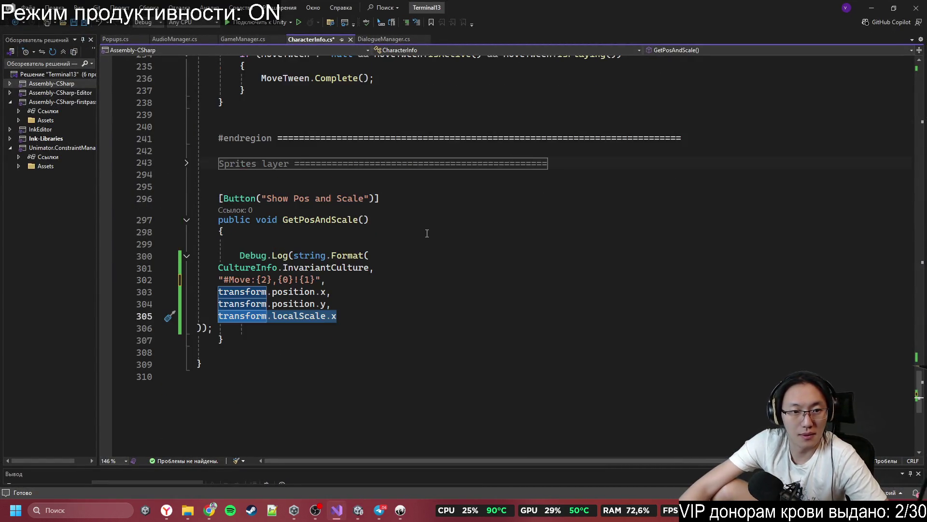
pyautogui.press('Return')
pyautogui.write('[')
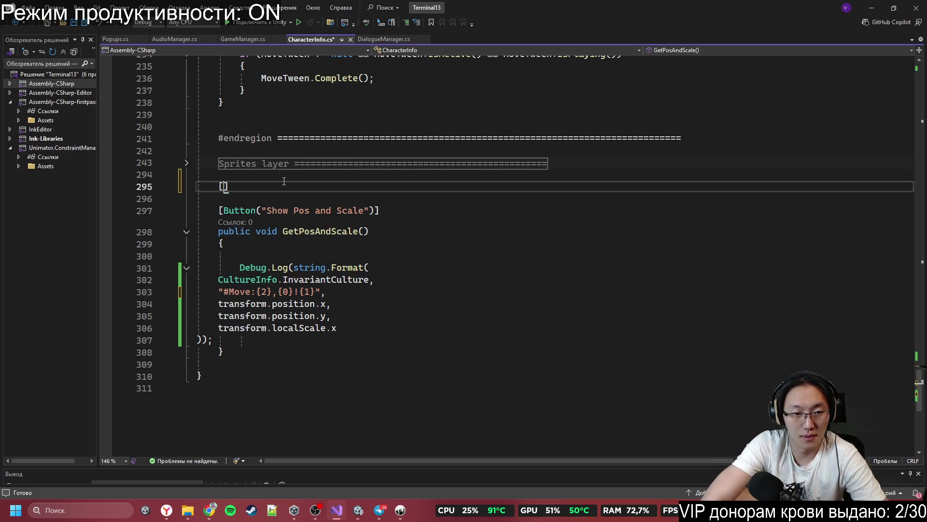
pyautogui.write('SF]')
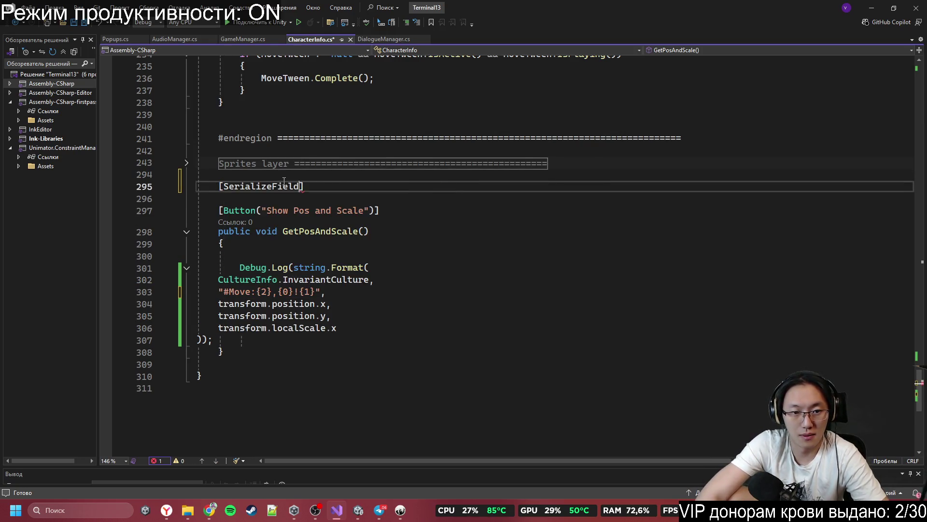
pyautogui.write(' string')
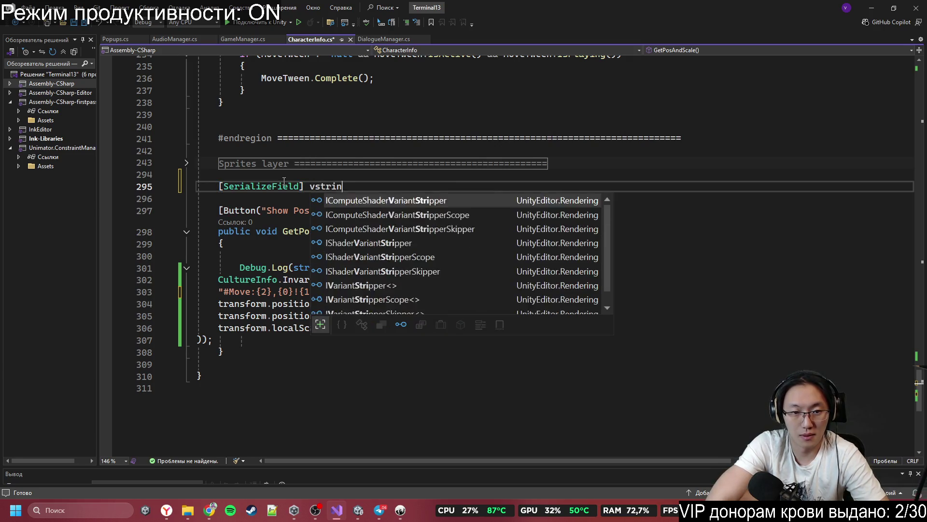
# - Finish the field declaration as string CharacterId; and copy the CharacterId name
pyautogui.press('BackSpace')
pyautogui.press('BackSpace')
pyautogui.press('BackSpace')
pyautogui.write('tring ')
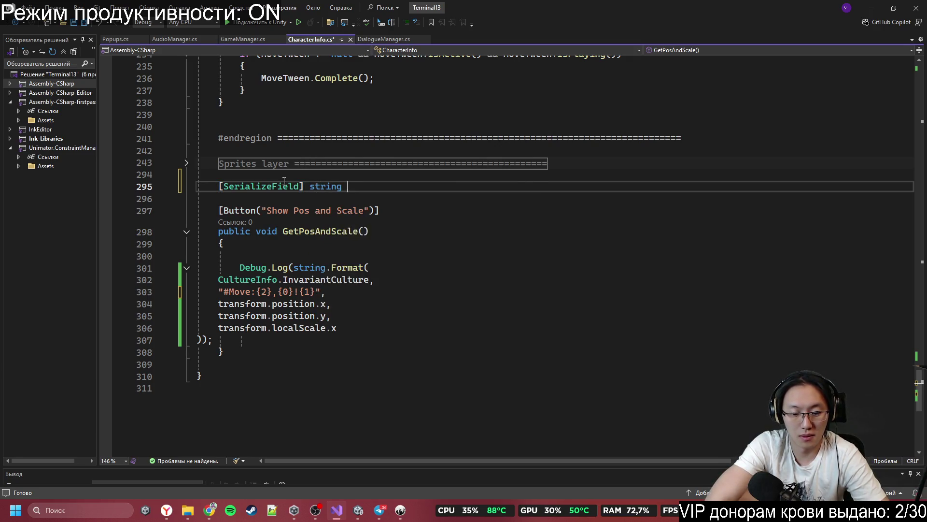
pyautogui.write('CharacterI')
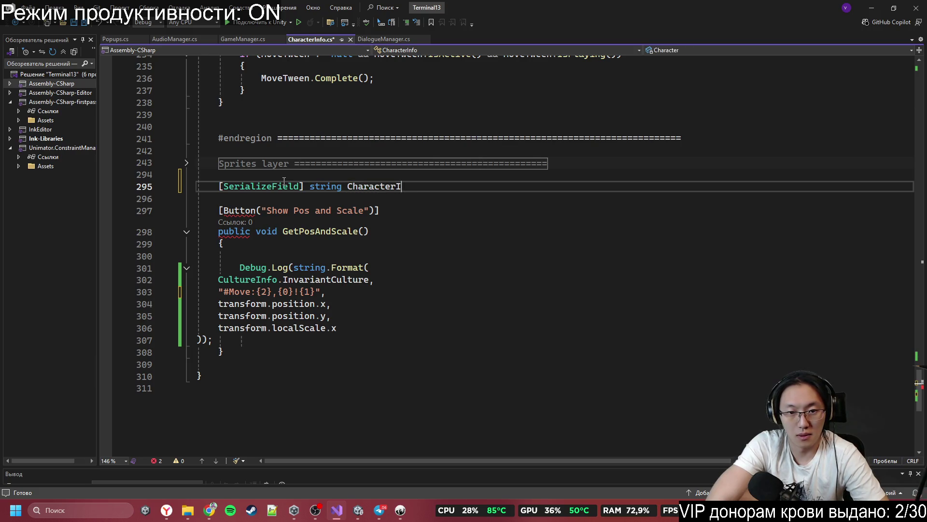
pyautogui.write('d;')
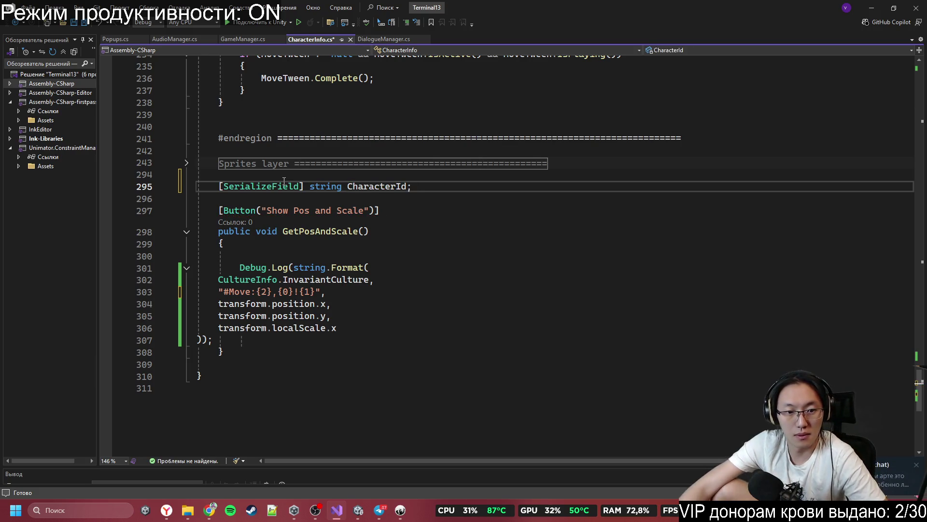
pyautogui.doubleClick(368, 186)
pyautogui.hotkey('ctrl', 'c')
# - Replace transform.localScale.x with CharacterId in the log call and save CharacterInfo.cs
pyautogui.moveTo(218, 327); pyautogui.dragTo(337, 328)
pyautogui.hotkey('ctrl', 'v')
pyautogui.click(398, 363)
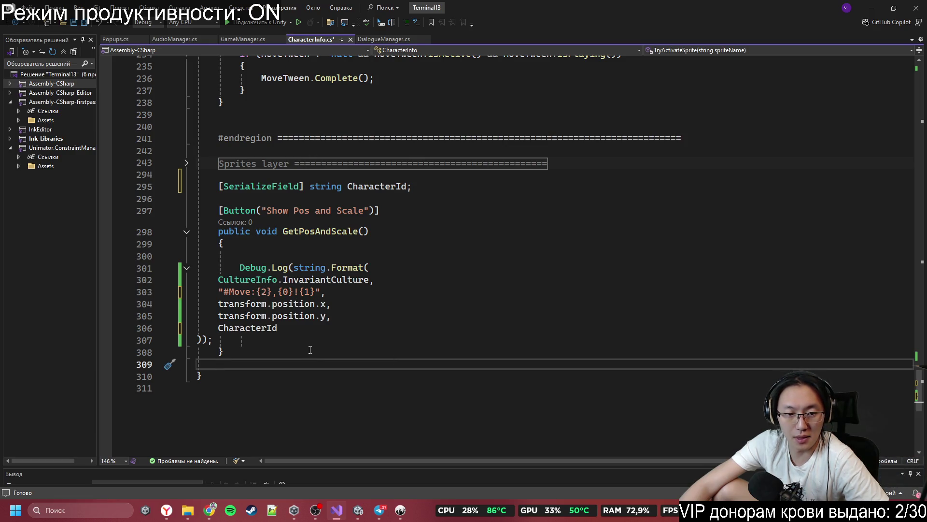
pyautogui.press('Up')
pyautogui.press('Up')
pyautogui.press('Down')
pyautogui.hotkey('ctrl', 's')
pyautogui.click(879, 6)
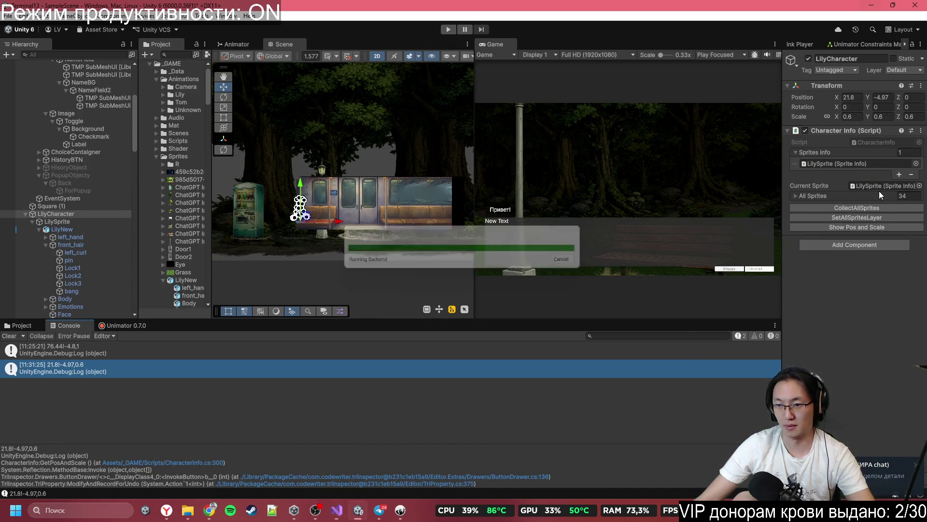
# - Enter Character Ids Lily, Kosya and Tom on LilyCharacter, UnknownCharacter and TomCharacter
pyautogui.click(878, 206)
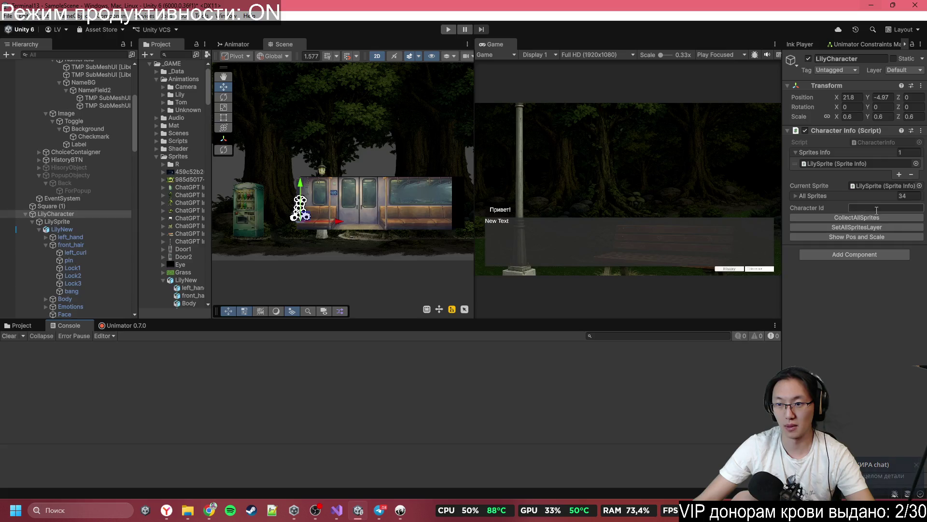
pyautogui.write('Lo')
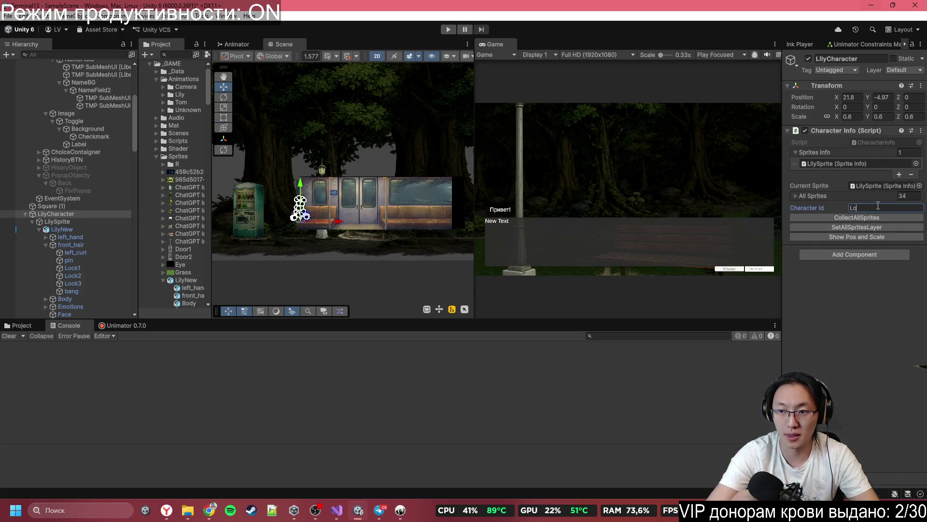
pyautogui.write('ly')
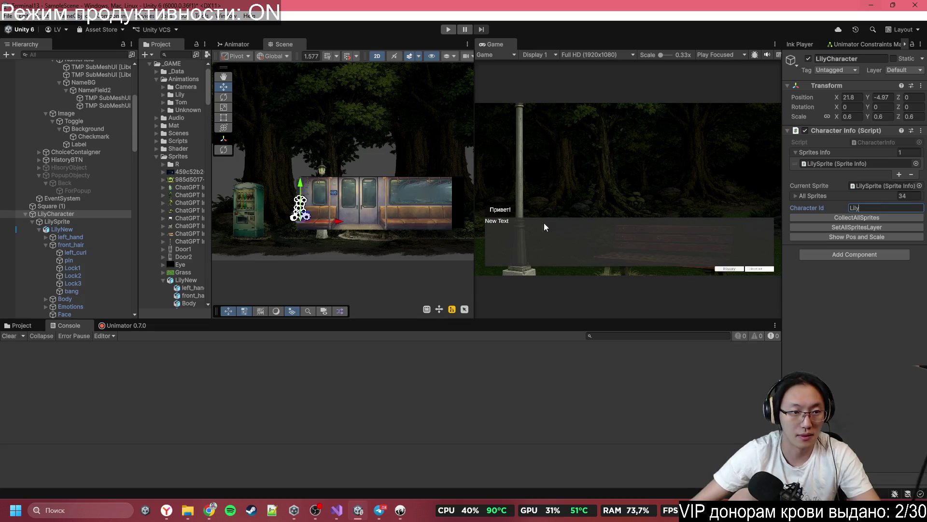
pyautogui.scroll(5, 83, 173)
pyautogui.scroll(-8, 83, 173)
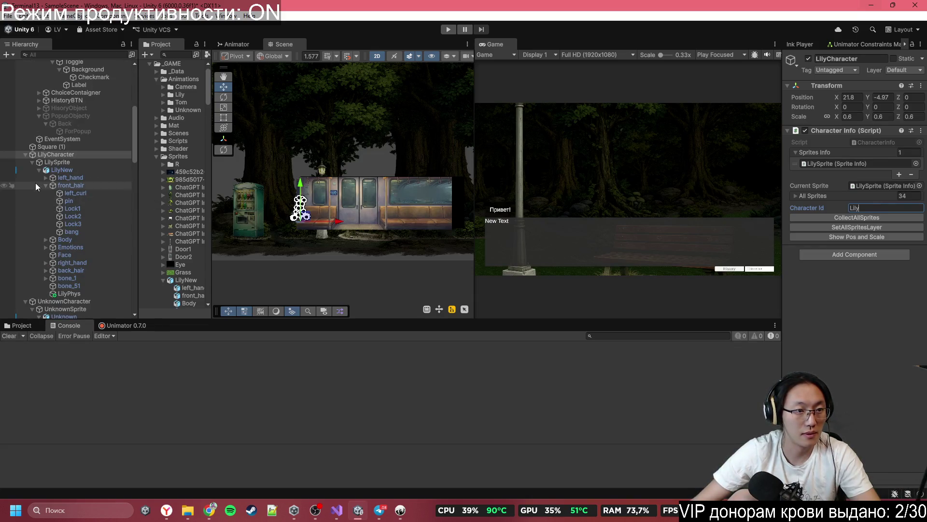
pyautogui.click(26, 154)
pyautogui.click(64, 162)
pyautogui.click(898, 205)
pyautogui.write('Kosya')
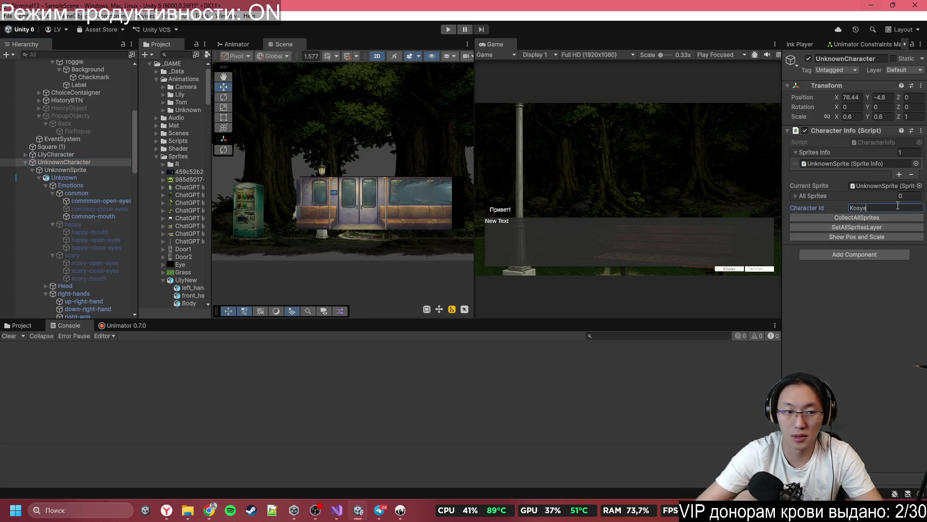
pyautogui.click(25, 162)
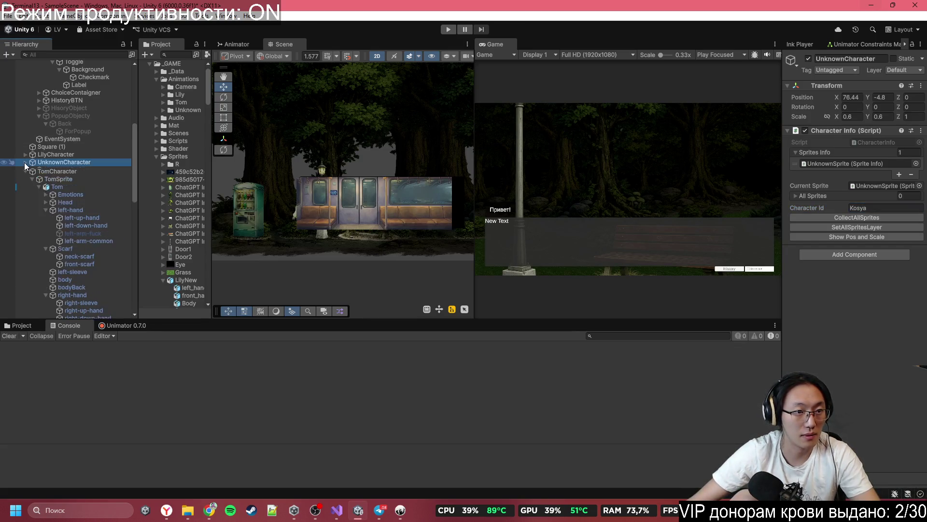
pyautogui.click(58, 170)
pyautogui.click(895, 209)
pyautogui.write('om')
pyautogui.press('Return')
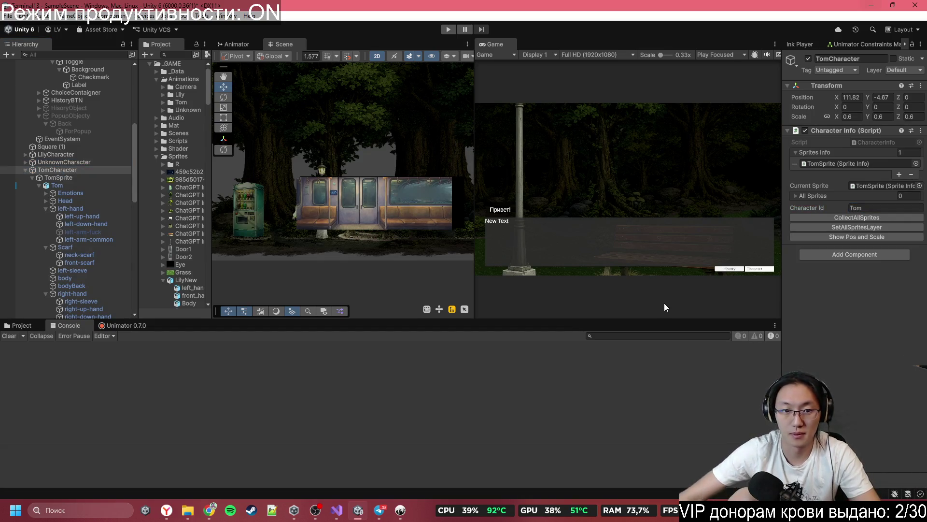
# - Log Lily's position and copy the #Move:Lily,21.8!-4.97 line from the console
pyautogui.scroll(5, 370, 165)
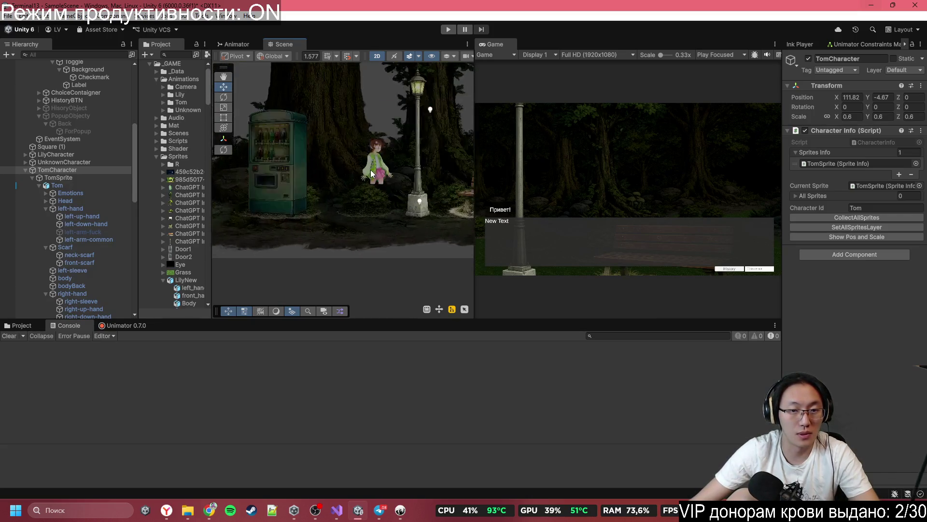
pyautogui.click(370, 165)
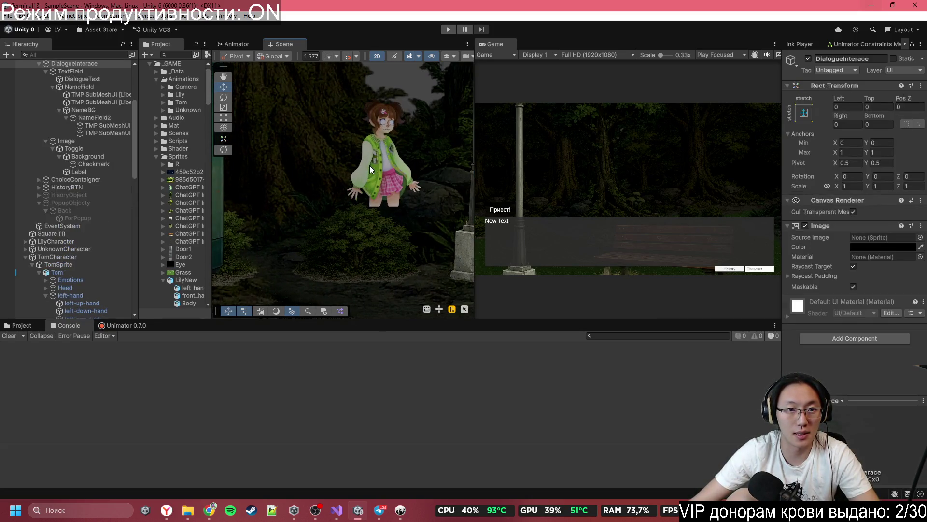
pyautogui.click(381, 157)
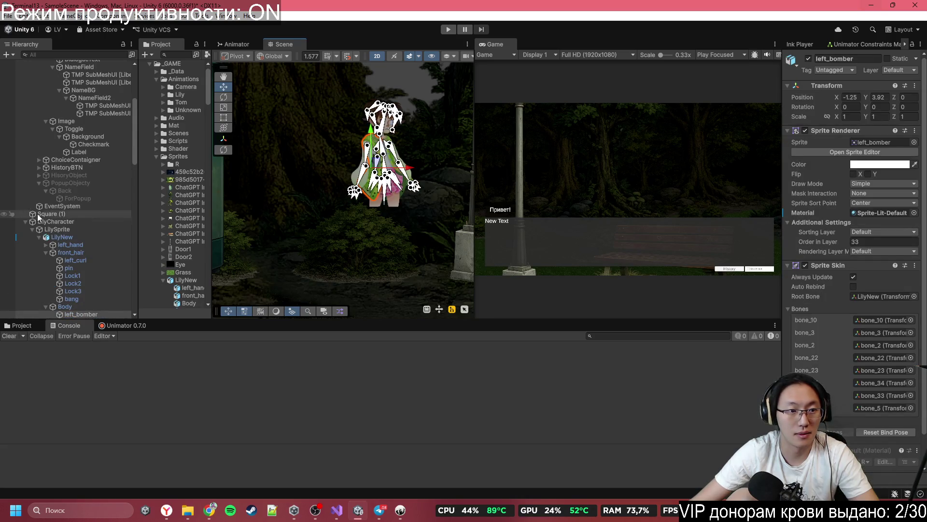
pyautogui.click(48, 222)
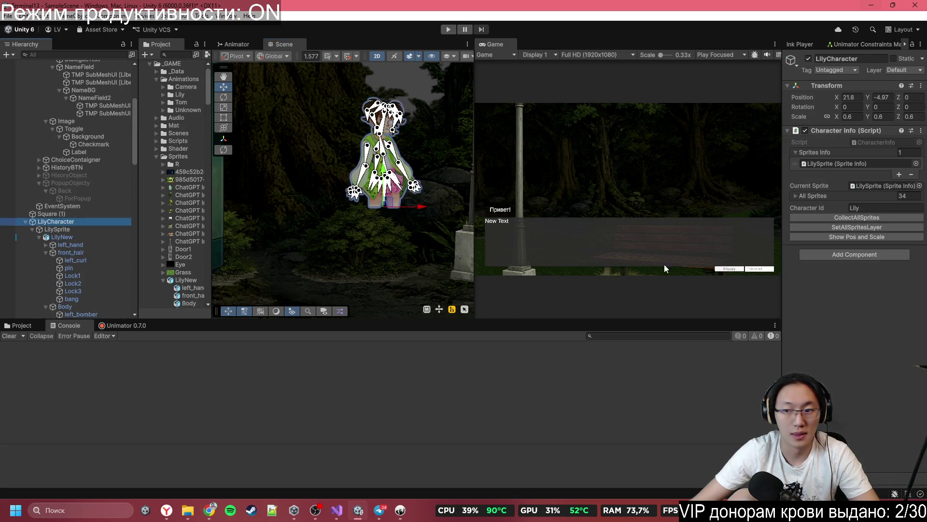
pyautogui.click(847, 237)
pyautogui.click(108, 356)
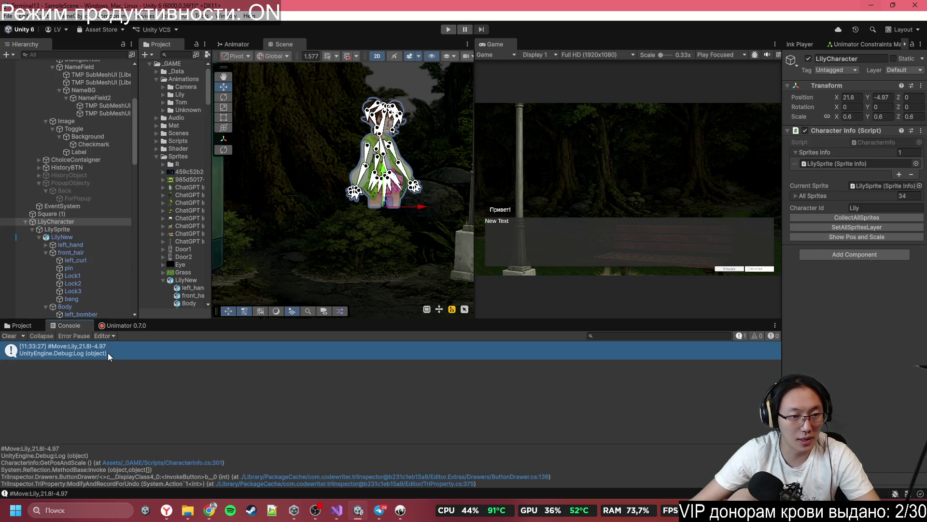
pyautogui.moveTo(67, 451); pyautogui.dragTo(1, 448)
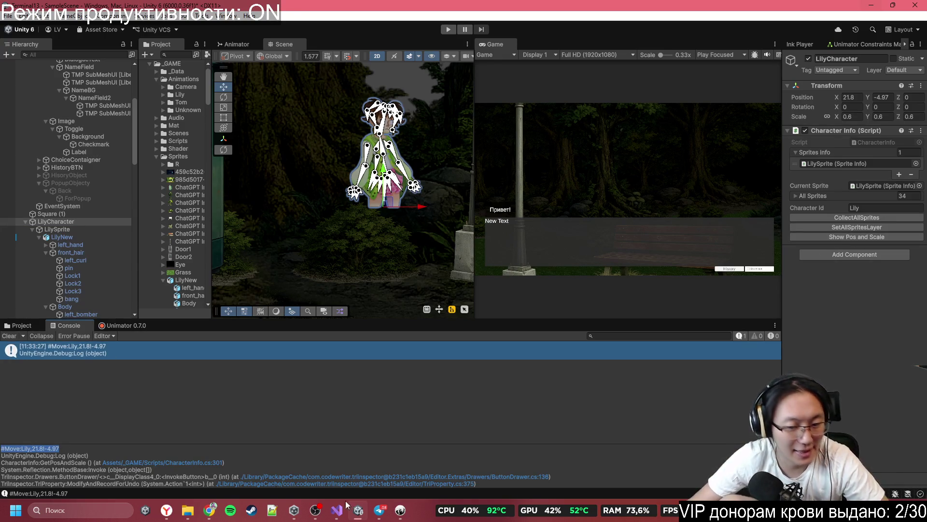
pyautogui.click(405, 511)
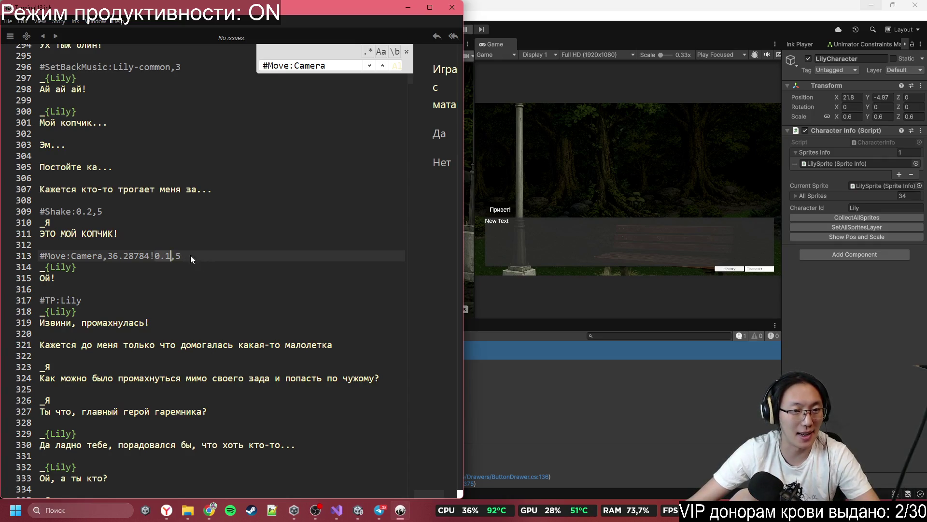
# - Paste the logged tag over the #Move:Camera line, then undo to restore it
pyautogui.hotkey('shift', 'Home')
pyautogui.write('#Move:Lily,21.8!-4.97')
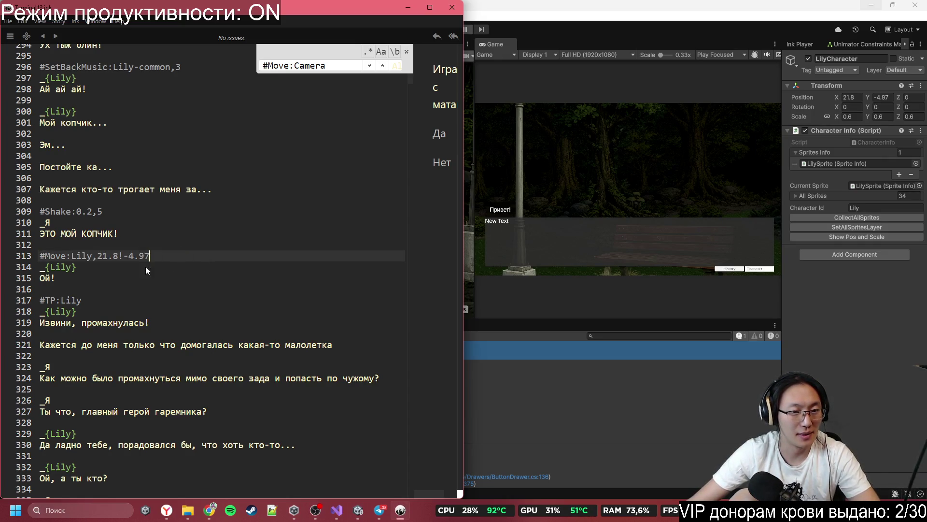
pyautogui.write(',')
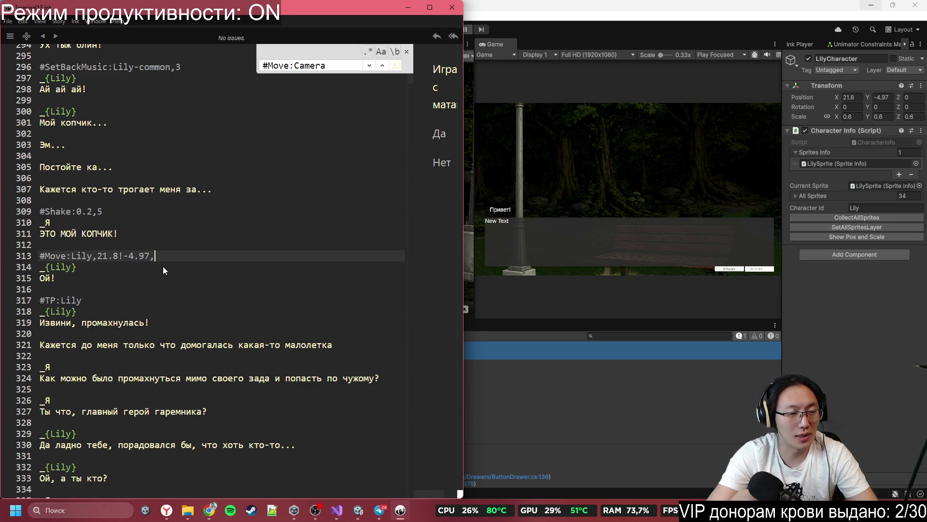
pyautogui.hotkey('ctrl', 'z')
pyautogui.click(163, 267)
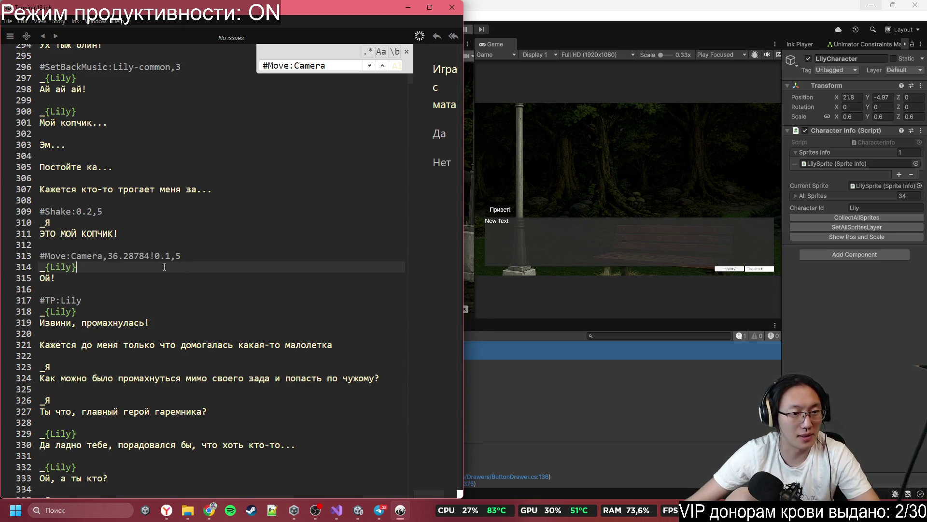
pyautogui.scroll(-3, 107, 322)
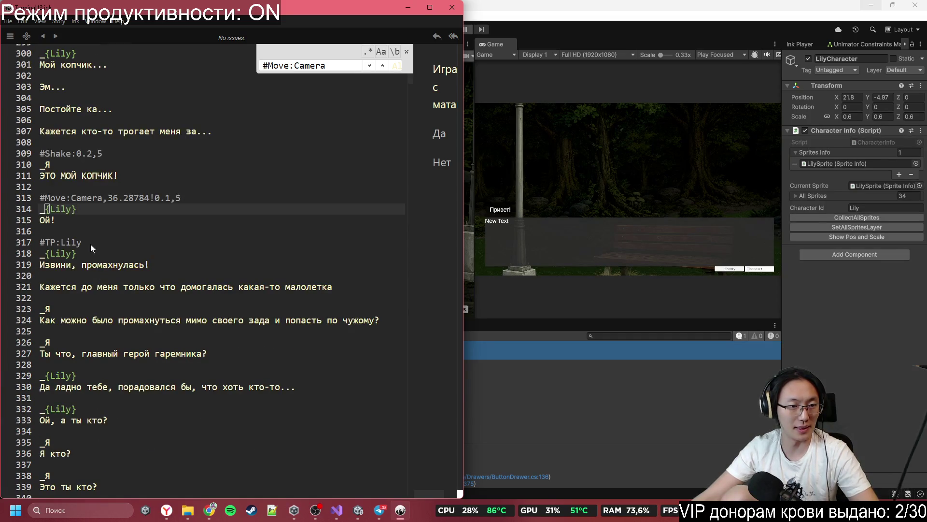
# - Paste the logged tag and move its coordinates so line 317 reads #TP:Lily,21.8!-4.97
pyautogui.click(100, 236)
pyautogui.write('#Move:Lily,21.8!-4.97')
pyautogui.moveTo(157, 231); pyautogui.dragTo(98, 231)
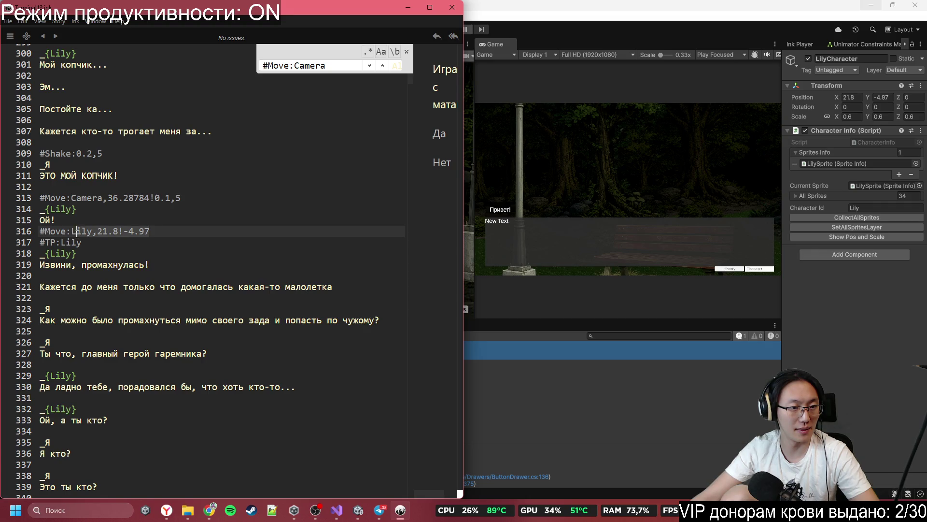
pyautogui.moveTo(73, 234)
pyautogui.mouseDown()
pyautogui.moveTo(83, 240)
pyautogui.moveTo(39, 231)
pyautogui.mouseUp()
pyautogui.press('BackSpace')
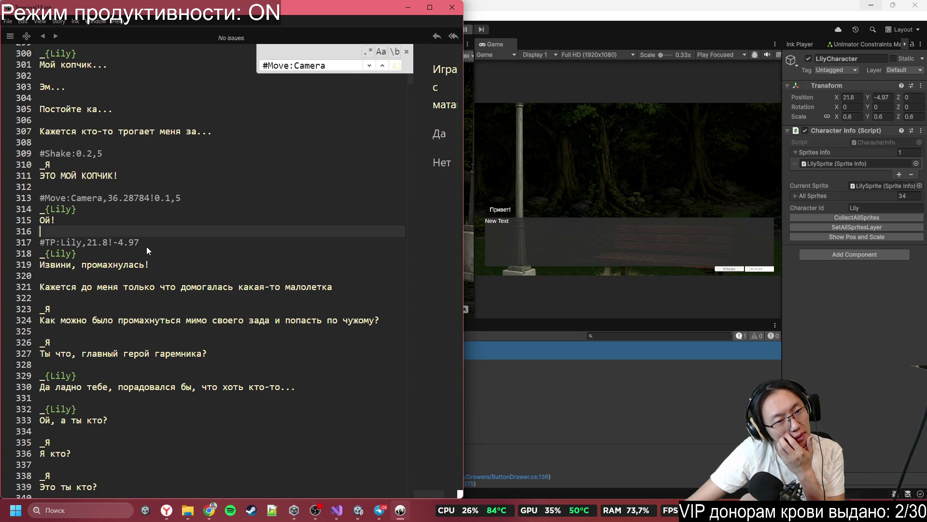
# - Add an empty line below the #TP:Lily,21.8!-4.97 tag
pyautogui.moveTo(149, 244); pyautogui.dragTo(40, 243)
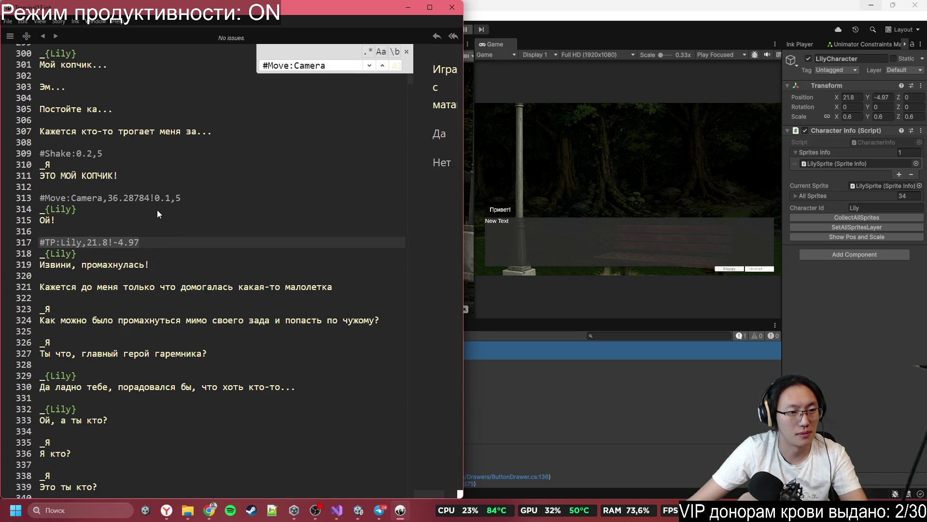
pyautogui.click(154, 242)
pyautogui.press('Return')
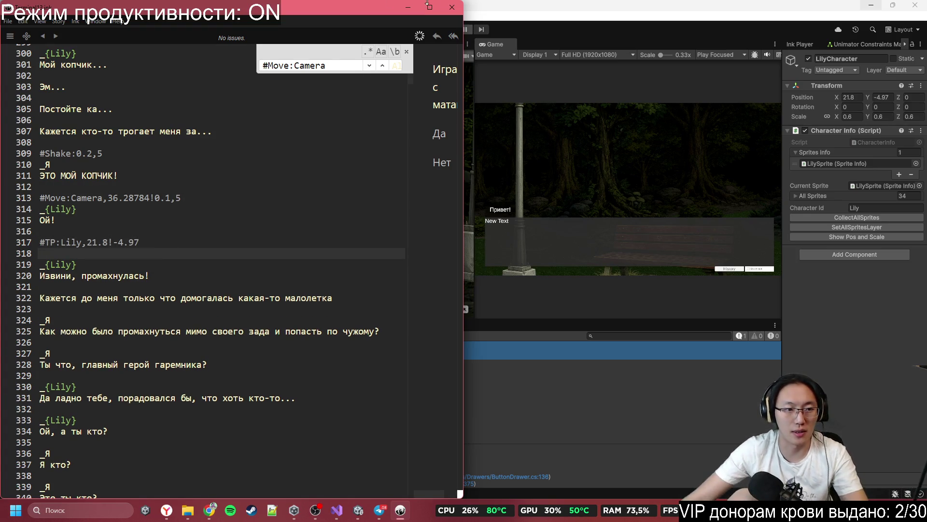
pyautogui.click(601, 136)
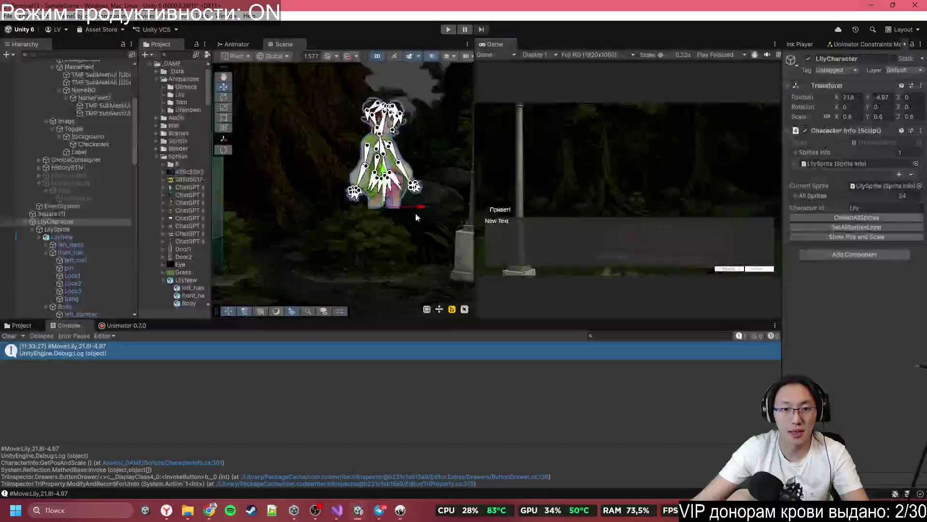
# - Move Lily right to X 33.43, then paste #Move:Lily,33.43!-4.97 onto Inky line 318
pyautogui.moveTo(343, 204)
pyautogui.mouseDown()
pyautogui.moveTo(541, 221)
pyautogui.moveTo(506, 225)
pyautogui.mouseUp()
pyautogui.click(835, 236)
pyautogui.click(104, 374)
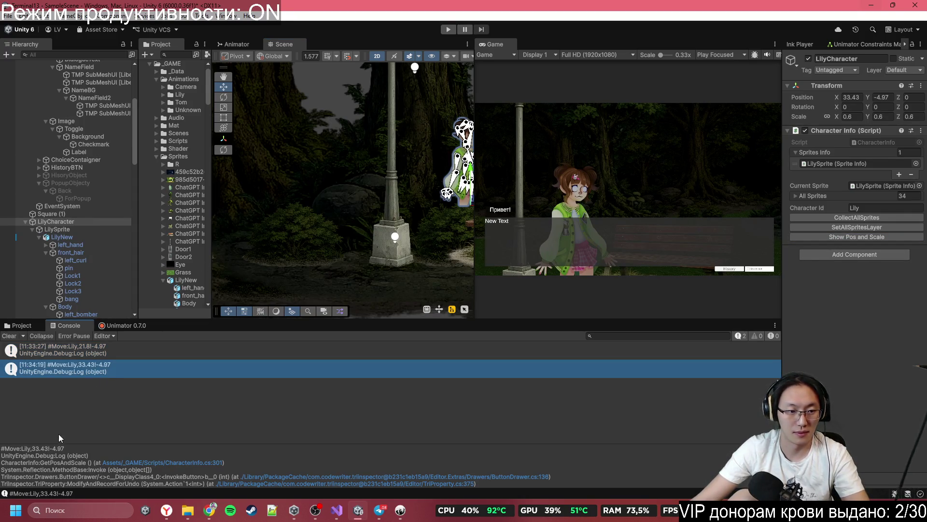
pyautogui.moveTo(71, 451); pyautogui.dragTo(1, 450)
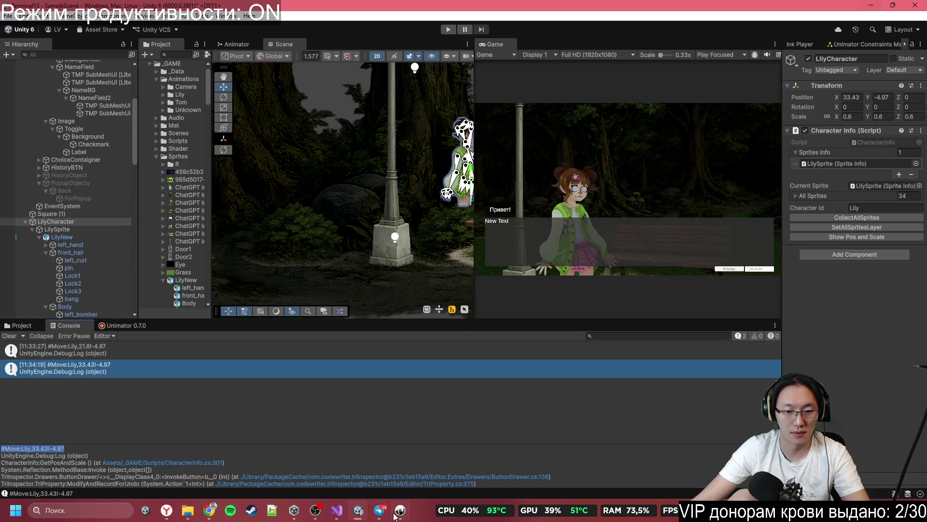
pyautogui.click(395, 516)
pyautogui.click(113, 251)
pyautogui.write('#Move:Lily,33.43!-4.97')
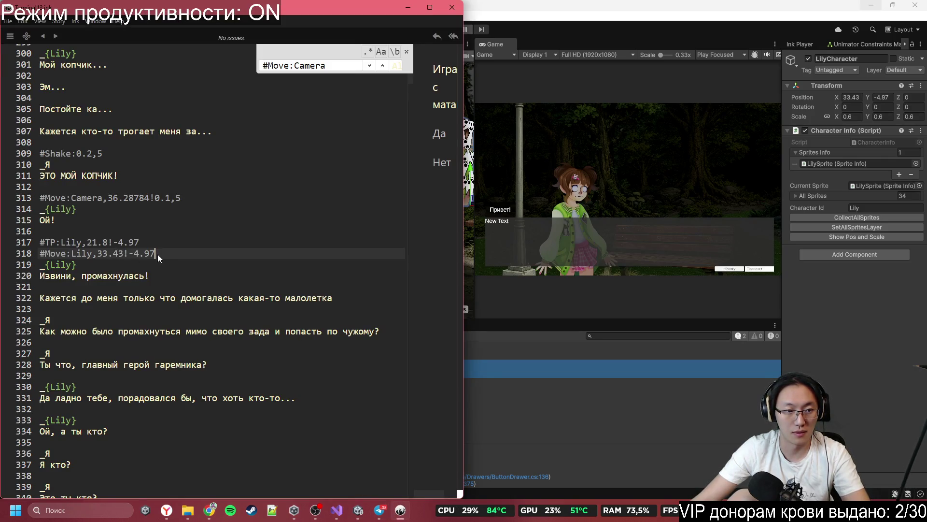
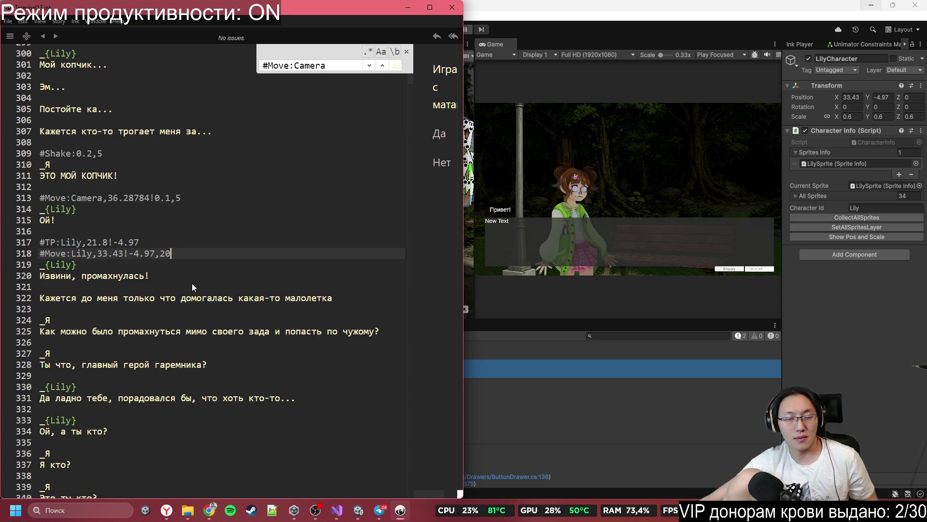
# - Check the tag values on the Miro notes board, then bring the Unity editor forward
pyautogui.click(216, 513)
pyautogui.click(642, 11)
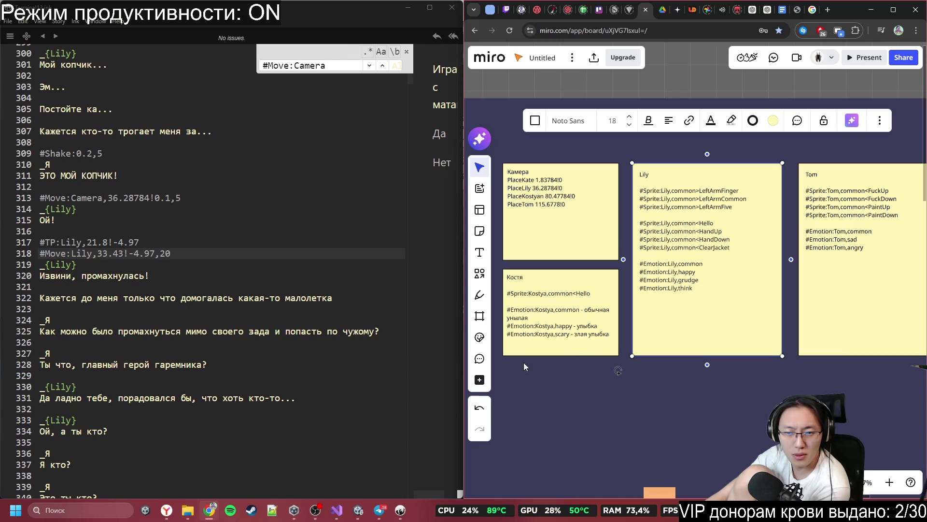
pyautogui.moveTo(337, 511)
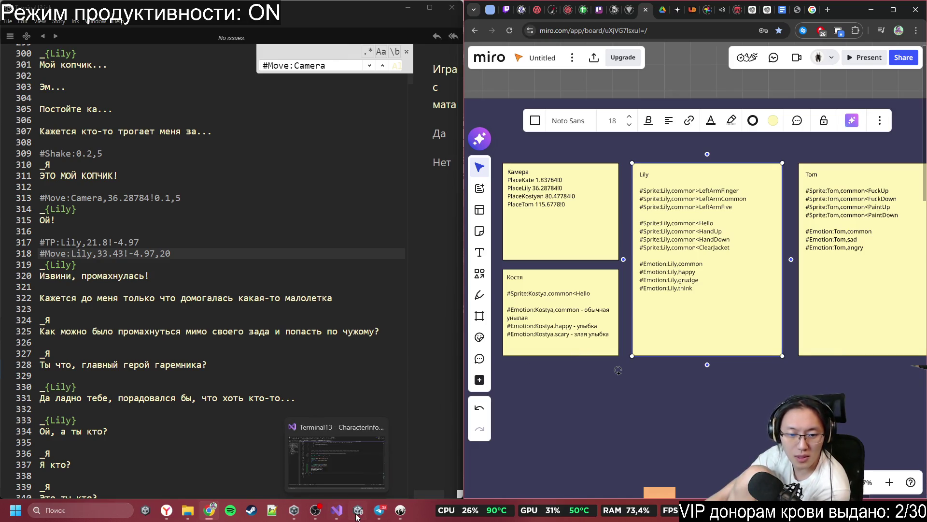
pyautogui.click(360, 516)
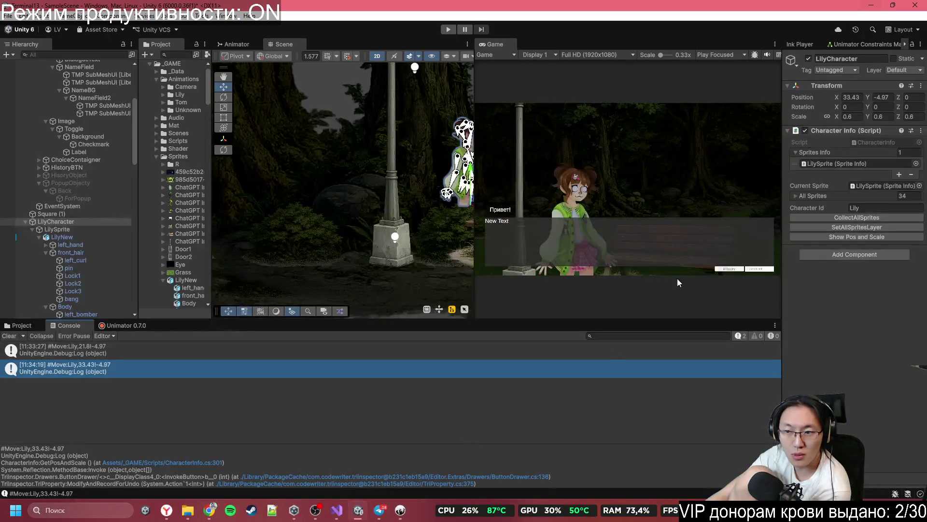
# - Under LilyNew > Emotions, preview Lily's grudge expression, then restore common before returning to Inky
pyautogui.scroll(-3, 49, 232)
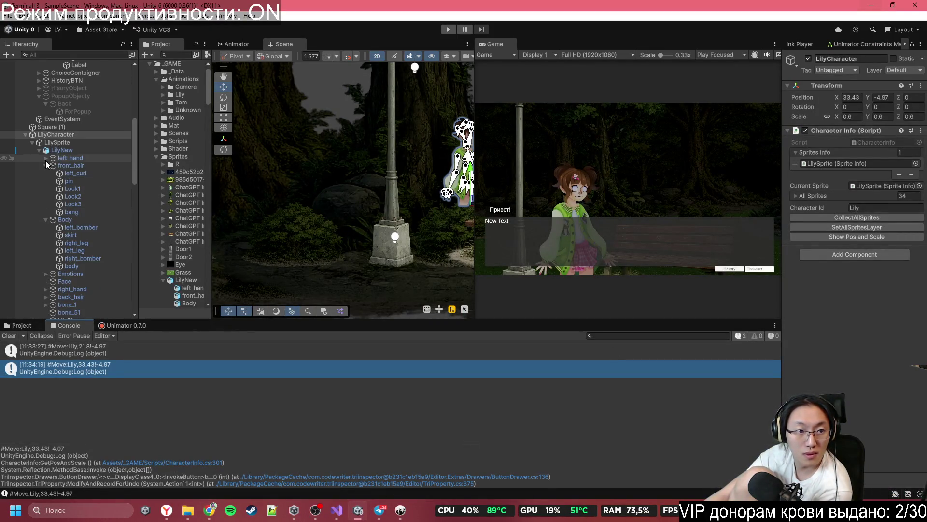
pyautogui.click(48, 274)
pyautogui.click(46, 273)
pyautogui.click(63, 281)
pyautogui.scroll(-2, 82, 241)
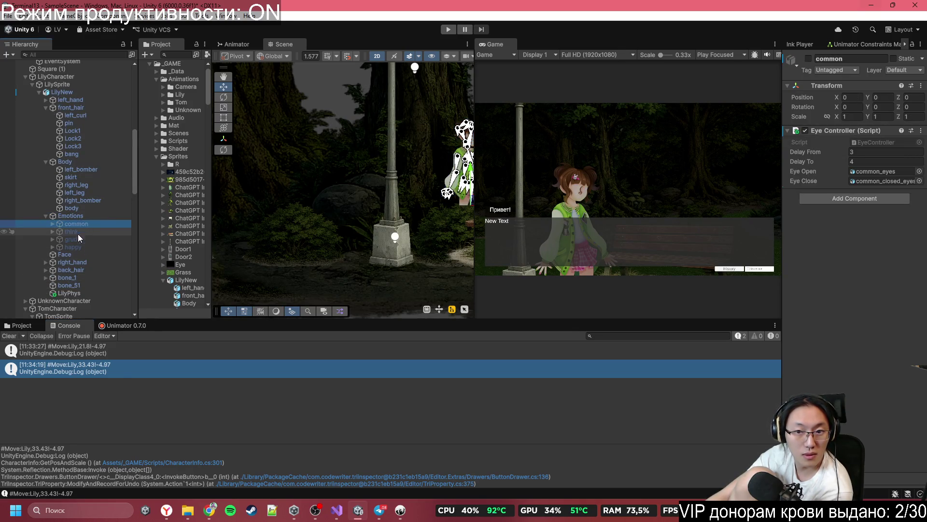
pyautogui.click(98, 239)
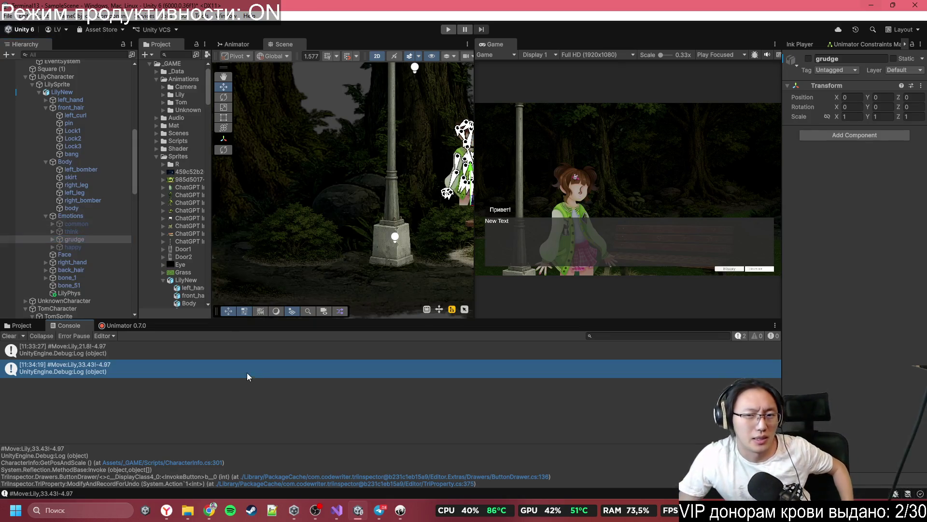
pyautogui.click(90, 224)
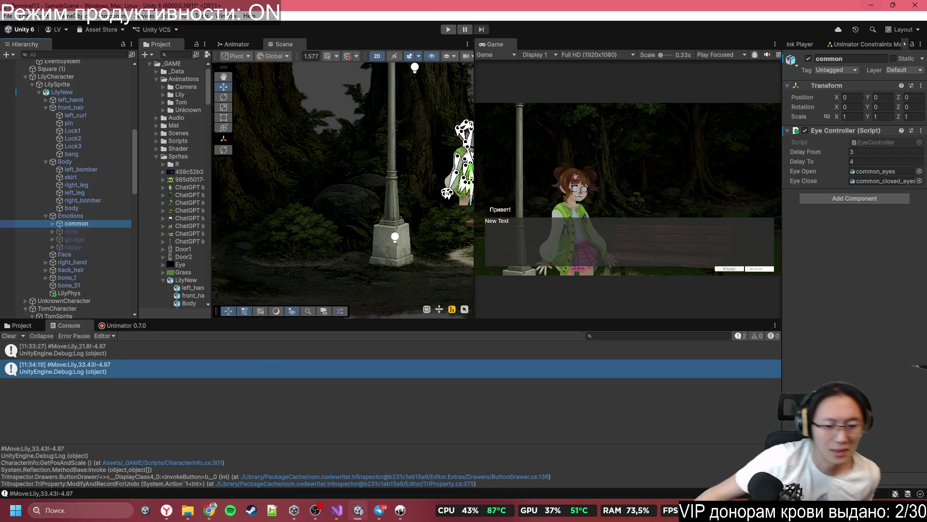
pyautogui.click(398, 512)
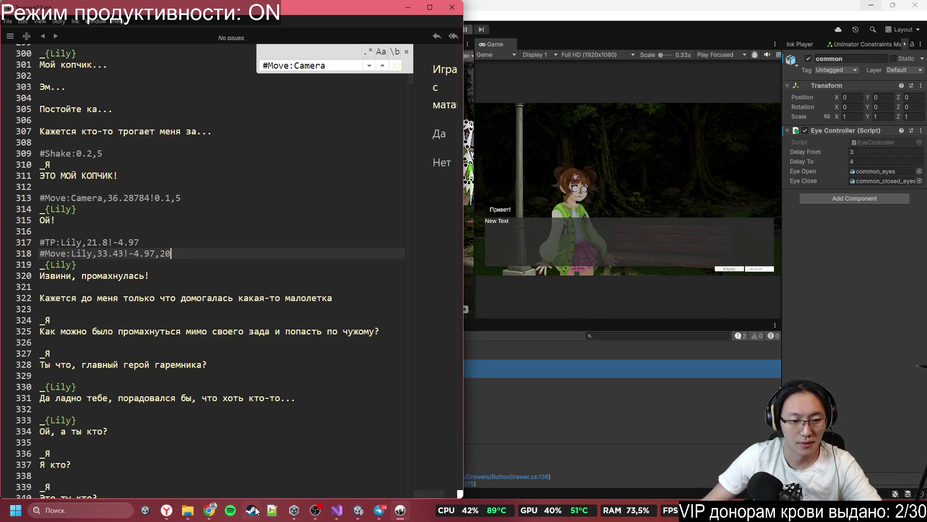
# - Append '><' to the #Emotion:Lily,grudge entry on Lily's Miro note
pyautogui.click(209, 510)
pyautogui.click(713, 280)
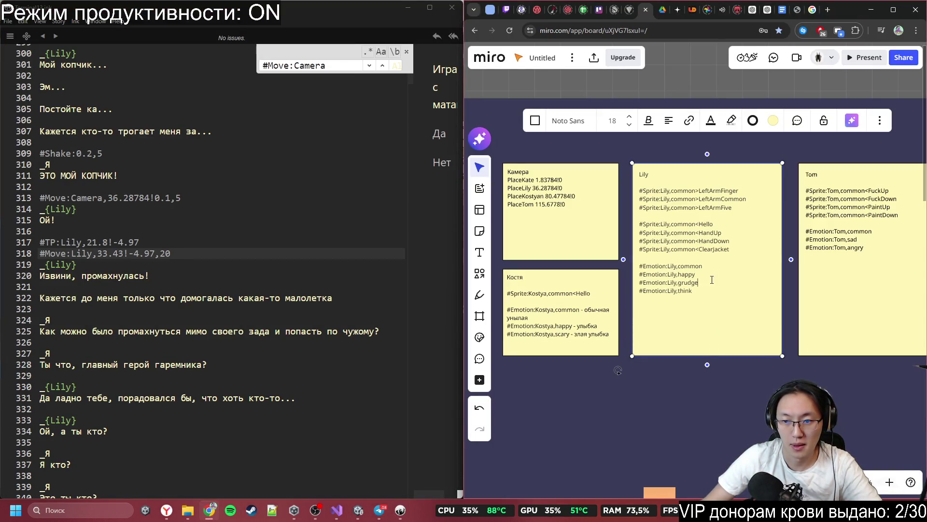
pyautogui.write('><')
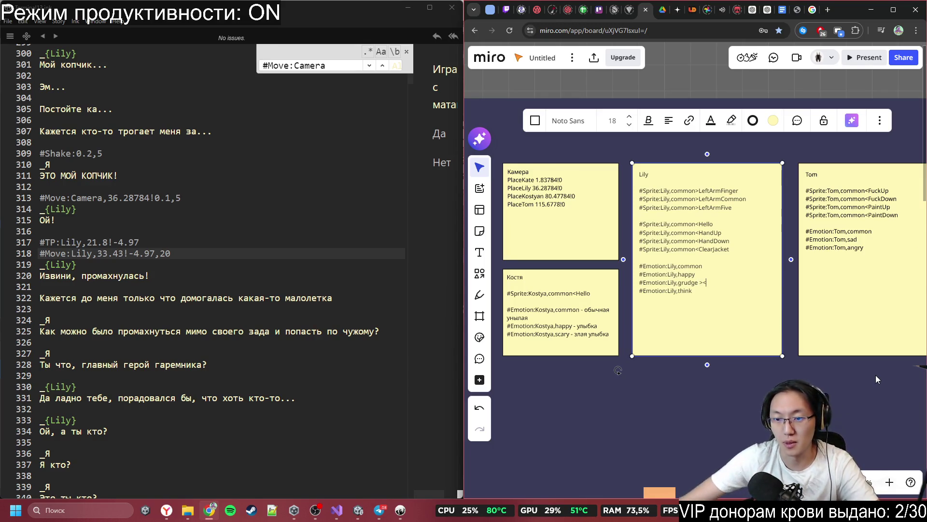
pyautogui.click(366, 514)
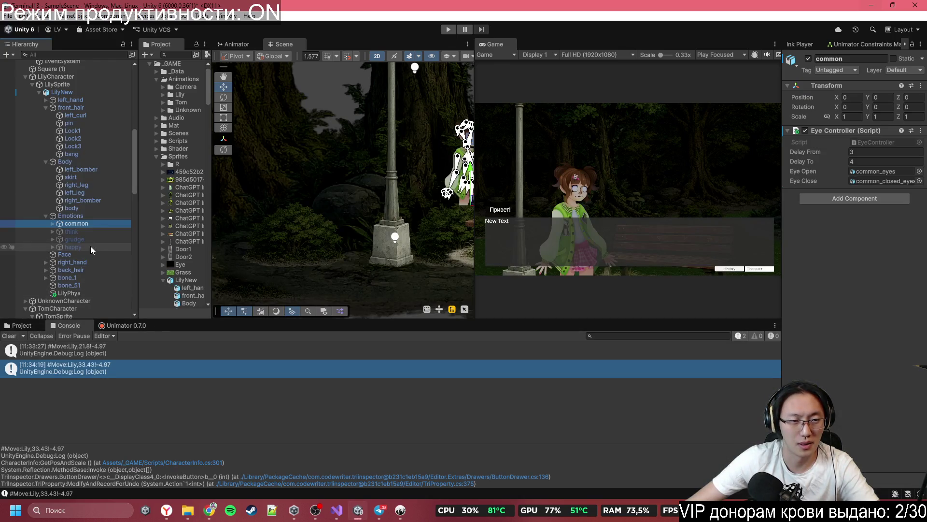
# - Toggle Lily's grudge, think and common emotions in Unity, leaving happy selected, then minimise Unity
pyautogui.click(91, 246)
pyautogui.click(92, 238)
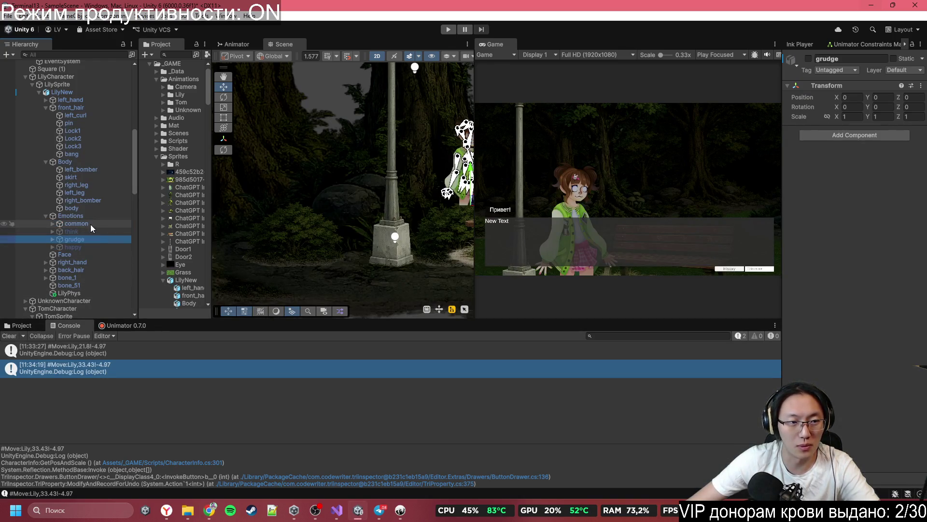
pyautogui.click(91, 232)
pyautogui.hotkey('alt', 'shift', 'a')
pyautogui.click(91, 225)
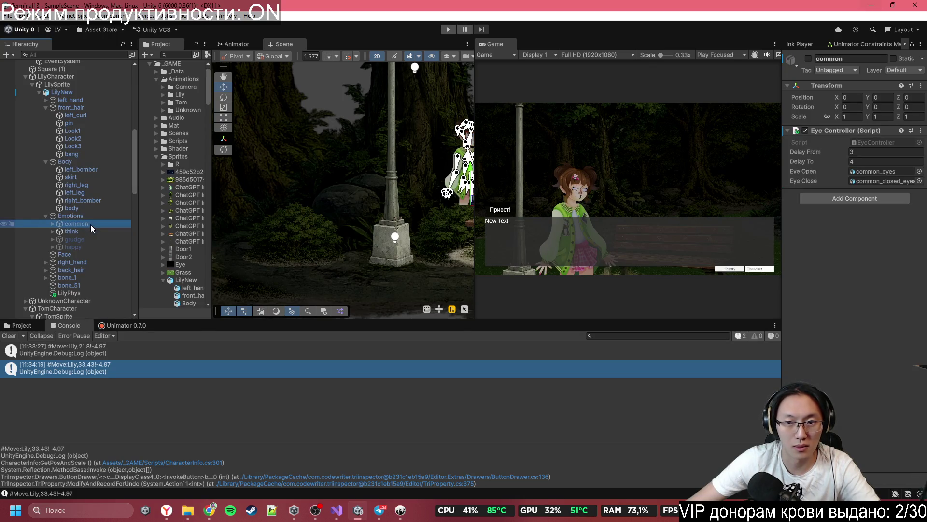
pyautogui.click(91, 230)
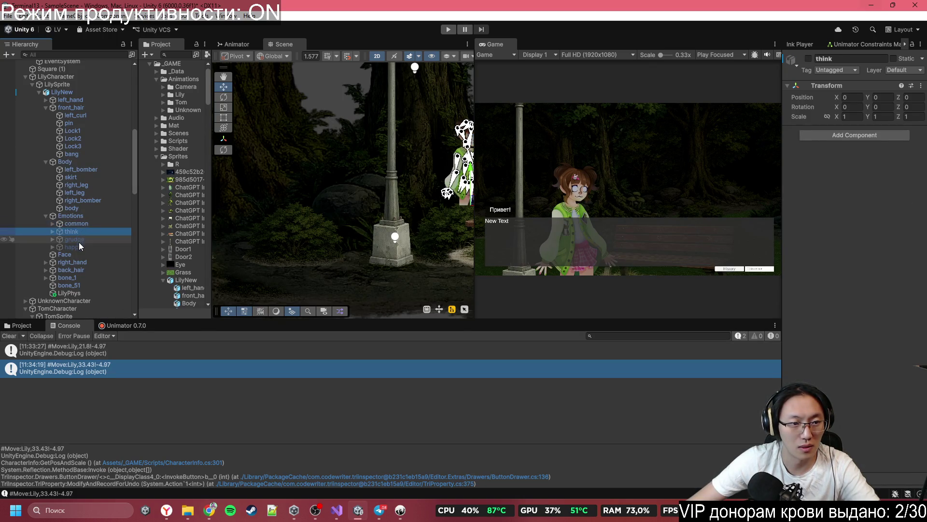
pyautogui.hotkey('alt', 'shift', 'a')
pyautogui.click(77, 248)
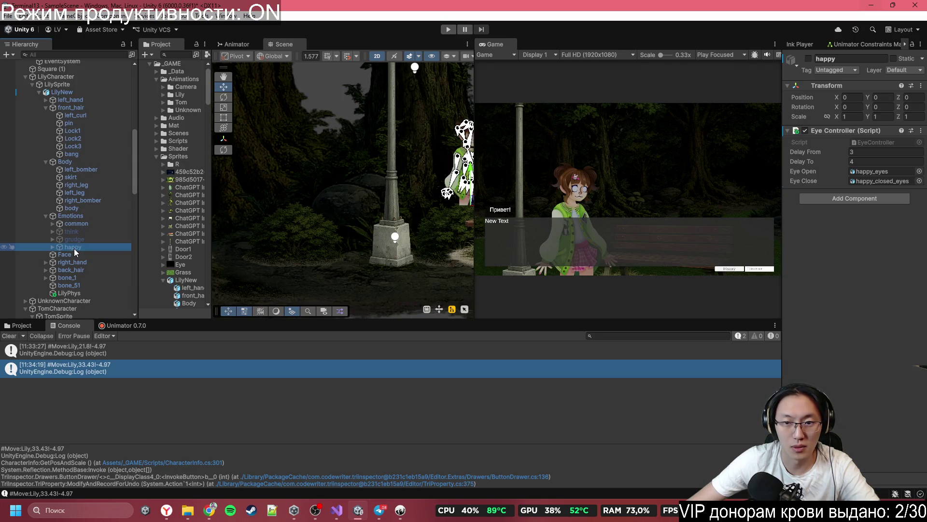
pyautogui.click(871, 4)
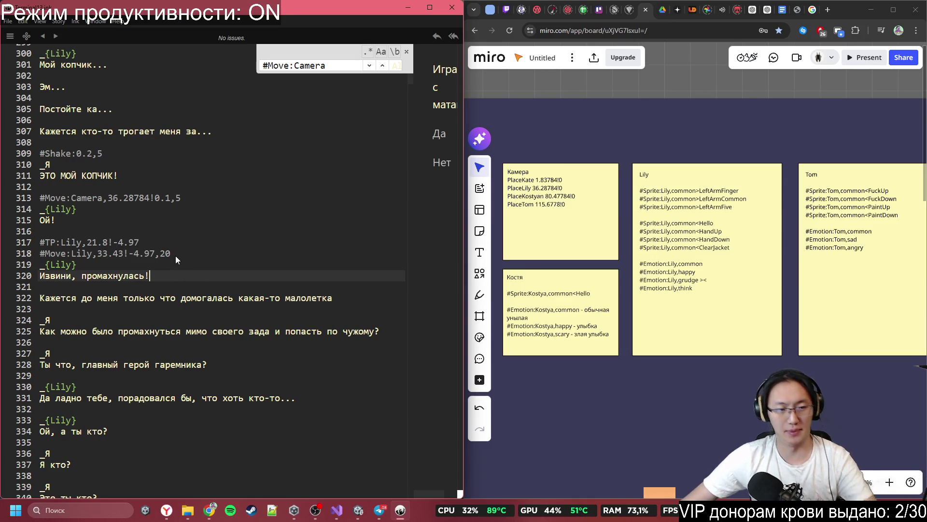
# - Copy #Emotion:Lily,grudge from Lily's Miro note onto a new line 319 before her apology
pyautogui.click(203, 246)
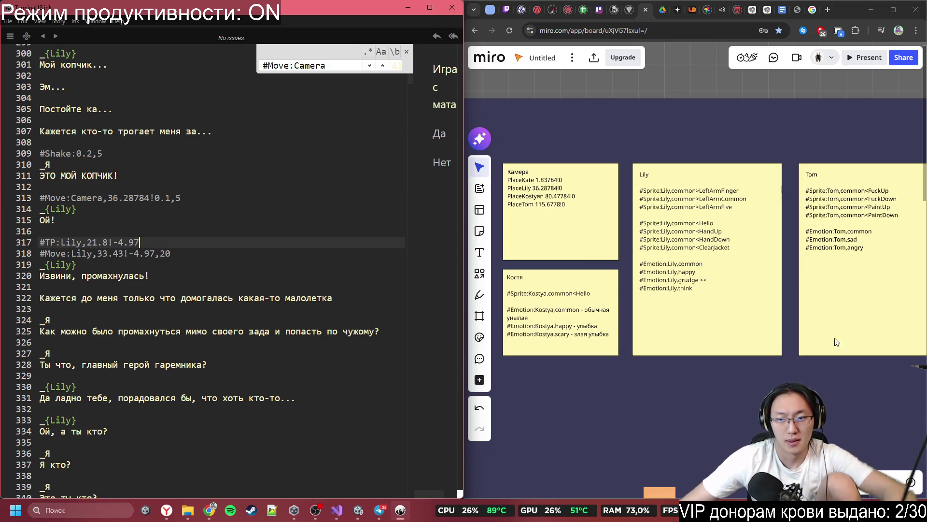
pyautogui.click(702, 284)
pyautogui.click(696, 283)
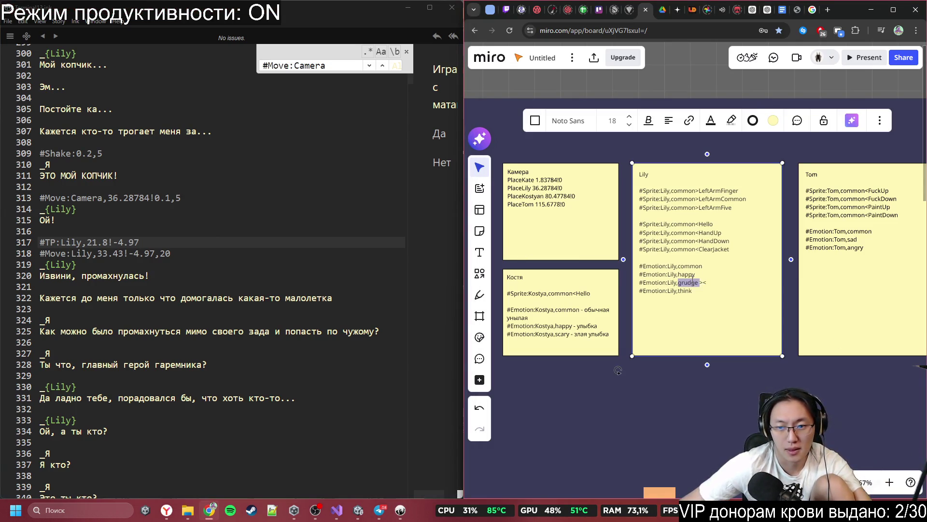
pyautogui.moveTo(698, 283)
pyautogui.mouseDown()
pyautogui.moveTo(632, 281)
pyautogui.moveTo(642, 286)
pyautogui.mouseUp()
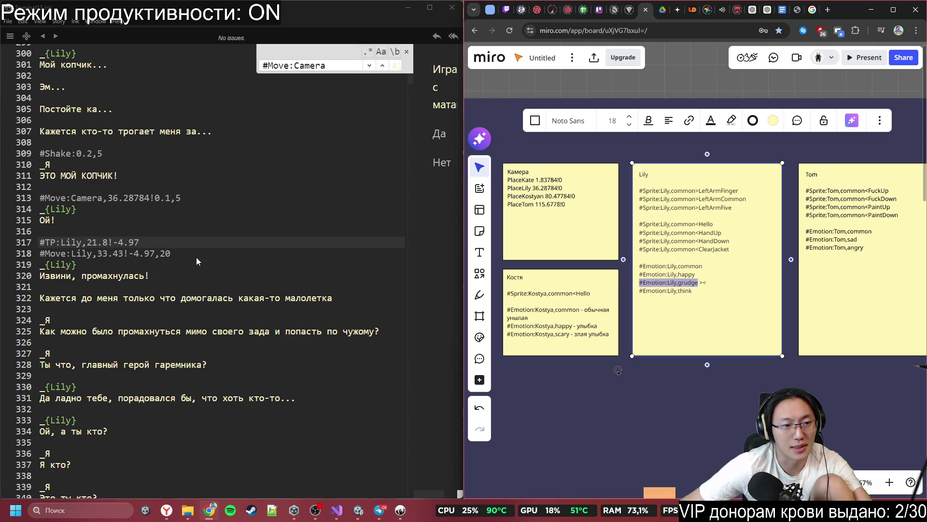
pyautogui.click(184, 256)
pyautogui.press('Return')
pyautogui.write('#Emotion:Lily,grudge')
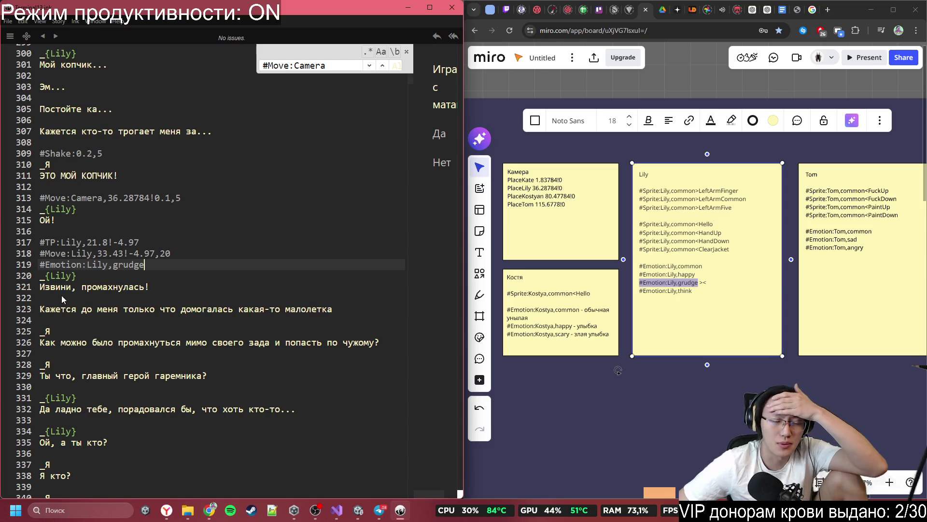
pyautogui.scroll(-2, 282, 285)
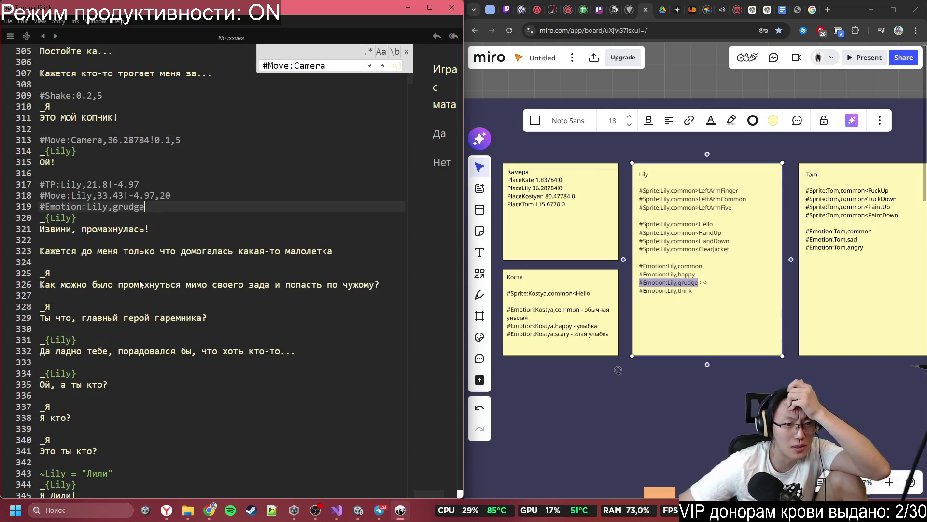
pyautogui.scroll(-2, 131, 299)
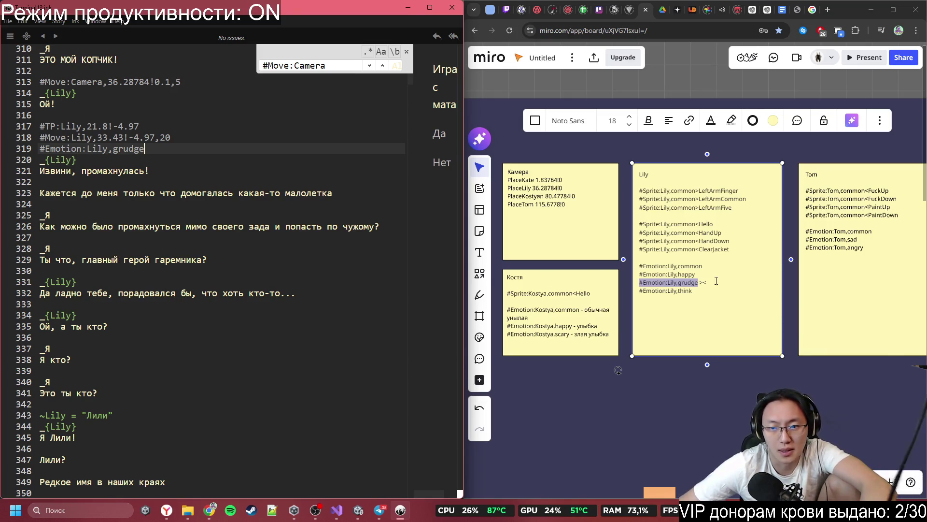
# - Paste #Emotion:Lily,think on a new line before 'Да ладно тебе, порадовался бы…'
pyautogui.moveTo(712, 275)
pyautogui.mouseDown()
pyautogui.moveTo(661, 273)
pyautogui.moveTo(692, 291)
pyautogui.moveTo(633, 290)
pyautogui.moveTo(701, 291)
pyautogui.mouseUp()
pyautogui.hotkey('ctrl', 'c')
pyautogui.click(99, 261)
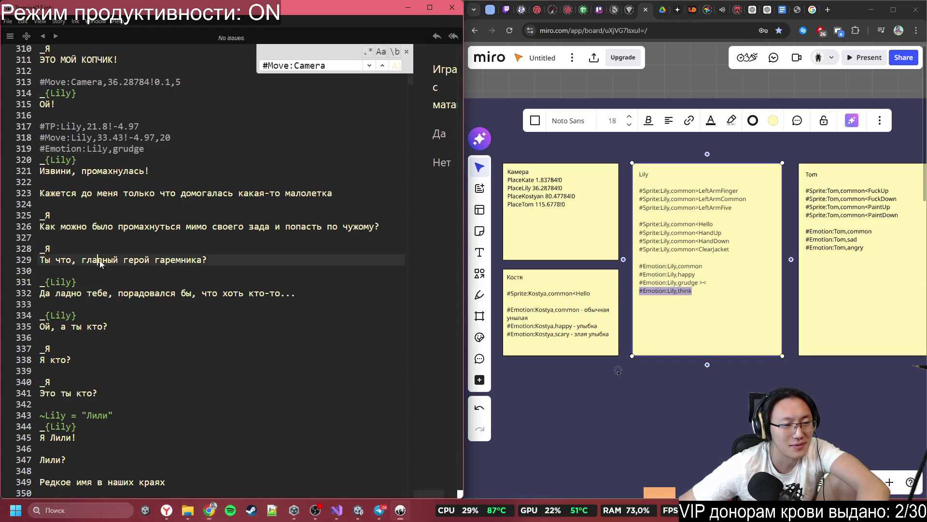
pyautogui.click(137, 238)
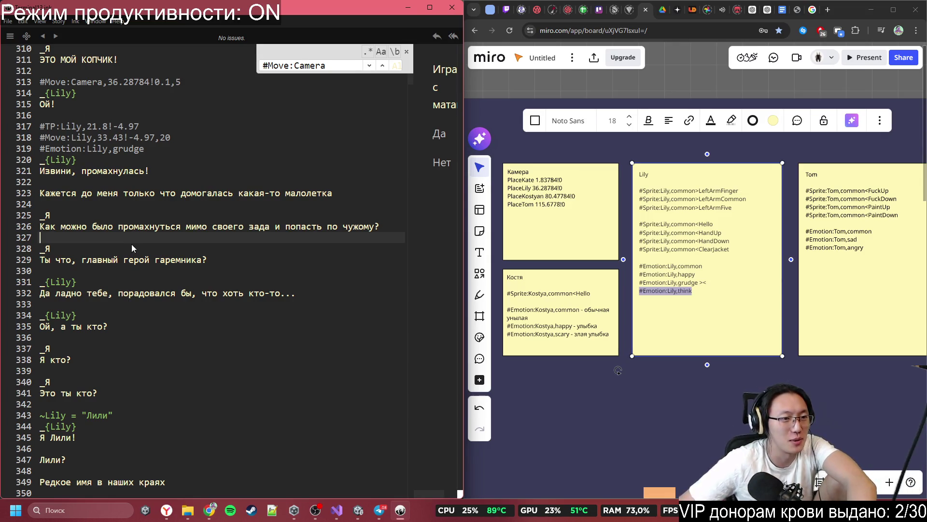
pyautogui.click(651, 282)
pyautogui.moveTo(695, 274)
pyautogui.mouseDown()
pyautogui.moveTo(642, 268)
pyautogui.moveTo(645, 280)
pyautogui.moveTo(633, 278)
pyautogui.moveTo(681, 276)
pyautogui.moveTo(643, 275)
pyautogui.mouseUp()
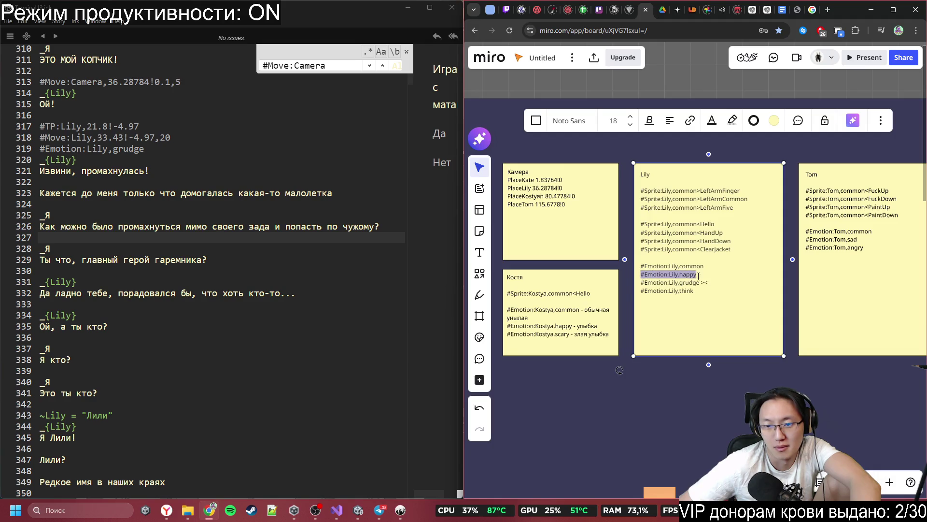
pyautogui.click(143, 230)
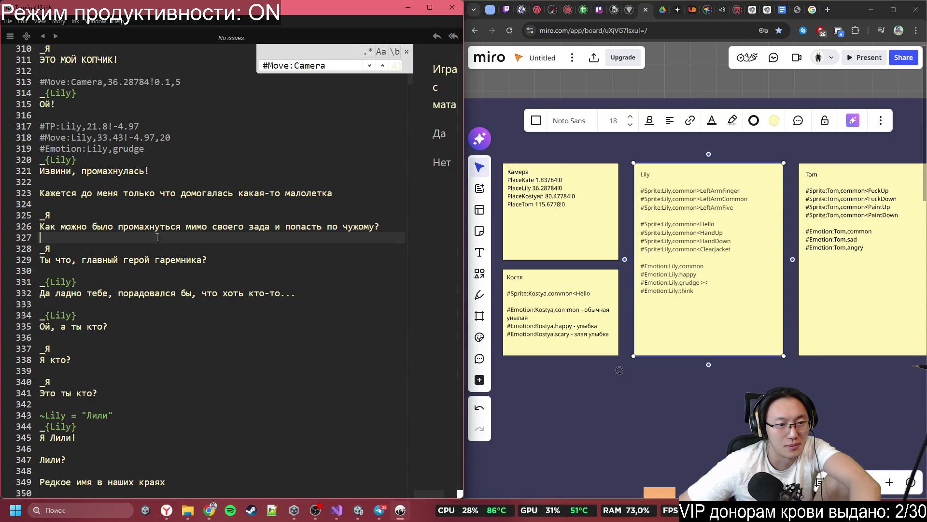
pyautogui.click(160, 270)
pyautogui.press('Return')
pyautogui.hotkey('ctrl', 'v')
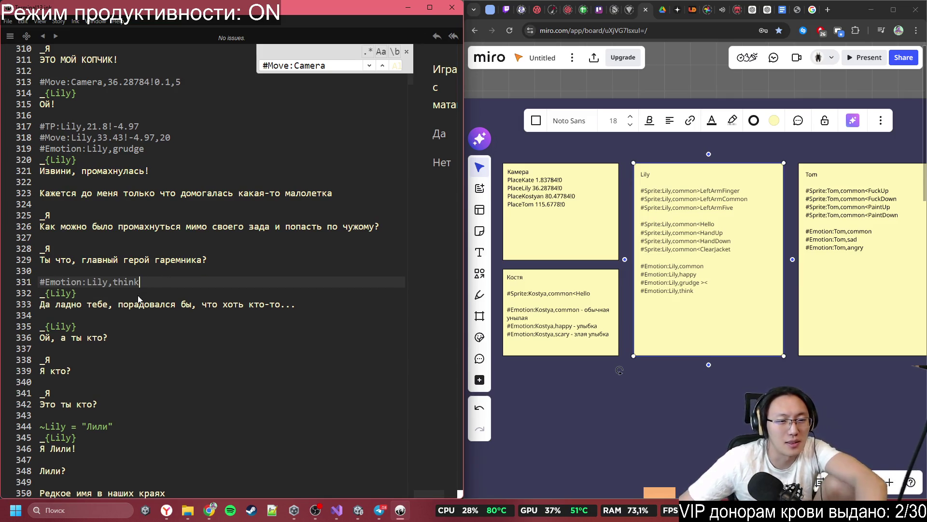
pyautogui.scroll(-1, 113, 302)
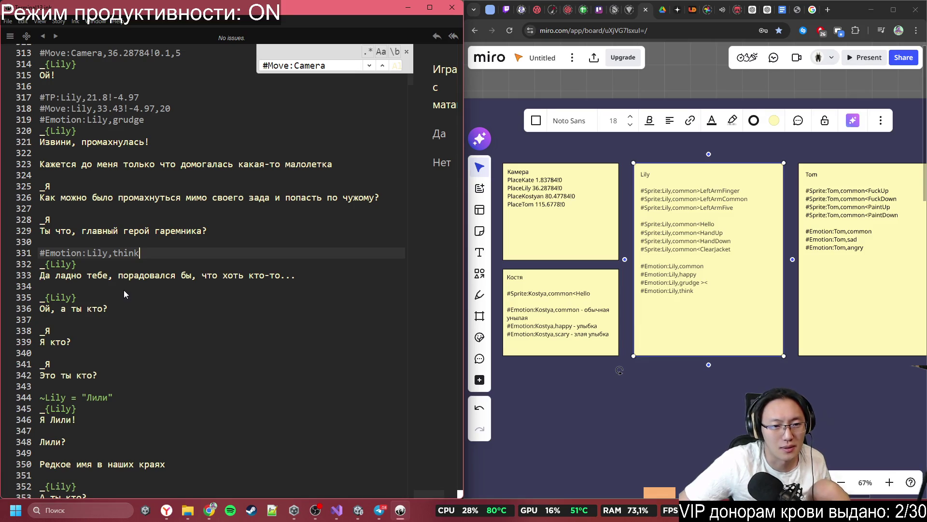
pyautogui.scroll(-1, 124, 293)
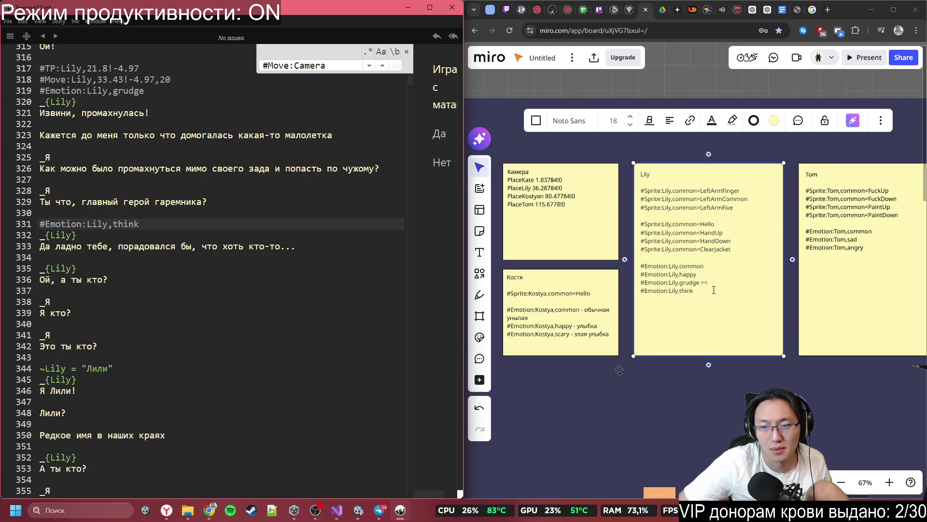
pyautogui.click(352, 514)
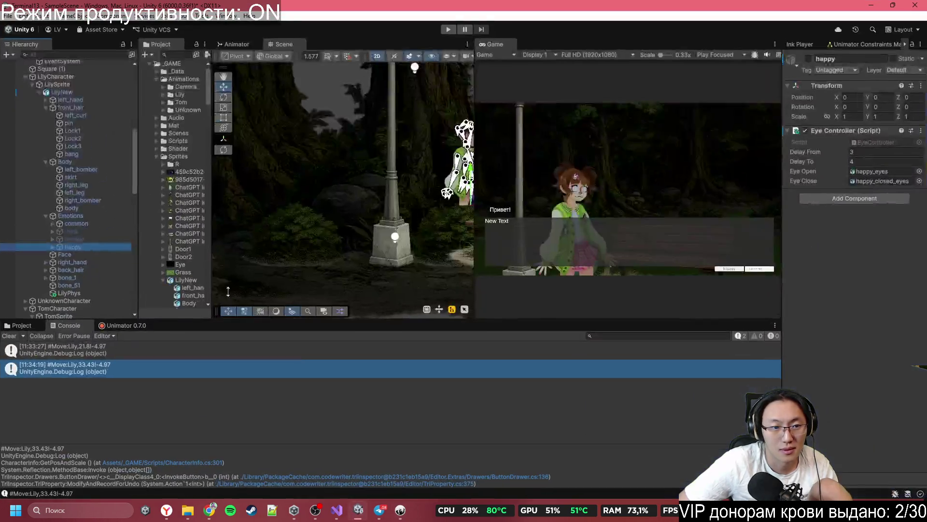
# - Cycle Lily through think, common, grudge and think in Unity, ending on common
pyautogui.click(105, 234)
pyautogui.click(106, 227)
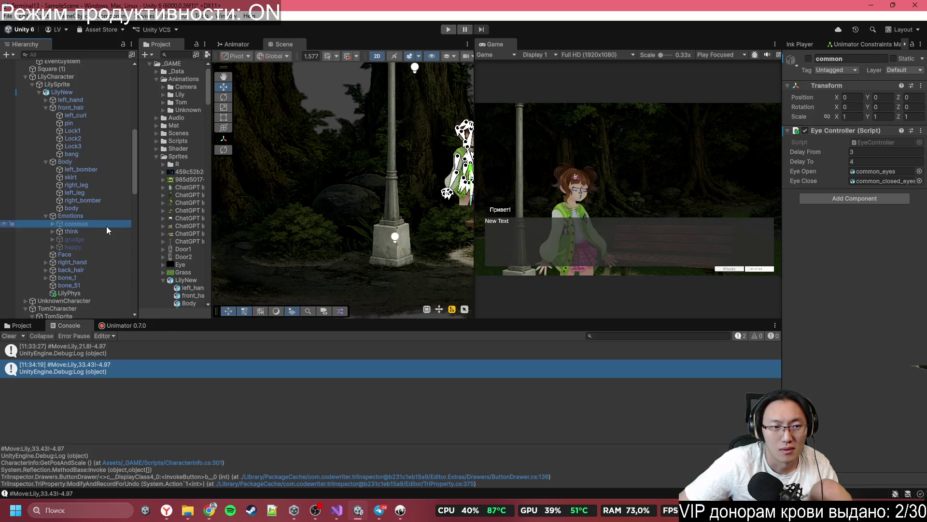
pyautogui.click(103, 230)
pyautogui.click(97, 240)
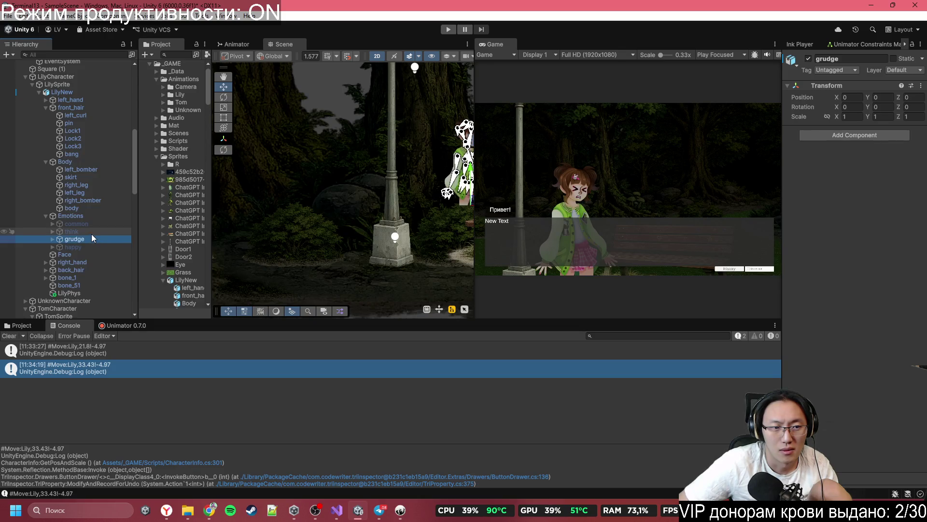
pyautogui.click(91, 234)
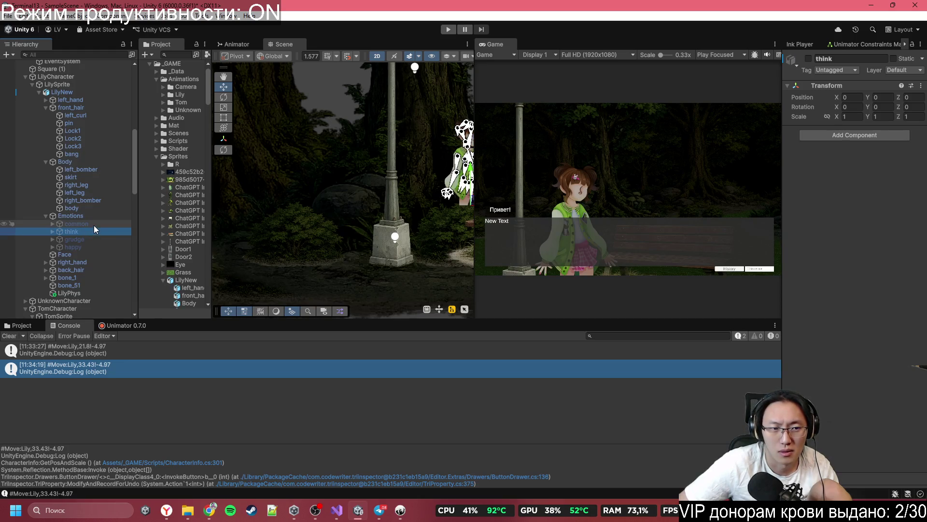
pyautogui.click(94, 224)
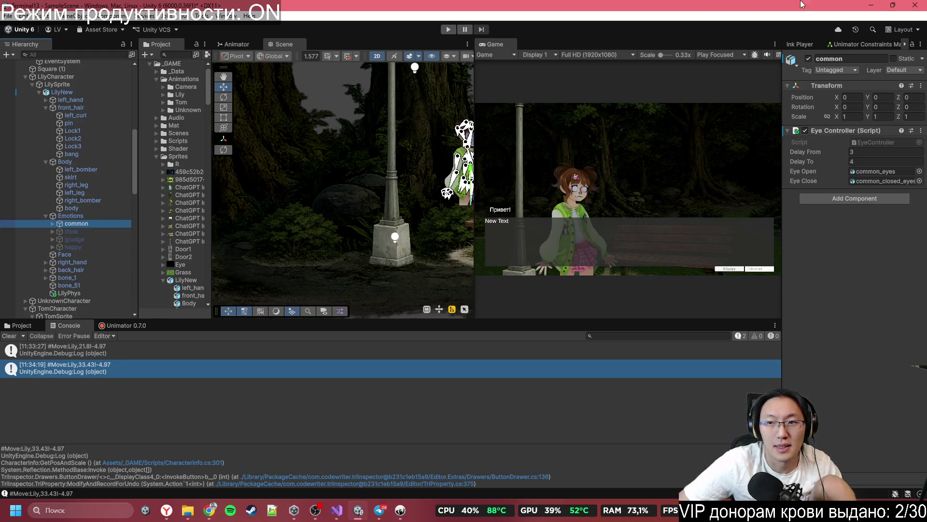
pyautogui.hotkey('alt', 'Tab')
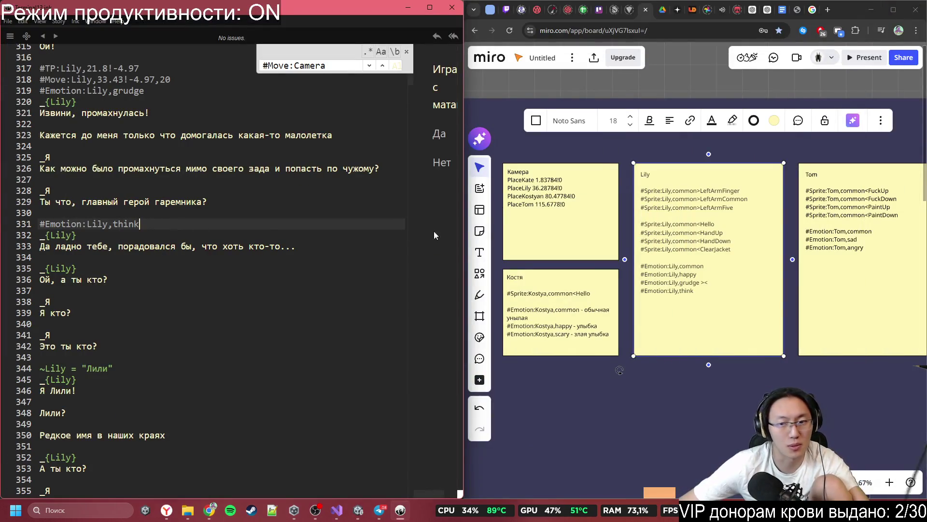
# - Paste #Emotion:Lily,common from the Miro note above Lily's reply
pyautogui.moveTo(704, 266); pyautogui.dragTo(651, 266)
pyautogui.click(127, 261)
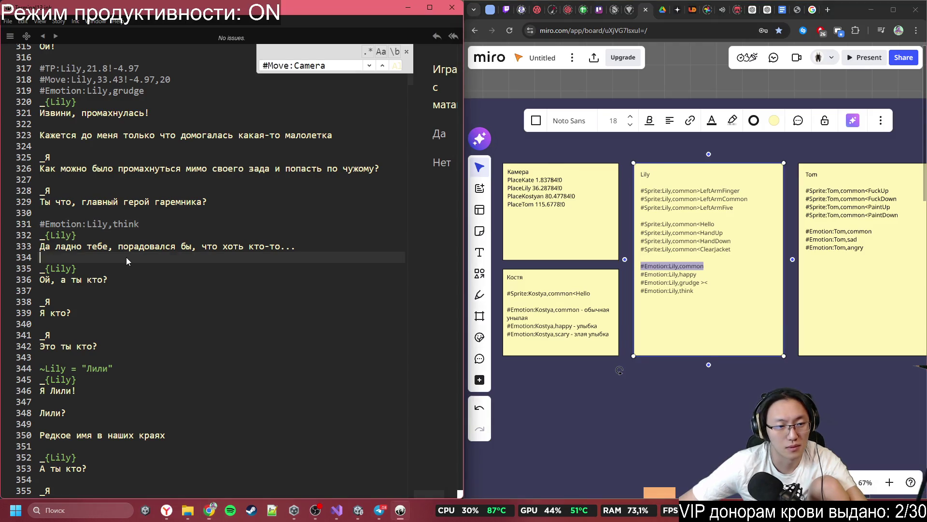
pyautogui.press('Return')
pyautogui.write('#Emotion:Lily,common')
pyautogui.scroll(-3, 117, 305)
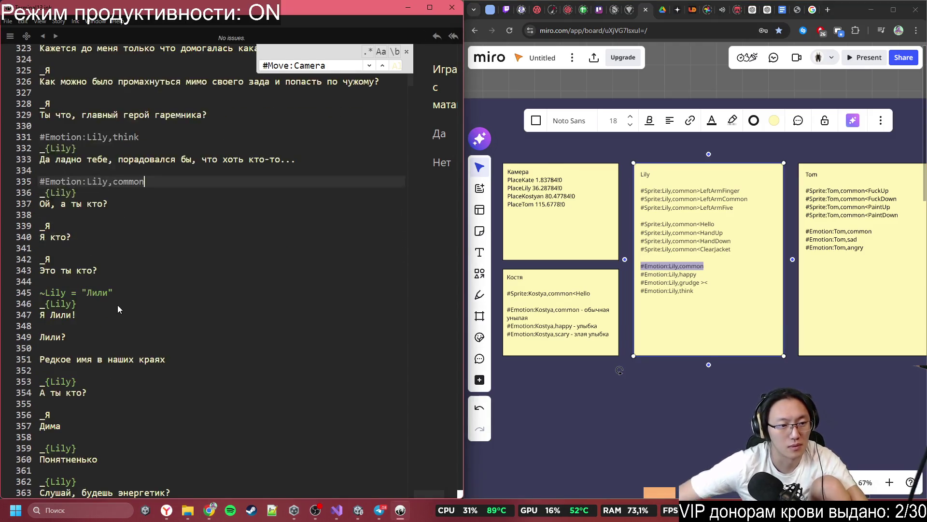
# - Paste #Emotion:Lily,happy above the line where Lily introduces herself
pyautogui.moveTo(707, 275); pyautogui.dragTo(646, 277)
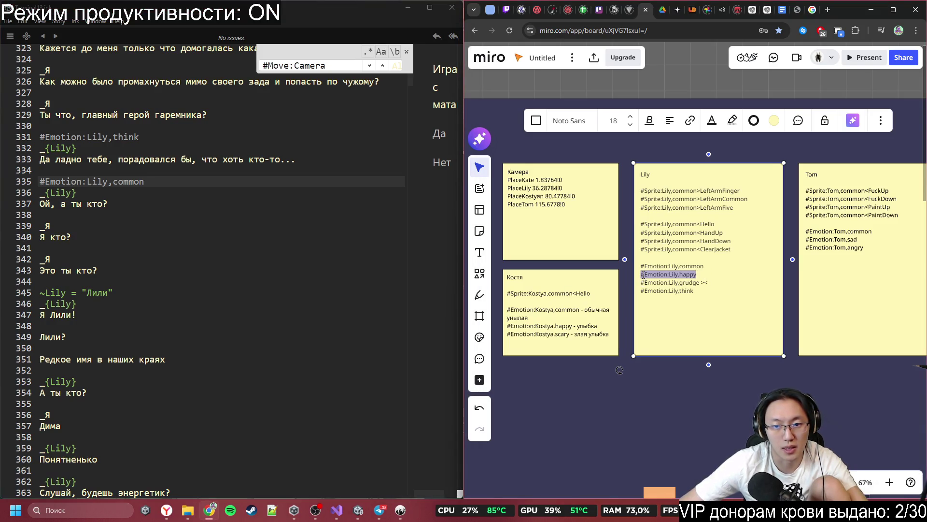
pyautogui.click(77, 285)
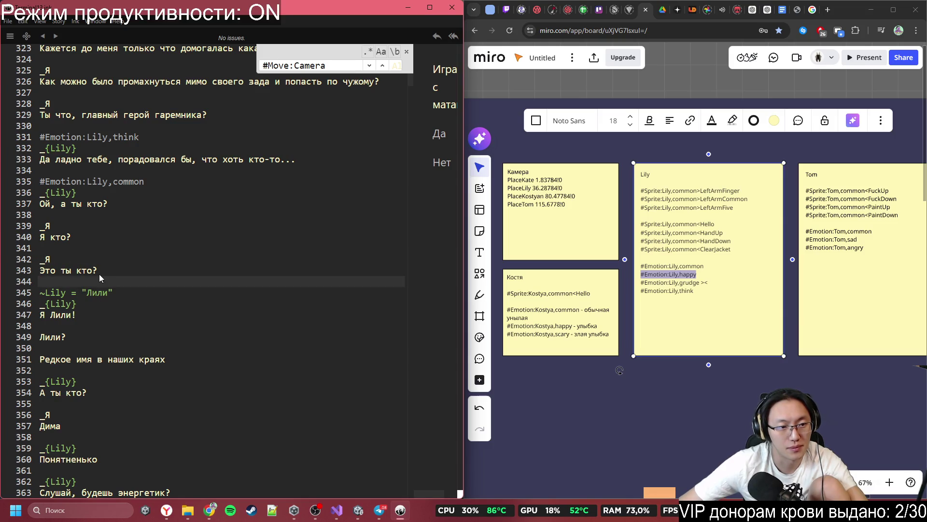
pyautogui.press('Return')
pyautogui.write('#Emotion:Lily,happy')
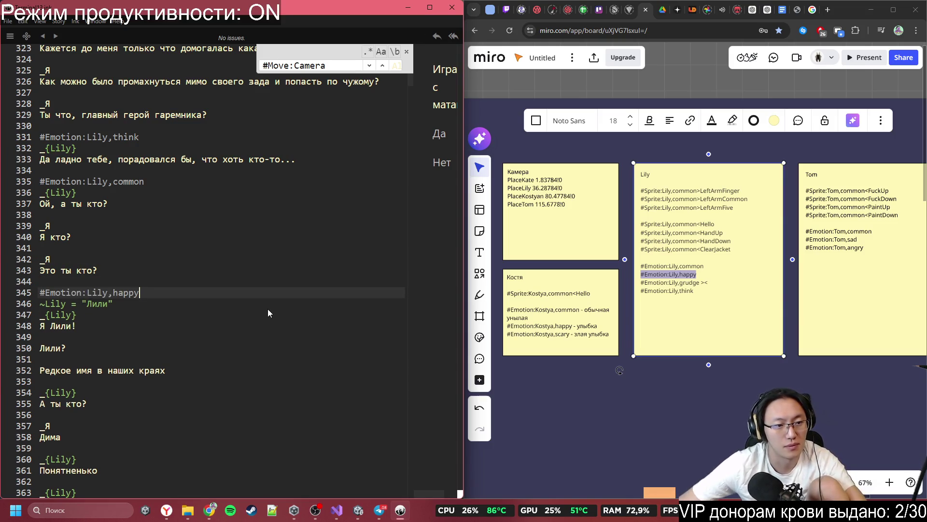
pyautogui.scroll(-3, 227, 303)
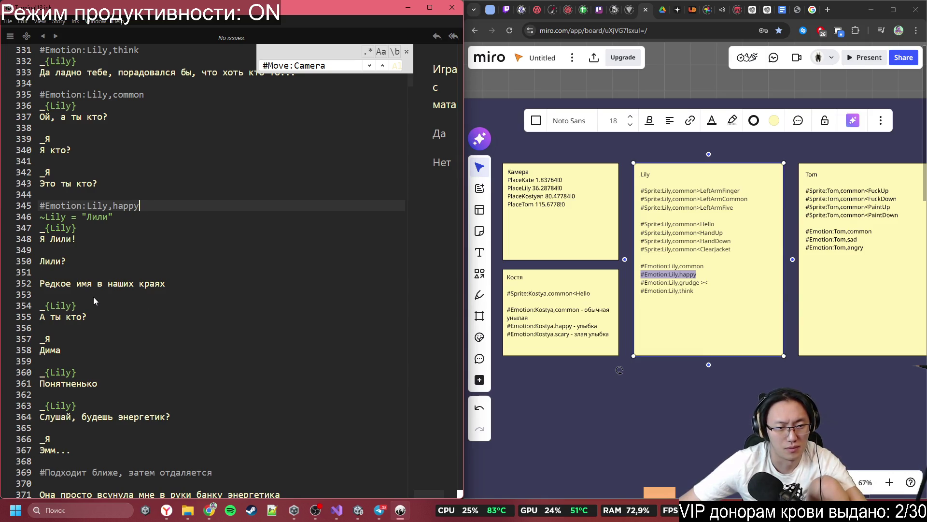
# - Paste #Emotion:Lily,common again above Lily's next 'а ты кто?' line
pyautogui.moveTo(704, 266); pyautogui.dragTo(646, 265)
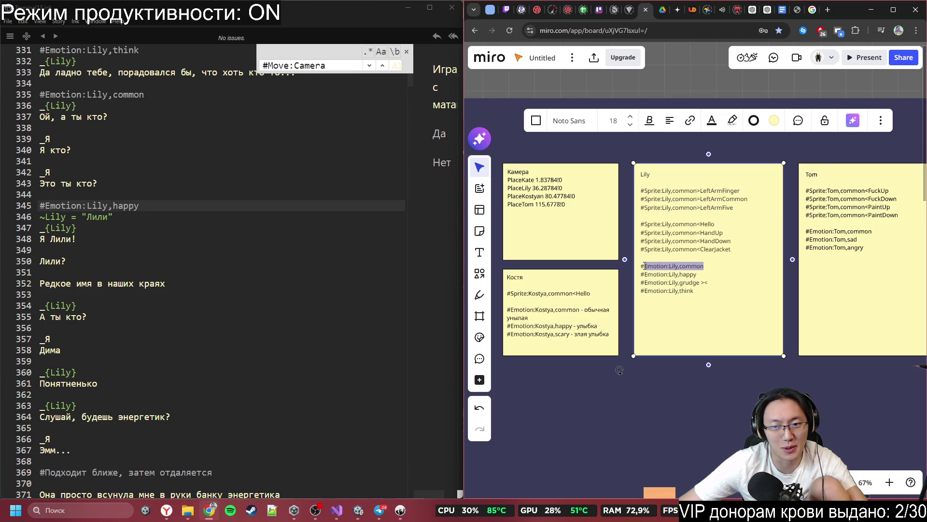
pyautogui.hotkey('ctrl', 'c')
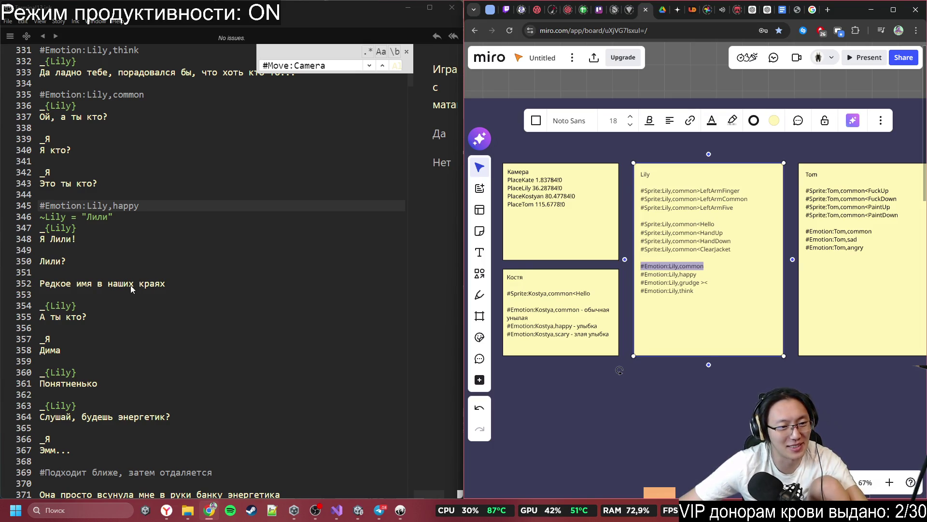
pyautogui.click(115, 273)
pyautogui.press('Down')
pyautogui.press('Down')
pyautogui.press('Return')
pyautogui.hotkey('ctrl', 'v')
pyautogui.scroll(-3, 115, 274)
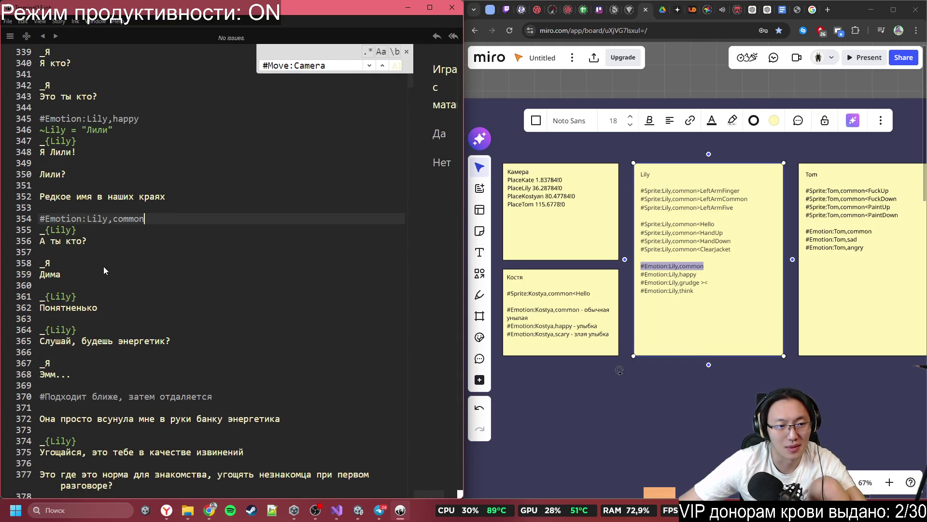
pyautogui.scroll(-1, 74, 290)
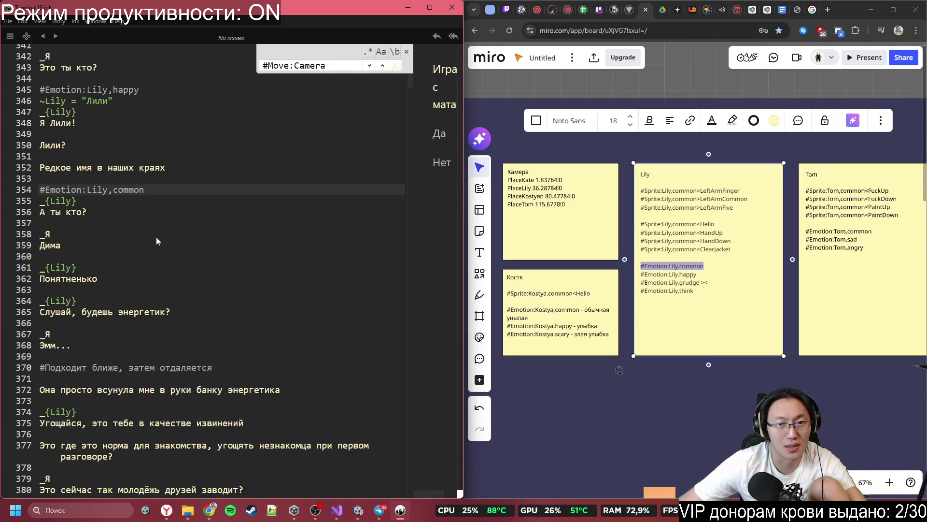
# - Snip Lily's common face in Unity and paste it into her Miro note
pyautogui.click(406, 10)
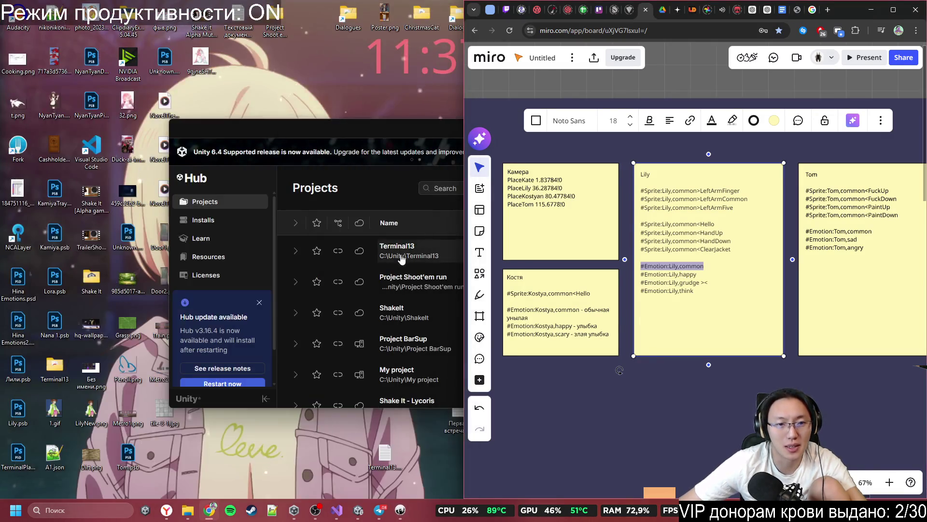
pyautogui.click(362, 512)
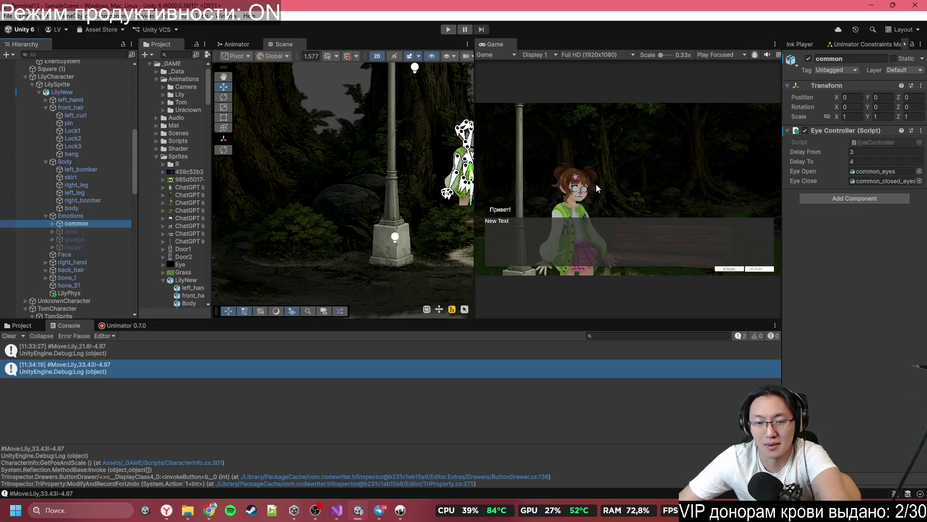
pyautogui.press('super+shift+s')
pyautogui.moveTo(549, 160); pyautogui.dragTo(603, 209)
pyautogui.hotkey('alt', 'Tab')
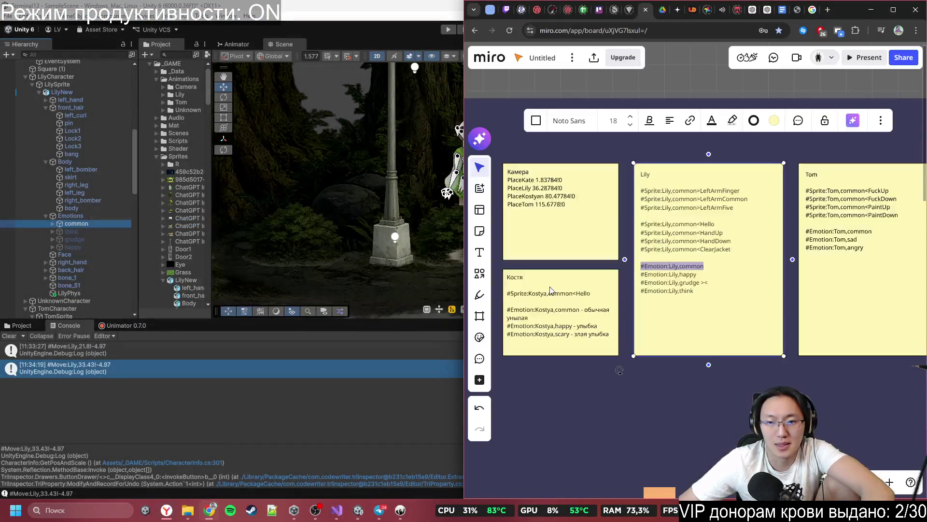
pyautogui.hotkey('ctrl', 'v')
pyautogui.moveTo(730, 363); pyautogui.dragTo(666, 330)
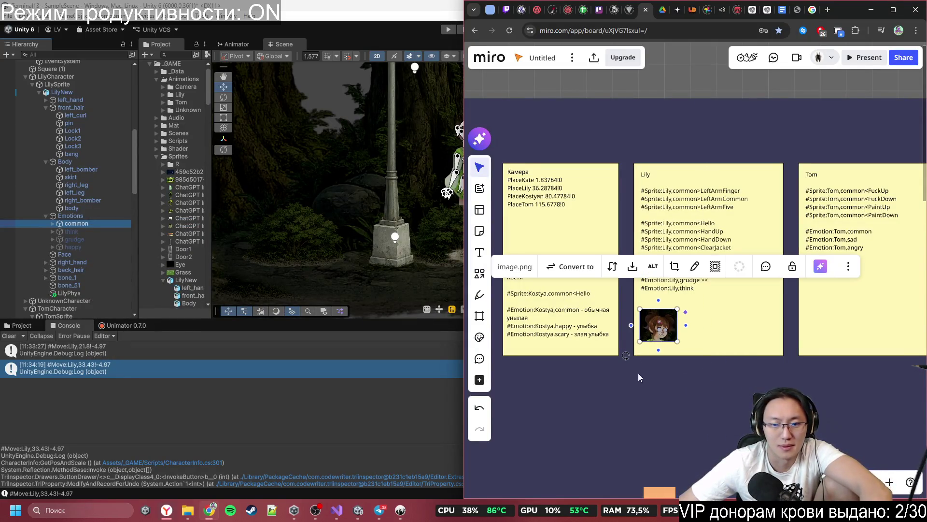
pyautogui.hotkey('alt', 'Tab')
# - Add a snapshot of Lily's think face beside the first portrait
pyautogui.click(73, 231)
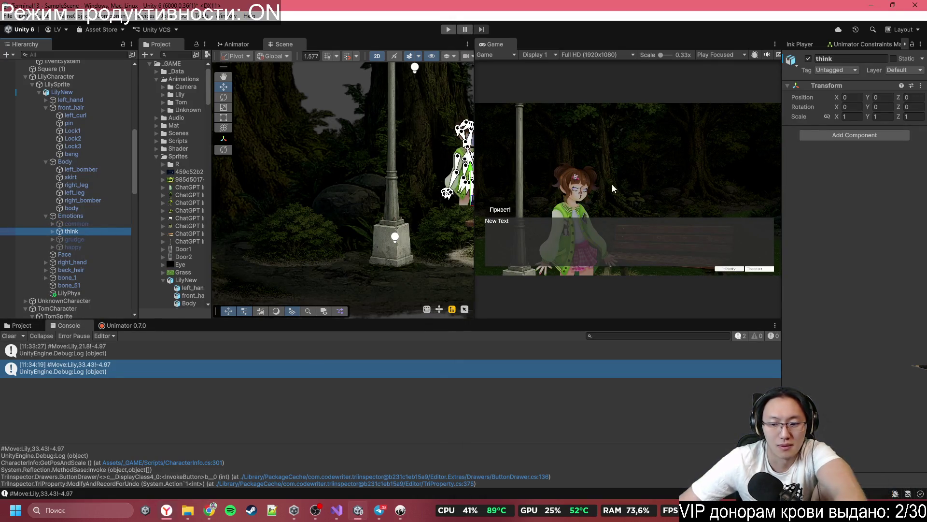
pyautogui.press('super+shift+s')
pyautogui.moveTo(543, 155)
pyautogui.mouseDown()
pyautogui.moveTo(606, 203)
pyautogui.moveTo(608, 214)
pyautogui.mouseUp()
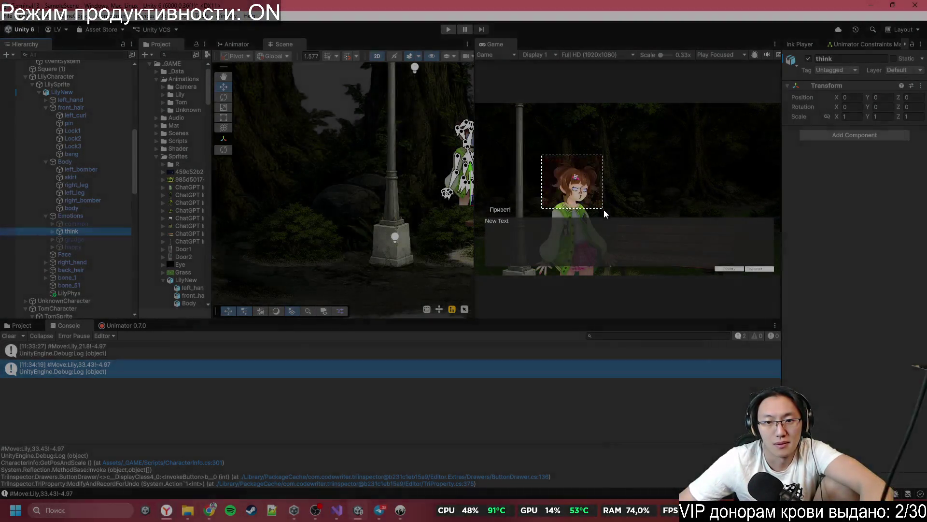
pyautogui.click(218, 514)
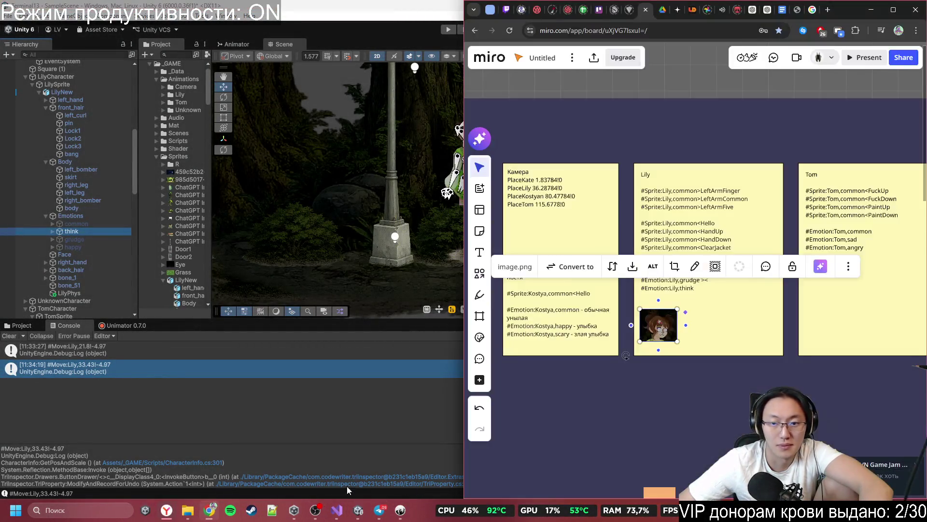
pyautogui.hotkey('ctrl', 'v')
pyautogui.moveTo(746, 333)
pyautogui.mouseDown()
pyautogui.moveTo(673, 384)
pyautogui.moveTo(655, 377)
pyautogui.moveTo(716, 345)
pyautogui.moveTo(711, 328)
pyautogui.moveTo(749, 328)
pyautogui.mouseUp()
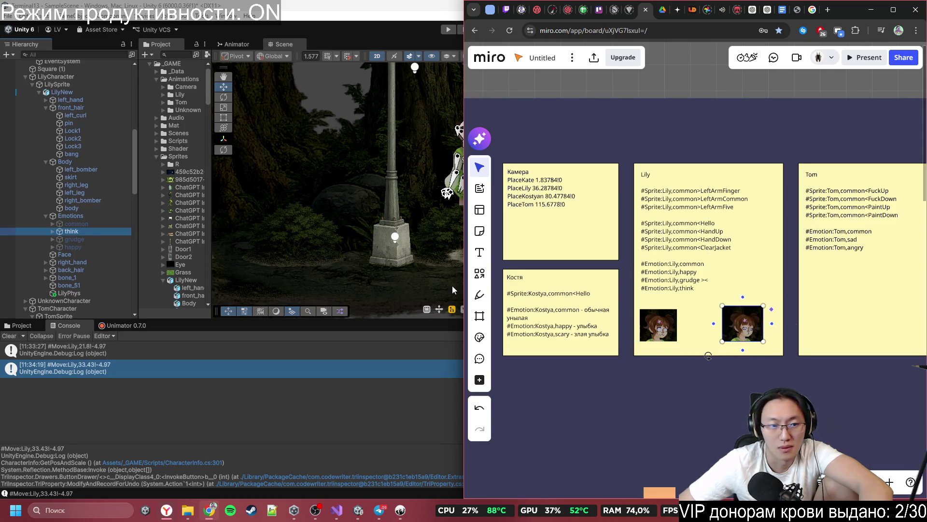
# - Add a snapshot of Lily's happy face to her Miro note
pyautogui.click(97, 234)
pyautogui.hotkey('alt', 'shift', 'a')
pyautogui.click(86, 247)
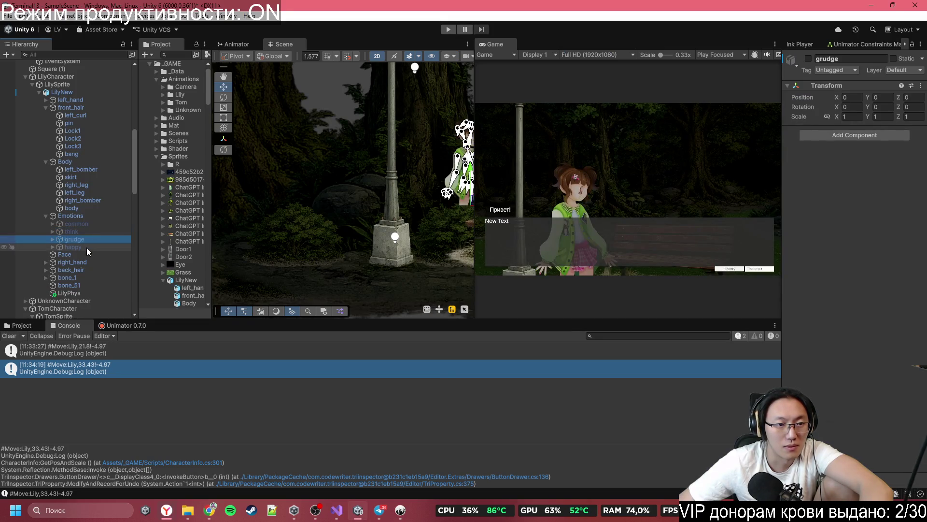
pyautogui.hotkey('alt', 'shift', 'a')
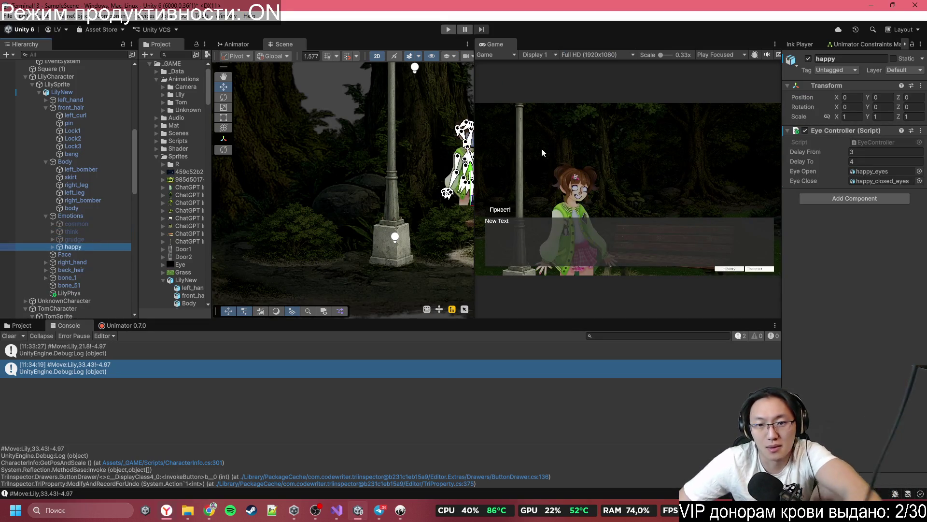
pyautogui.press('super+shift+s')
pyautogui.moveTo(543, 157); pyautogui.dragTo(609, 219)
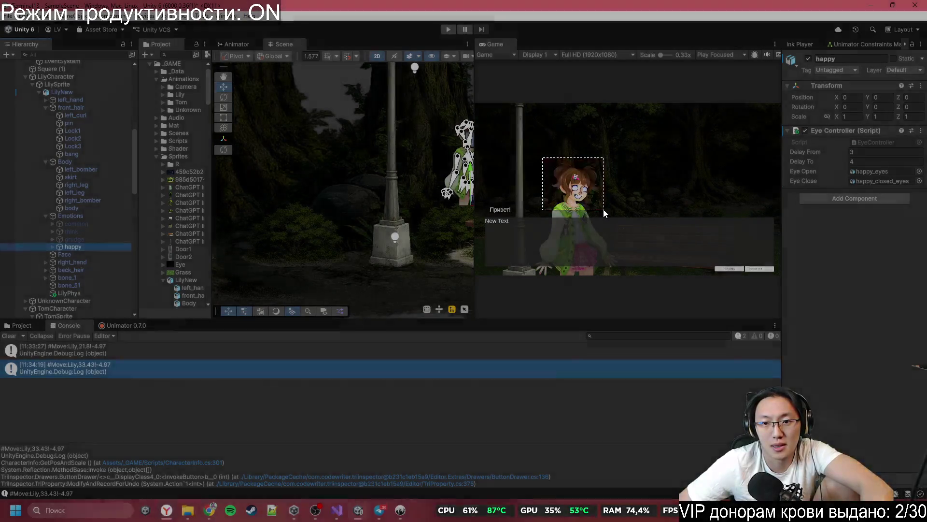
pyautogui.hotkey('alt', 'Tab')
pyautogui.hotkey('ctrl', 'v')
pyautogui.moveTo(710, 374)
pyautogui.mouseDown()
pyautogui.moveTo(663, 376)
pyautogui.moveTo(707, 330)
pyautogui.moveTo(749, 335)
pyautogui.mouseUp()
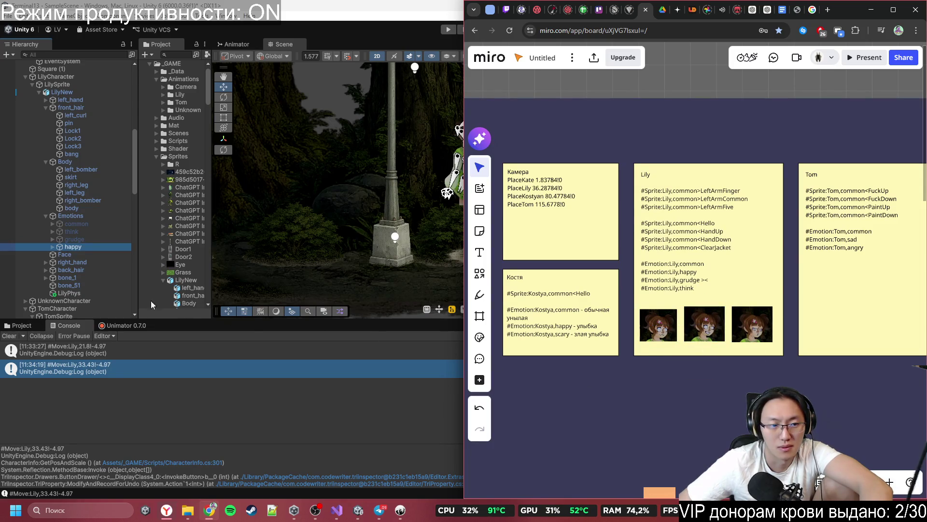
# - Add Lily's grudge face snapshot and line all four portraits up under her note
pyautogui.click(99, 240)
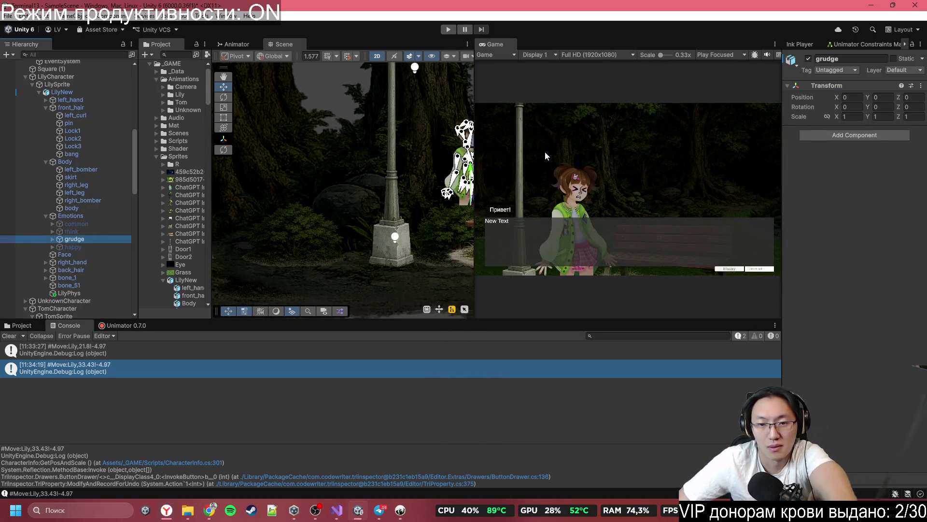
pyautogui.press('super+shift+s')
pyautogui.moveTo(541, 155)
pyautogui.mouseDown()
pyautogui.moveTo(585, 198)
pyautogui.moveTo(602, 201)
pyautogui.mouseUp()
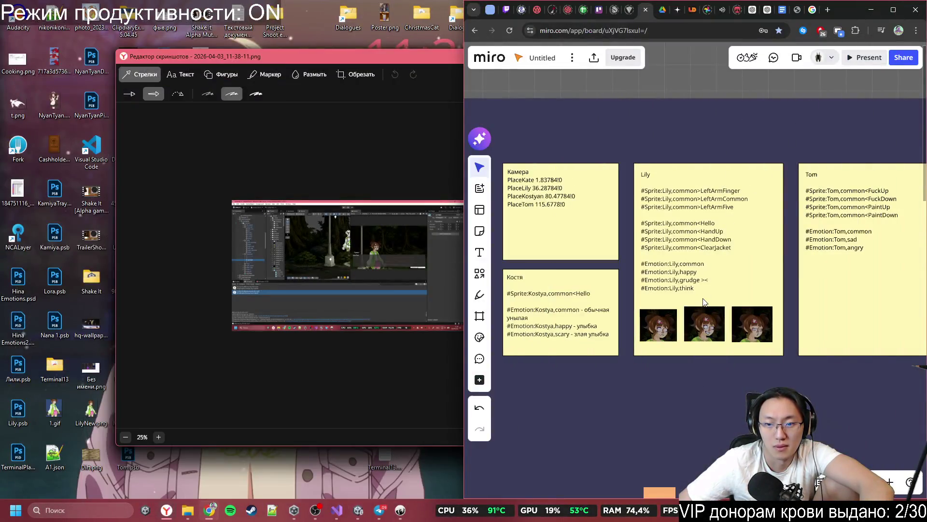
pyautogui.click(705, 297)
pyautogui.hotkey('ctrl', 'v')
pyautogui.moveTo(704, 299)
pyautogui.mouseDown()
pyautogui.moveTo(748, 355)
pyautogui.moveTo(715, 378)
pyautogui.mouseUp()
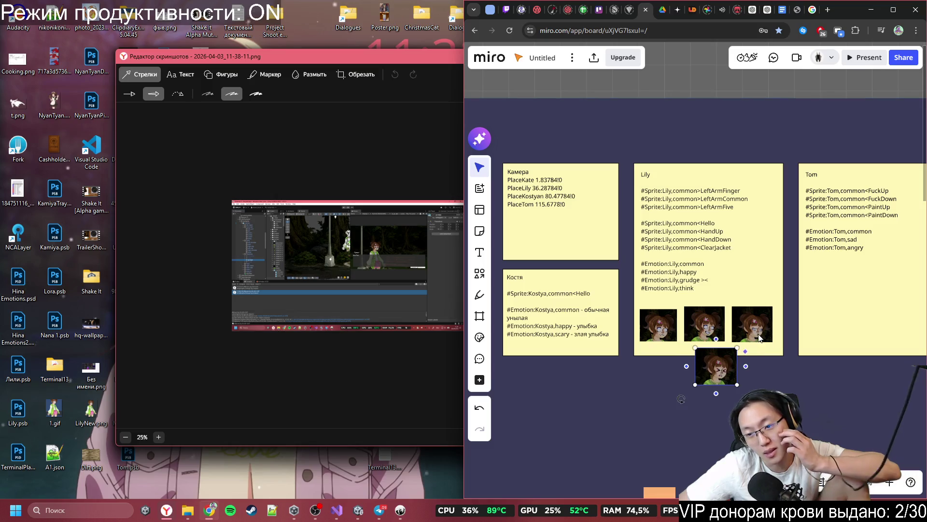
pyautogui.moveTo(770, 330); pyautogui.dragTo(782, 367)
pyautogui.moveTo(723, 375); pyautogui.dragTo(671, 373)
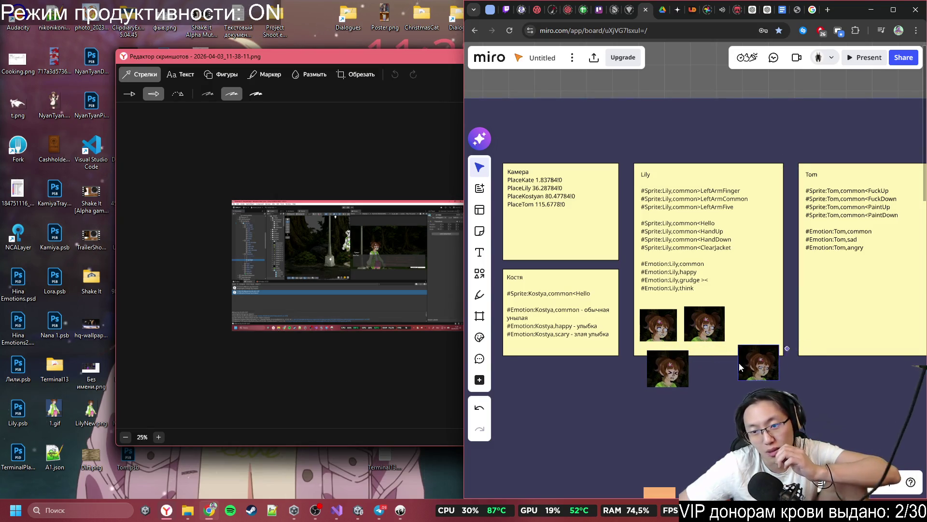
pyautogui.moveTo(780, 374); pyautogui.dragTo(726, 380)
pyautogui.moveTo(659, 375); pyautogui.dragTo(656, 375)
pyautogui.scroll(3, 713, 312)
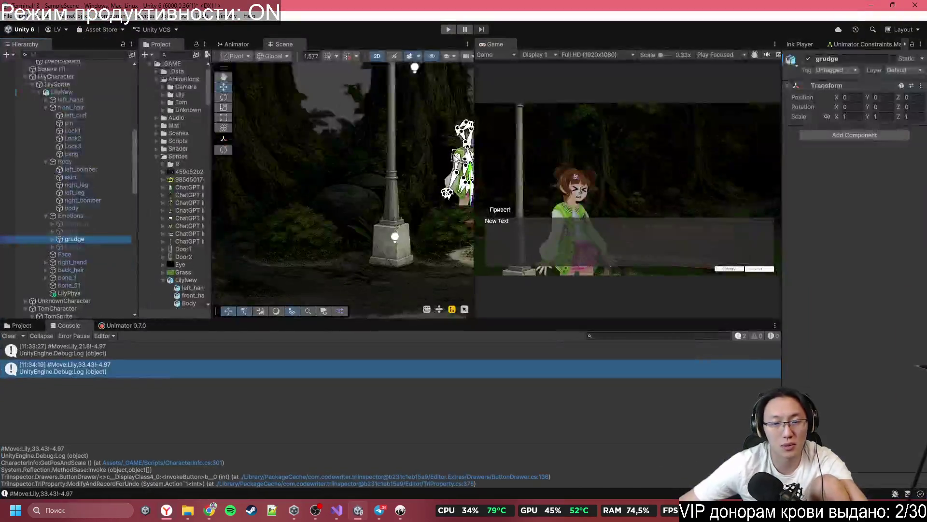
pyautogui.click(402, 503)
pyautogui.click(402, 502)
pyautogui.scroll(-2, 274, 267)
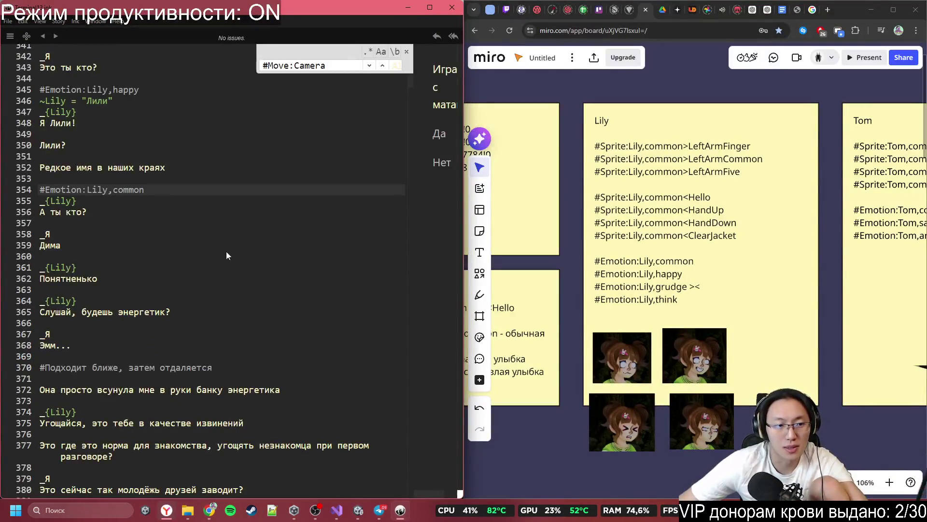
# - Copy #Emotion:Lily,happy from Miro onto the empty line above 'Слушай, будешь энергетик?'
pyautogui.scroll(1, 186, 185)
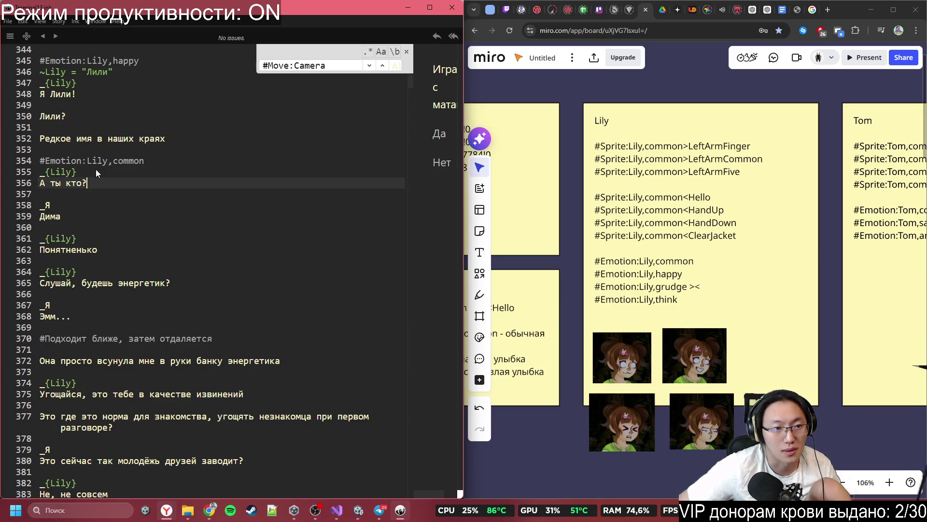
pyautogui.click(104, 204)
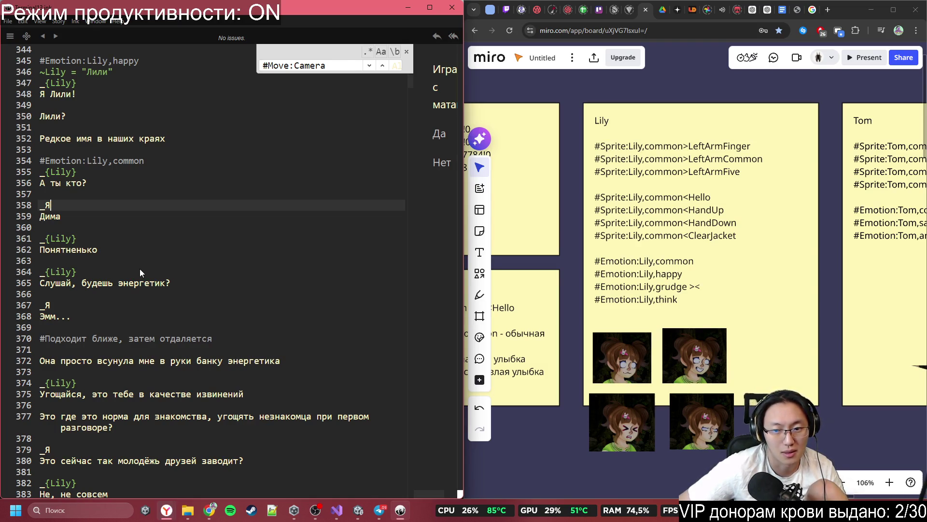
pyautogui.click(697, 274)
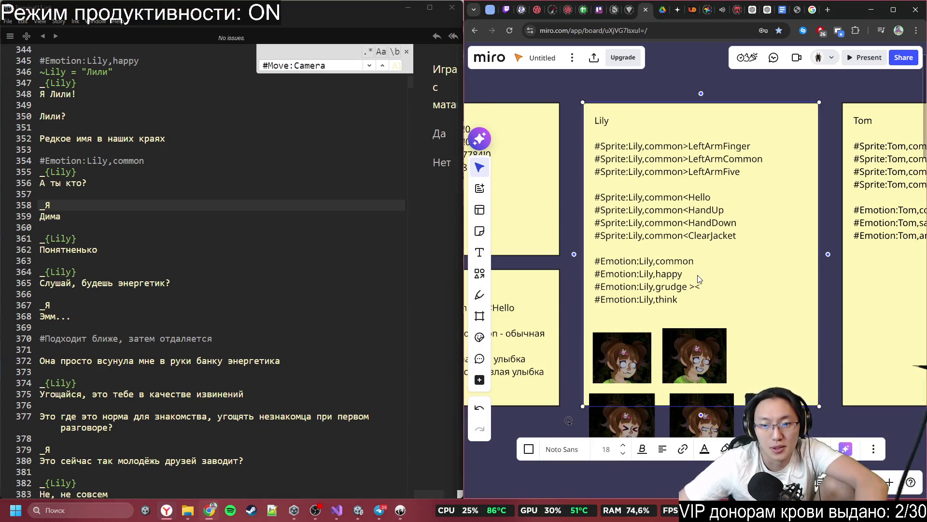
pyautogui.click(697, 274)
pyautogui.moveTo(682, 278); pyautogui.dragTo(596, 279)
pyautogui.hotkey('ctrl', 'c')
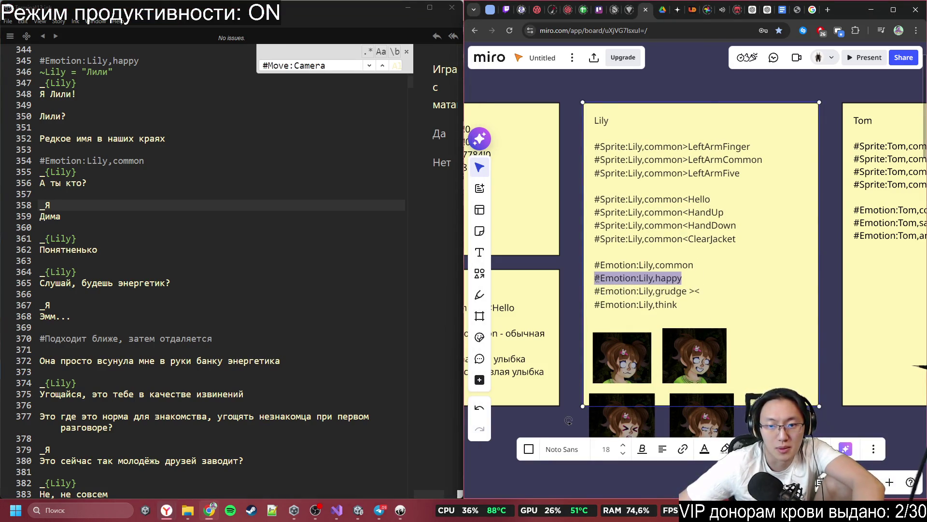
pyautogui.click(230, 232)
pyautogui.click(180, 272)
pyautogui.click(188, 261)
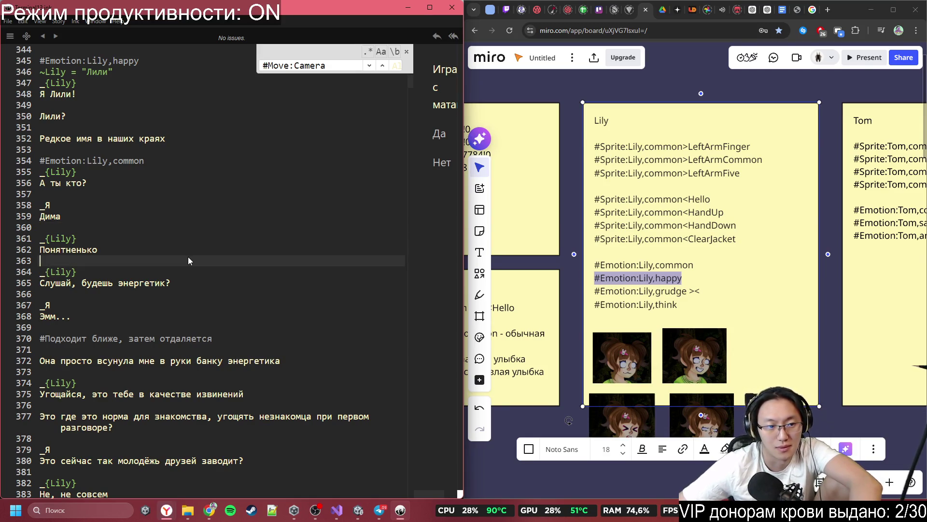
pyautogui.scroll(-1, 185, 300)
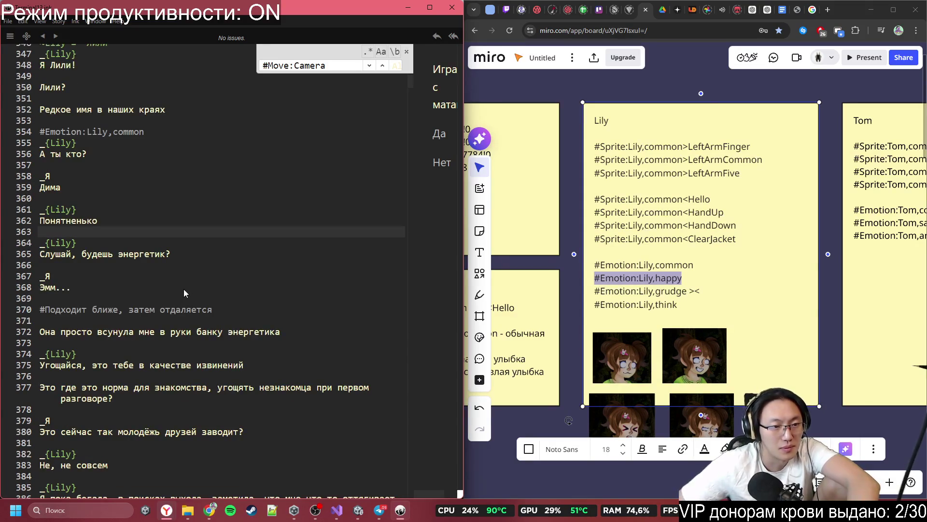
pyautogui.hotkey('ctrl', 'v')
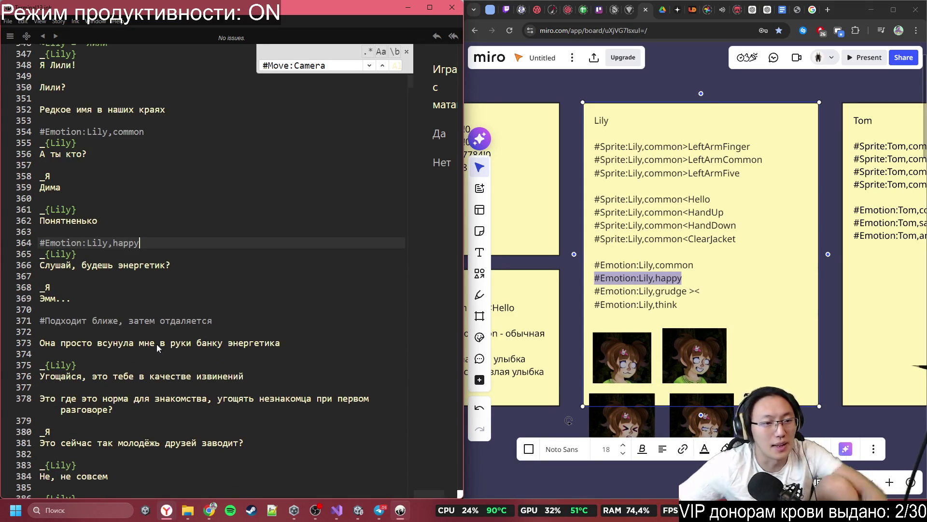
pyautogui.moveTo(41, 321)
pyautogui.mouseDown()
pyautogui.moveTo(96, 325)
pyautogui.moveTo(160, 351)
pyautogui.mouseUp()
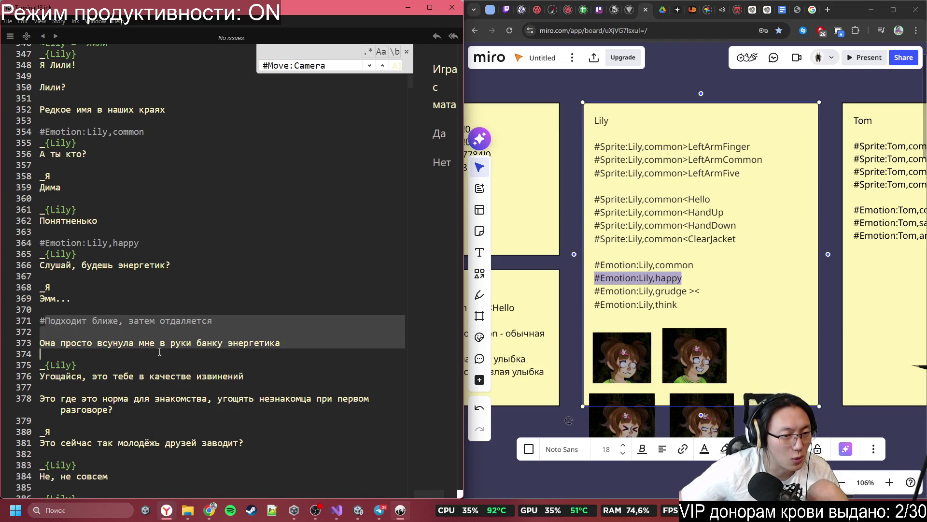
pyautogui.moveTo(339, 510)
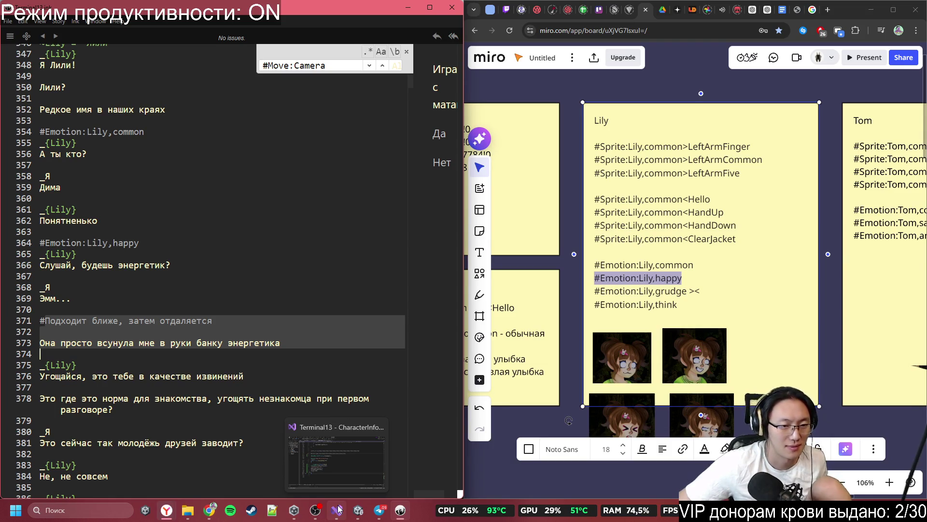
# - Add transform.localScale.x as an argument to GetPosAndScale's #Move log and save CharacterInfo.cs
pyautogui.click(339, 509)
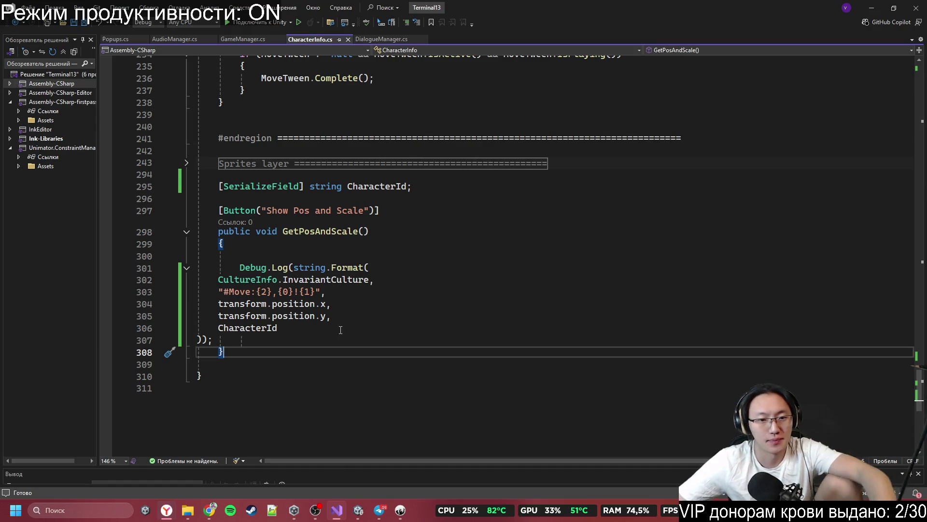
pyautogui.click(323, 329)
pyautogui.click(323, 342)
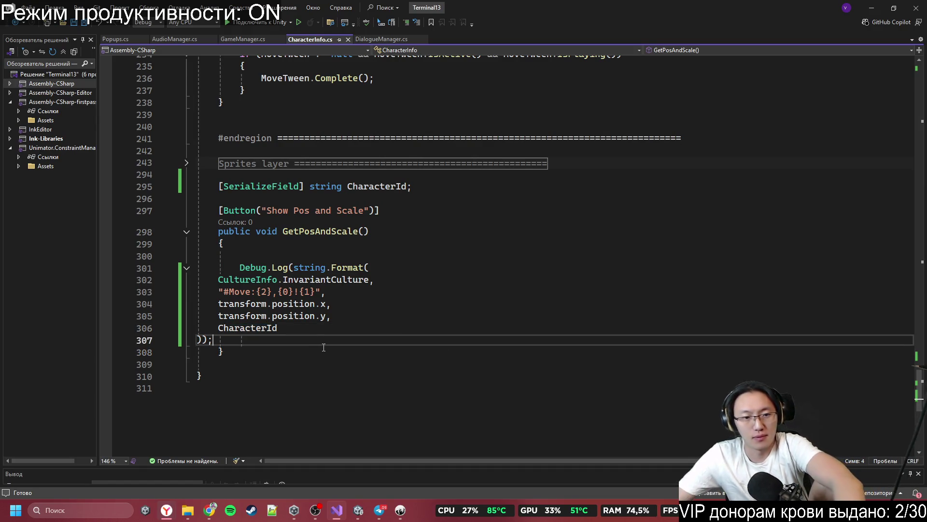
pyautogui.click(331, 316)
pyautogui.click(321, 292)
pyautogui.click(315, 292)
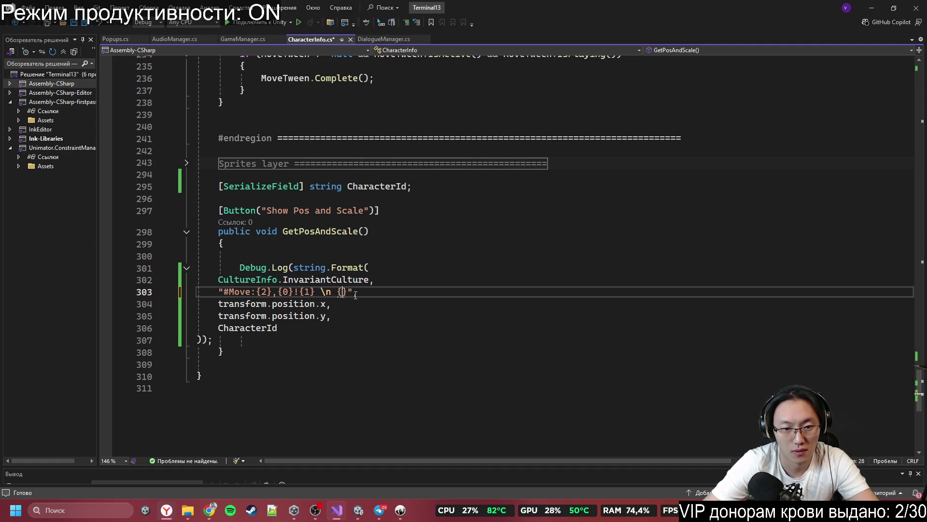
pyautogui.press('Down')
pyautogui.press('Down')
pyautogui.press('Down')
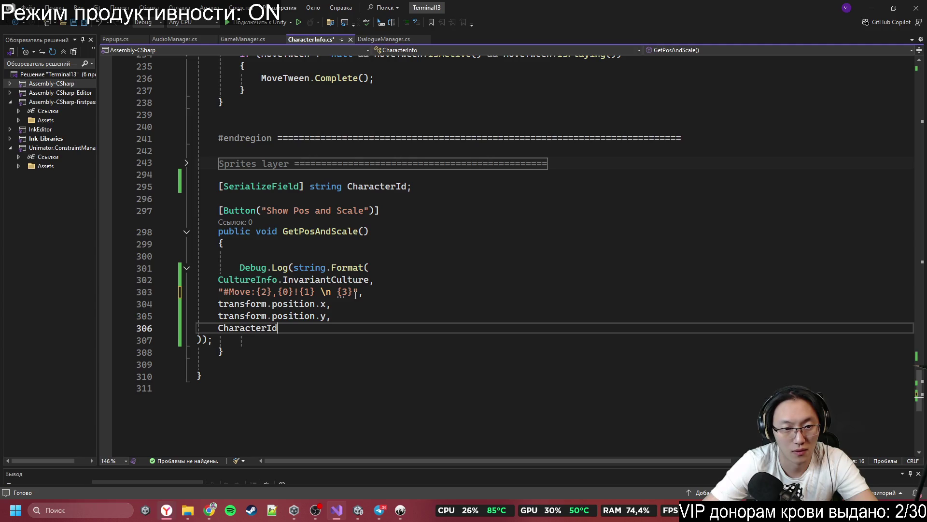
pyautogui.write(',')
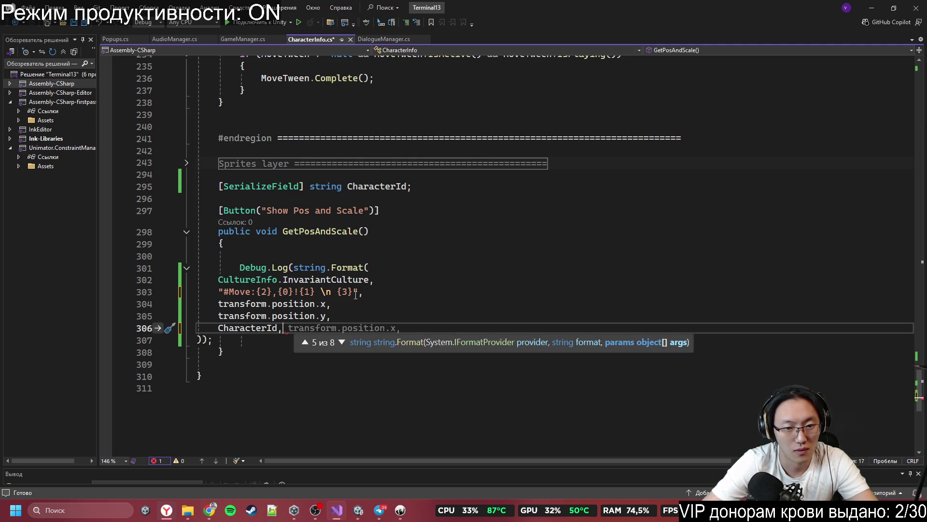
pyautogui.write(' transform.')
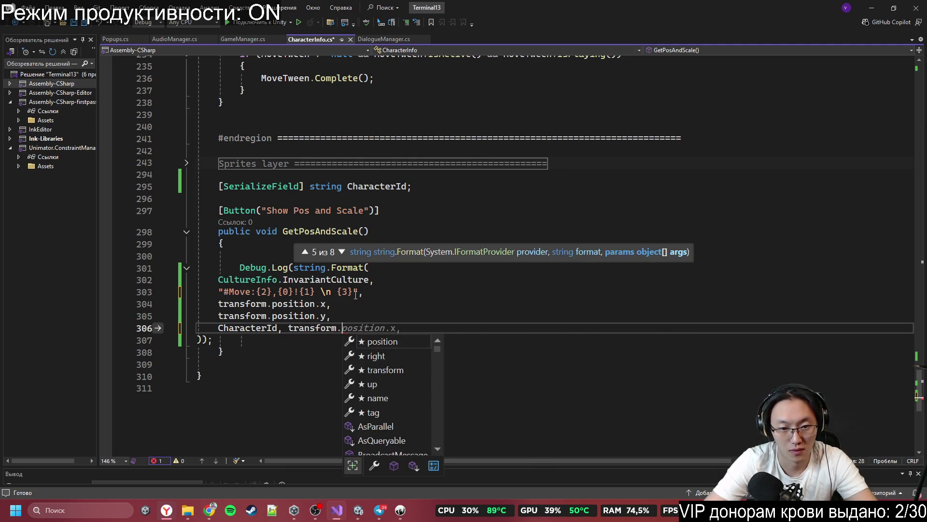
pyautogui.write('localS')
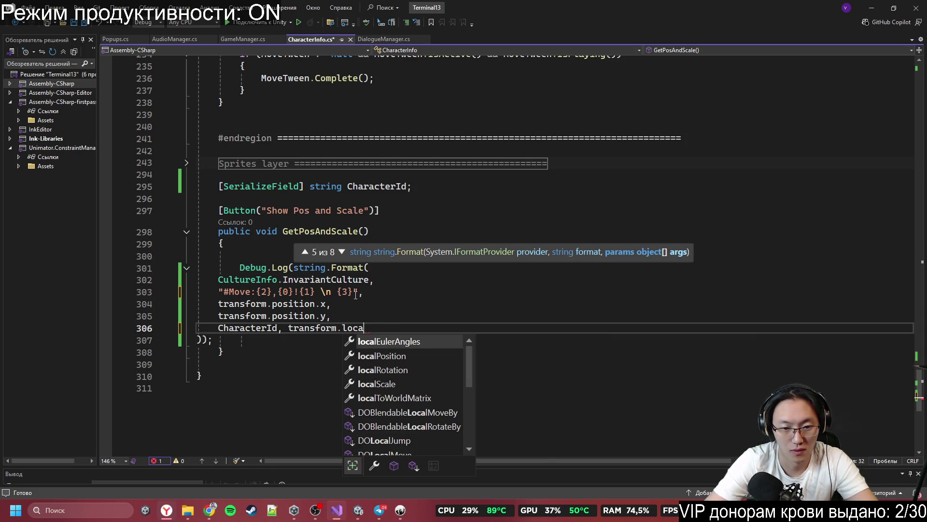
pyautogui.press('Tab')
pyautogui.write('.')
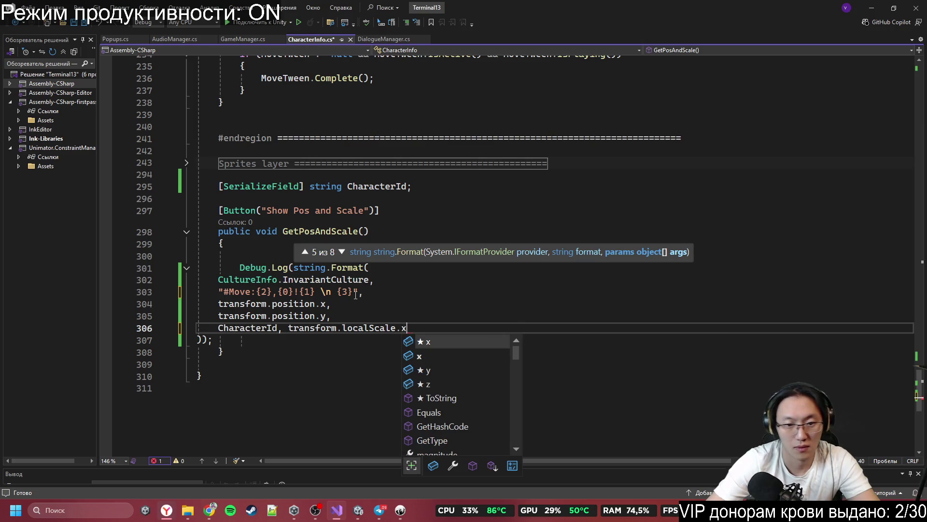
pyautogui.write('x')
pyautogui.hotkey('ctrl', 's')
pyautogui.click(611, 250)
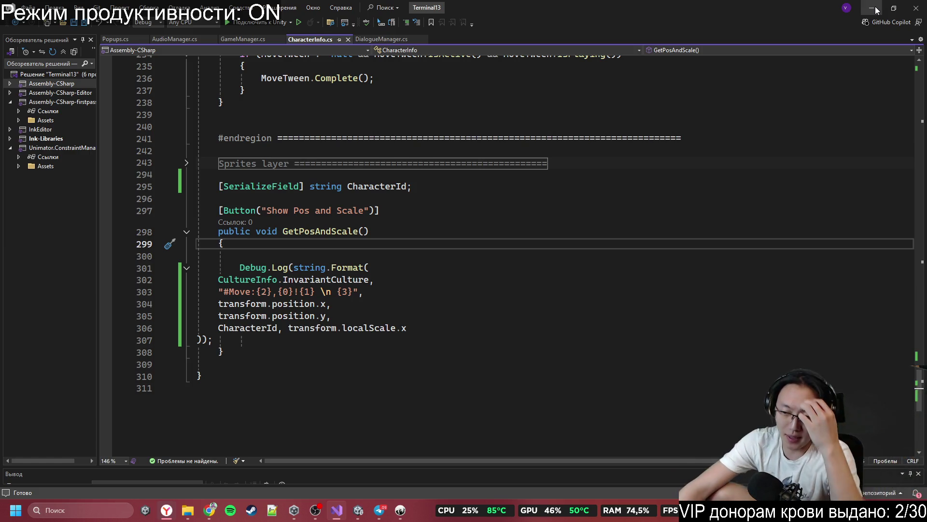
# - Review Lily's note on the Miro board beside the Inky script
pyautogui.click(875, 10)
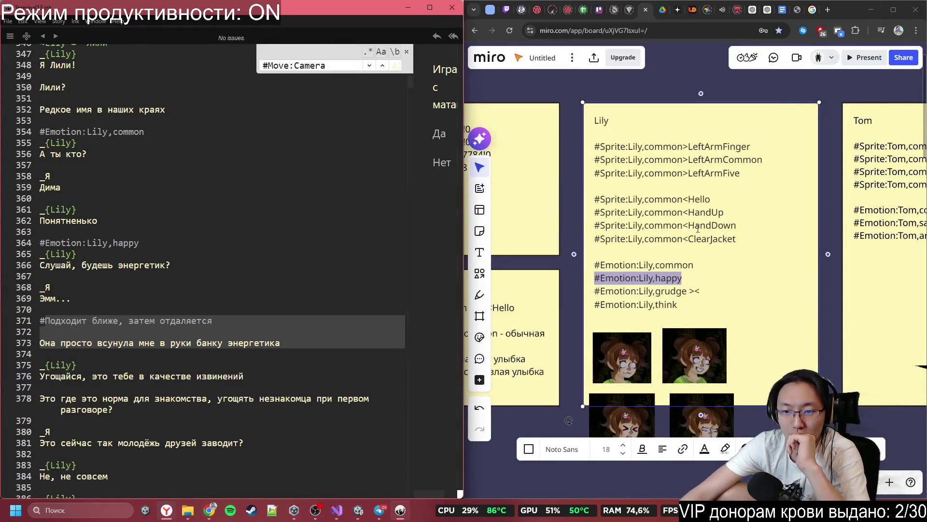
pyautogui.scroll(-3, 694, 273)
pyautogui.scroll(4, 628, 280)
pyautogui.click(609, 281)
pyautogui.scroll(-3, 608, 281)
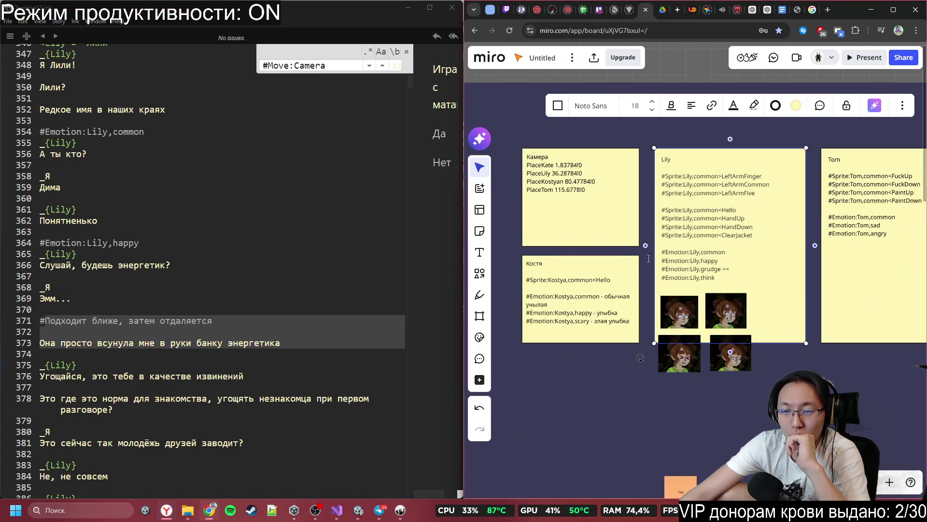
pyautogui.scroll(2, 711, 256)
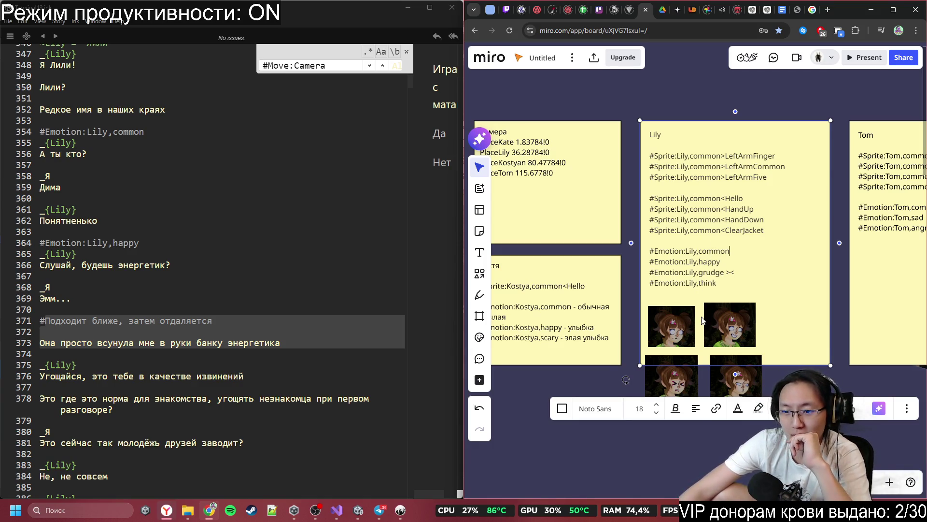
pyautogui.press('Escape')
pyautogui.press('Escape')
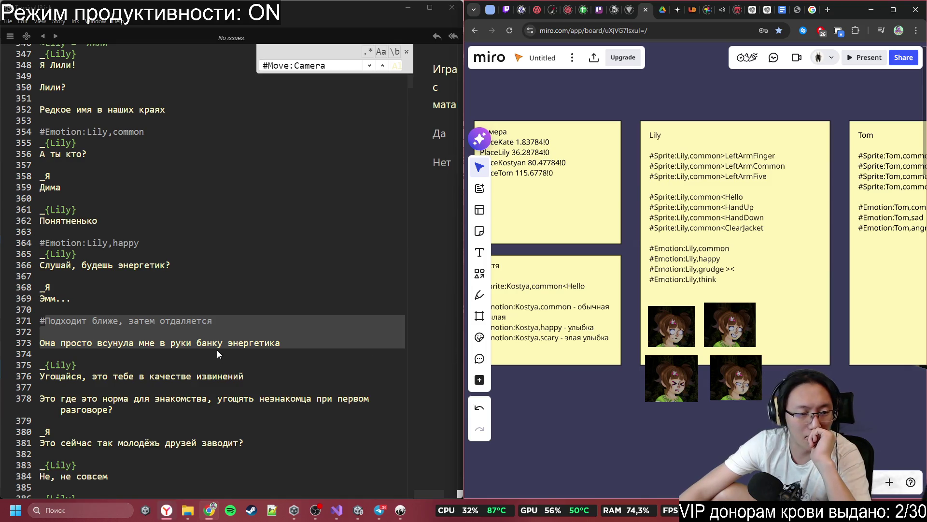
# - Check the Ink script around empty line 372, then bring the Unity editor forward
pyautogui.click(218, 343)
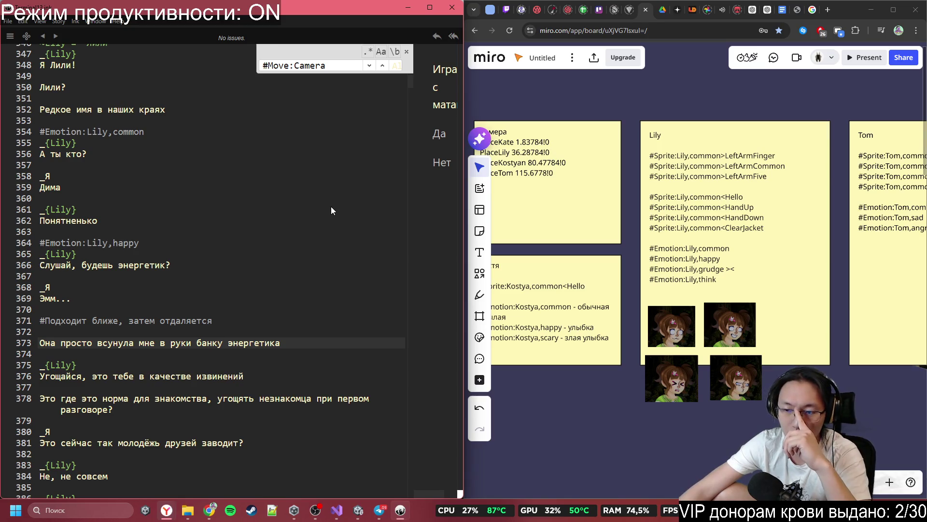
pyautogui.click(260, 330)
pyautogui.scroll(-3, 260, 330)
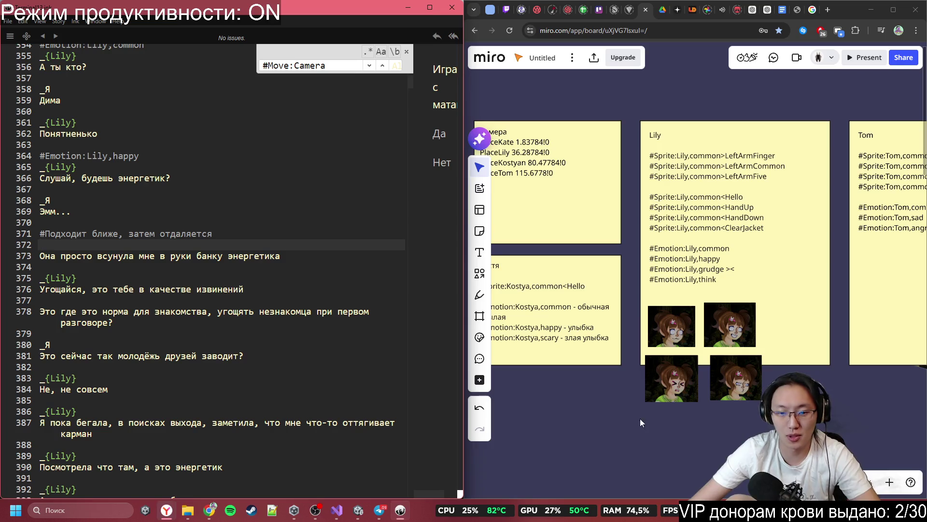
pyautogui.click(359, 512)
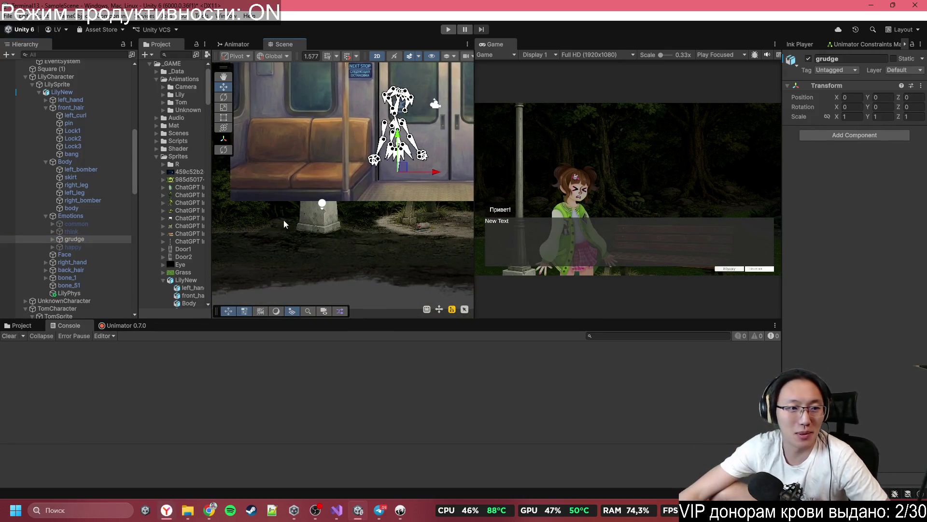
# - Switch the Scene view to 3D and drag LilyCharacter toward the camera to X 36.26, Z -6.53
pyautogui.click(376, 56)
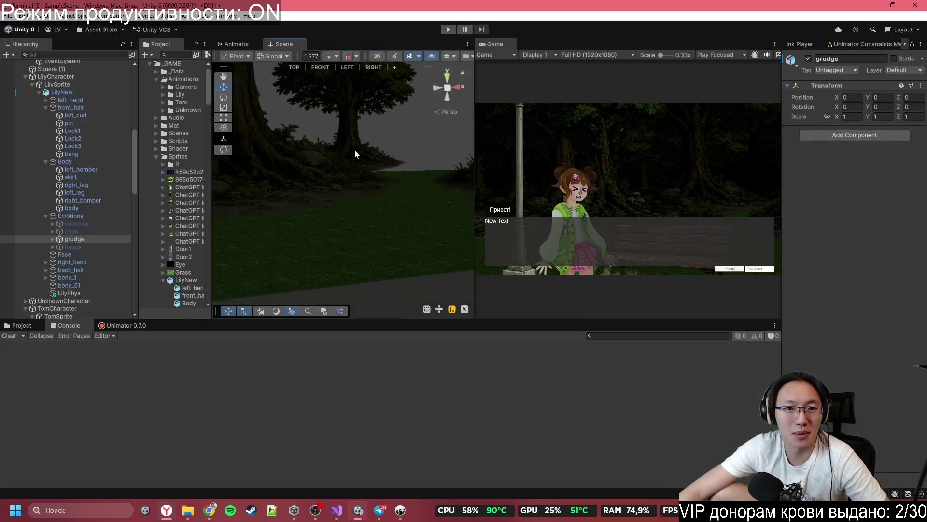
pyautogui.moveTo(459, 184); pyautogui.dragTo(463, 213)
pyautogui.moveTo(271, 217); pyautogui.dragTo(322, 237)
pyautogui.hotkey('ctrl', 'z')
pyautogui.hotkey('ctrl', 'z')
pyautogui.hotkey('ctrl', 'z')
pyautogui.moveTo(274, 220); pyautogui.dragTo(325, 230)
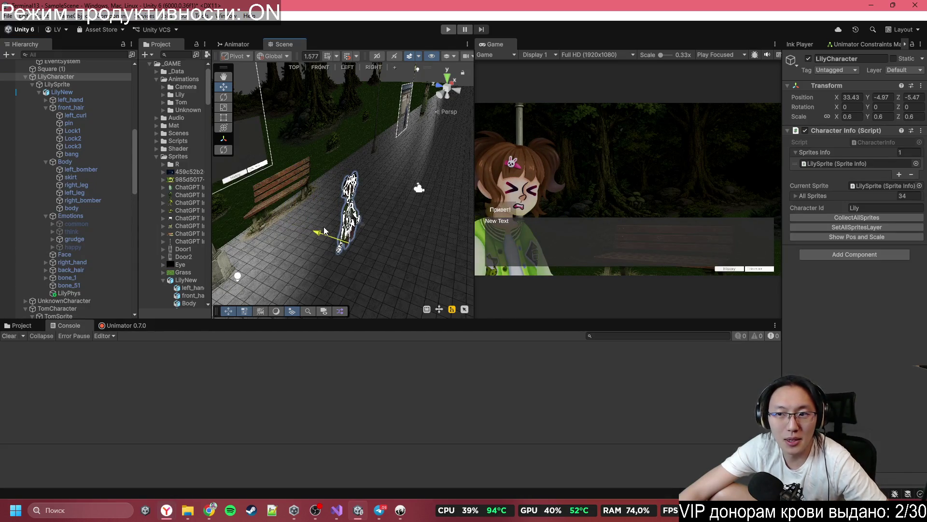
pyautogui.moveTo(325, 232)
pyautogui.mouseDown()
pyautogui.moveTo(286, 219)
pyautogui.moveTo(356, 244)
pyautogui.moveTo(371, 238)
pyautogui.moveTo(361, 229)
pyautogui.mouseUp()
pyautogui.hotkey('ctrl', 'z')
pyautogui.hotkey('ctrl', 'z')
pyautogui.hotkey('ctrl', 'z')
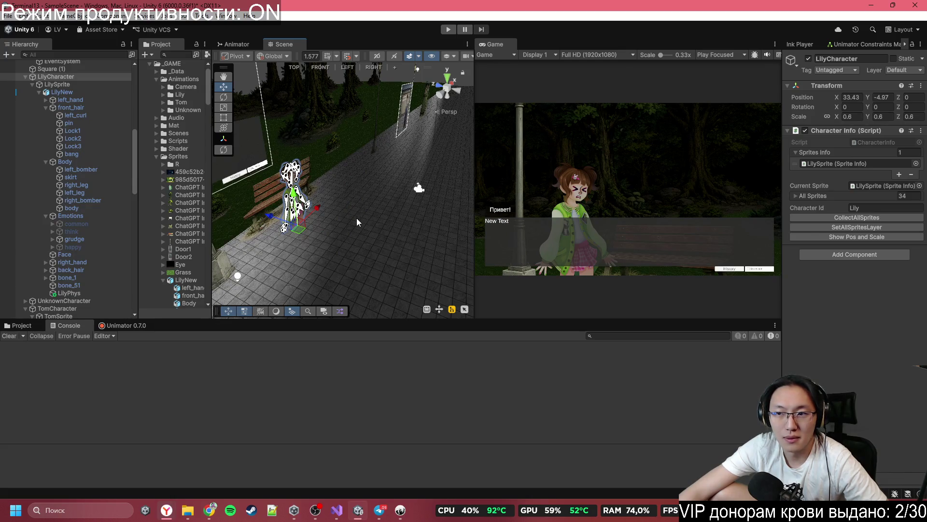
pyautogui.moveTo(361, 219)
pyautogui.mouseDown()
pyautogui.moveTo(271, 229)
pyautogui.moveTo(383, 220)
pyautogui.moveTo(426, 226)
pyautogui.mouseUp()
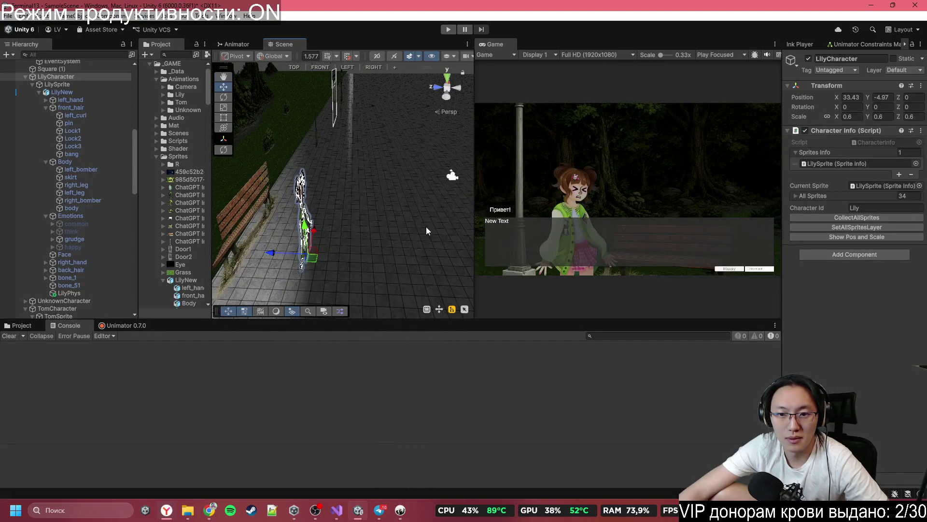
pyautogui.moveTo(315, 263)
pyautogui.mouseDown()
pyautogui.moveTo(333, 246)
pyautogui.moveTo(404, 237)
pyautogui.moveTo(340, 241)
pyautogui.moveTo(403, 240)
pyautogui.mouseUp()
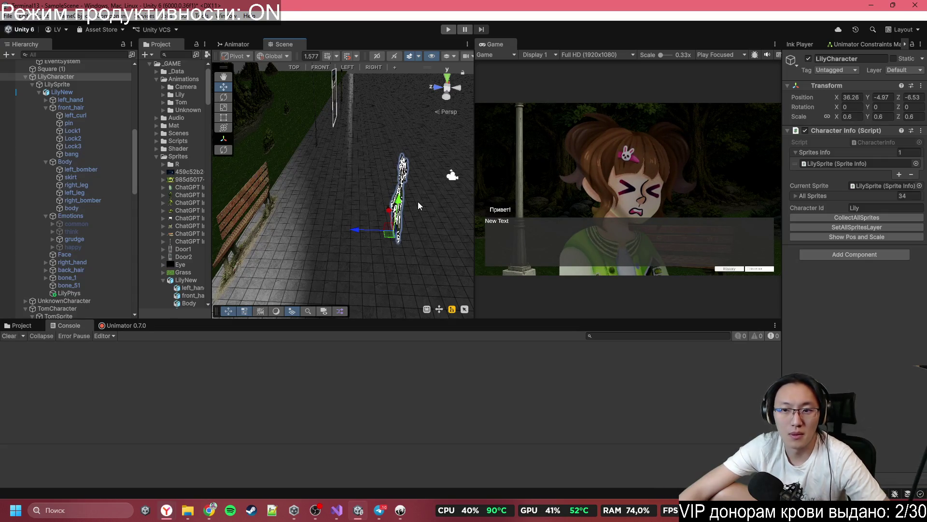
# - Log Lily's starting #Move position and scale to the console and copy the Move line
pyautogui.click(846, 236)
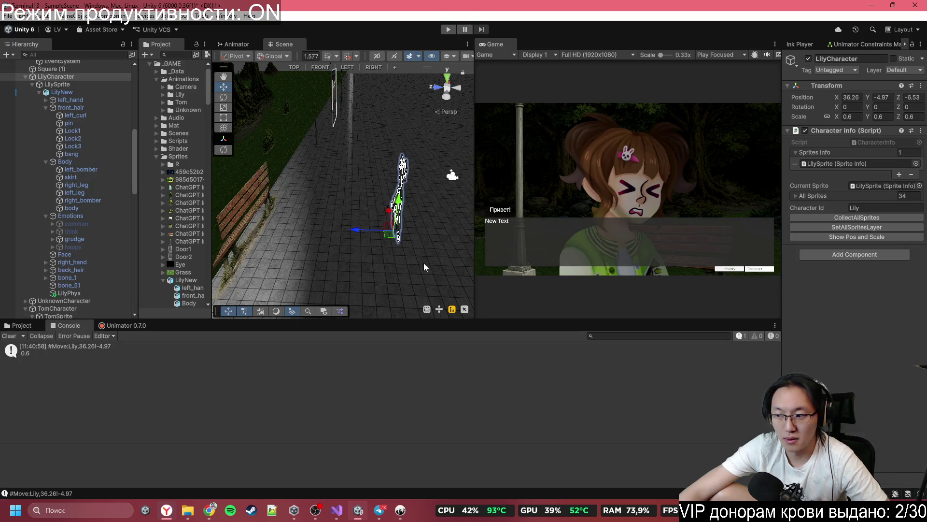
pyautogui.hotkey('ctrl', 'z')
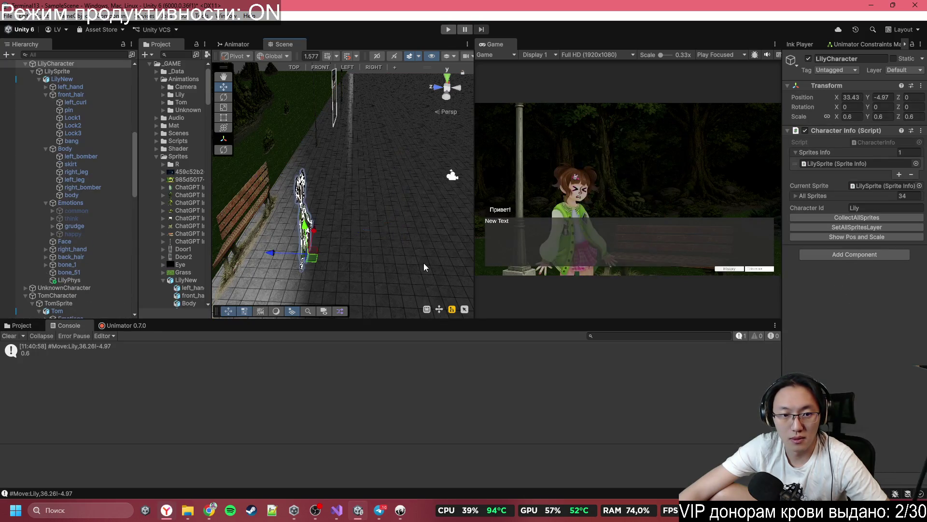
pyautogui.moveTo(431, 233); pyautogui.dragTo(396, 227)
pyautogui.click(148, 355)
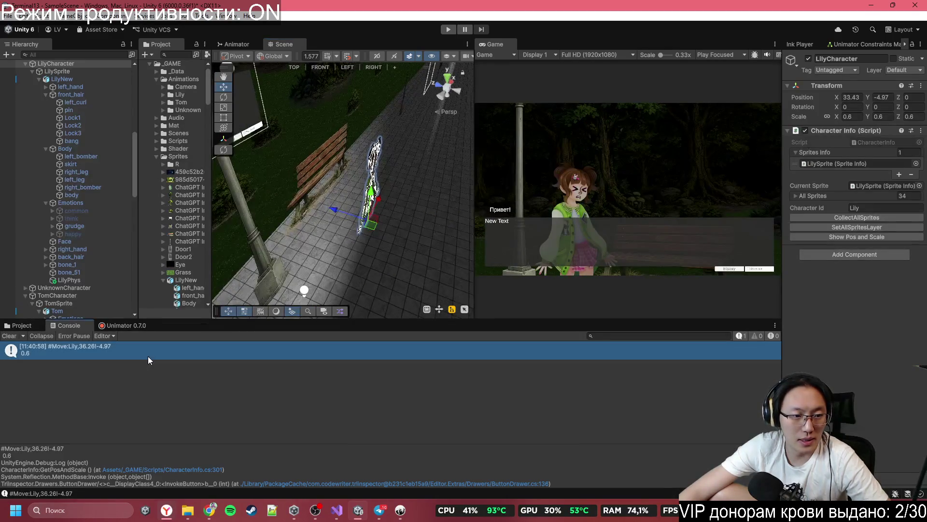
pyautogui.click(856, 236)
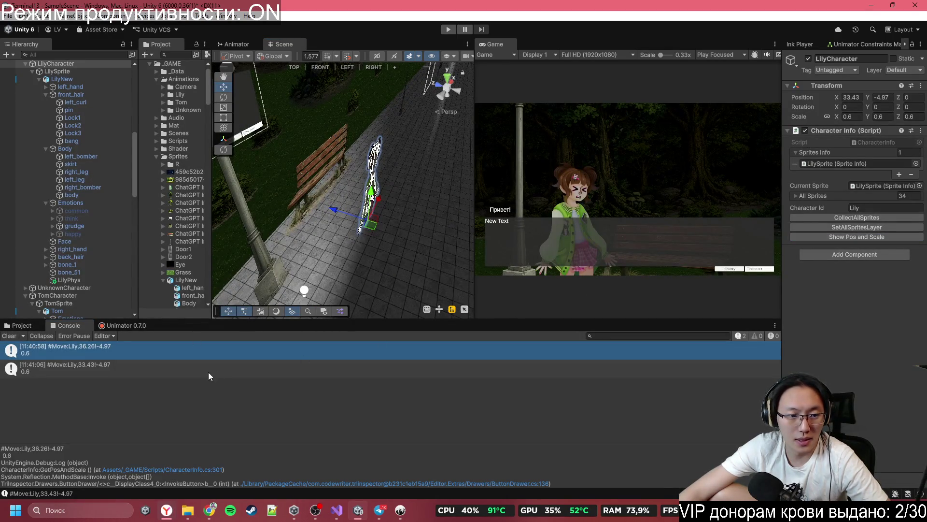
pyautogui.moveTo(57, 453); pyautogui.dragTo(1, 449)
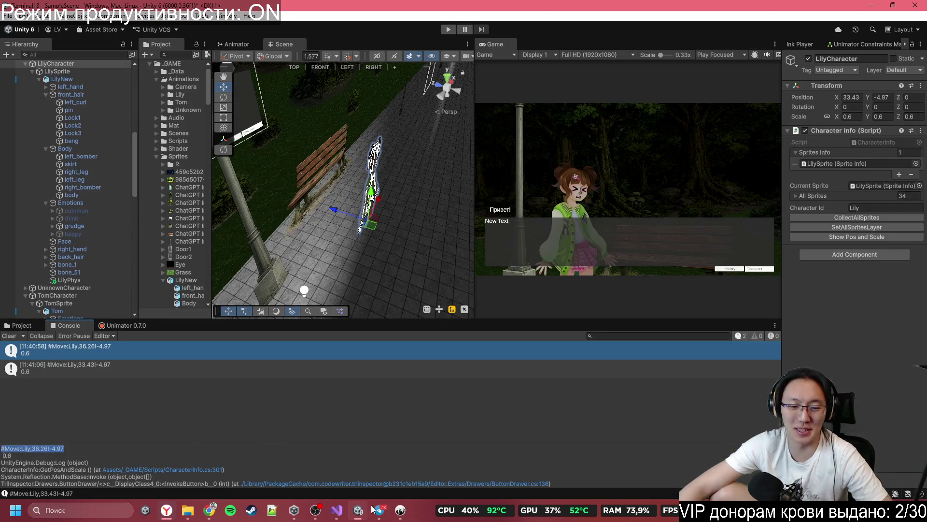
pyautogui.moveTo(400, 500)
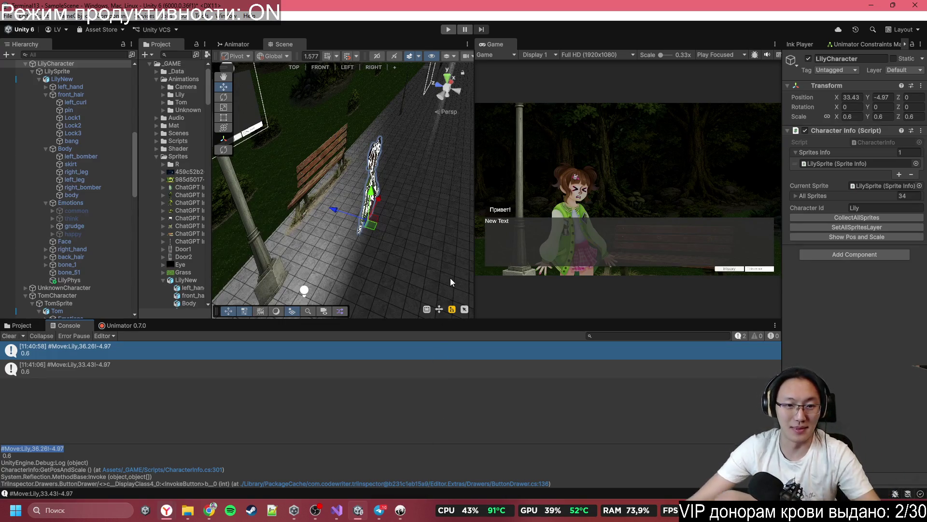
# - Drag Lily closer to the camera at X 36.45 and copy her Position Z value
pyautogui.moveTo(374, 231); pyautogui.dragTo(470, 231)
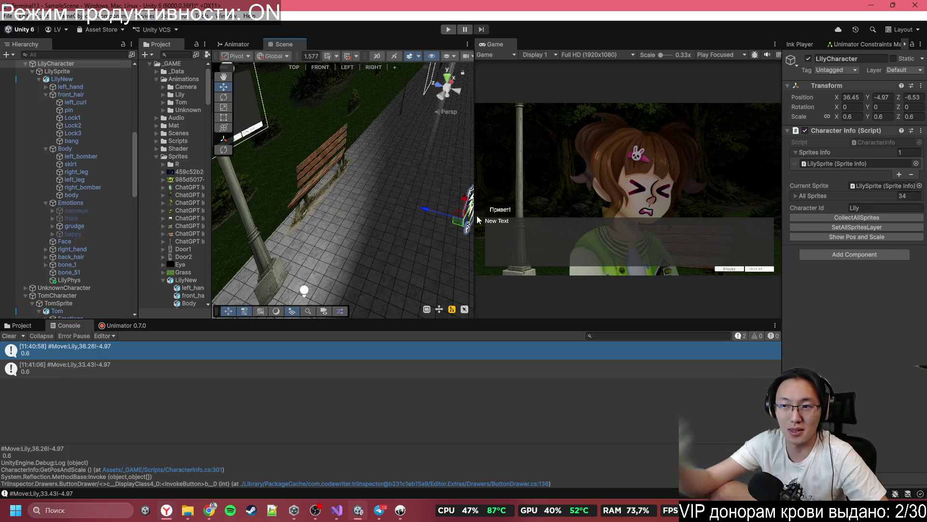
pyautogui.click(913, 96)
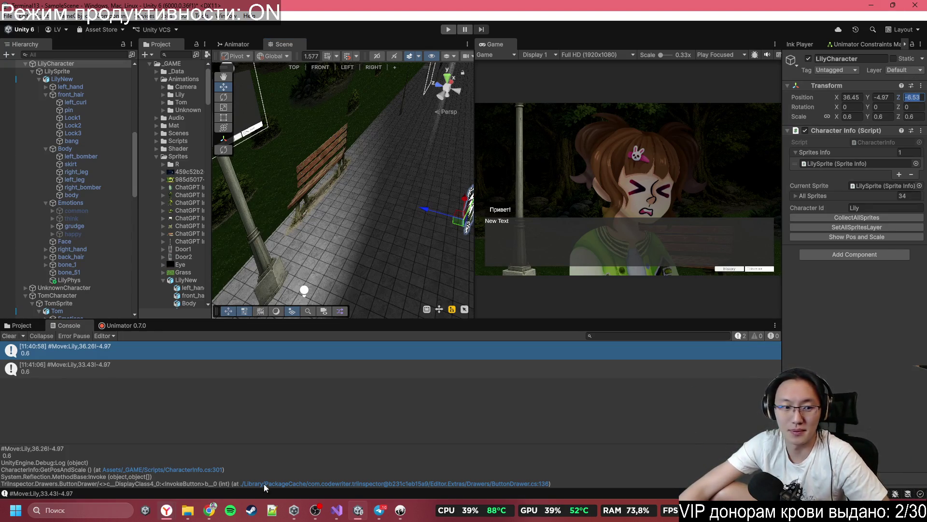
pyautogui.moveTo(333, 511)
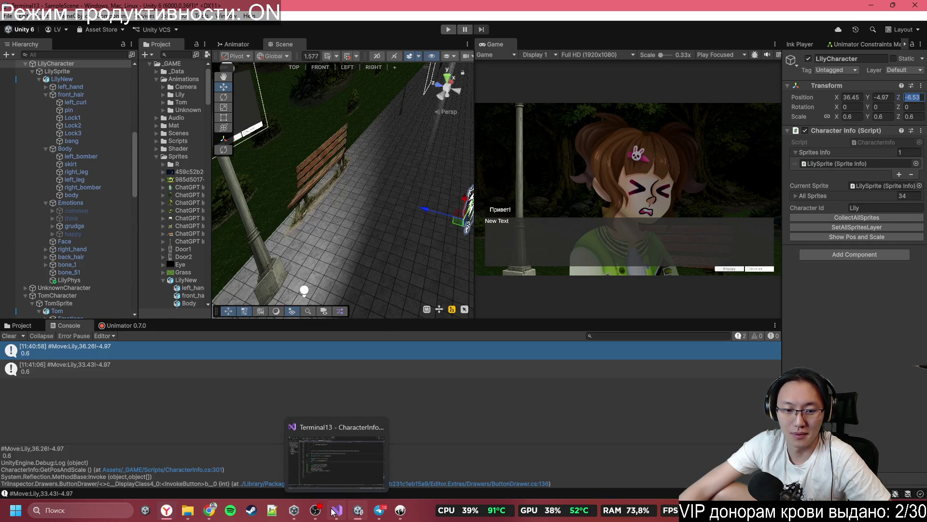
pyautogui.click(402, 519)
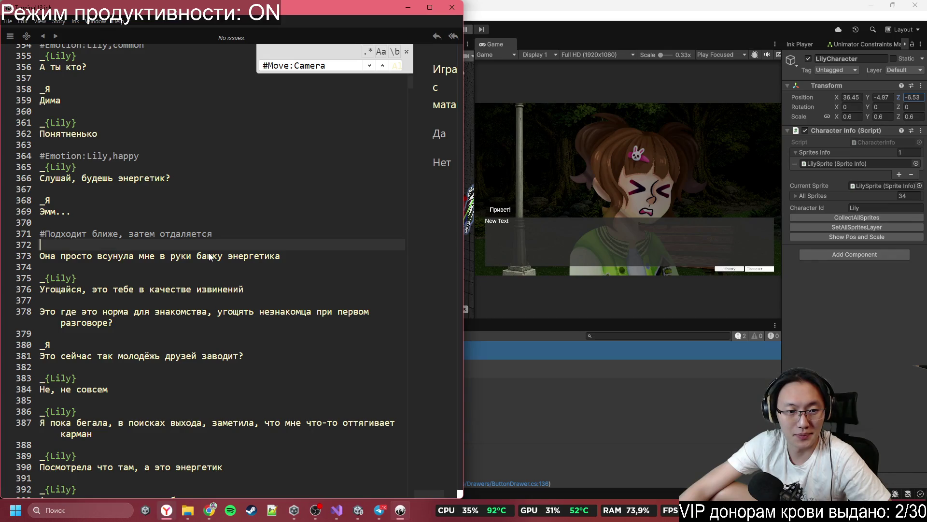
# - Paste the -6.53 Z value, then add the #Move:Lily,36.26!-4.97 tag from the console log
pyautogui.write('-6.53')
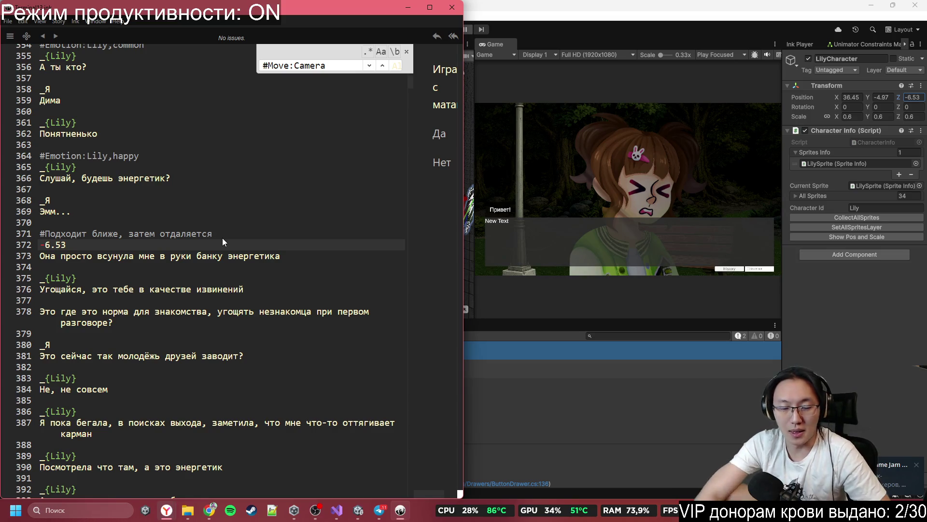
pyautogui.press('Return')
pyautogui.write('#Move:')
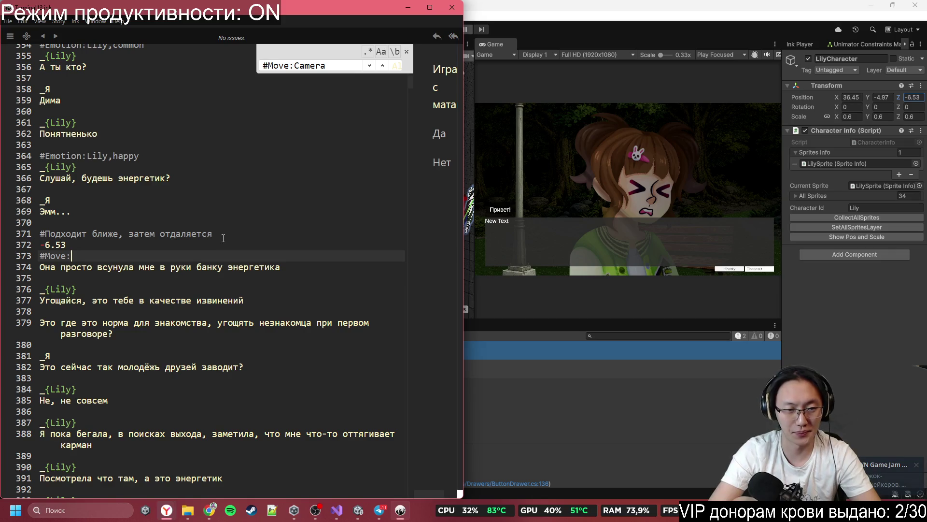
pyautogui.write('Lily')
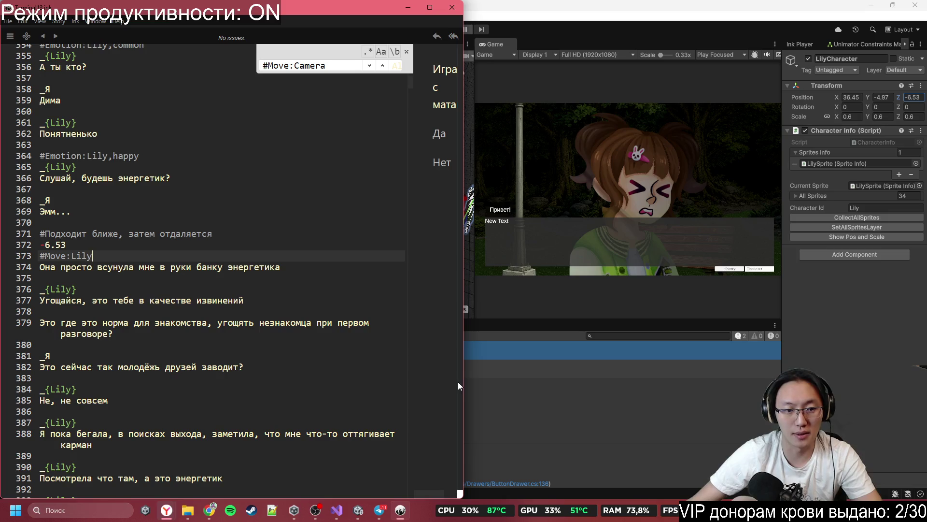
pyautogui.click(559, 359)
pyautogui.click(91, 361)
pyautogui.click(138, 349)
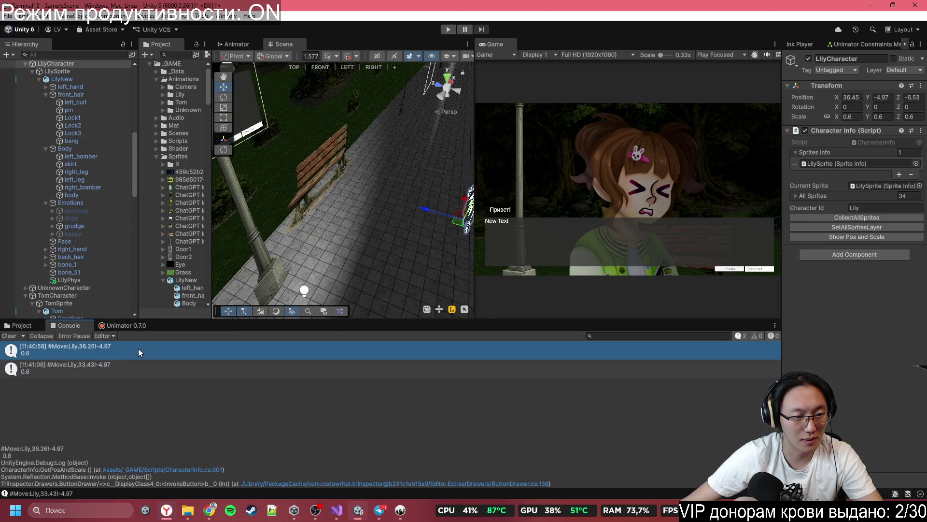
pyautogui.moveTo(69, 454); pyautogui.dragTo(2, 453)
pyautogui.hotkey('ctrl', 'c')
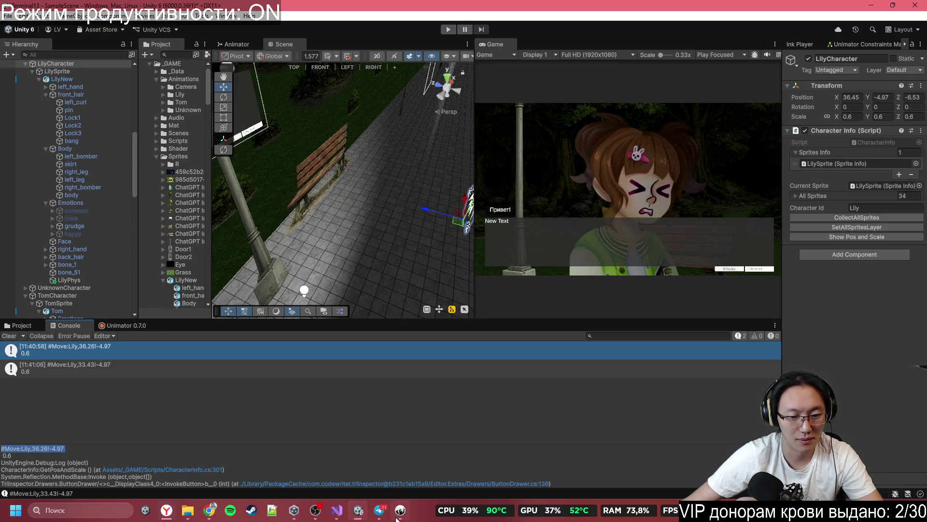
pyautogui.click(400, 510)
pyautogui.hotkey('shift', 'Home')
pyautogui.hotkey('ctrl', 'v')
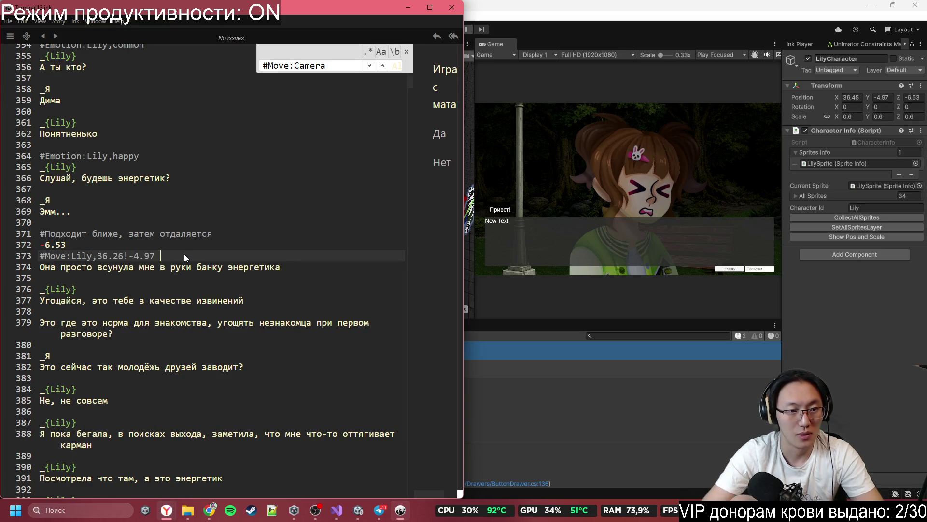
# - Add a #MoveZ:Lily,-6.53 tag below it, moving in the stray -6.53 value
pyautogui.press('Return')
pyautogui.write('#Move:L')
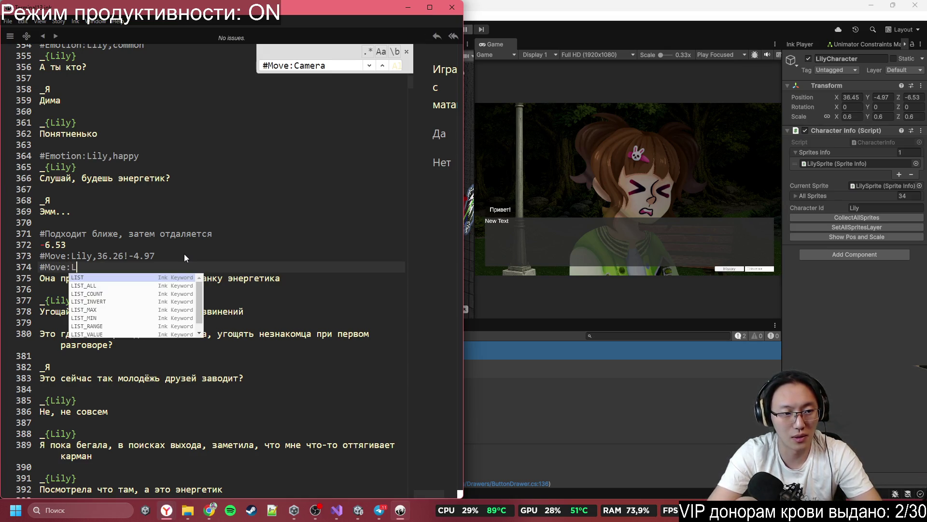
pyautogui.press('BackSpace')
pyautogui.write('Z:Lil')
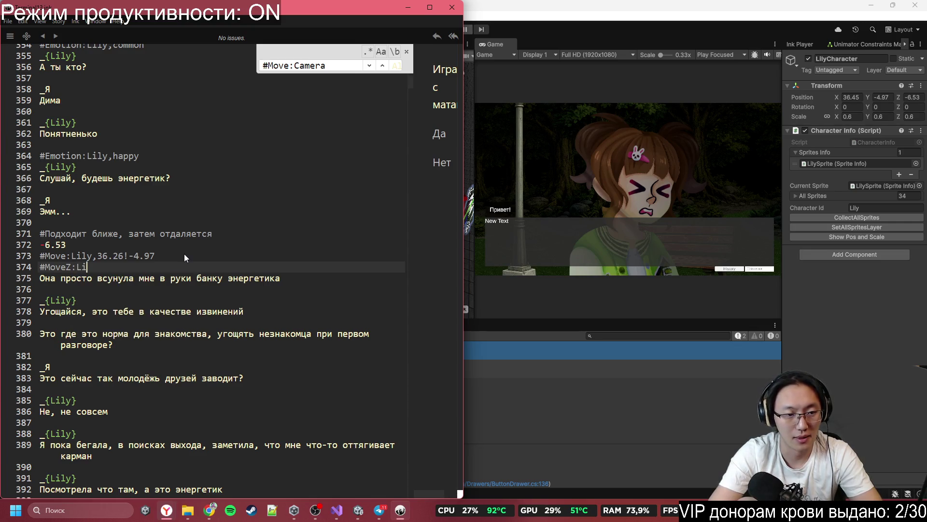
pyautogui.write('y,')
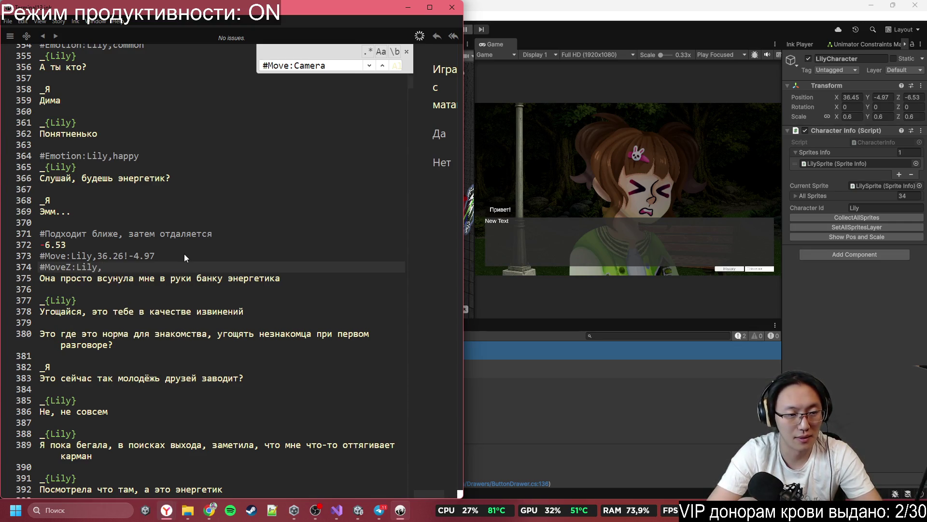
pyautogui.click(38, 244)
pyautogui.hotkey('shift', 'End')
pyautogui.hotkey('ctrl', 'x')
pyautogui.click(105, 267)
pyautogui.hotkey('ctrl', 'v')
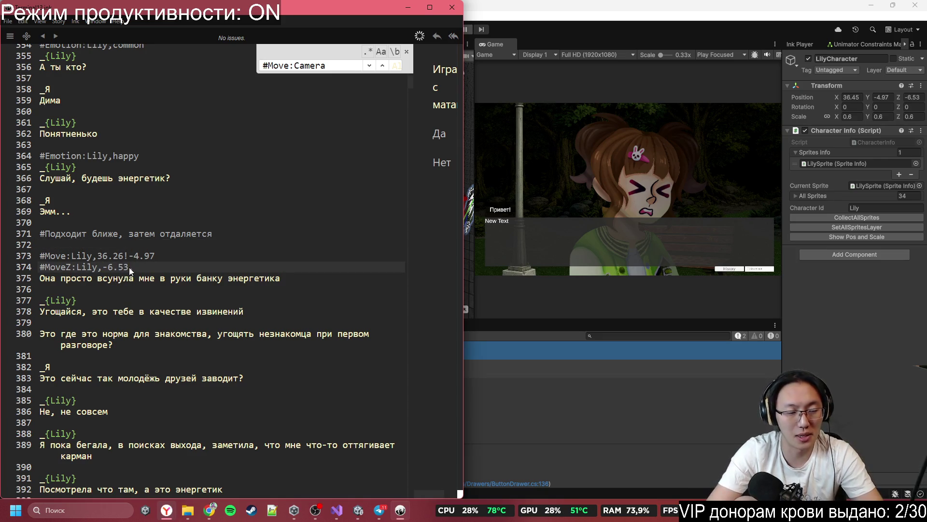
# - Append ,20 to both the #Move:Lily and #MoveZ:Lily tags
pyautogui.write(',')
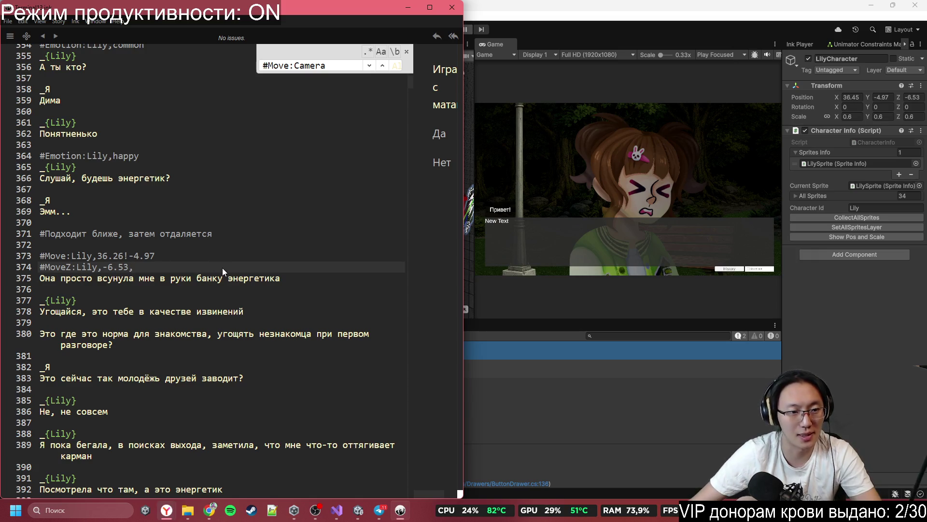
pyautogui.click(169, 257)
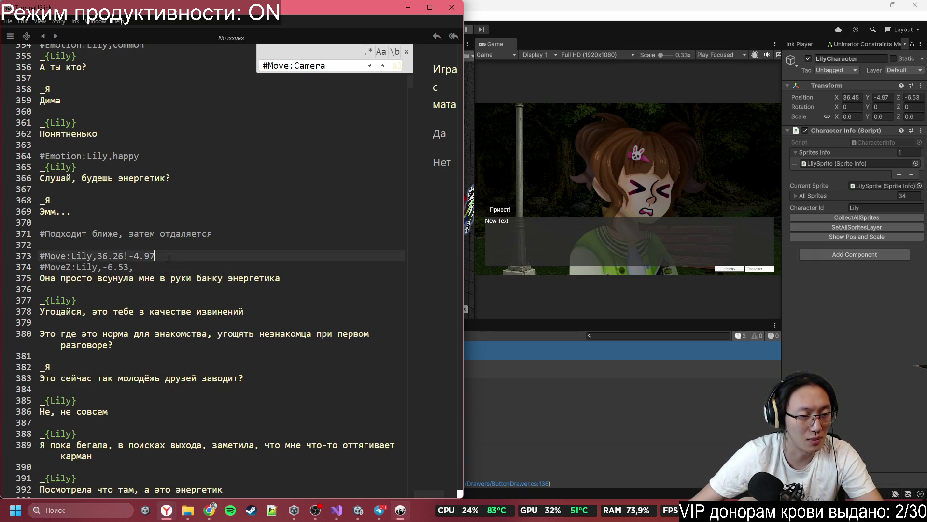
pyautogui.write(',20')
pyautogui.press('Down')
pyautogui.write('2')
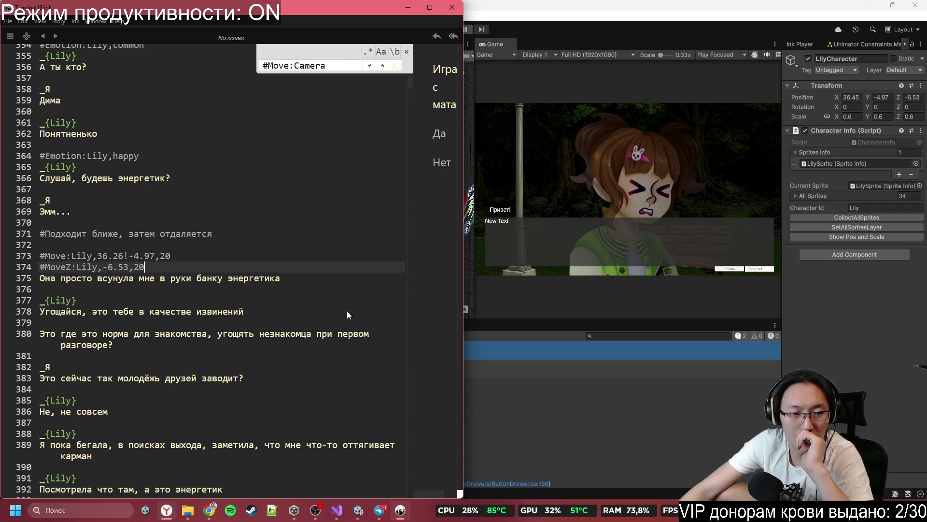
pyautogui.doubleClick(66, 269)
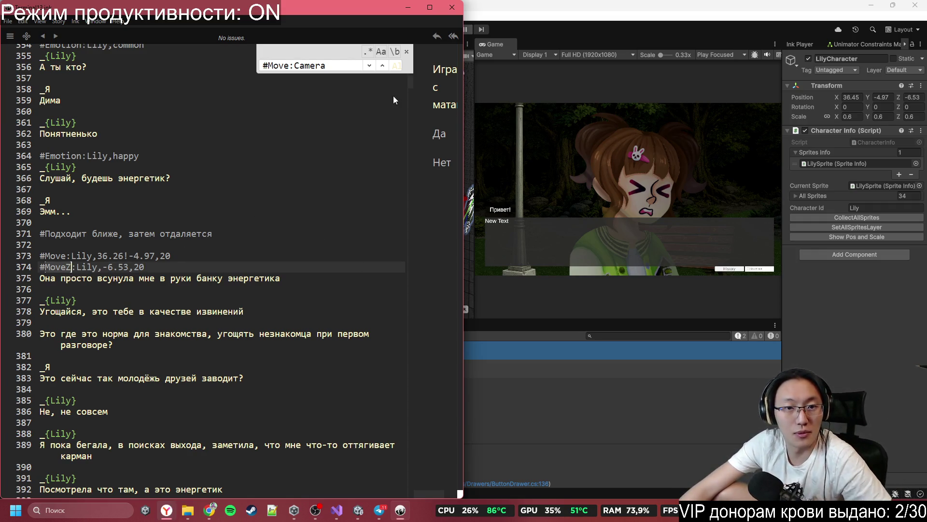
# - Compare the new MoveZ tag on line 374 with the #MoveZ:Camera,-10,10 example on line 80
pyautogui.hotkey('ctrl', 'f')
pyautogui.click(382, 66)
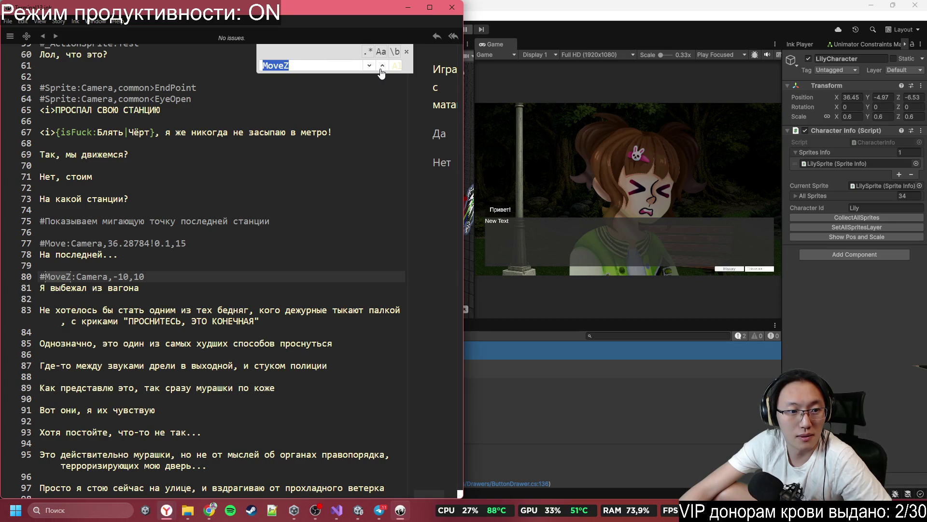
pyautogui.click(372, 67)
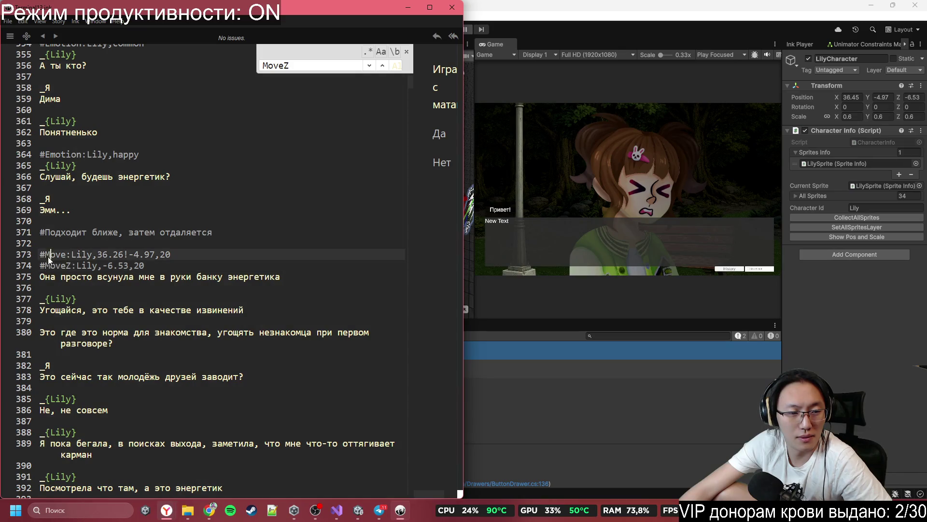
pyautogui.click(166, 270)
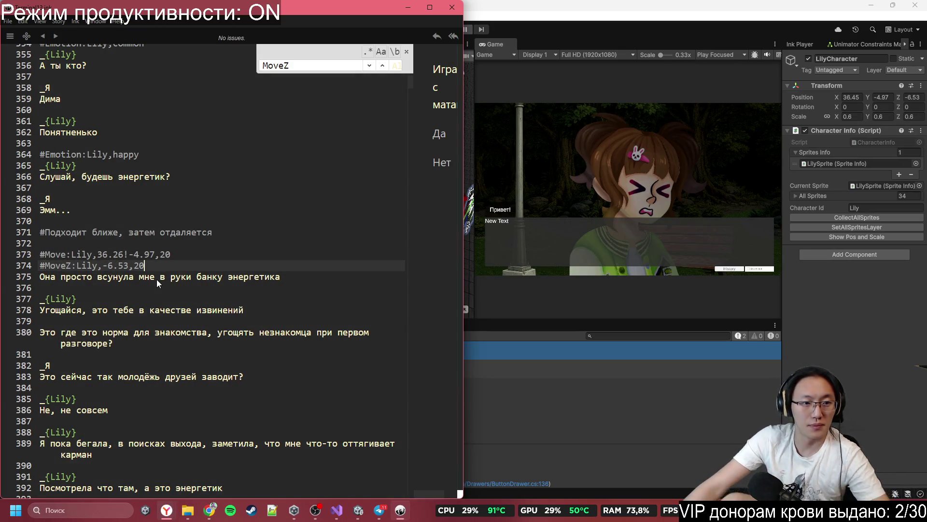
pyautogui.click(382, 73)
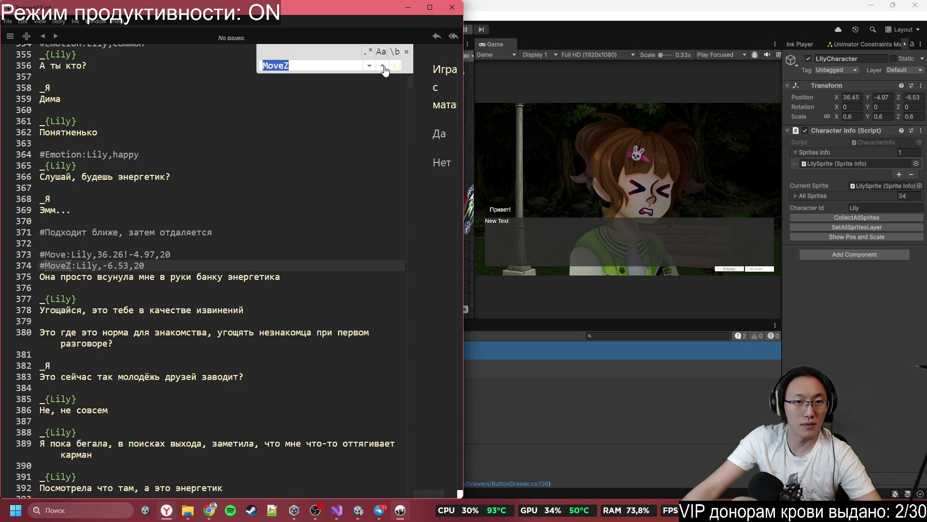
pyautogui.click(381, 72)
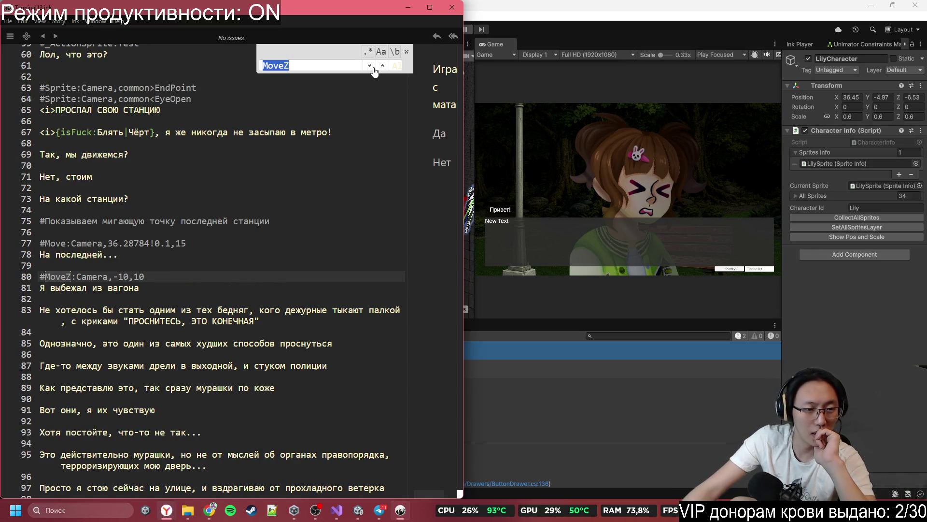
pyautogui.click(375, 70)
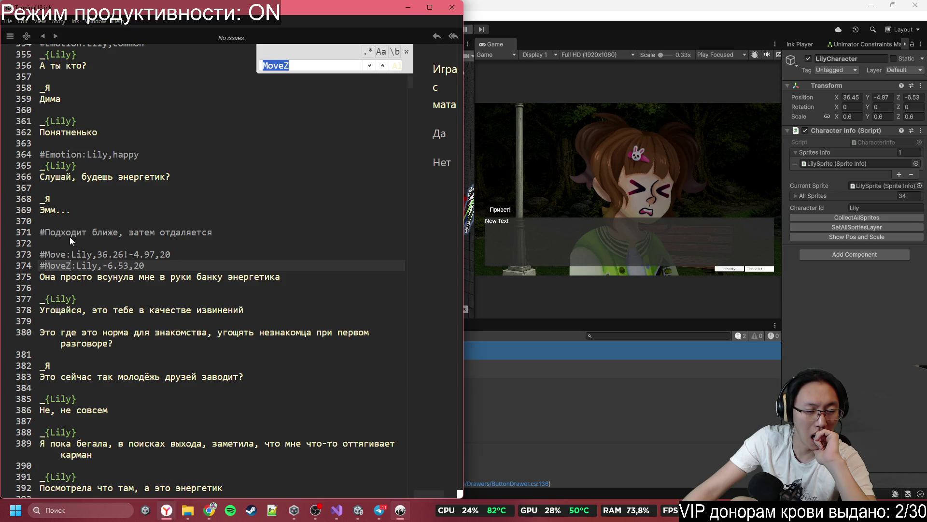
pyautogui.click(146, 269)
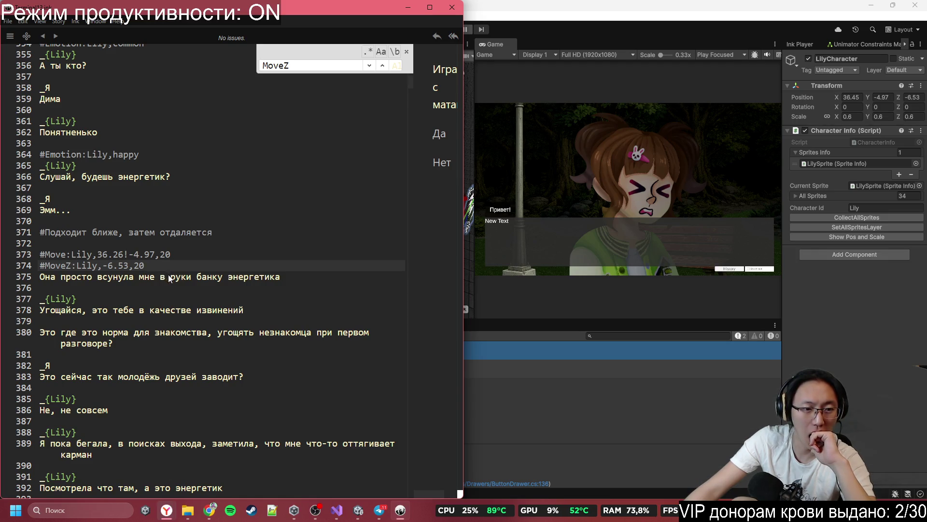
pyautogui.hotkey('alt', 'Tab')
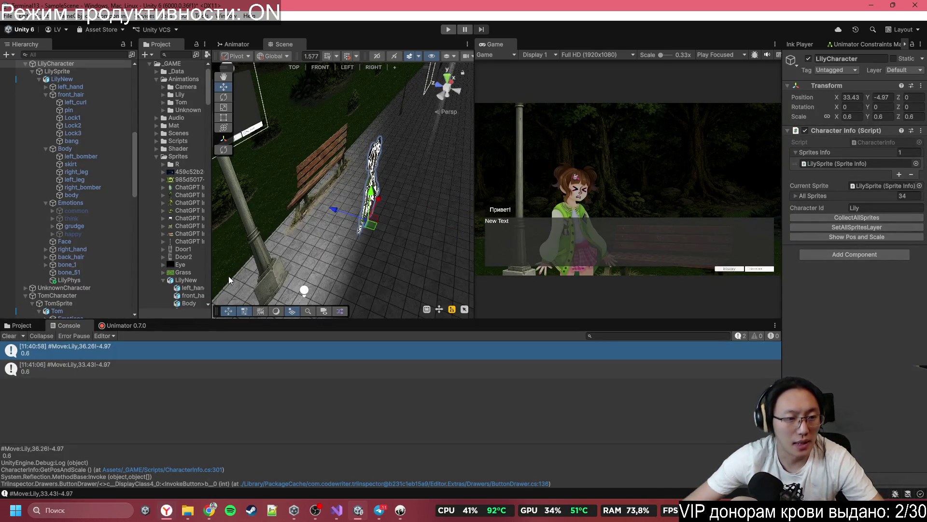
# - Copy Lily's original position and paste #Move:Lily,33.43!-4.97 above her apology line
pyautogui.click(99, 368)
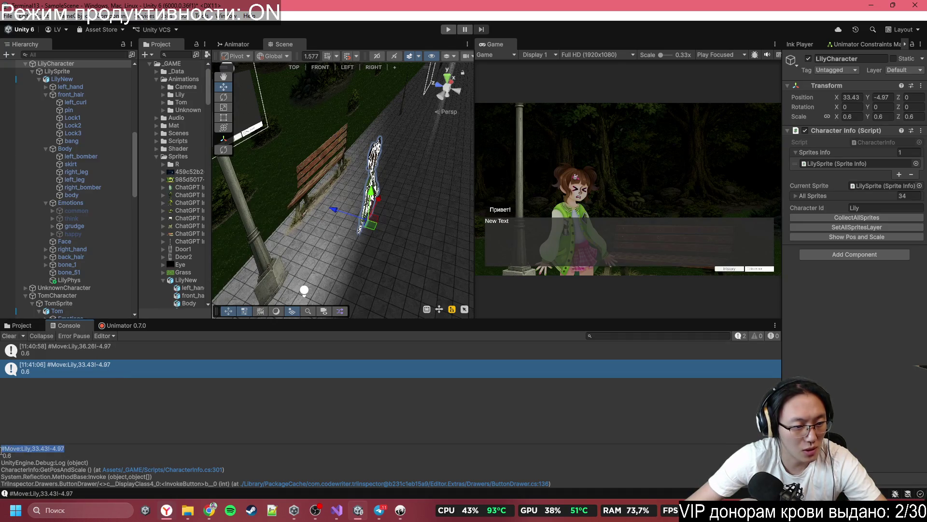
pyautogui.click(400, 510)
pyautogui.click(138, 296)
pyautogui.press('Return')
pyautogui.press('Return')
pyautogui.hotkey('ctrl', 'v')
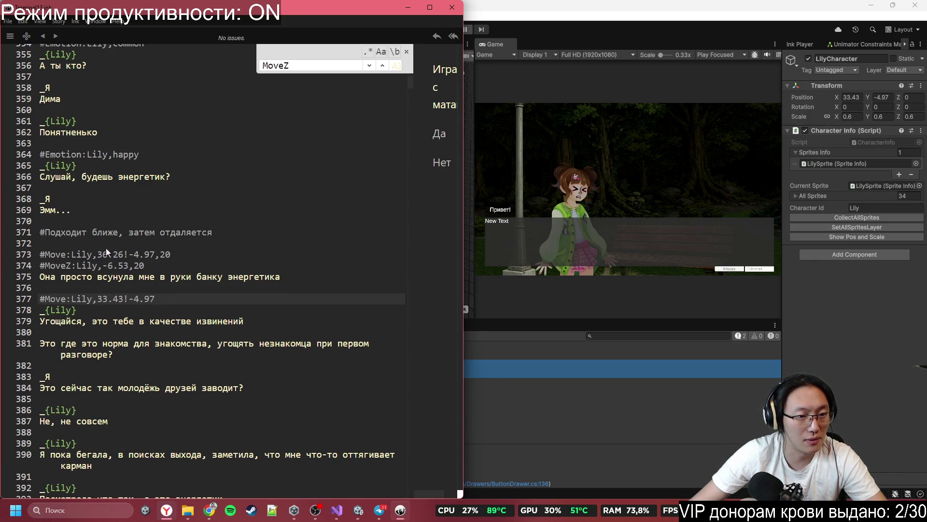
# - Duplicate the #MoveZ:Lily,-6.53,20 tag below the #Move:Lily,33.43!-4.97,20 line
pyautogui.click(145, 265)
pyautogui.hotkey('shift', 'Home')
pyautogui.hotkey('ctrl', 'c')
pyautogui.click(180, 302)
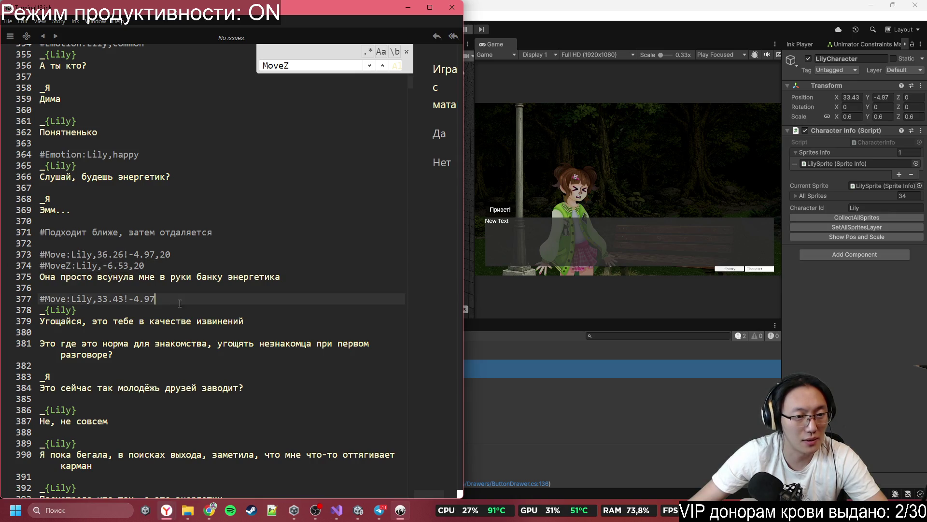
pyautogui.press('Return')
pyautogui.hotkey('ctrl', 'v')
pyautogui.click(180, 301)
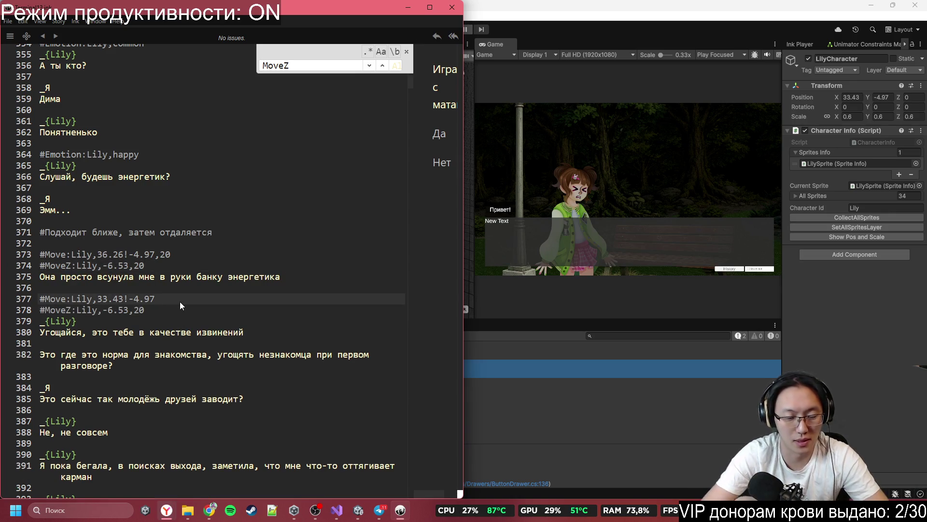
pyautogui.write(',20')
# - Change the new tag to #MoveZ:Lily,0,20 and add a blank line after it
pyautogui.click(162, 312)
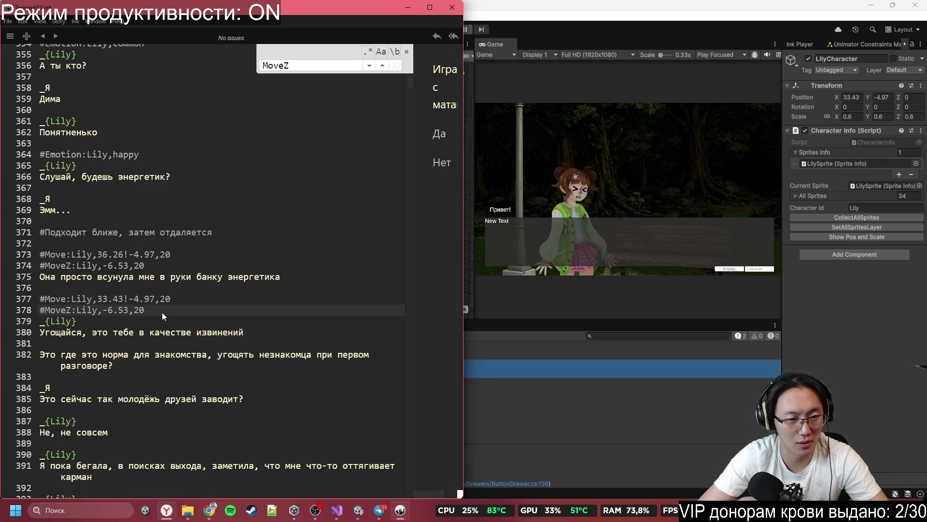
pyautogui.press('Left')
pyautogui.press('Left')
pyautogui.press('Left')
pyautogui.press('BackSpace')
pyautogui.press('BackSpace')
pyautogui.press('BackSpace')
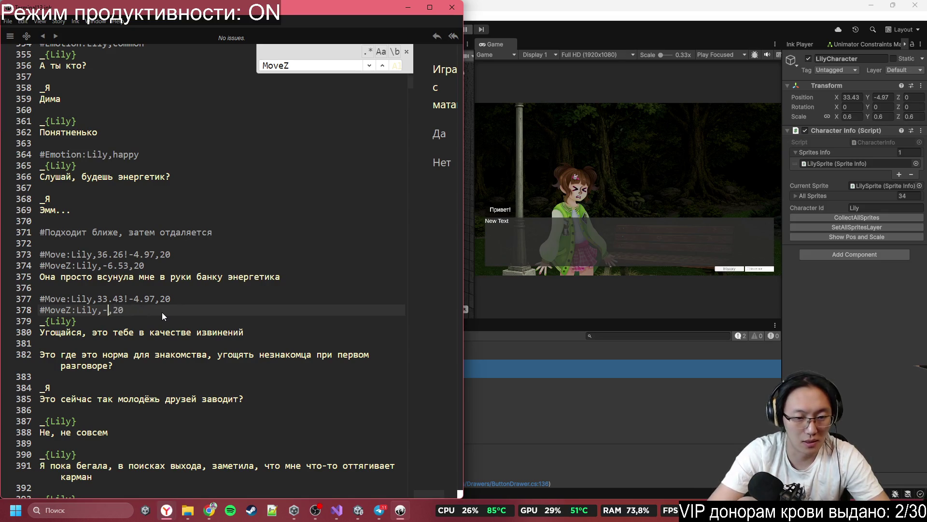
pyautogui.write('0')
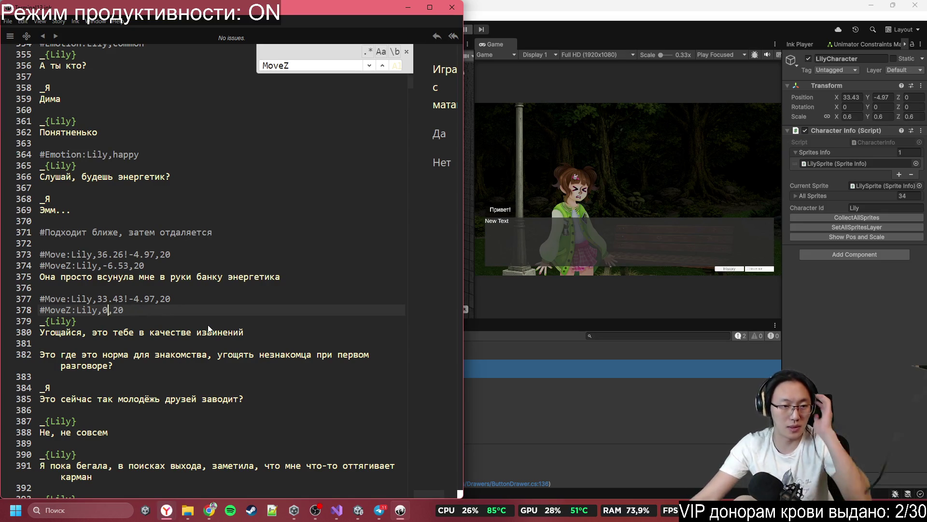
pyautogui.scroll(-2, 199, 288)
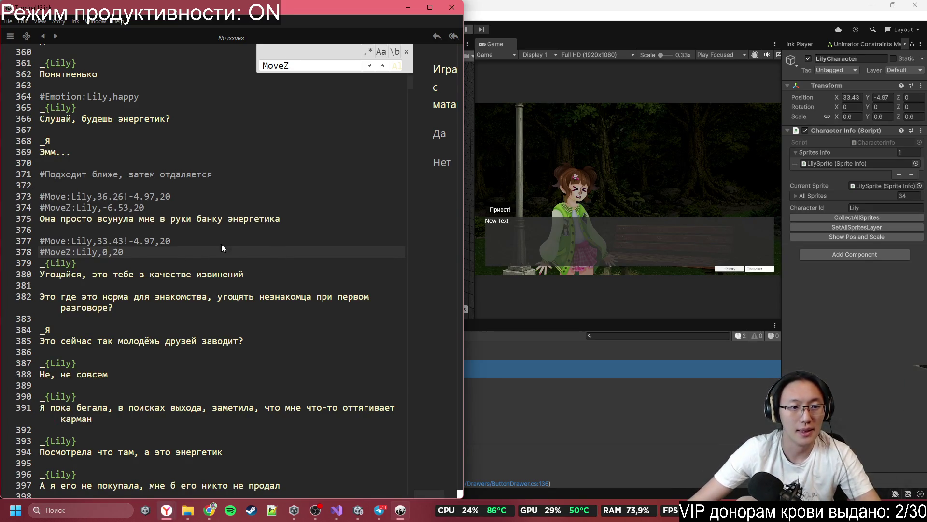
pyautogui.press('Return')
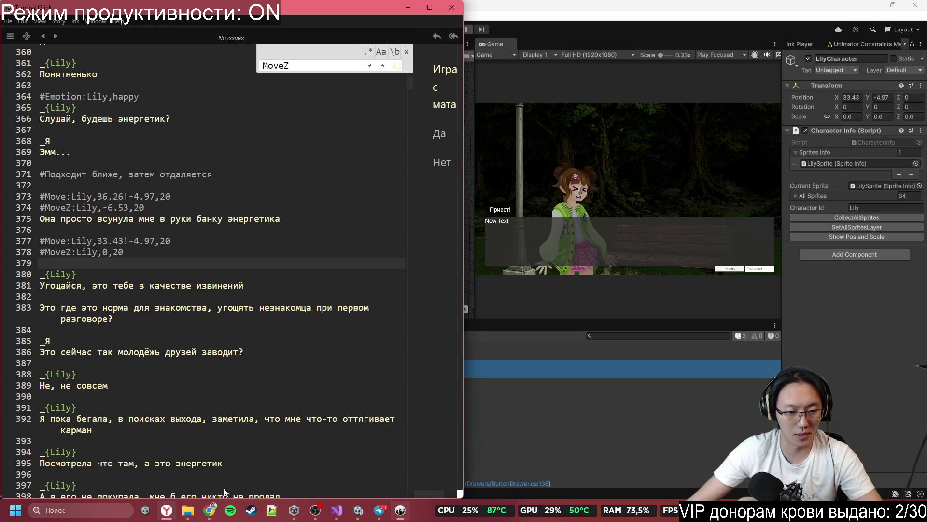
pyautogui.click(209, 510)
# - Copy #Emotion:Lily,happy from the Miro note onto blank line 379 of the script
pyautogui.doubleClick(715, 264)
pyautogui.moveTo(720, 262); pyautogui.dragTo(651, 265)
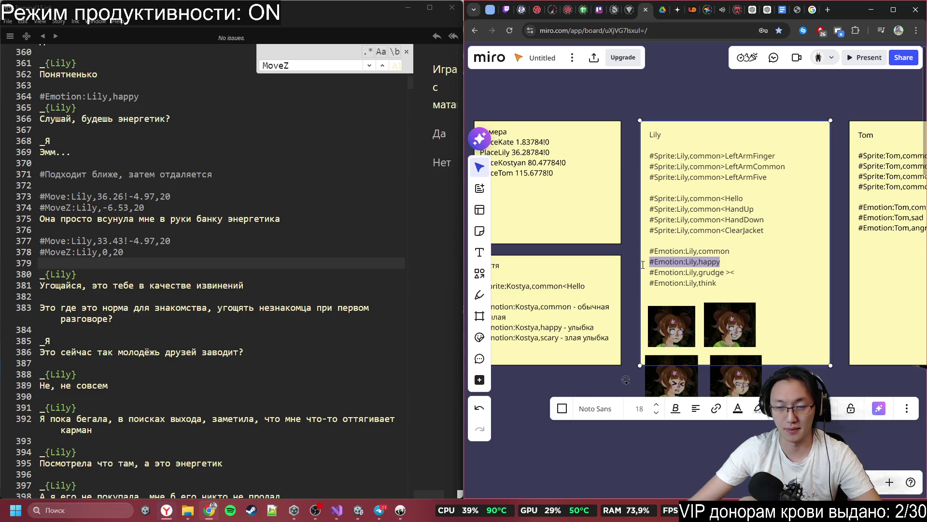
pyautogui.click(150, 260)
pyautogui.hotkey('ctrl', 'v')
pyautogui.scroll(-2, 176, 298)
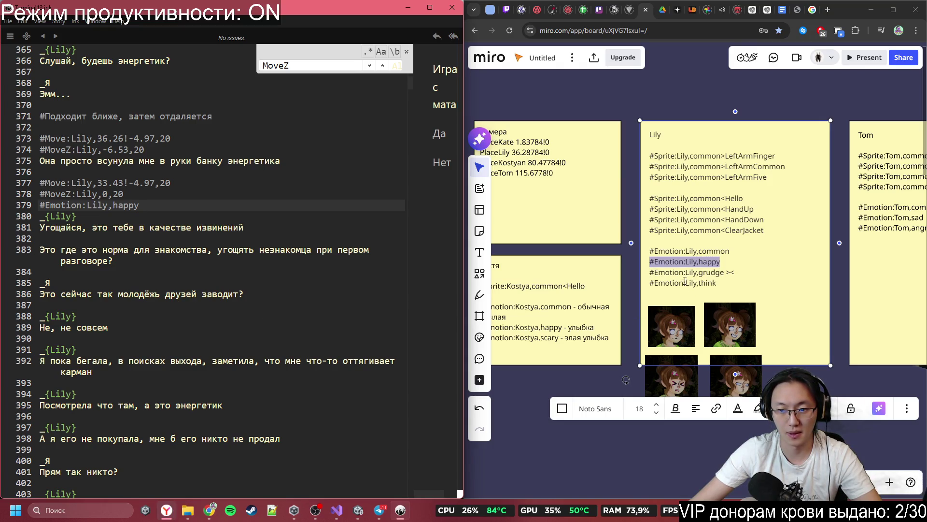
# - Insert #Emotion:Lily,common from Miro above Lily's next reply
pyautogui.doubleClick(665, 252)
pyautogui.tripleClick(666, 252)
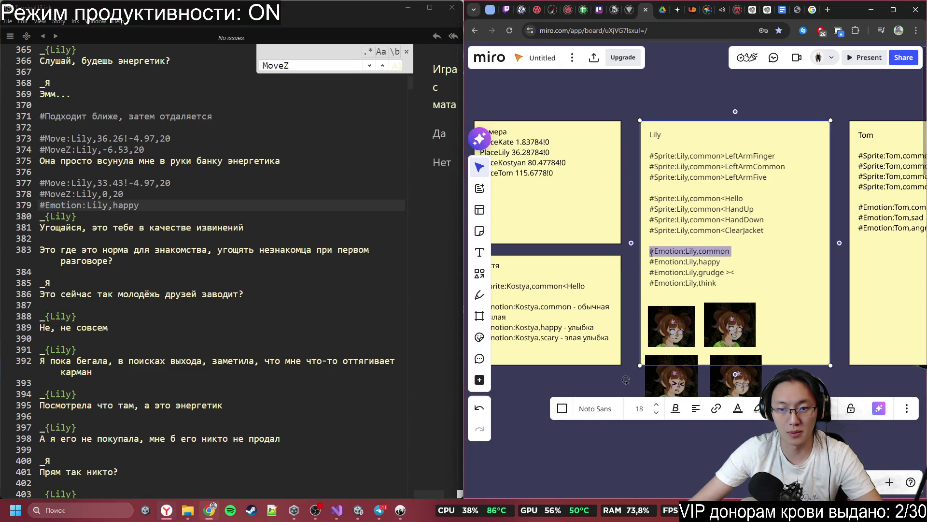
pyautogui.click(110, 305)
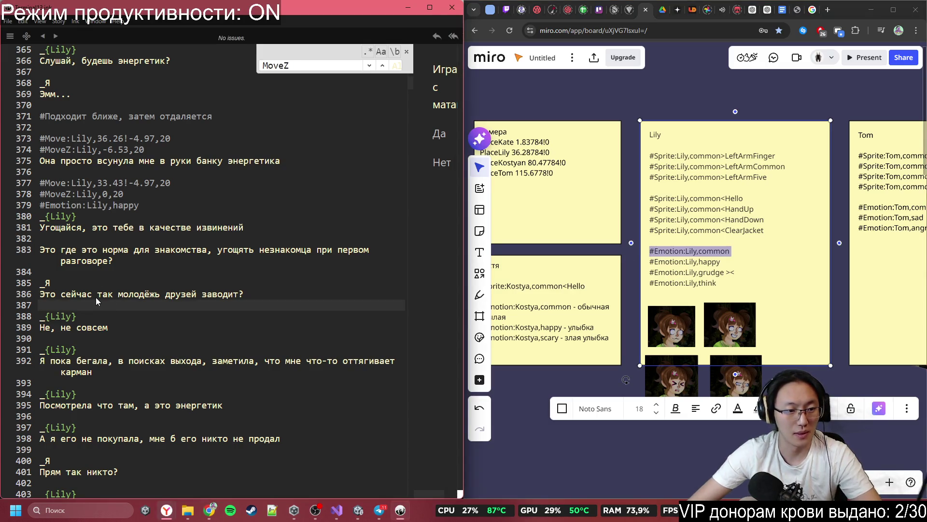
pyautogui.press('Return')
pyautogui.hotkey('ctrl', 'v')
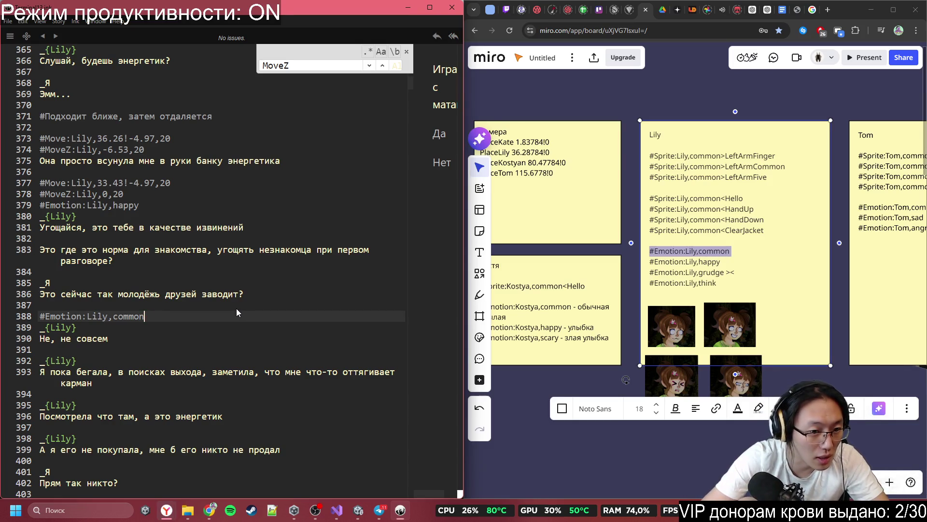
pyautogui.scroll(-2, 237, 309)
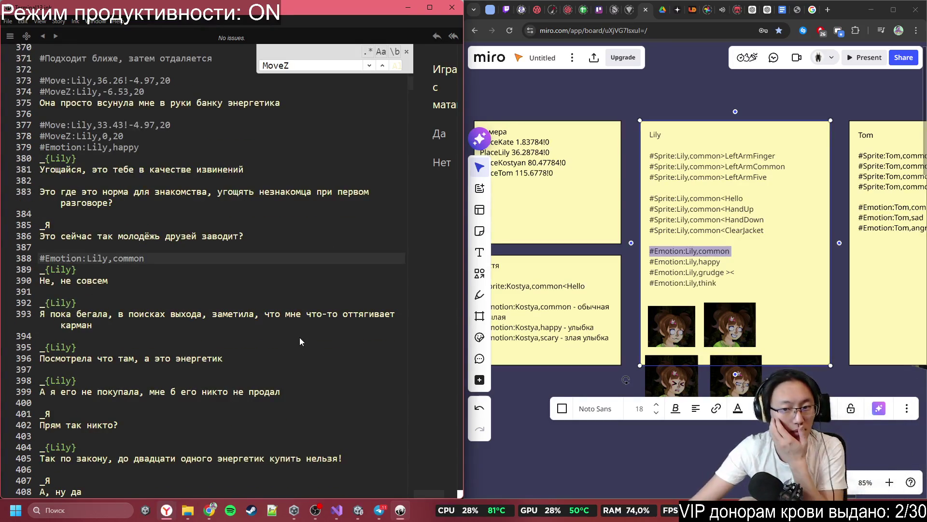
pyautogui.click(98, 251)
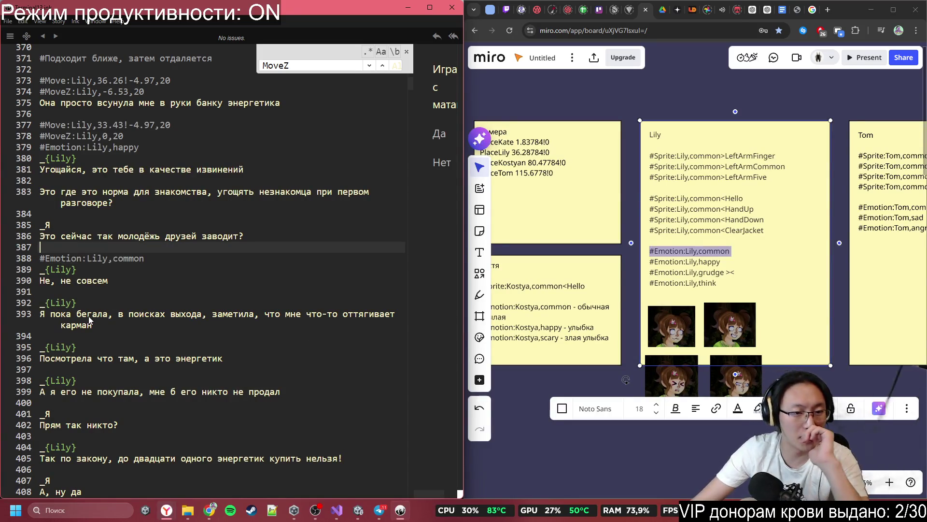
pyautogui.click(208, 323)
pyautogui.click(228, 314)
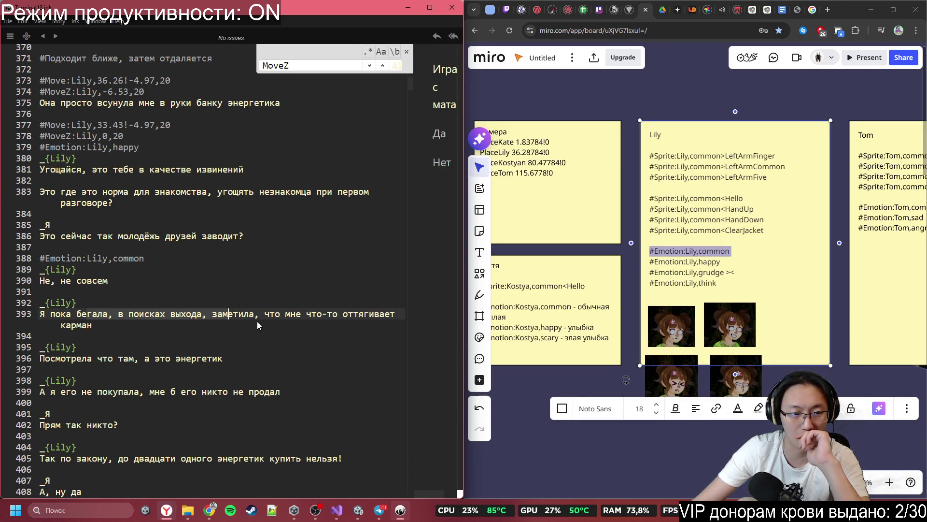
pyautogui.scroll(-1, 258, 324)
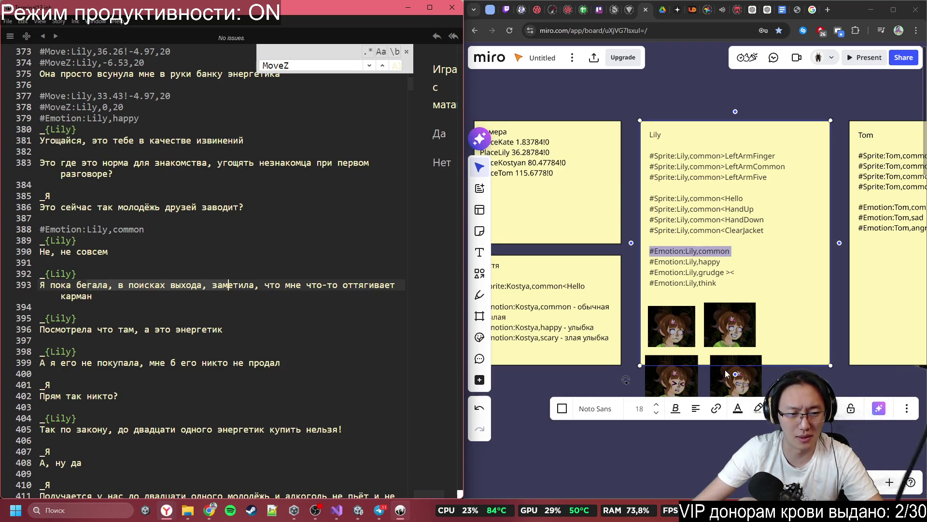
pyautogui.scroll(-2, 156, 319)
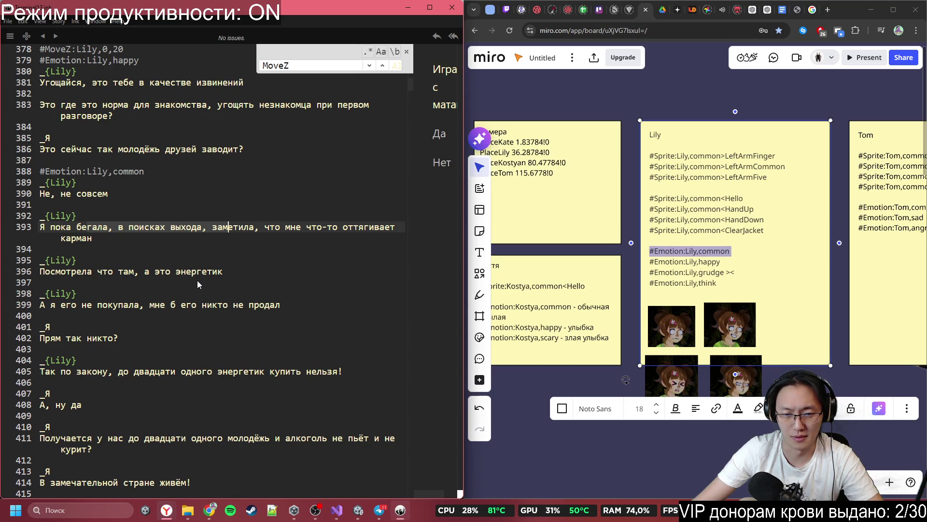
# - Insert #Emotion:Lily,think above Lily's energy-drink line at blank line 394
pyautogui.click(725, 269)
pyautogui.moveTo(731, 282)
pyautogui.mouseDown()
pyautogui.moveTo(643, 285)
pyautogui.moveTo(720, 284)
pyautogui.moveTo(654, 286)
pyautogui.mouseUp()
pyautogui.hotkey('ctrl', 'c')
pyautogui.click(121, 248)
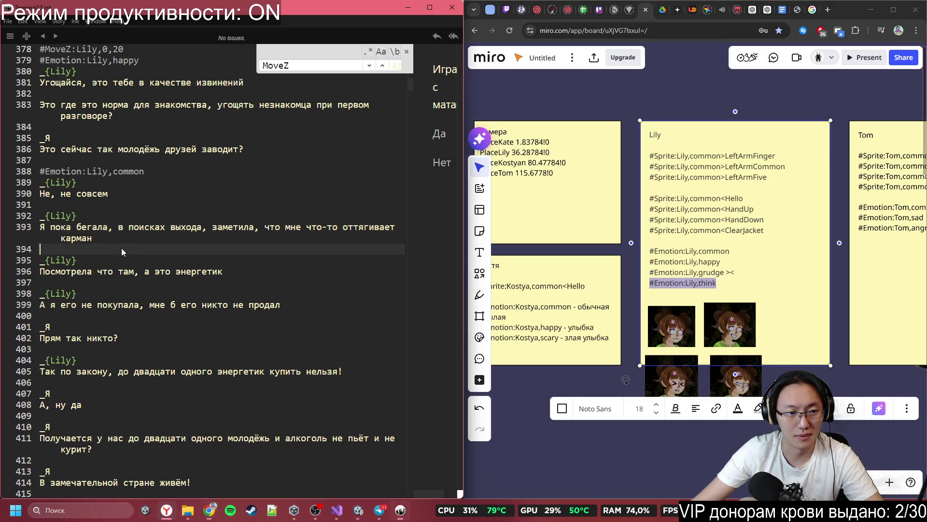
pyautogui.press('Return')
pyautogui.hotkey('ctrl', 'v')
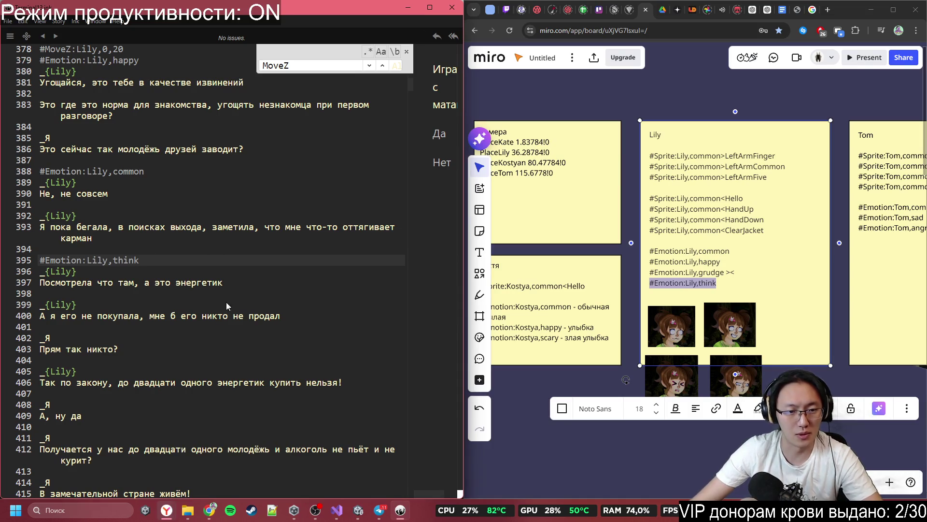
pyautogui.scroll(-2, 213, 321)
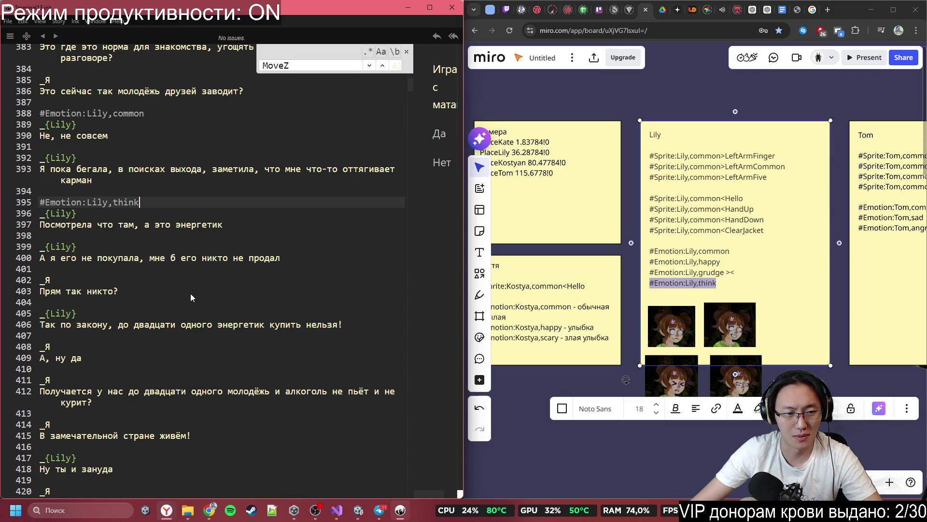
pyautogui.click(691, 366)
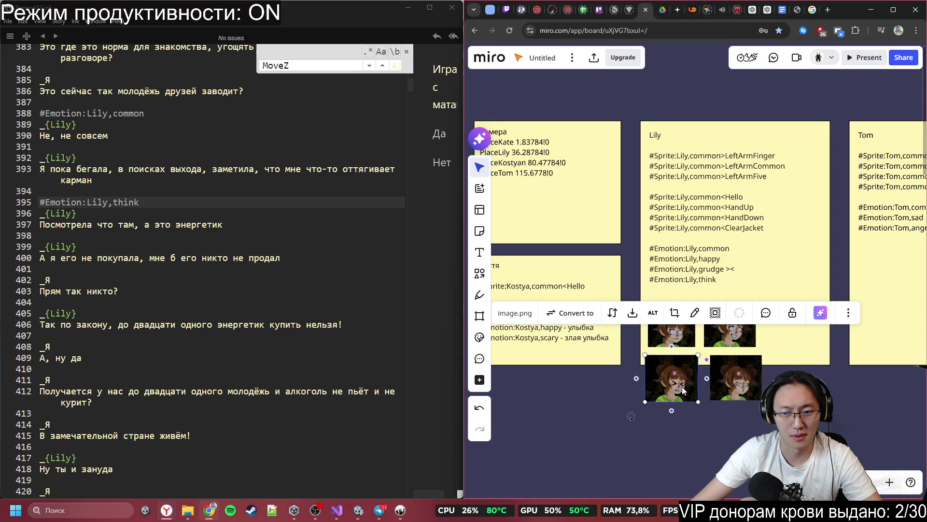
# - Paste #Emotion:Lily,grudge from Miro above Lily's reply about the law
pyautogui.click(715, 258)
pyautogui.click(716, 261)
pyautogui.moveTo(724, 272); pyautogui.dragTo(649, 272)
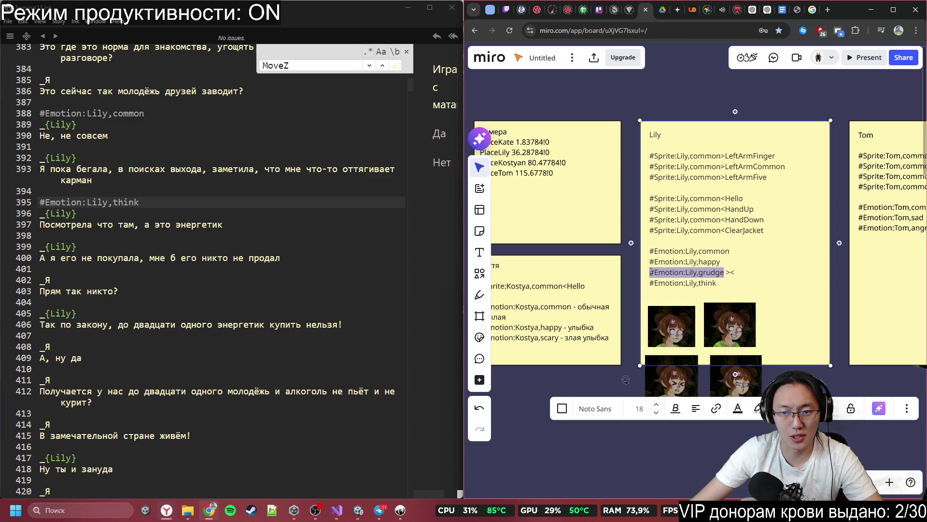
pyautogui.click(82, 264)
pyautogui.click(103, 300)
pyautogui.press('Return')
pyautogui.hotkey('ctrl', 'v')
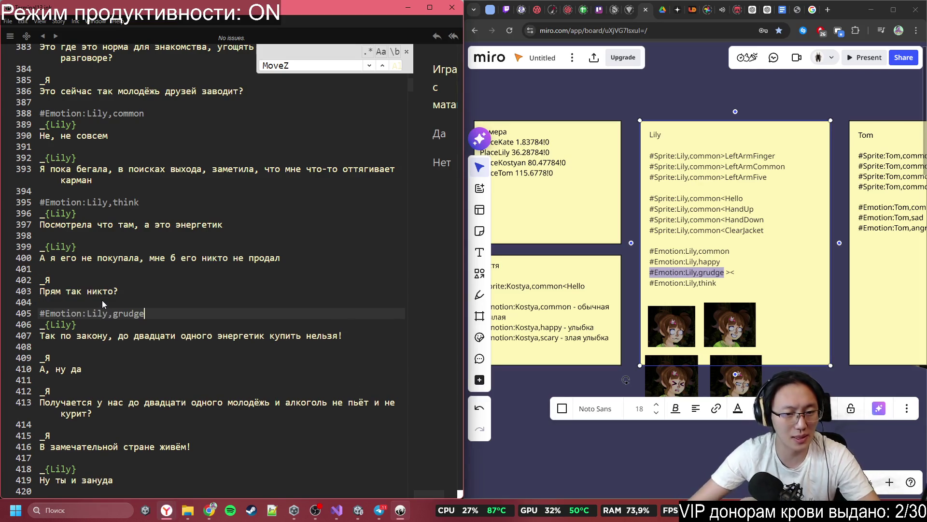
pyautogui.scroll(-5, 162, 312)
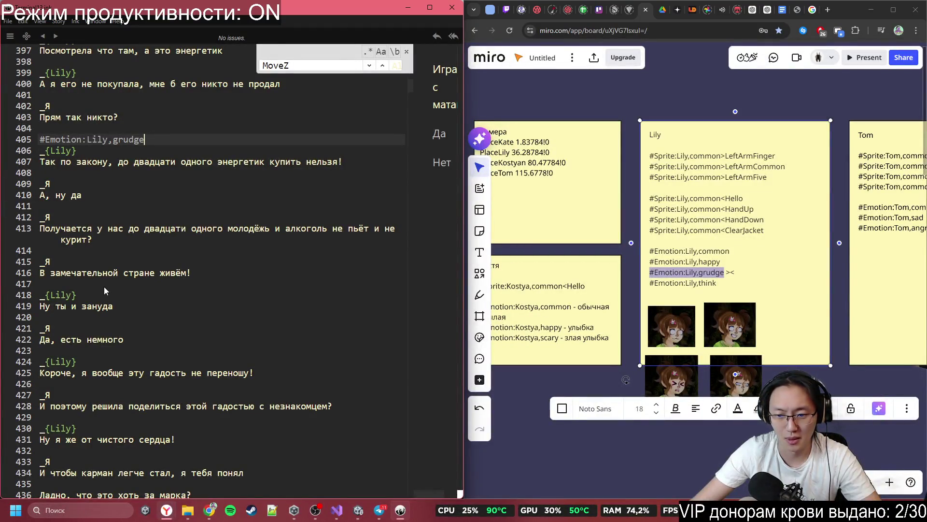
# - Paste #Emotion:Lily,think above Lily's reply to the bore remark
pyautogui.moveTo(723, 284); pyautogui.dragTo(650, 284)
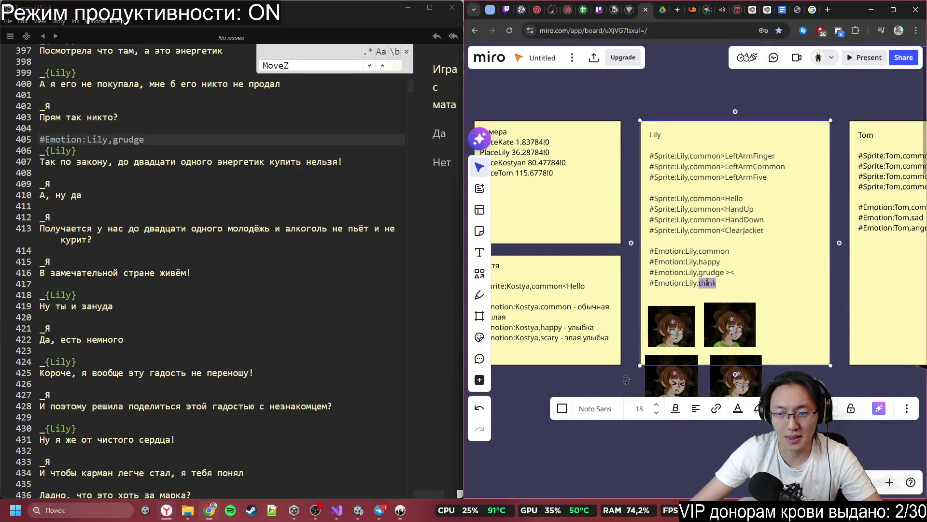
pyautogui.click(87, 283)
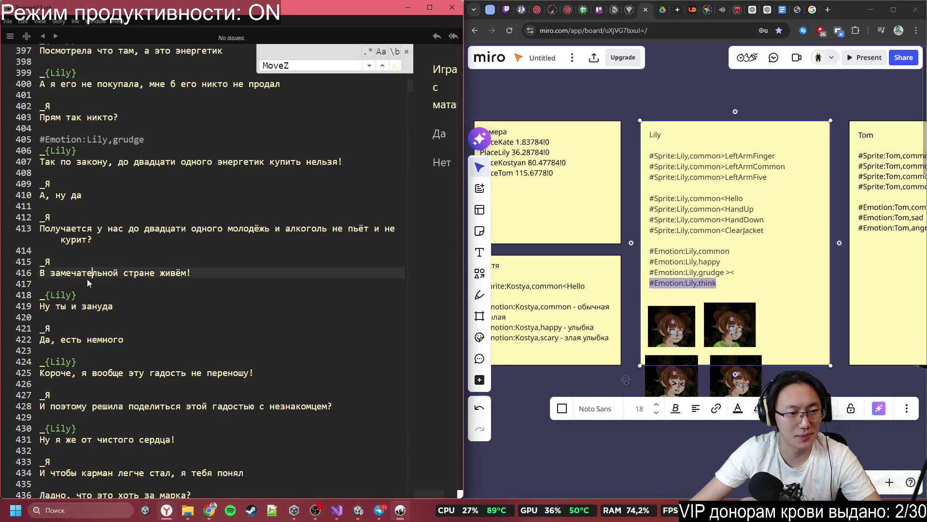
pyautogui.press('Return')
pyautogui.hotkey('ctrl', 'v')
pyautogui.scroll(-2, 96, 285)
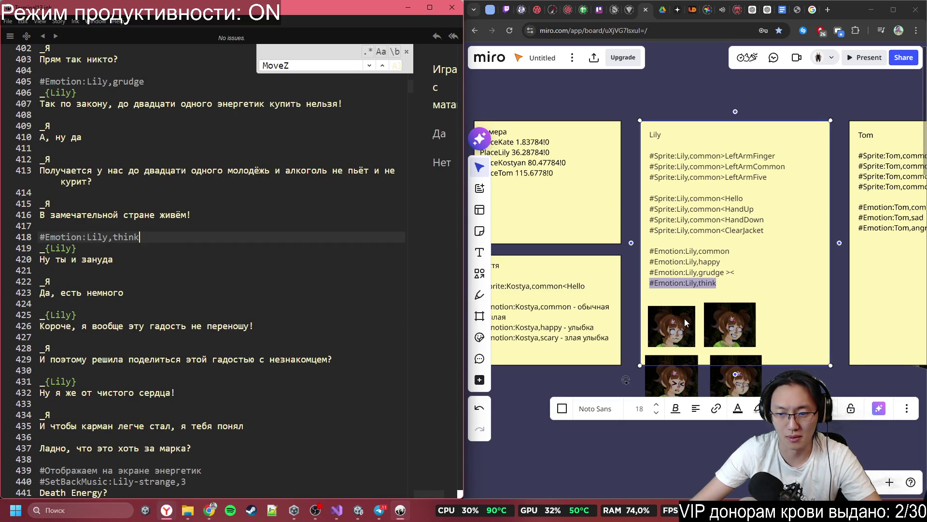
# - Paste #Emotion:Lily,common above Lily's line about the gross drink
pyautogui.moveTo(730, 251); pyautogui.dragTo(648, 251)
pyautogui.click(130, 266)
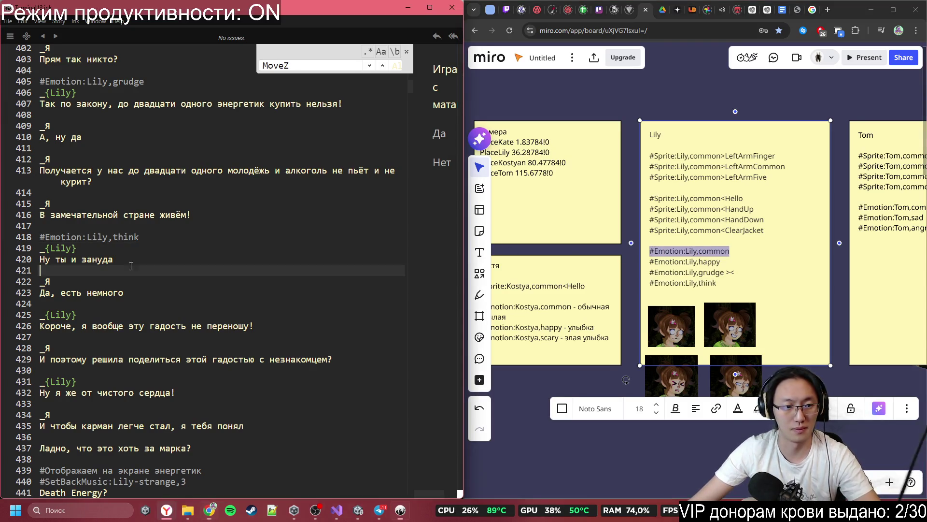
pyautogui.click(135, 302)
pyautogui.press('Return')
pyautogui.hotkey('ctrl', 'v')
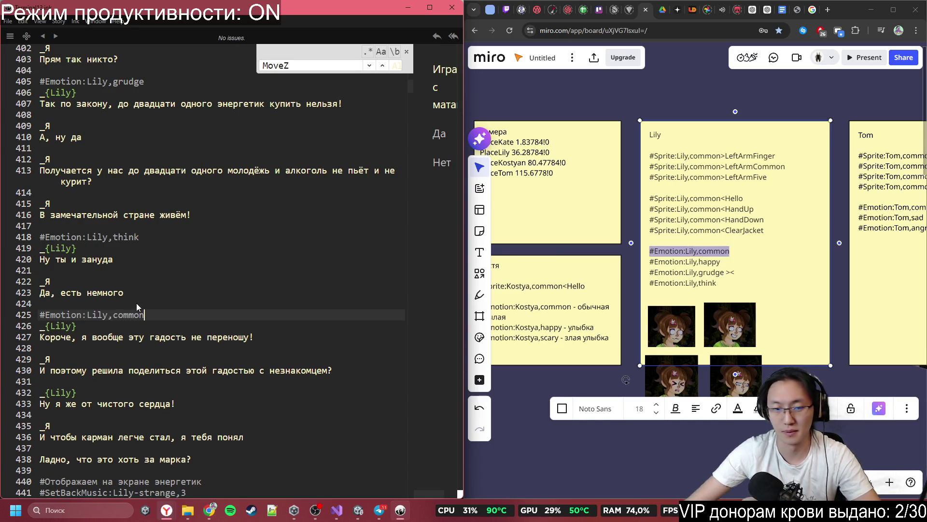
pyautogui.scroll(-6, 164, 279)
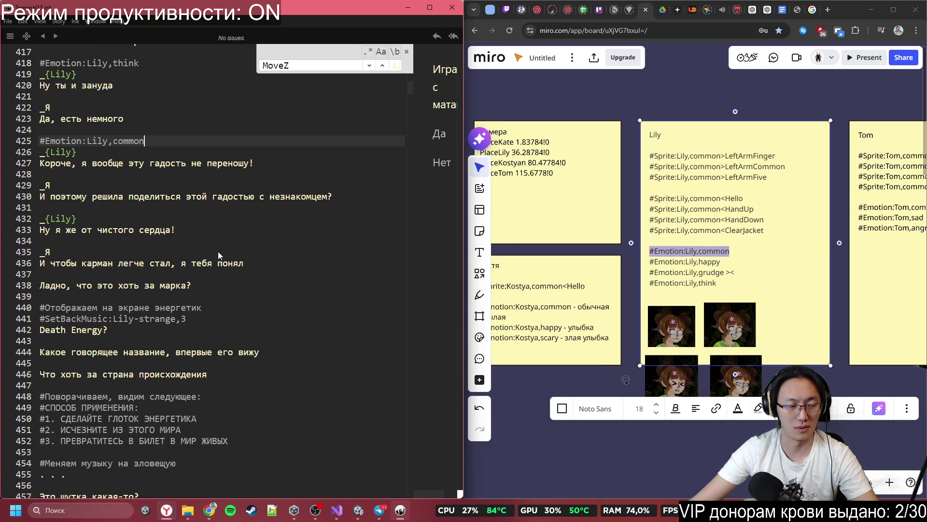
# - Copy #Emotion:Lily,happy from the Miro note and paste it on a new line before 'Да пожалуйста'
pyautogui.scroll(-3, 221, 259)
pyautogui.scroll(-4, 247, 276)
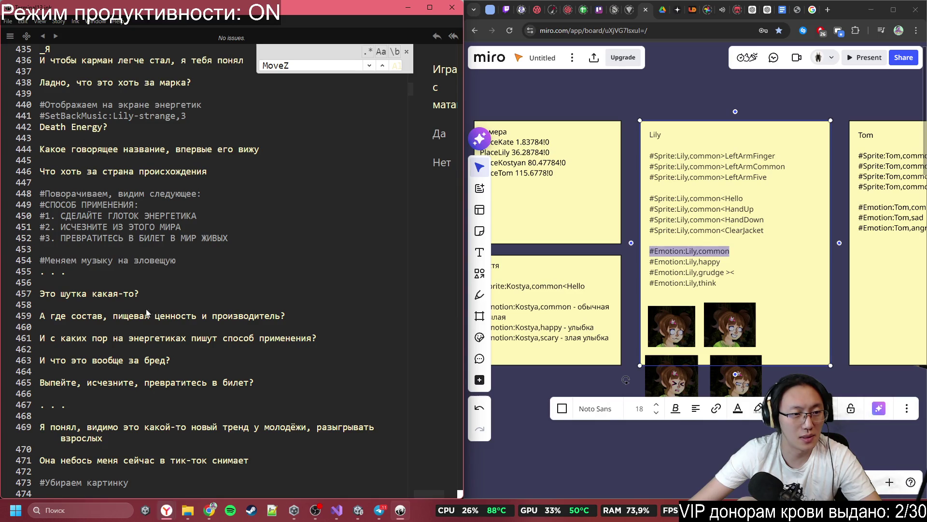
pyautogui.scroll(-6, 147, 313)
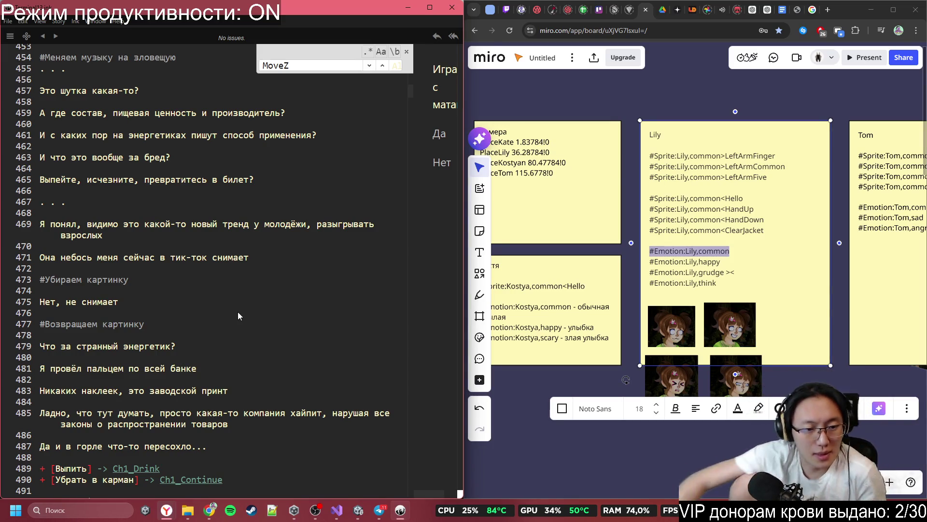
pyautogui.scroll(-2, 237, 311)
pyautogui.scroll(-1, 258, 309)
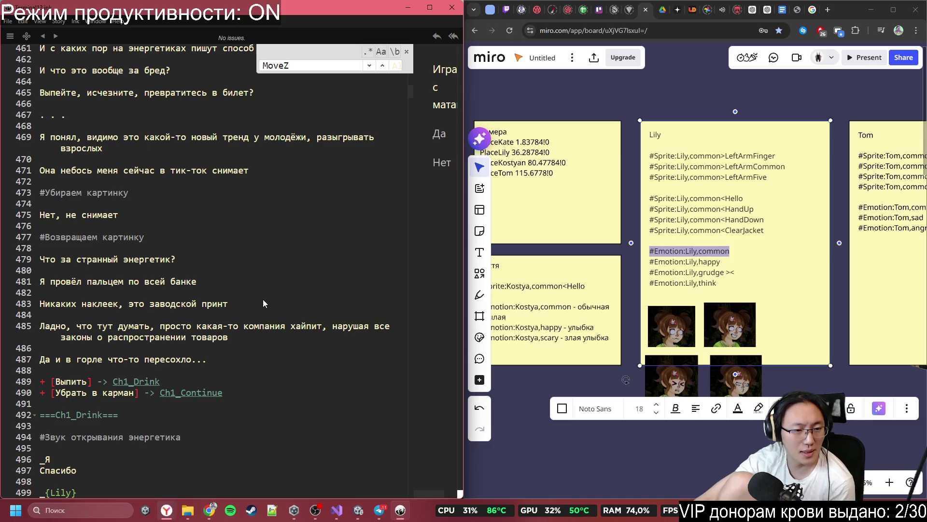
pyautogui.scroll(-3, 268, 297)
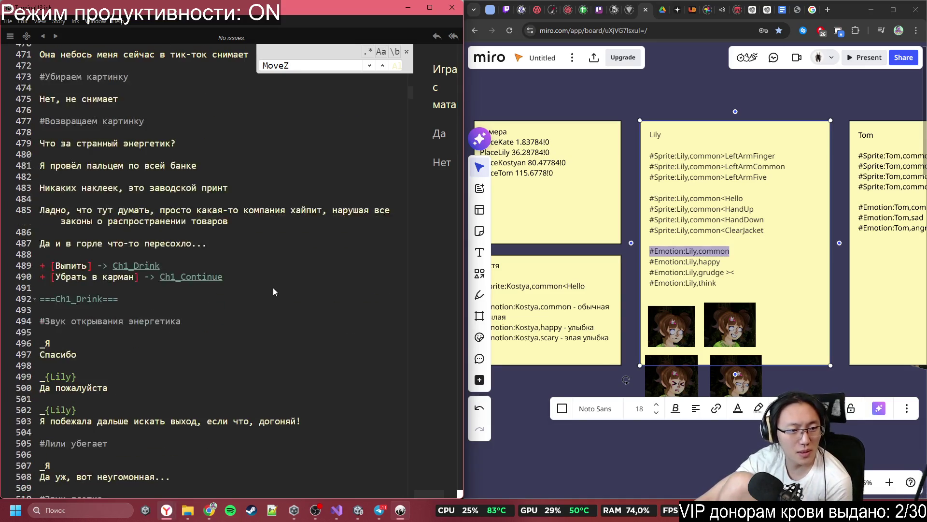
pyautogui.scroll(-2, 266, 297)
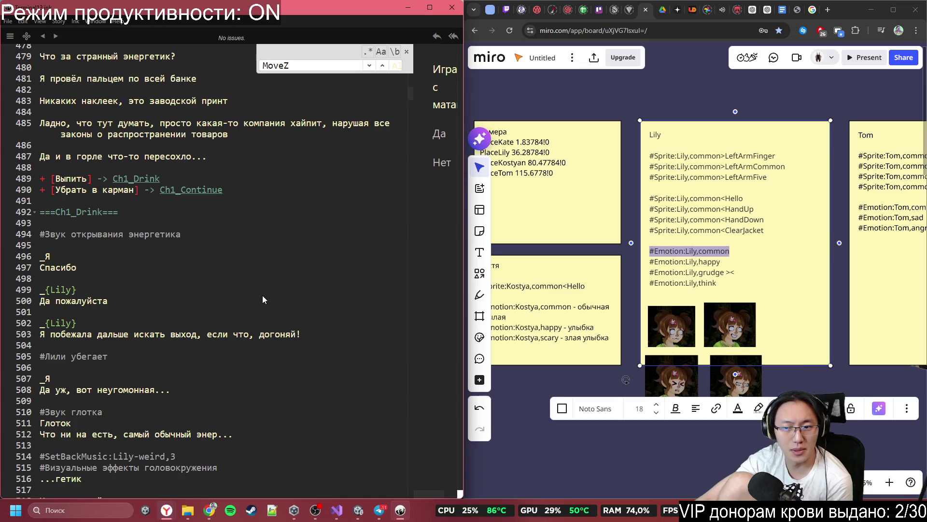
pyautogui.moveTo(720, 262); pyautogui.dragTo(651, 261)
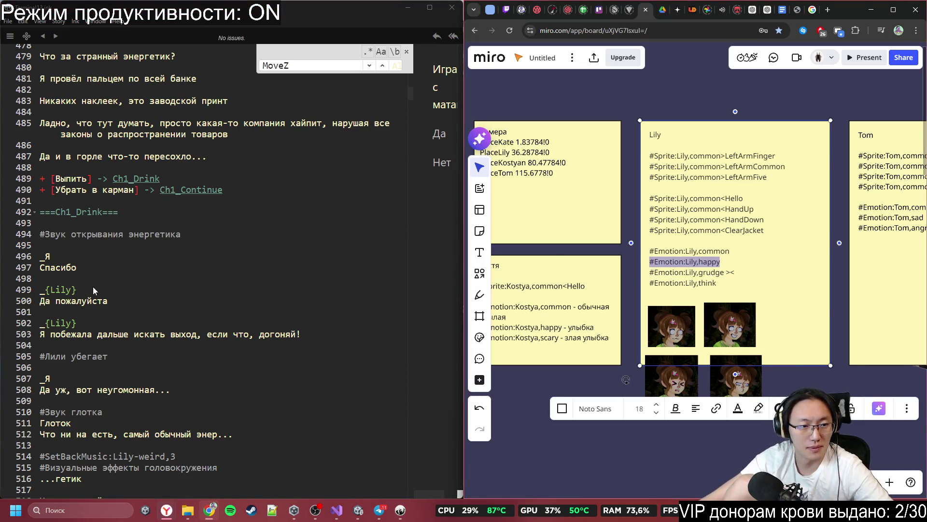
pyautogui.click(106, 279)
pyautogui.press('Return')
pyautogui.hotkey('ctrl', 'v')
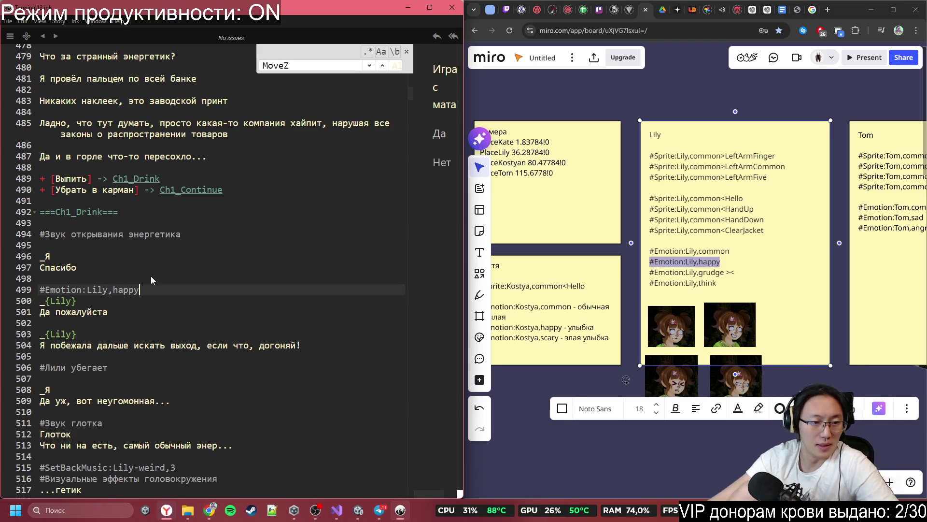
# - Select the 'Лили убегает' comment line and switch over to the Unity editor
pyautogui.scroll(-2, 150, 314)
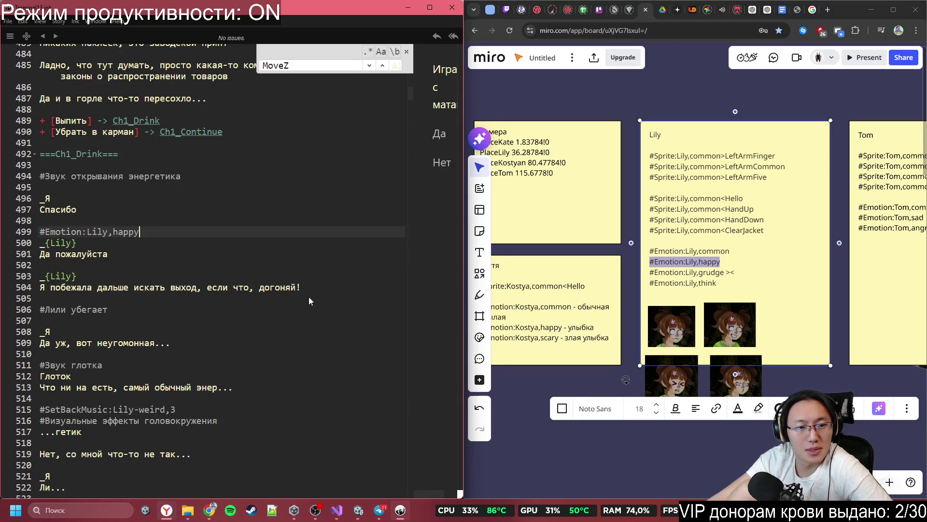
pyautogui.click(134, 313)
pyautogui.hotkey('shift', 'Home')
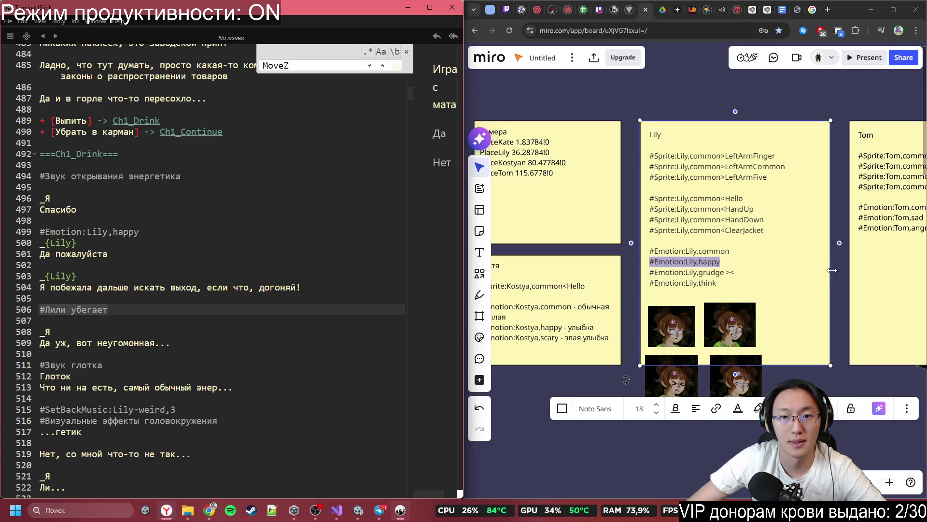
pyautogui.hotkey('alt', 'Tab')
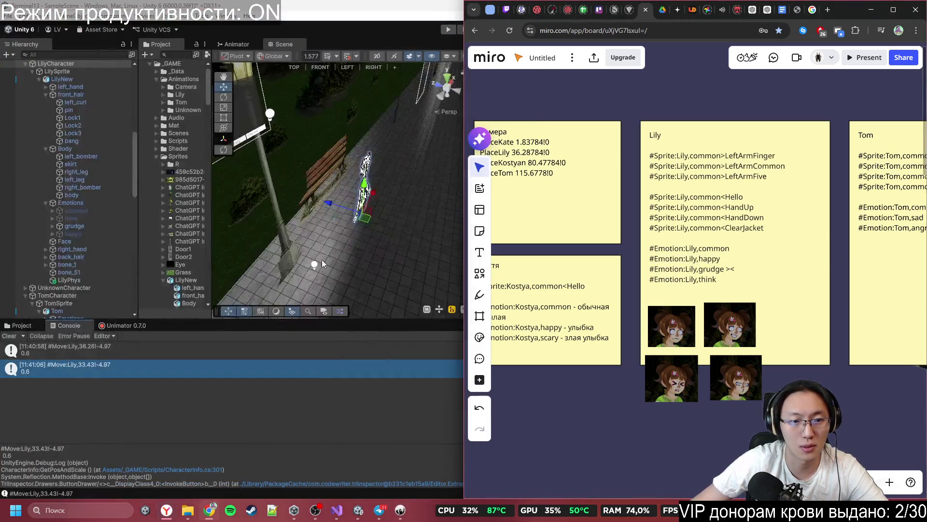
# - Drag LilyCharacter left out of view and copy the logged #Move:Lily,-55.4!-4.97 line
pyautogui.moveTo(322, 263)
pyautogui.mouseDown()
pyautogui.moveTo(349, 187)
pyautogui.moveTo(204, 173)
pyautogui.moveTo(188, 185)
pyautogui.mouseUp()
pyautogui.moveTo(457, 206); pyautogui.dragTo(280, 214)
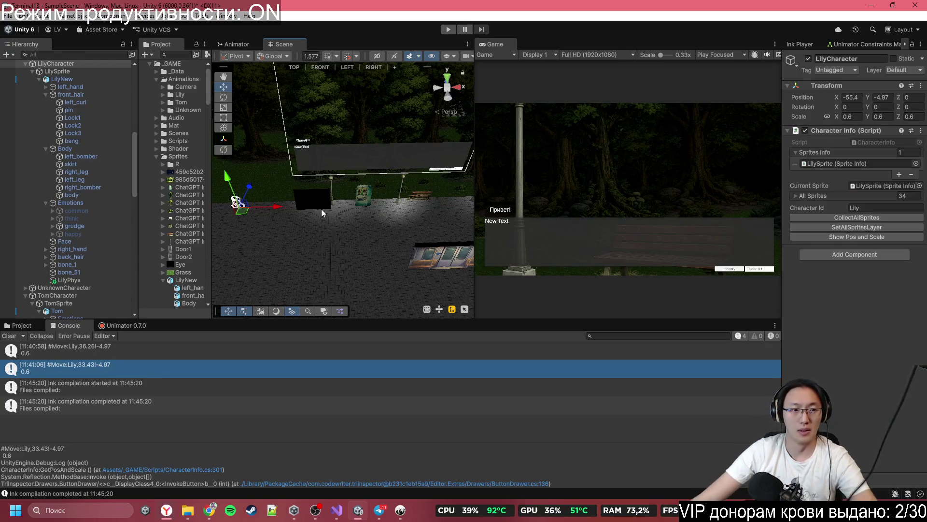
pyautogui.click(847, 237)
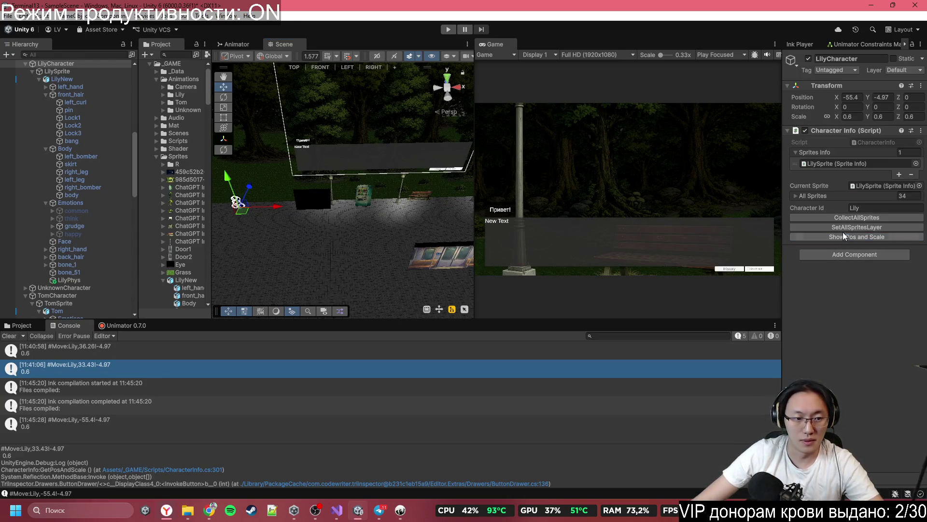
pyautogui.click(176, 419)
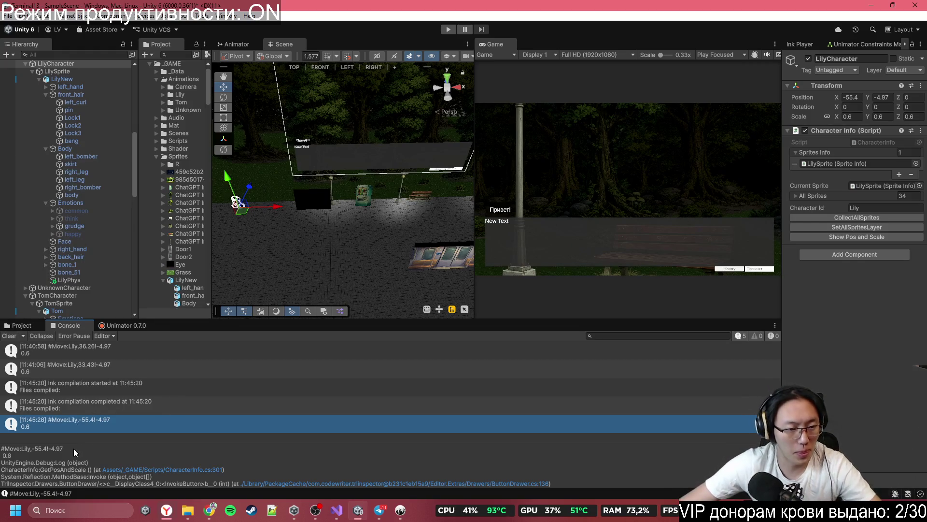
pyautogui.doubleClick(32, 448)
# - Back in Inky, place the caret at the end of the 'Лили убегает' line 506
pyautogui.click(401, 510)
pyautogui.click(149, 292)
pyautogui.click(149, 311)
# - Replace the 'Лили убегает' comment with the pasted #Move:Lily,-55.4!-4.97 tag, keeping the blank line above
pyautogui.moveTo(149, 311); pyautogui.dragTo(39, 310)
pyautogui.write('#Move:Lily,-55.4!-4.97')
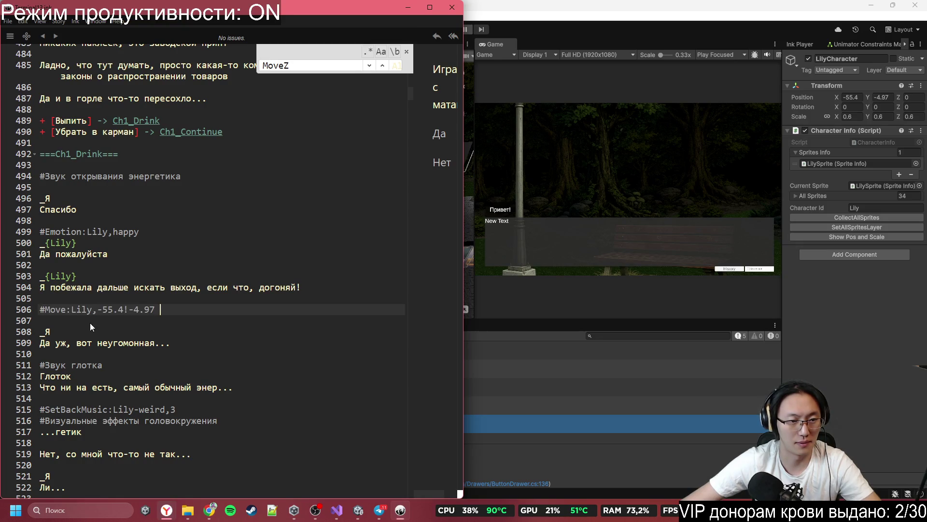
pyautogui.click(39, 311)
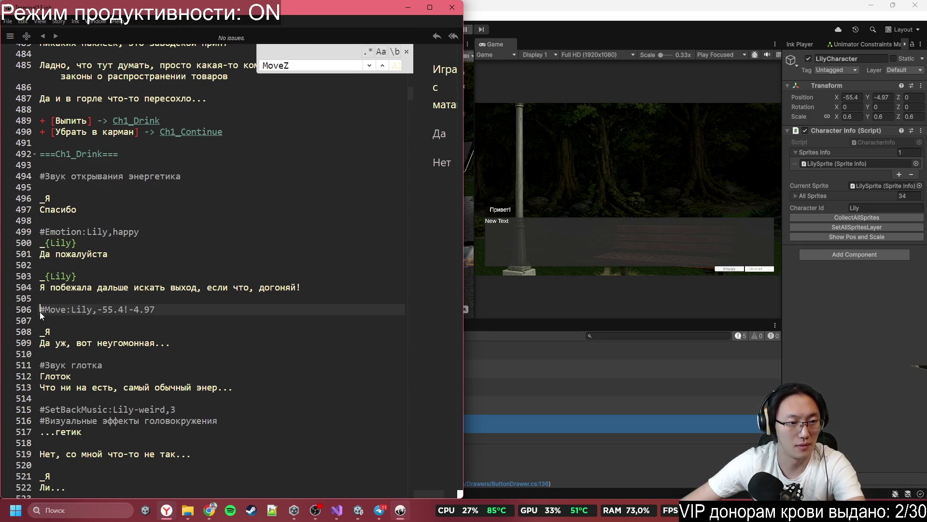
pyautogui.press('BackSpace')
pyautogui.press('Return')
pyautogui.click(105, 303)
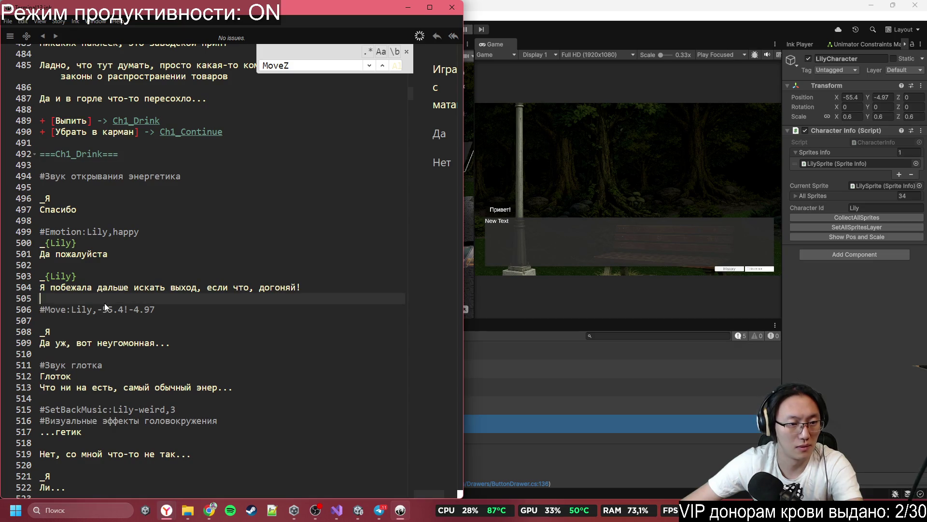
pyautogui.click(168, 310)
pyautogui.write(',20')
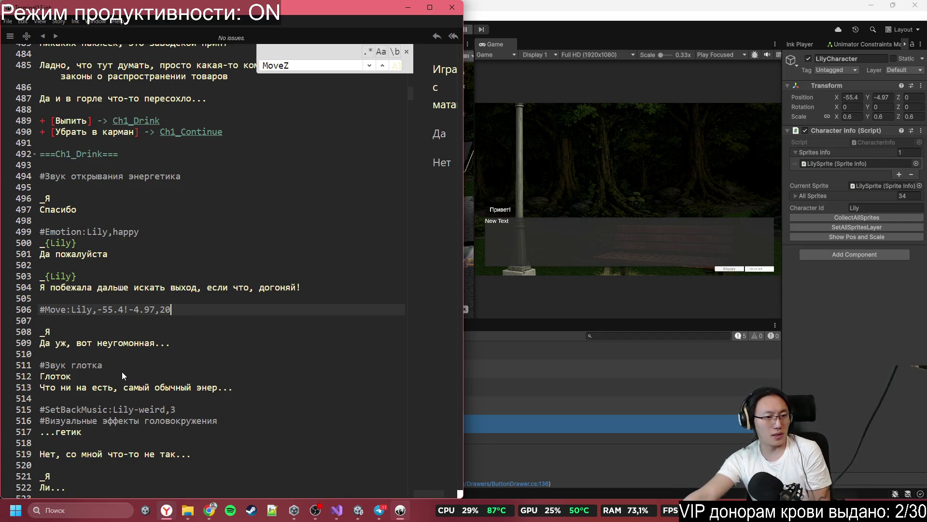
# - Start a new '#Camera' tag line before 'Дыхание перехватило'
pyautogui.scroll(-2, 167, 304)
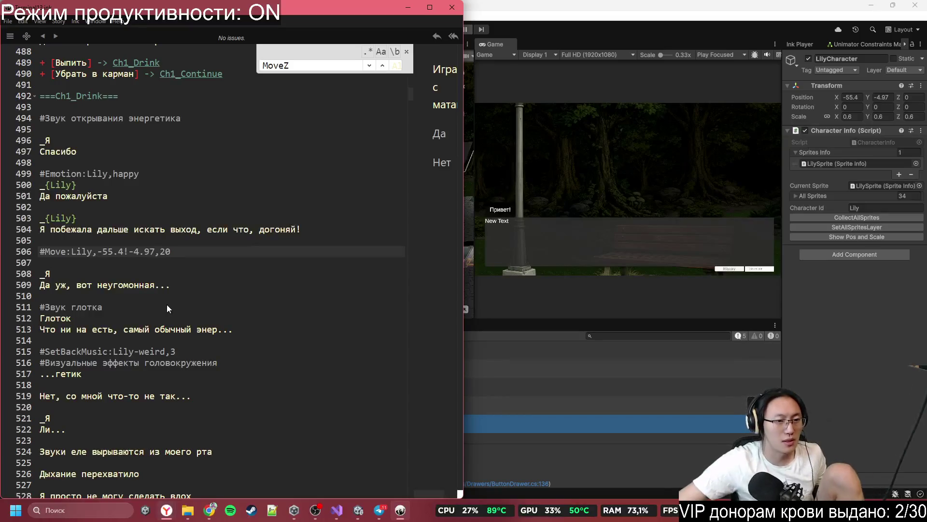
pyautogui.scroll(-2, 158, 379)
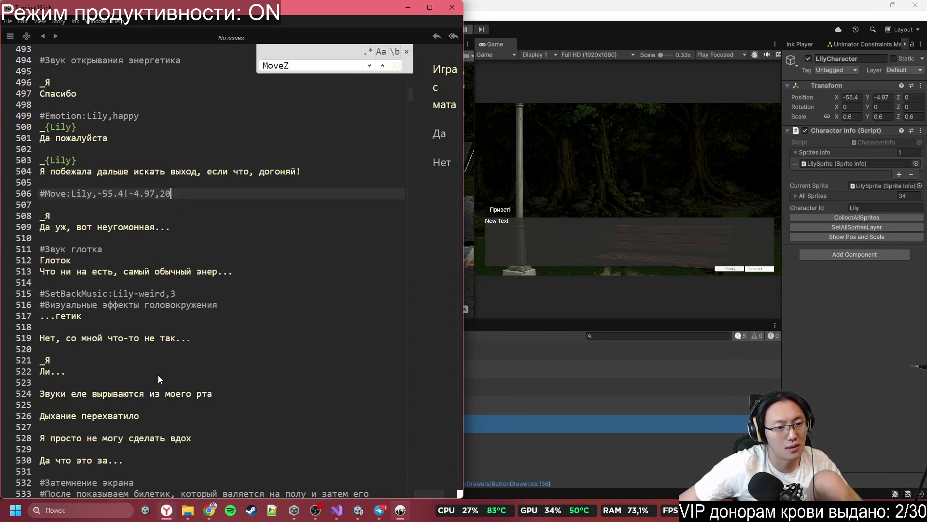
pyautogui.scroll(-4, 158, 375)
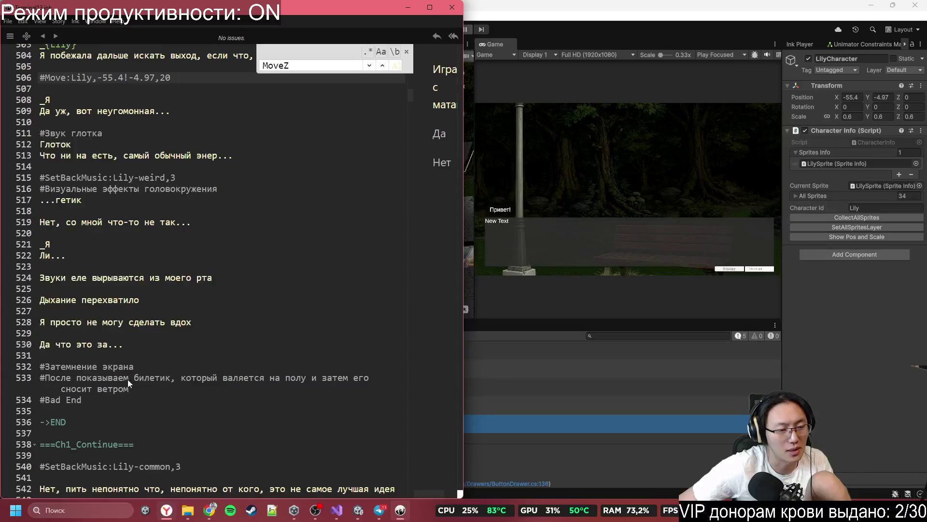
pyautogui.click(34, 421)
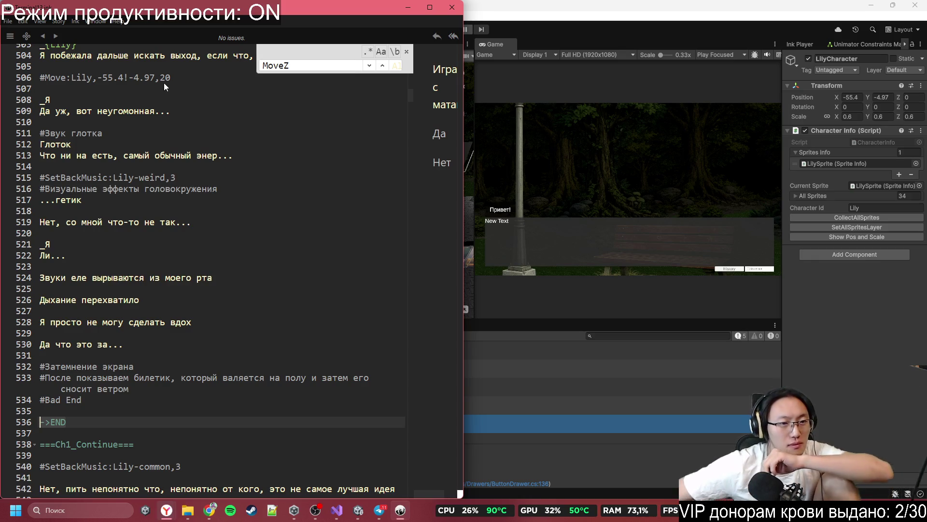
pyautogui.click(113, 293)
pyautogui.press('Return')
pyautogui.write('#')
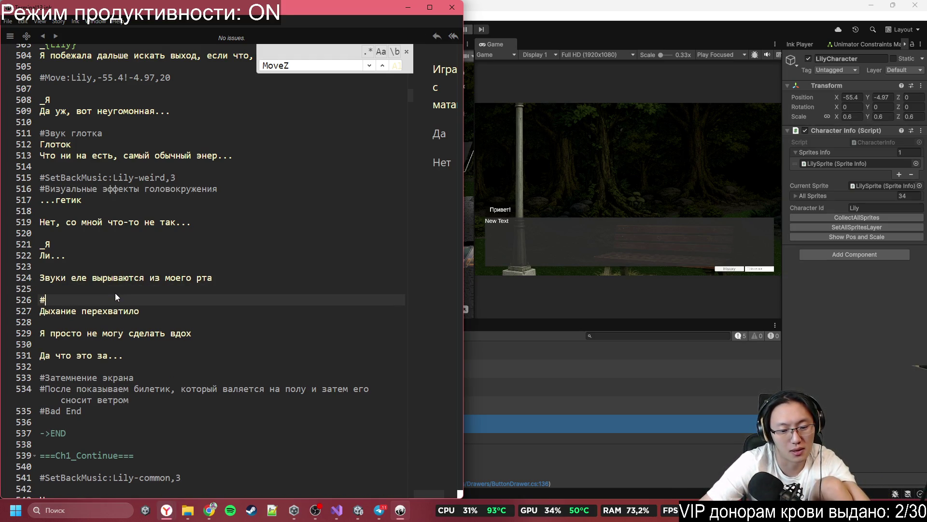
pyautogui.write('Camera')
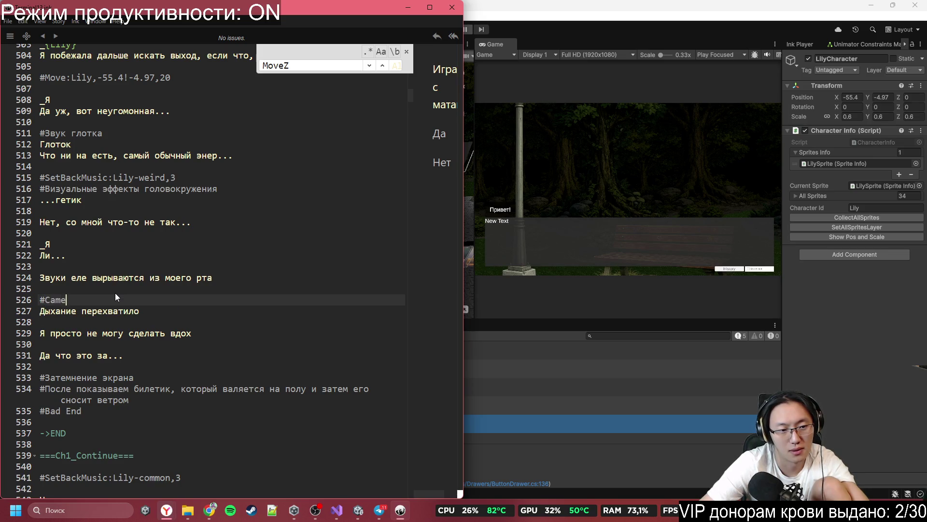
# - Search the script for #Sprite:Camera and jump to the existing EyeClose tag at line 4369
pyautogui.hotkey('ctrl', 'a')
pyautogui.press('Escape')
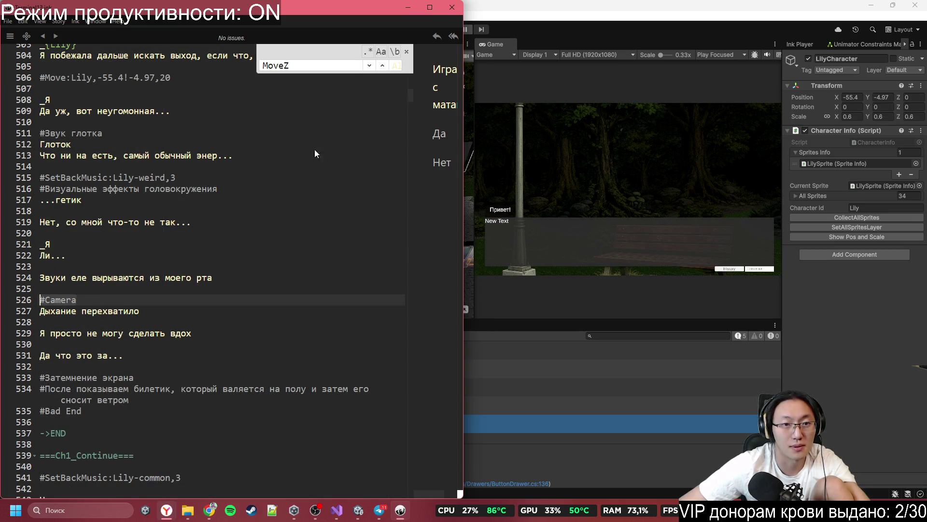
pyautogui.hotkey('ctrl', 'f')
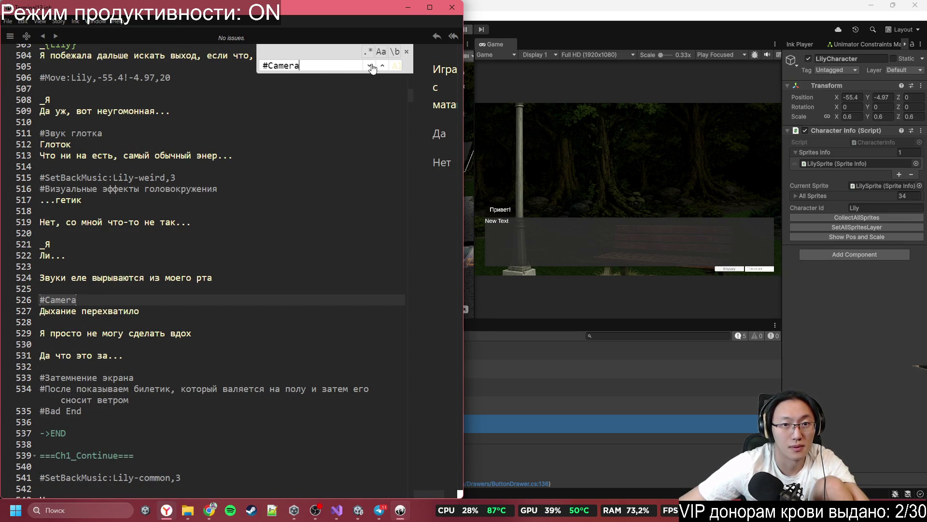
pyautogui.click(369, 68)
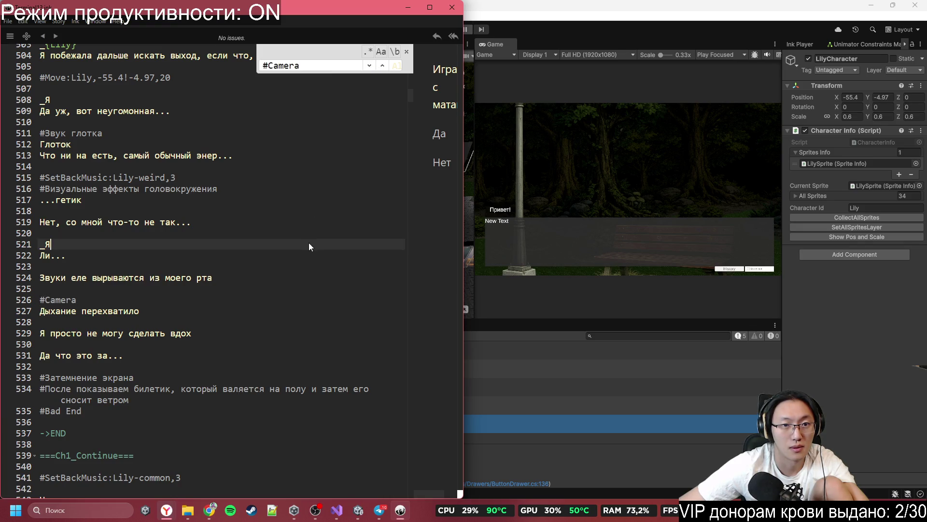
pyautogui.doubleClick(326, 63)
pyautogui.write('#')
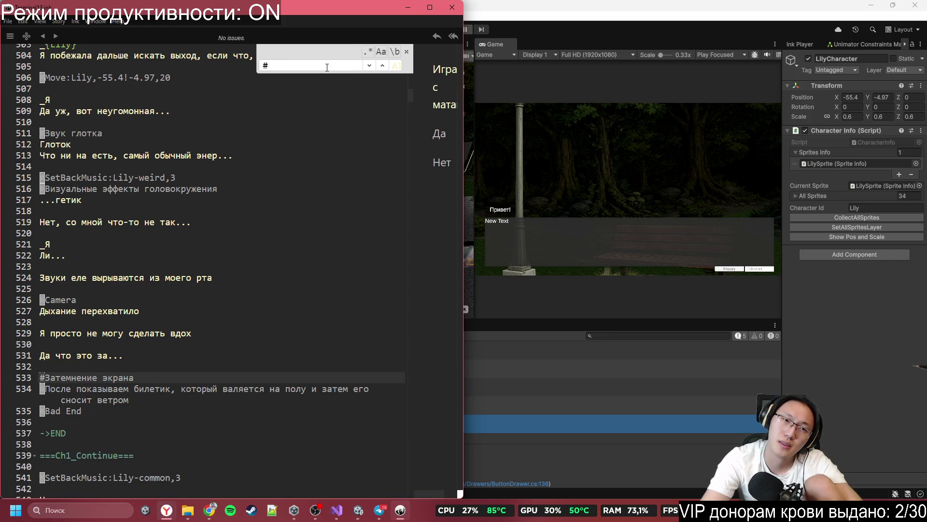
pyautogui.write('Sprit')
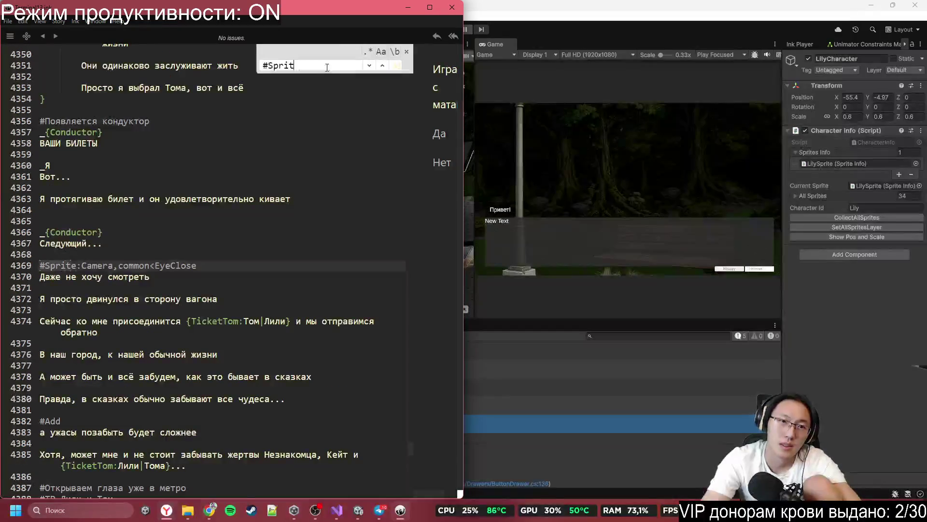
pyautogui.write('e:Camera')
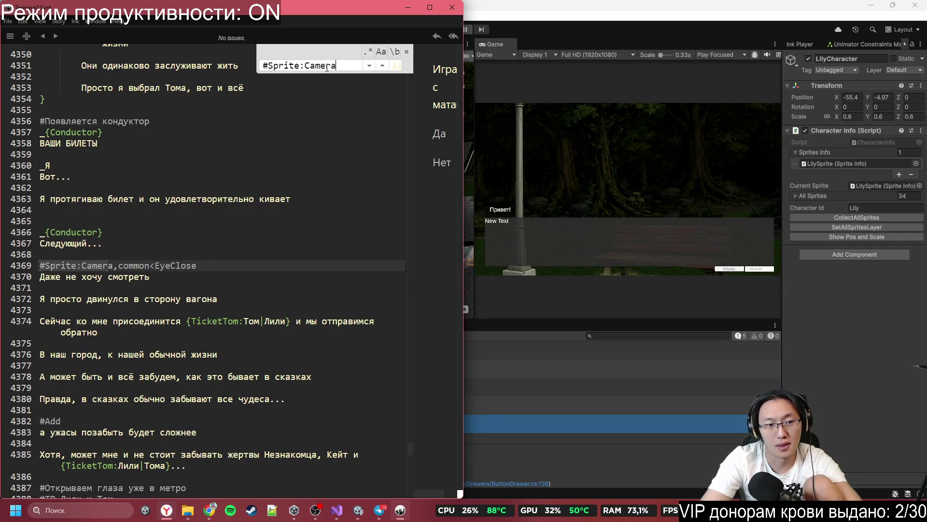
pyautogui.click(30, 265)
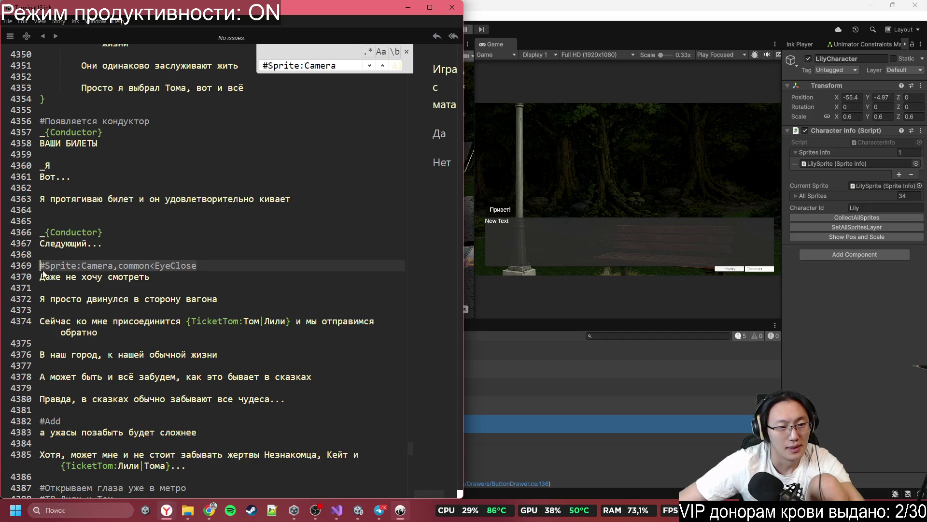
# - Add #Sprite:Camera,common<EyeClose and #Sprite:Camera,common<EyeOpen to the Miro Камера note
pyautogui.click(213, 510)
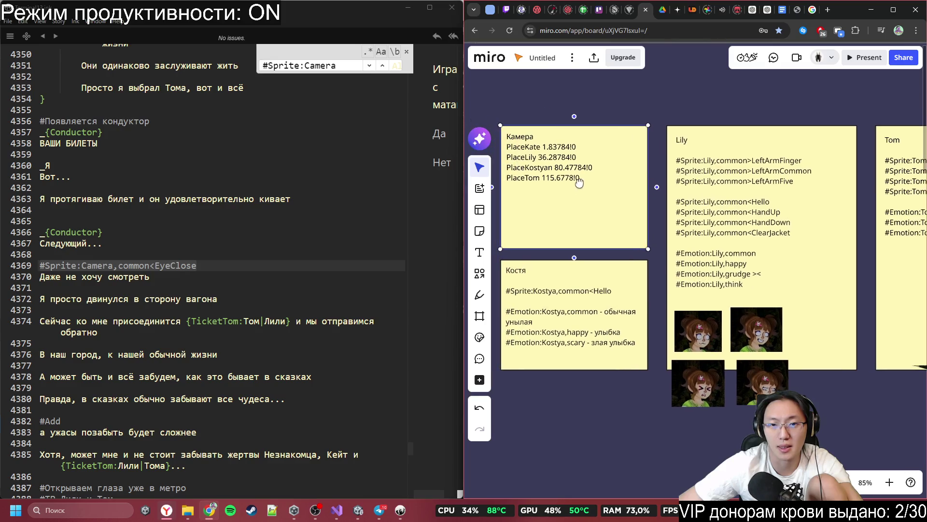
pyautogui.doubleClick(588, 177)
pyautogui.hotkey('ctrl', 'Home')
pyautogui.write('#Sprite:Camera,common<EyeClose')
pyautogui.hotkey('ctrl', 'z')
pyautogui.press('Return')
pyautogui.press('Return')
pyautogui.write('#Sprite:Camera,common<EyeClose')
pyautogui.write('#Sprite:Camera,common<EyeClose')
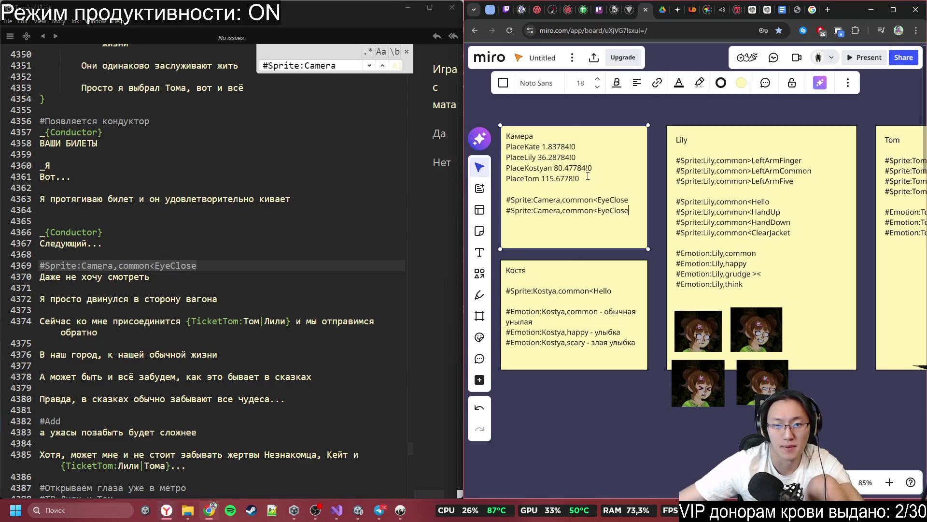
pyautogui.moveTo(611, 211)
pyautogui.mouseDown()
pyautogui.moveTo(629, 211)
pyautogui.moveTo(503, 199)
pyautogui.moveTo(512, 210)
pyautogui.moveTo(505, 200)
pyautogui.mouseUp()
pyautogui.write('Open')
# - Change the Inky search to '#Camera' to return to the placeholder at line 526
pyautogui.click(299, 245)
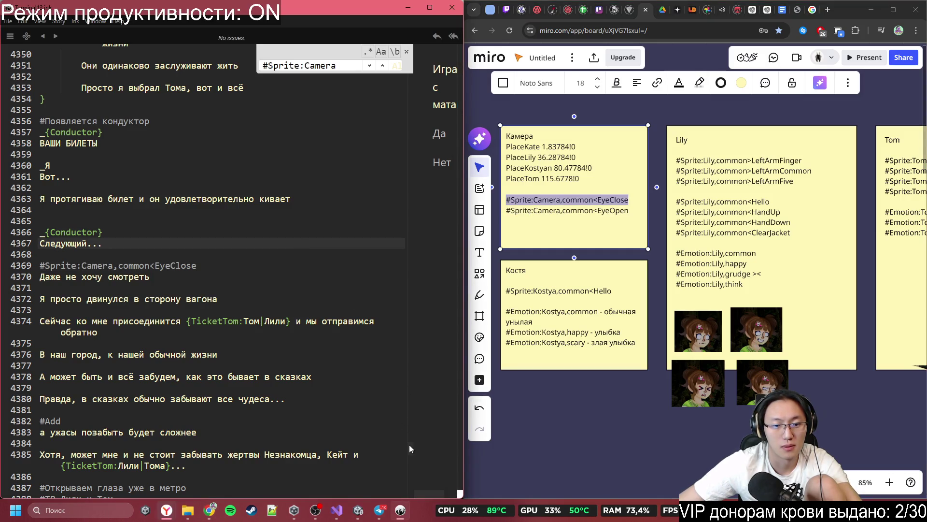
pyautogui.scroll(-20, 409, 484)
pyautogui.hotkey('ctrl', 'f')
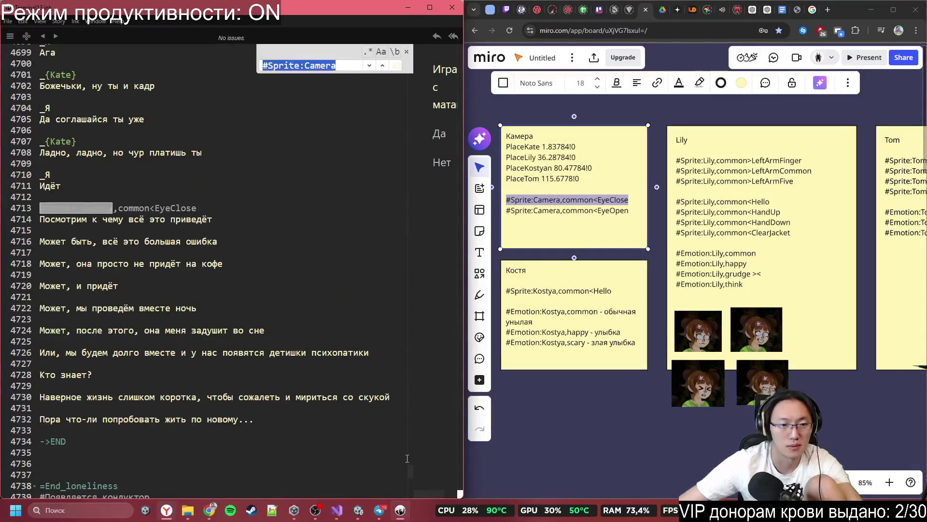
pyautogui.click(181, 308)
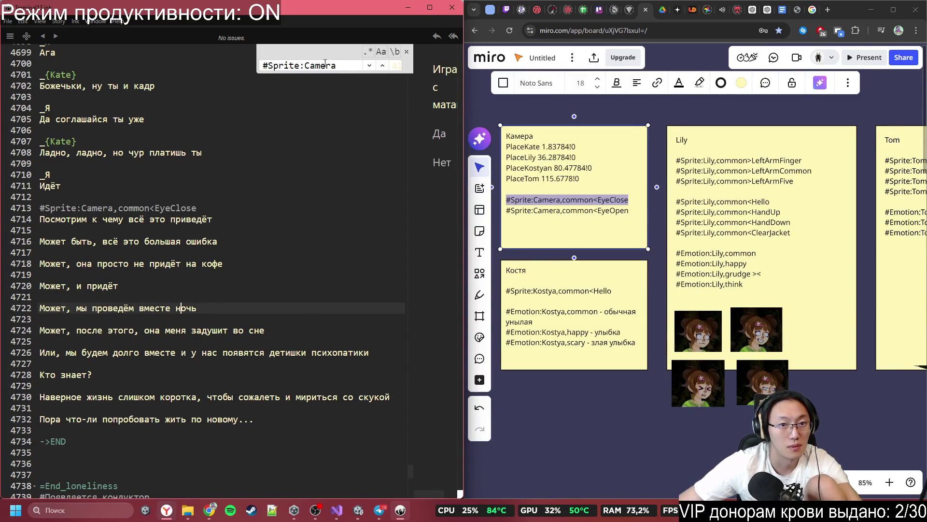
pyautogui.moveTo(305, 65); pyautogui.dragTo(274, 64)
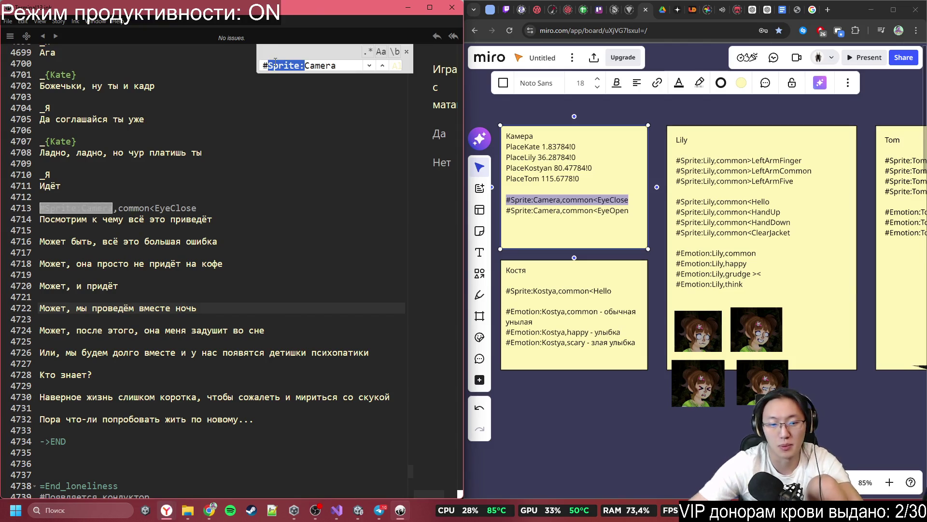
pyautogui.press('BackSpace')
pyautogui.click(2, 270)
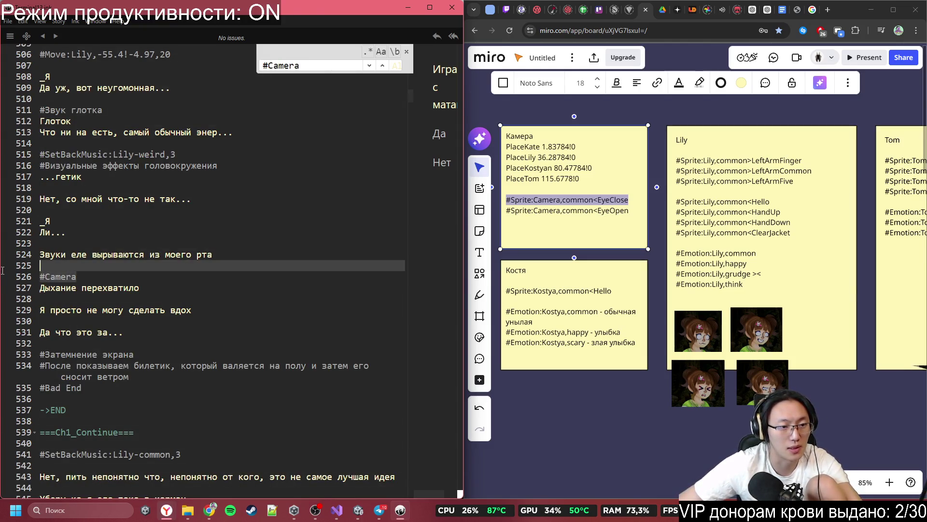
# - Overwrite '#Camera' on line 526 with #Sprite:Camera,common<EyeClose and delete the extra blank line
pyautogui.doubleClick(70, 275)
pyautogui.write('#Sprite:Camera,common<EyeClose')
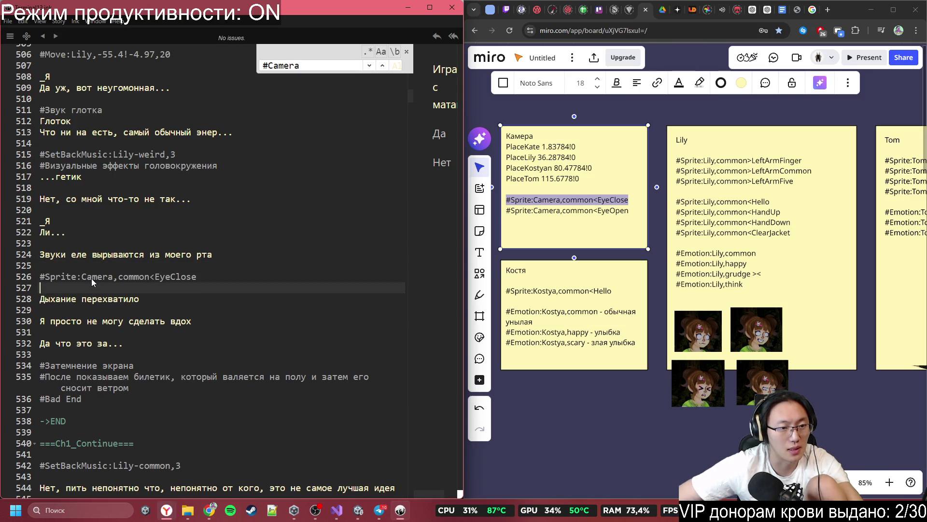
pyautogui.press('BackSpace')
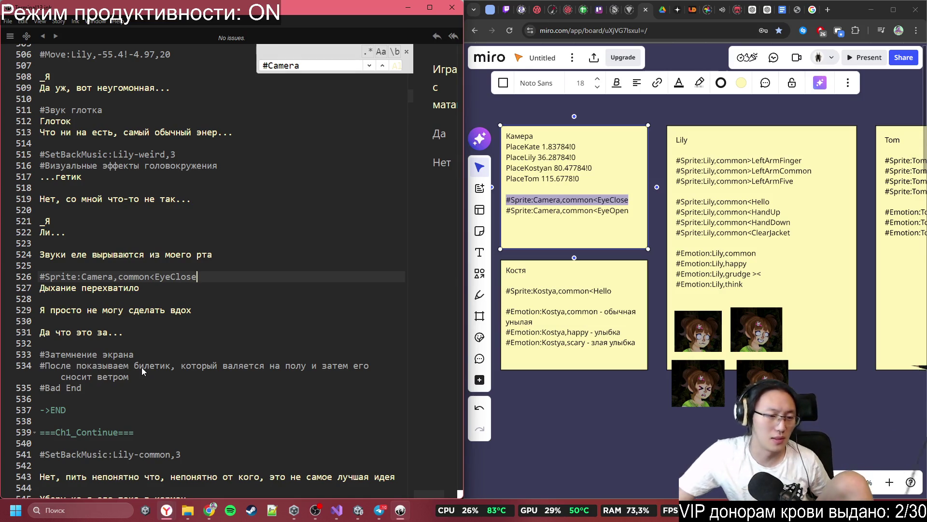
pyautogui.moveTo(138, 375); pyautogui.dragTo(31, 341)
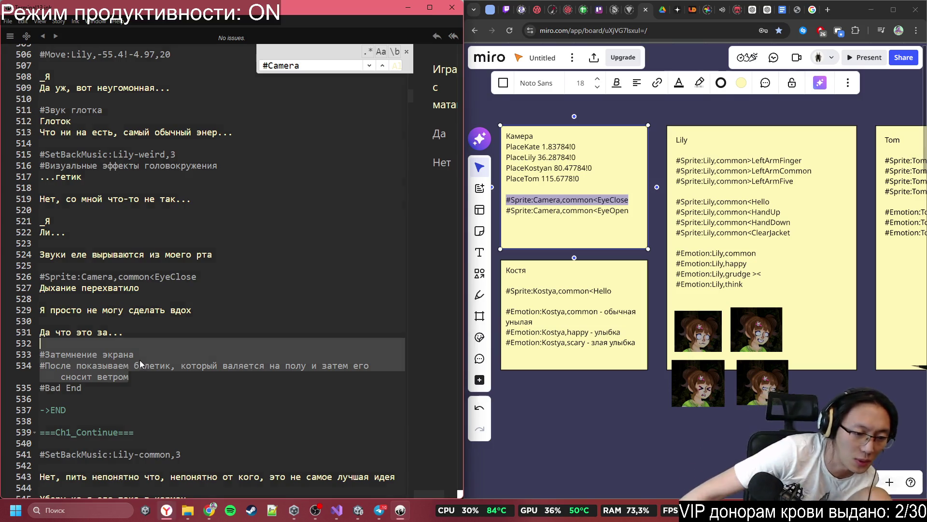
pyautogui.click(140, 360)
pyautogui.scroll(-2, 145, 381)
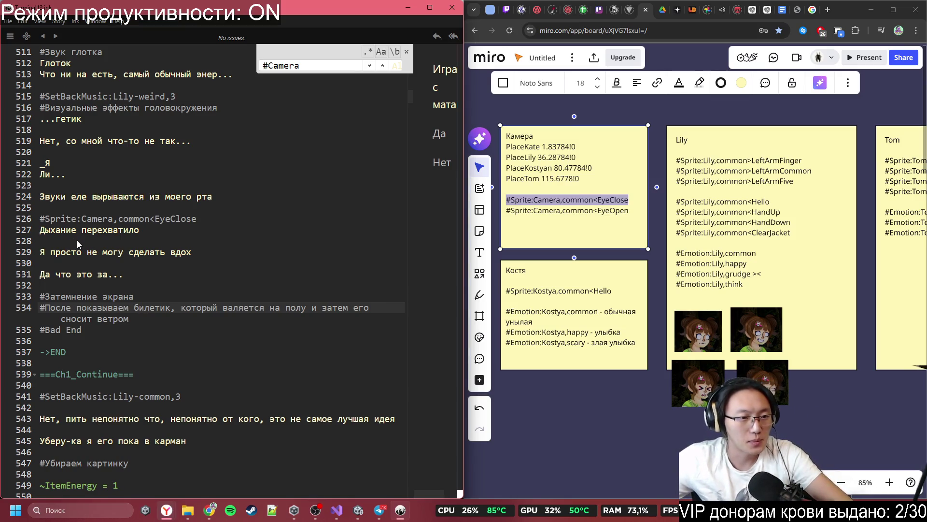
pyautogui.click(138, 333)
pyautogui.click(146, 338)
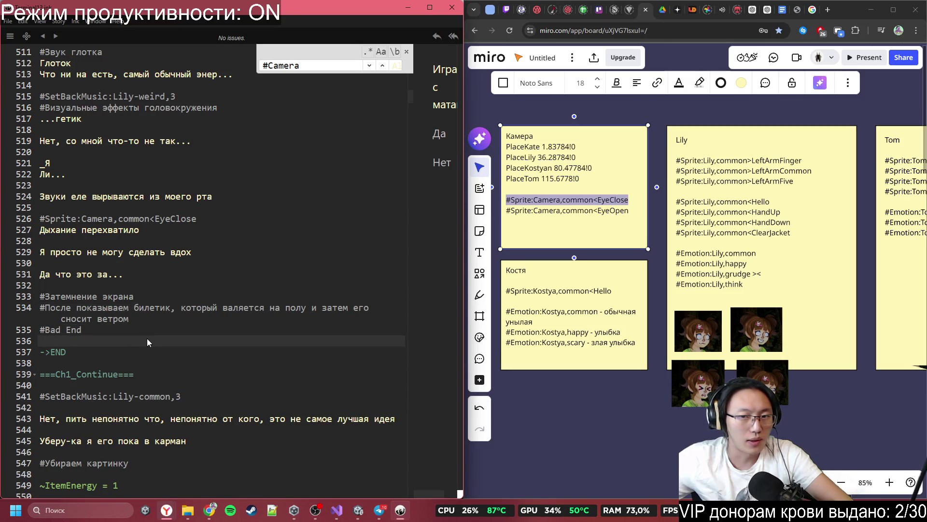
pyautogui.click(48, 352)
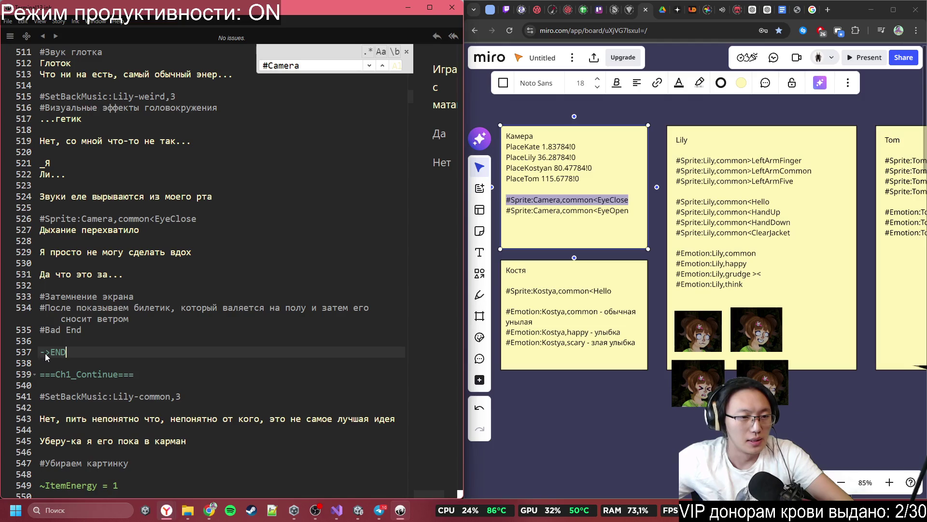
pyautogui.click(97, 312)
pyautogui.scroll(-2, 79, 367)
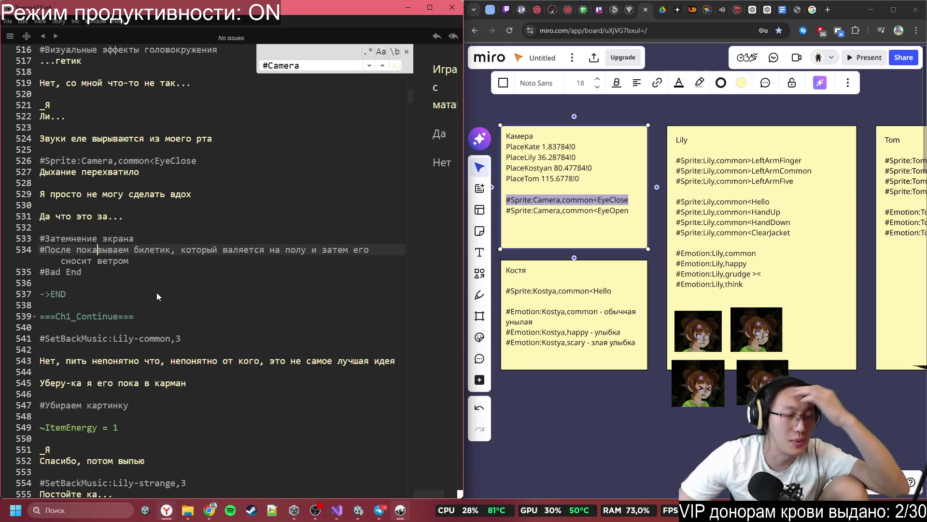
pyautogui.scroll(-7, 170, 285)
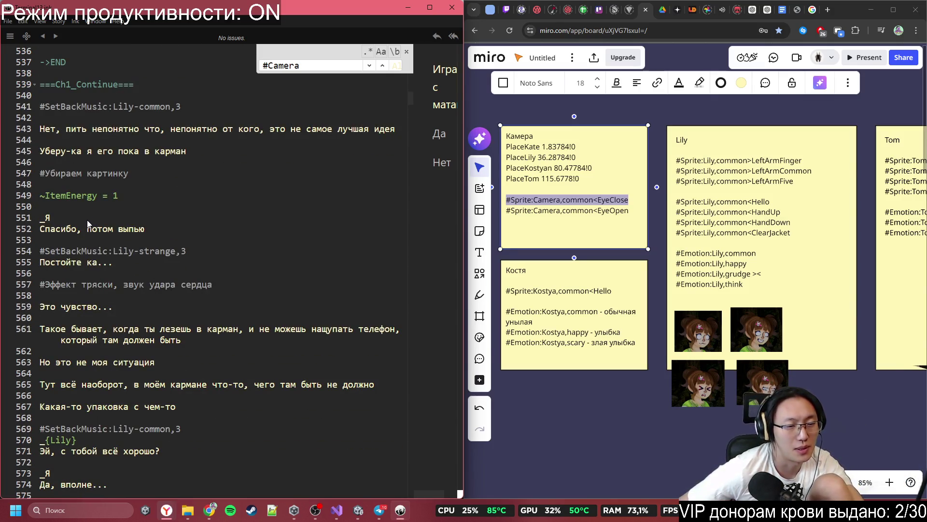
pyautogui.click(81, 208)
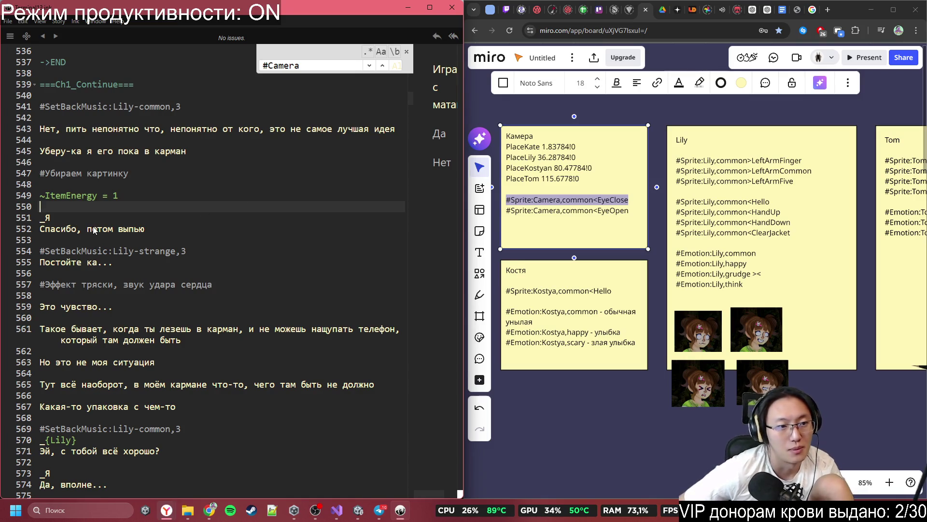
pyautogui.scroll(15, 107, 244)
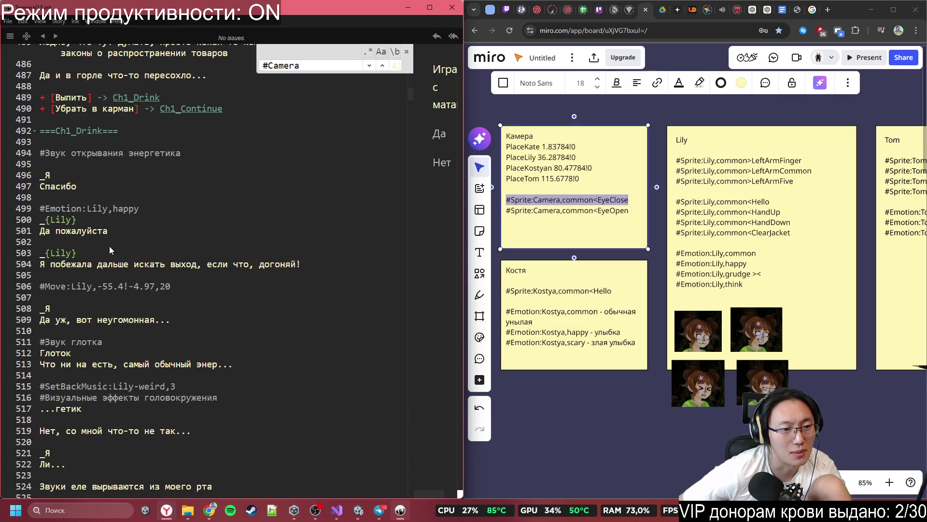
pyautogui.scroll(8, 109, 245)
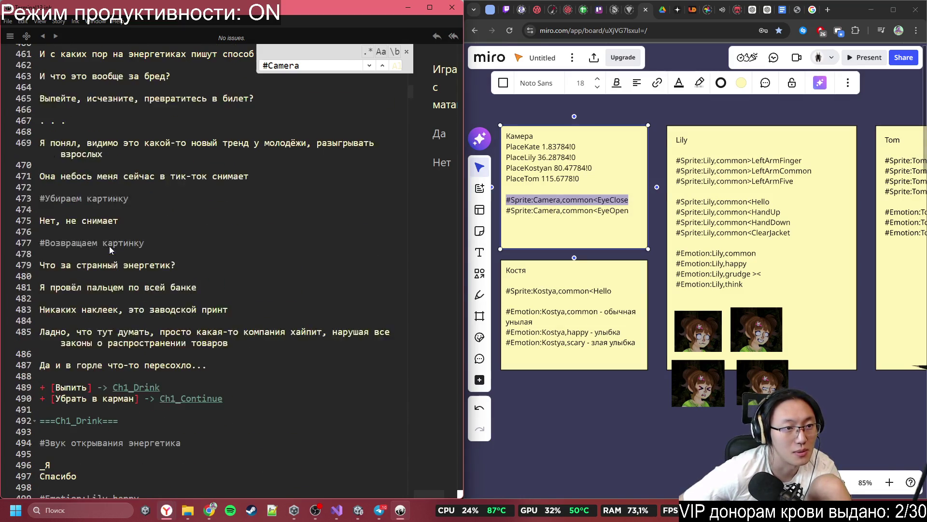
pyautogui.scroll(13, 109, 245)
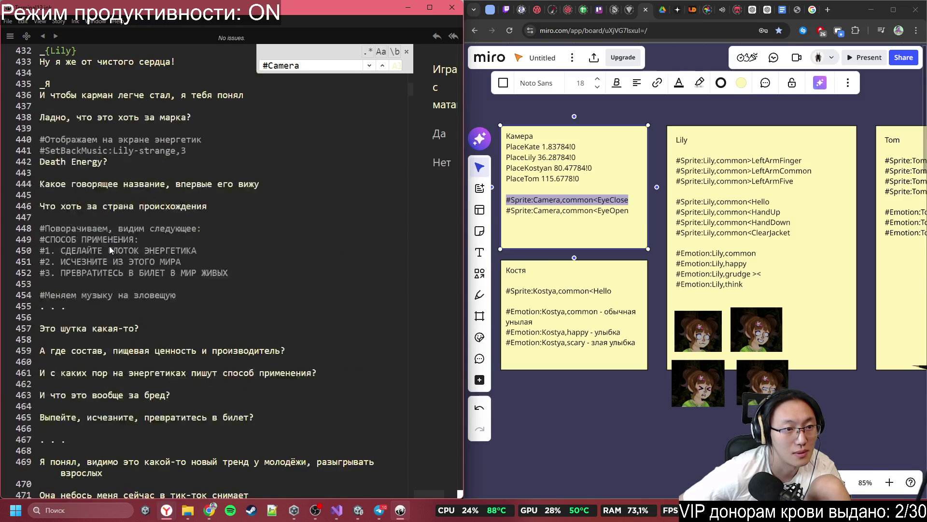
pyautogui.scroll(-14, 109, 245)
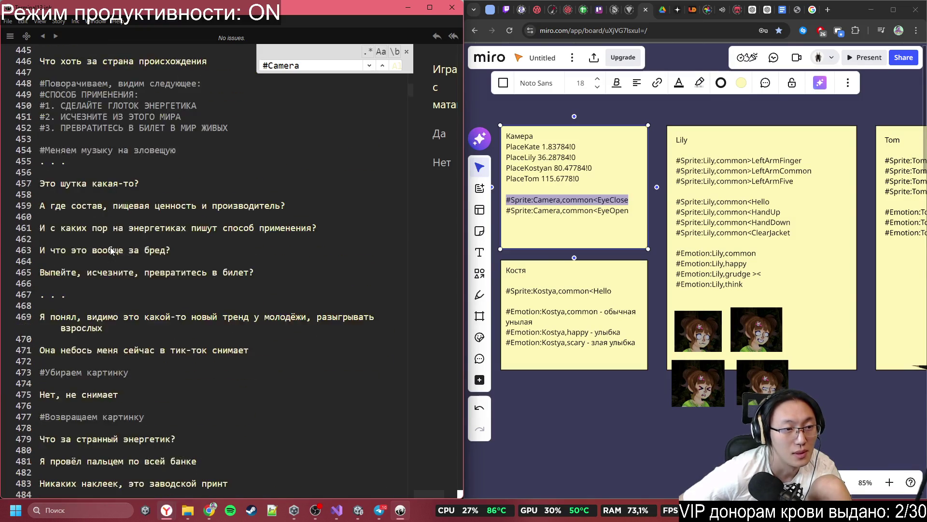
pyautogui.scroll(10, 114, 251)
pyautogui.scroll(3, 114, 251)
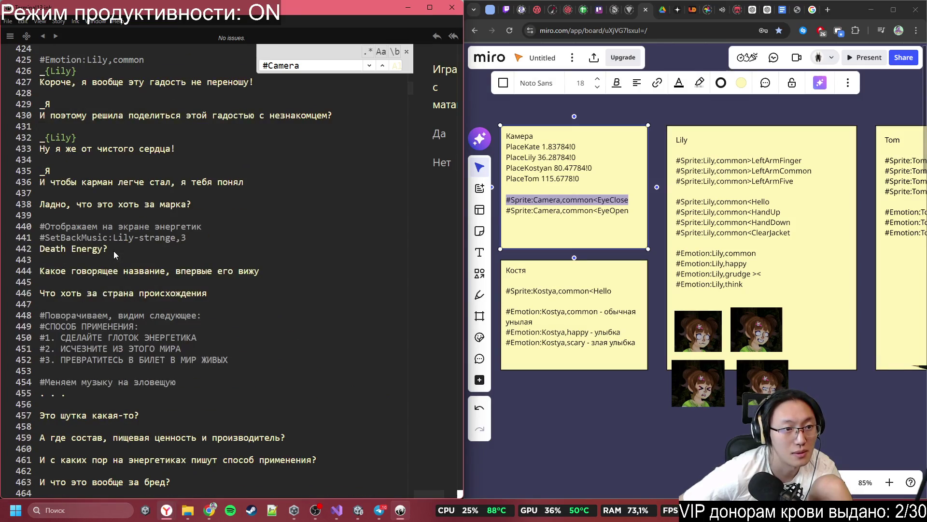
pyautogui.scroll(-20, 114, 254)
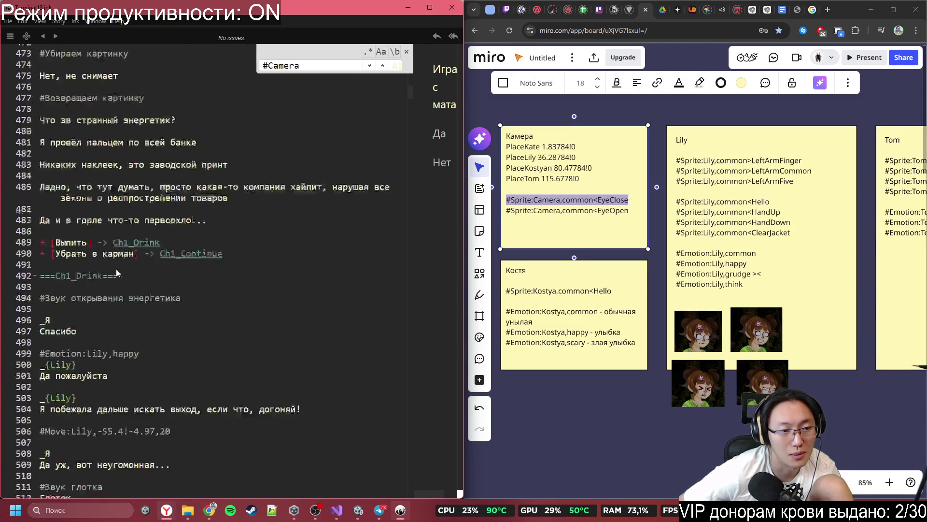
pyautogui.scroll(-5, 146, 252)
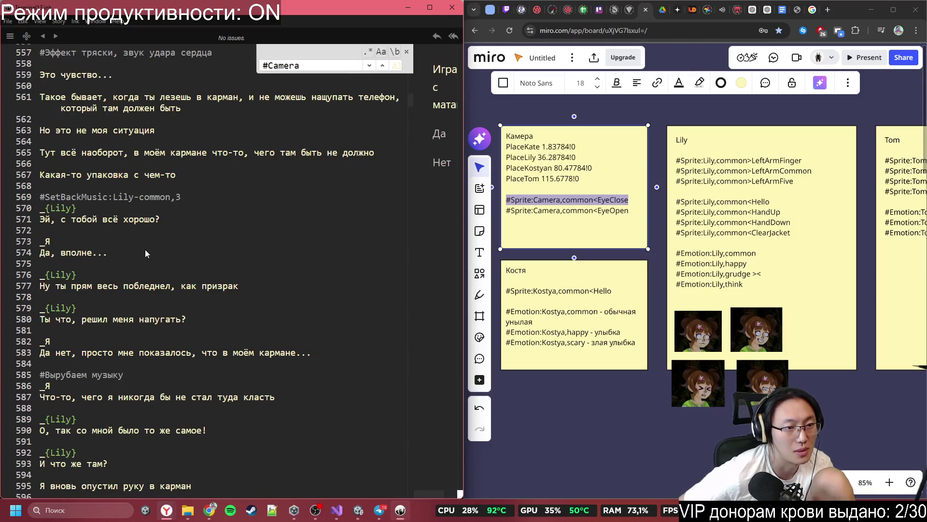
pyautogui.scroll(5, 146, 248)
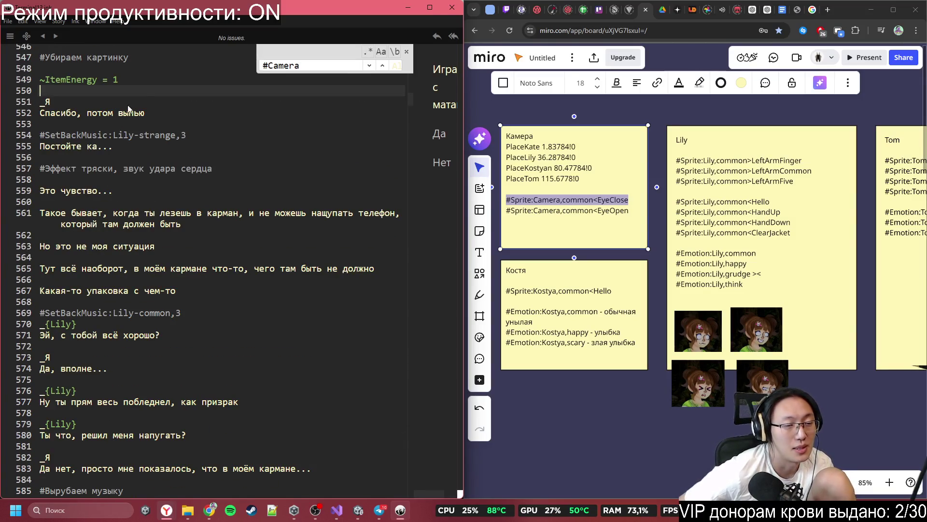
pyautogui.scroll(-1, 158, 318)
pyautogui.scroll(-1, 159, 318)
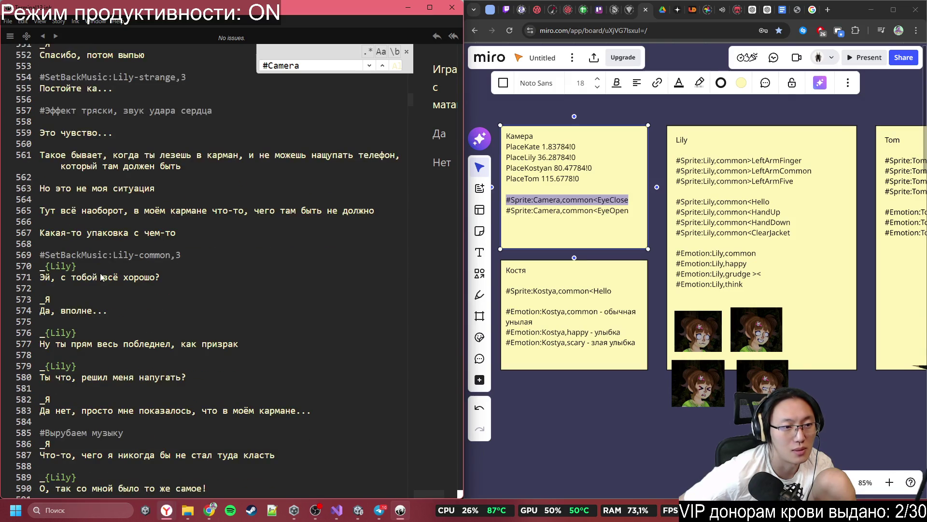
pyautogui.click(199, 253)
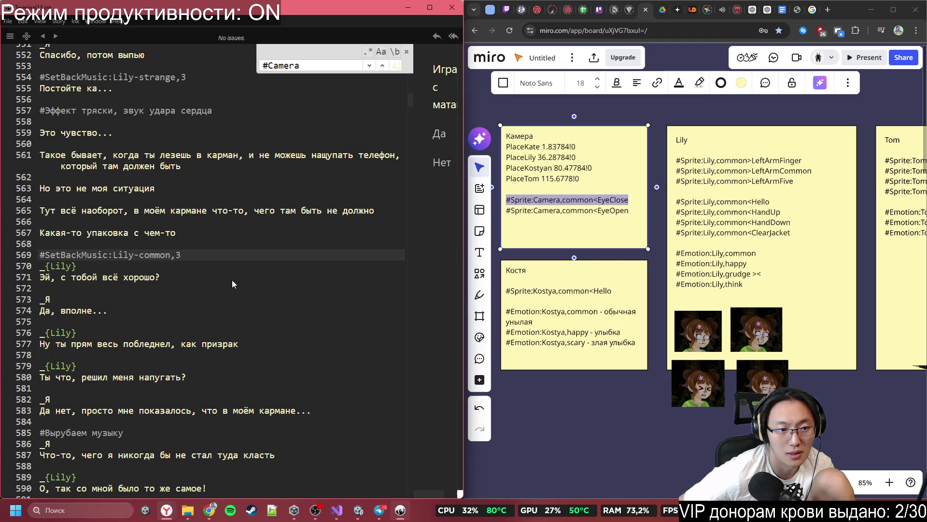
pyautogui.scroll(-3, 232, 284)
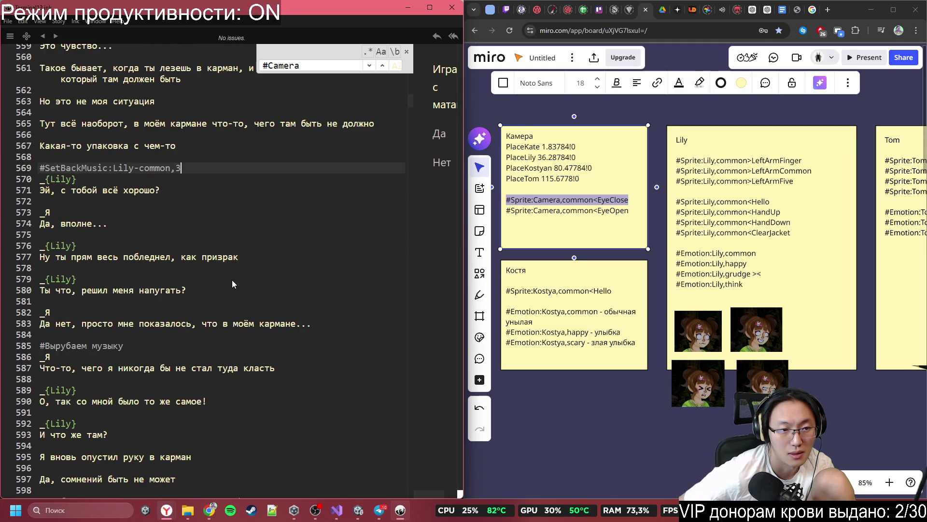
pyautogui.scroll(2, 232, 283)
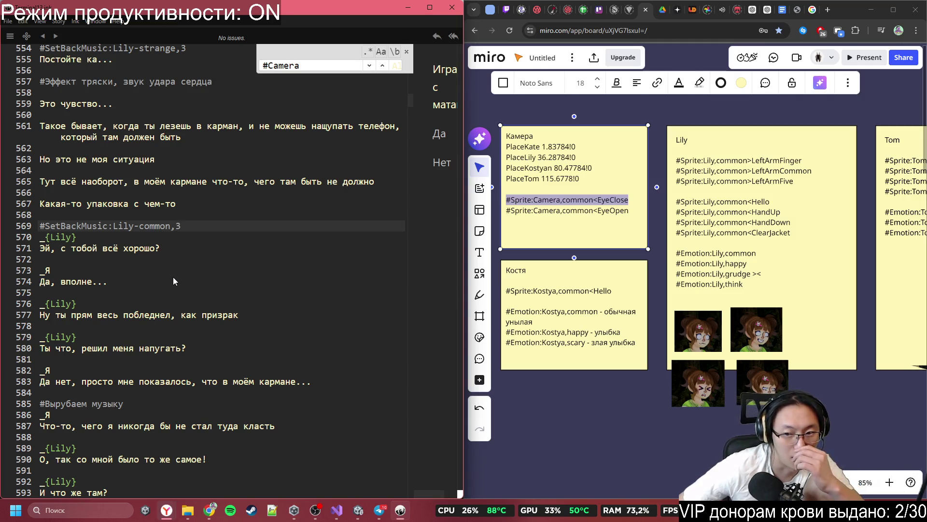
pyautogui.scroll(-1, 122, 296)
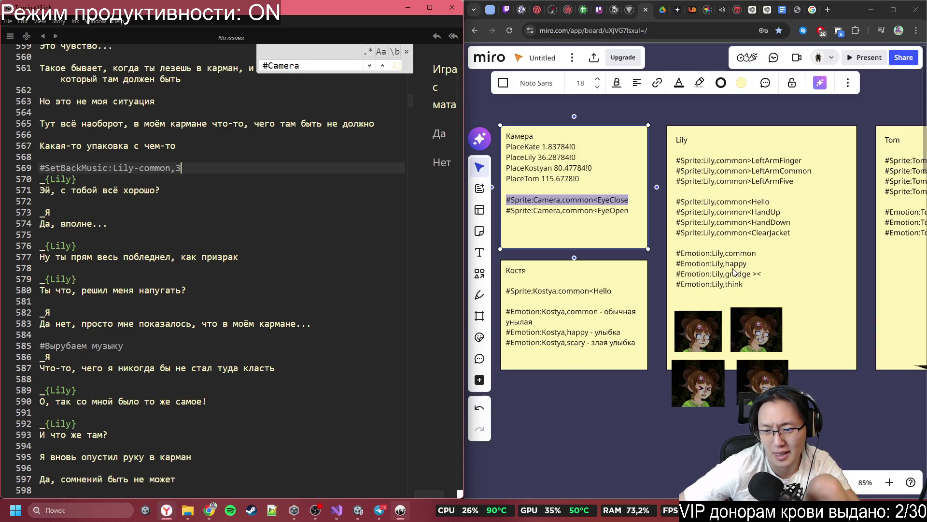
pyautogui.click(705, 283)
# - Copy #Emotion:Lily,think from Lily's Miro note and paste it above 'Ты что, решил меня напугать?'
pyautogui.click(705, 284)
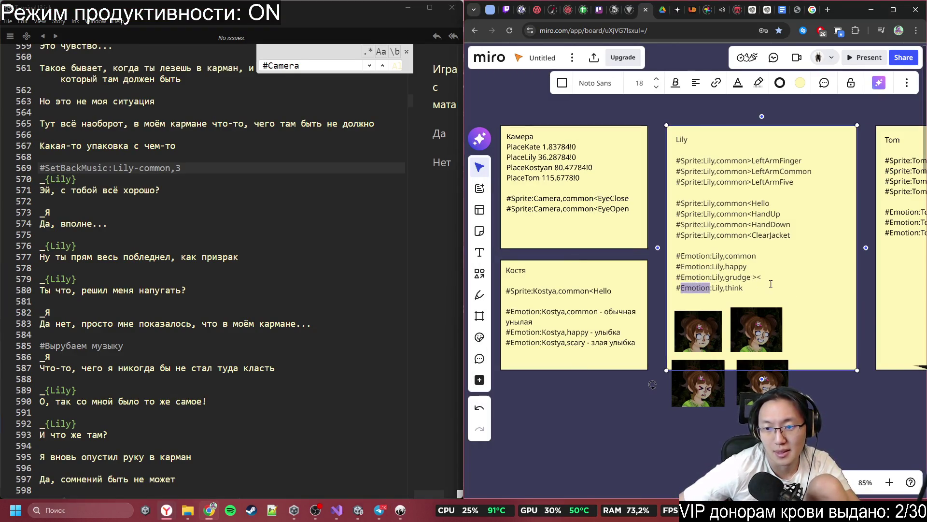
pyautogui.moveTo(743, 288); pyautogui.dragTo(676, 288)
pyautogui.hotkey('ctrl', 'c')
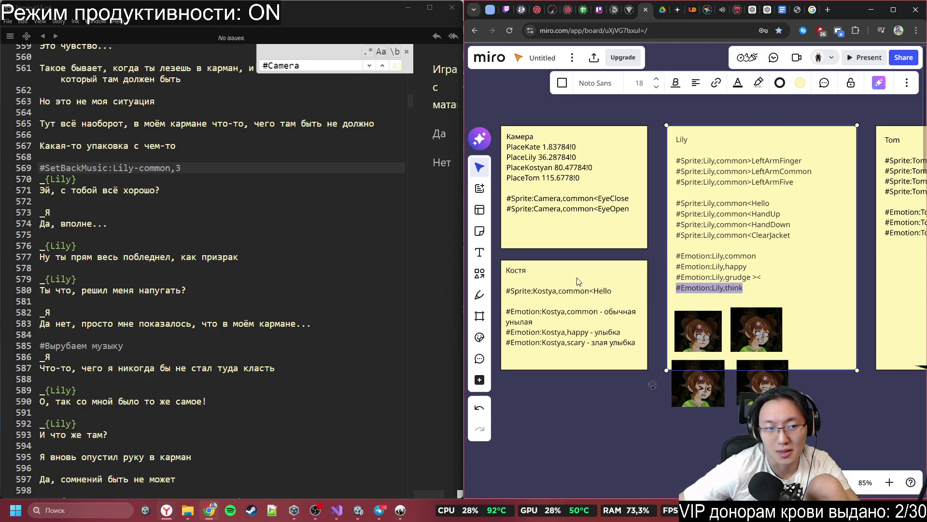
pyautogui.click(142, 266)
pyautogui.press('Return')
pyautogui.hotkey('ctrl', 'v')
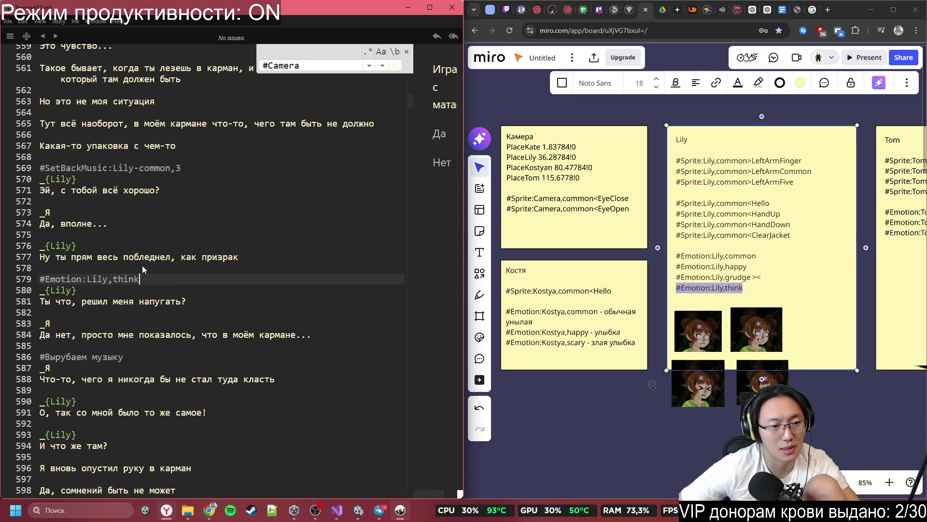
pyautogui.scroll(-3, 140, 256)
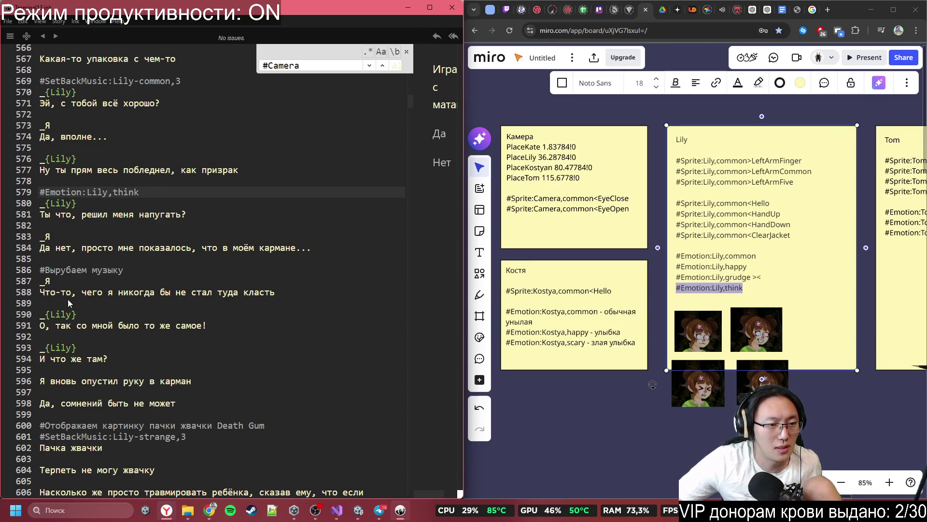
pyautogui.click(198, 292)
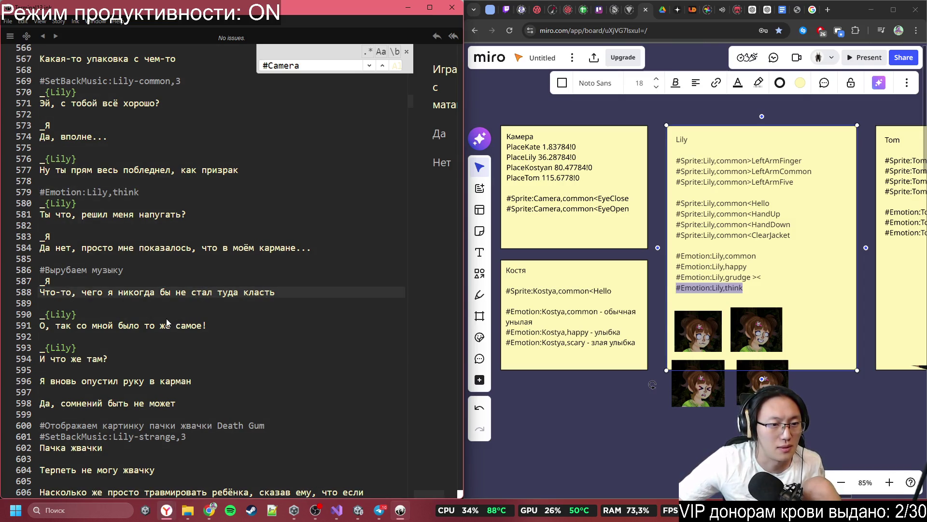
pyautogui.click(201, 304)
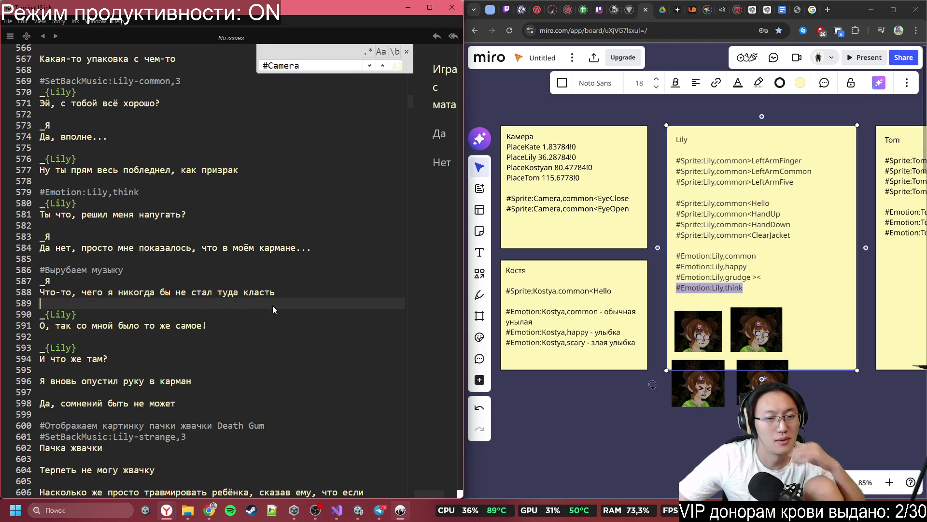